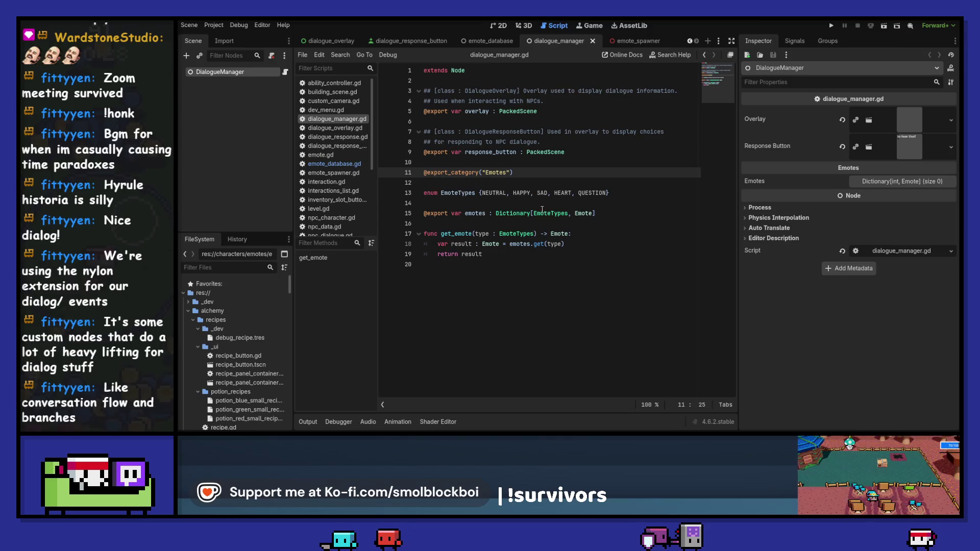
Change create_emote's parameter type in emote_spawner.gd to DialogueManager.EmoteTypes
{"action": "double_click", "coordinate": [454, 193]}
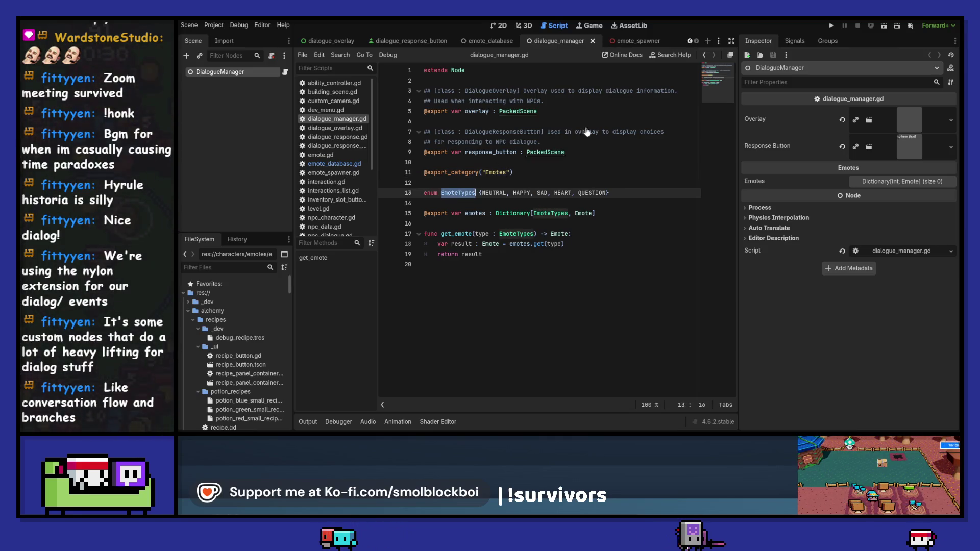
{"action": "left_click", "coordinate": [635, 44]}
{"action": "double_click", "coordinate": [527, 285]}
{"action": "type", "text": "Dialo"}
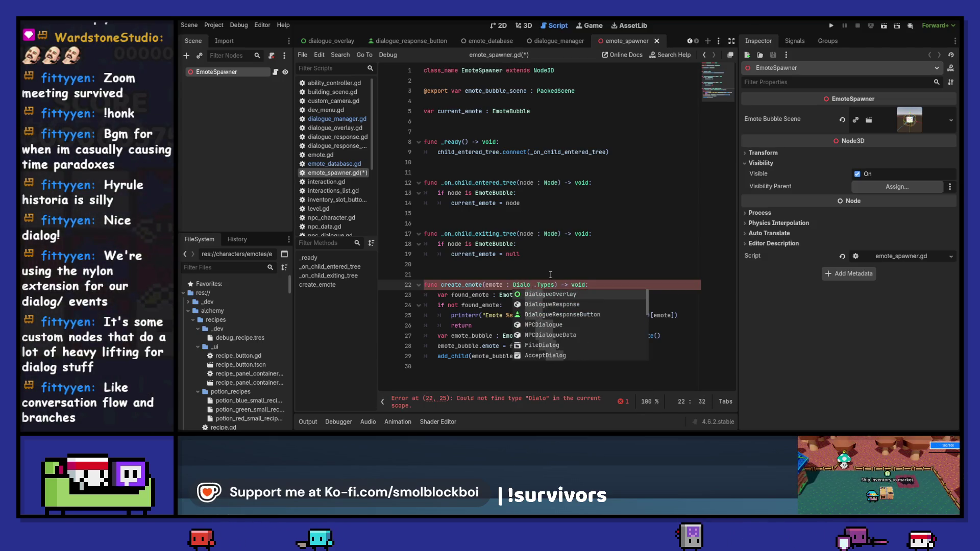
{"action": "type", "text": "gueManager.EmoteTypes"}
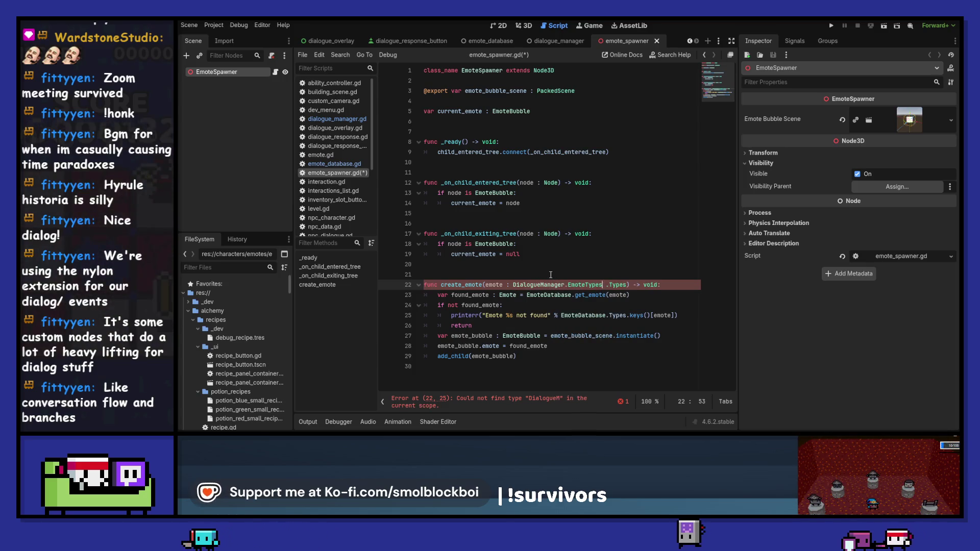
{"action": "key", "text": "Delete"}
{"action": "key", "text": "Delete"}
{"action": "key", "text": "Delete"}
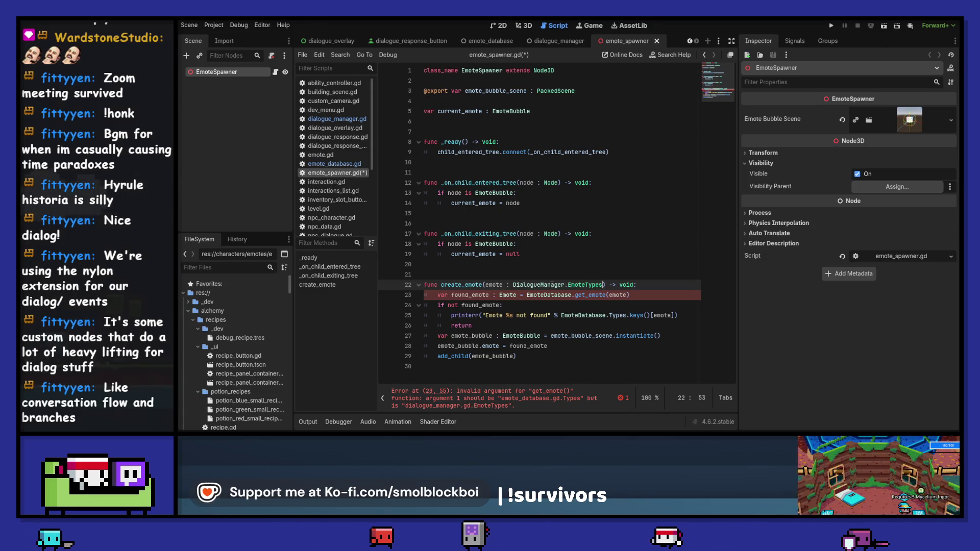
Replace EmoteDatabase with DialogueManager on line 23 so emotes come from DialogueManager.get_emote
{"action": "double_click", "coordinate": [551, 285]}
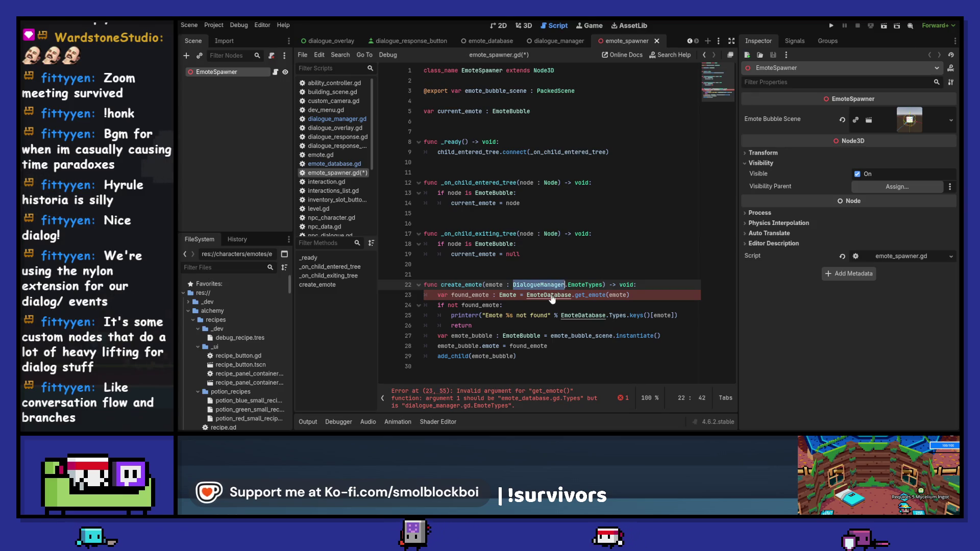
{"action": "key", "text": "ctrl+c"}
{"action": "double_click", "coordinate": [552, 295]}
{"action": "key", "text": "ctrl+v"}
Copy DialogueManager.EmoteTypes and search the whole project for EmoteDatabase.Types
{"action": "left_click", "coordinate": [534, 315]}
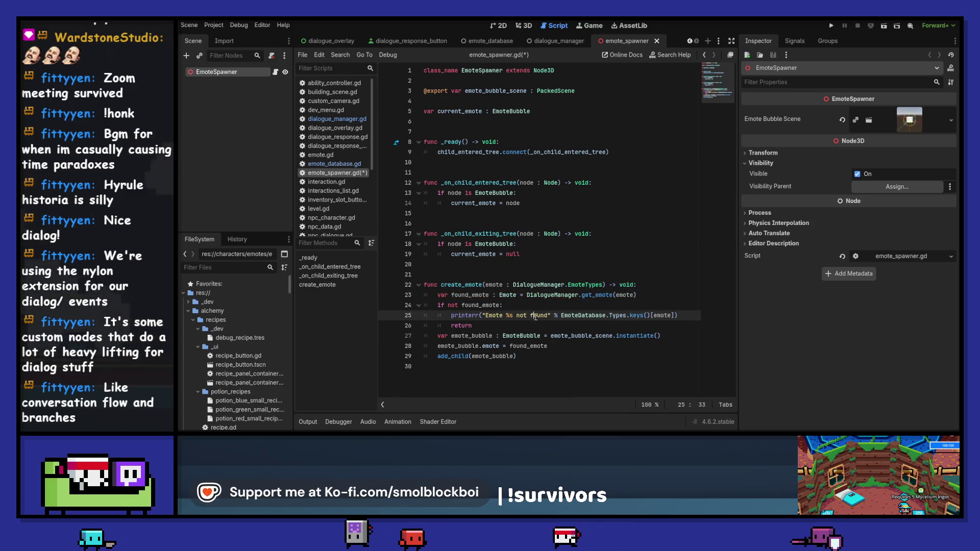
{"action": "left_click", "coordinate": [595, 315]}
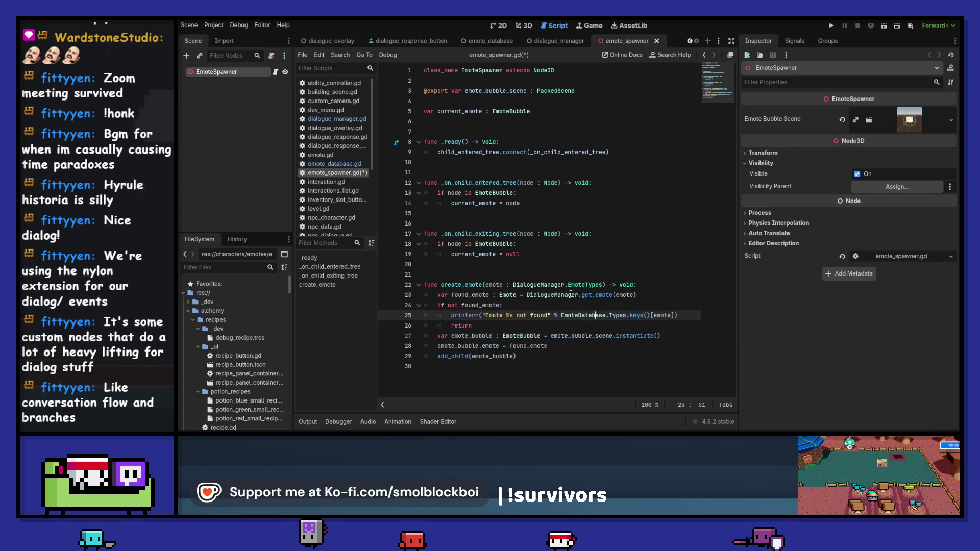
{"action": "left_click_drag", "start_coordinate": [514, 284], "coordinate": [603, 288]}
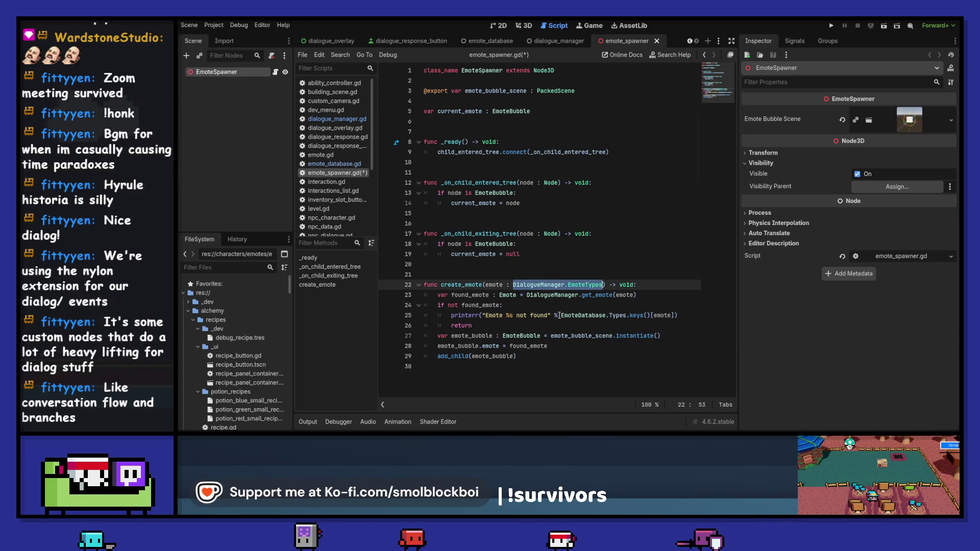
{"action": "left_click_drag", "start_coordinate": [561, 316], "coordinate": [626, 316]}
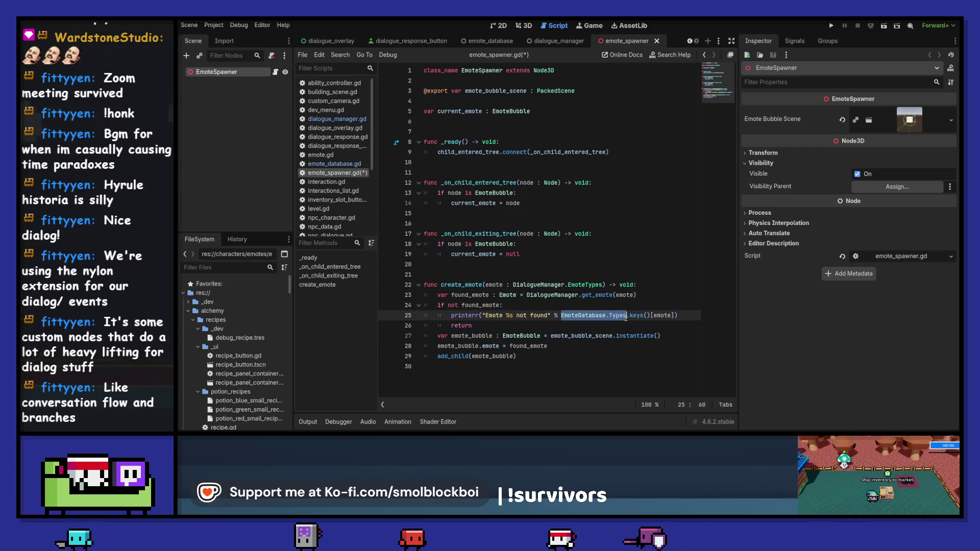
{"action": "key", "text": "ctrl+shift+f"}
Replace every EmoteDatabase.Types with DialogueManager.EmoteTypes in emote_spawner.gd and emote.gd, and save
{"action": "left_click", "coordinate": [576, 271]}
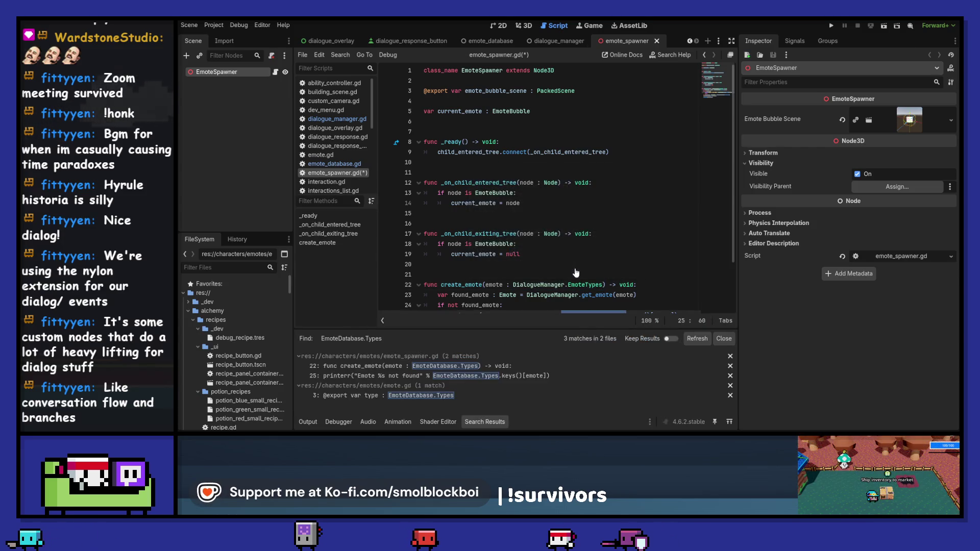
{"action": "scroll", "coordinate": [581, 305], "scroll_direction": "down", "scroll_amount": 3}
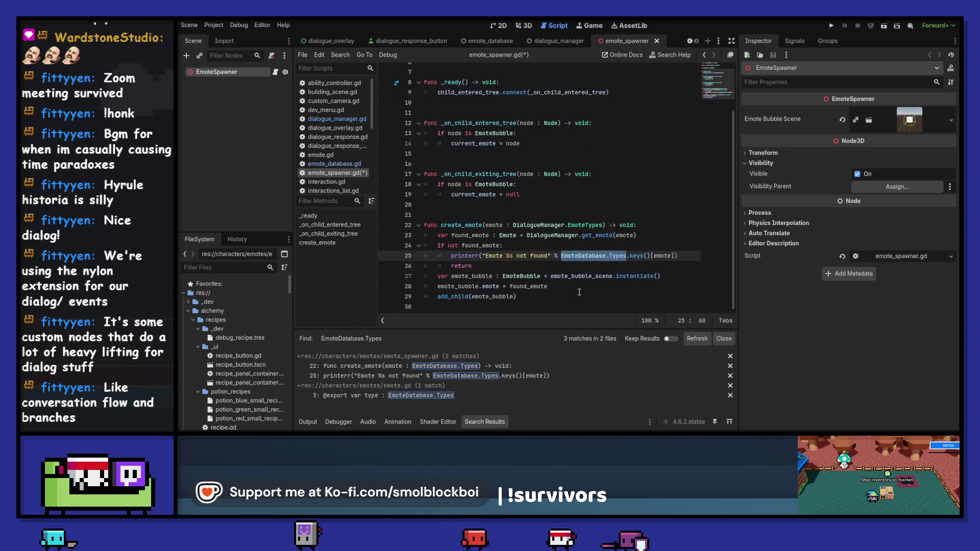
{"action": "left_click_drag", "start_coordinate": [562, 256], "coordinate": [592, 257]}
{"action": "key", "text": "ctrl+v"}
{"action": "left_click", "coordinate": [449, 366]}
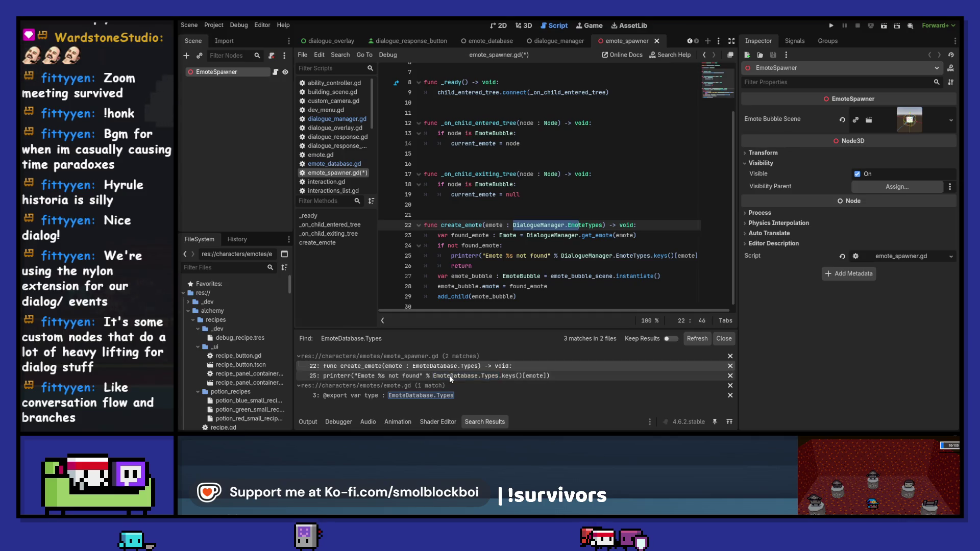
{"action": "left_click", "coordinate": [449, 375]}
{"action": "left_click", "coordinate": [446, 394]}
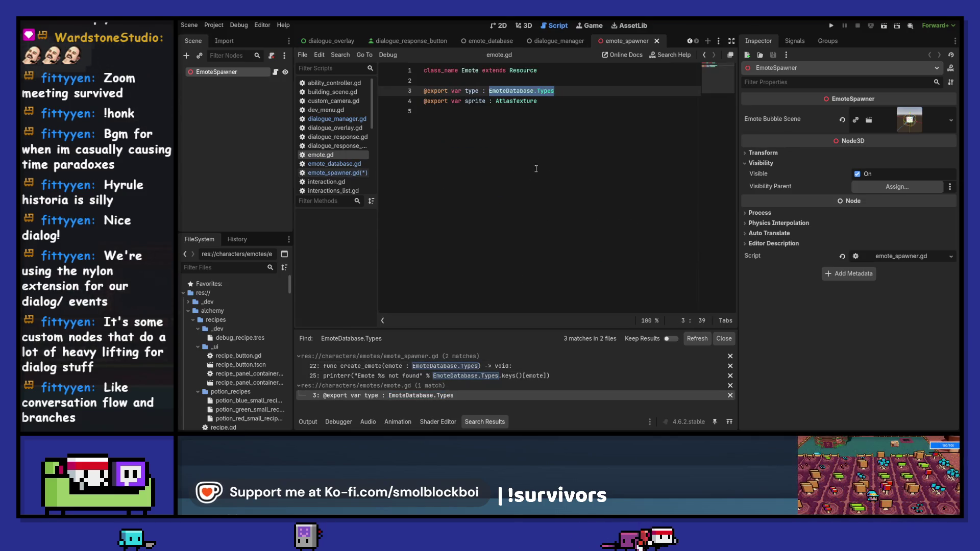
{"action": "key", "text": "ctrl+v"}
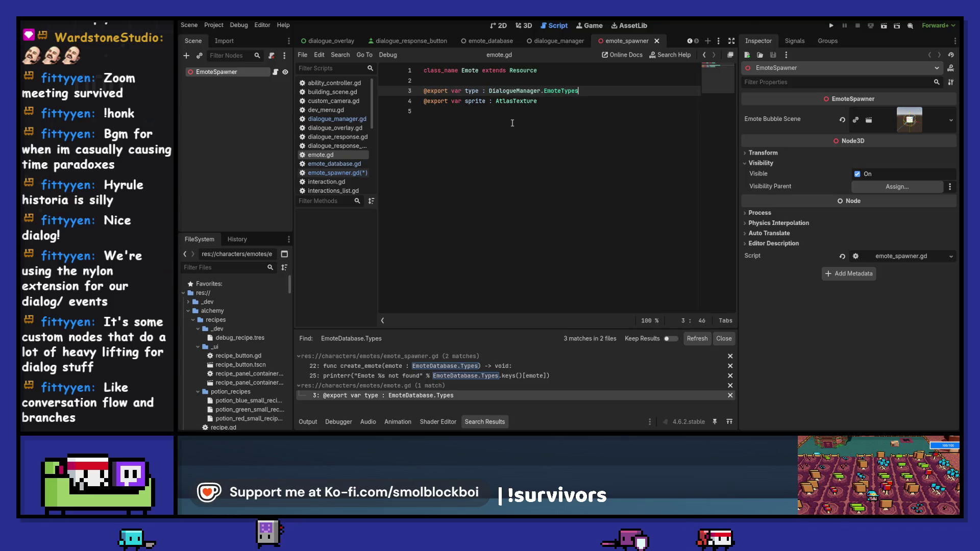
{"action": "key", "text": "ctrl+s"}
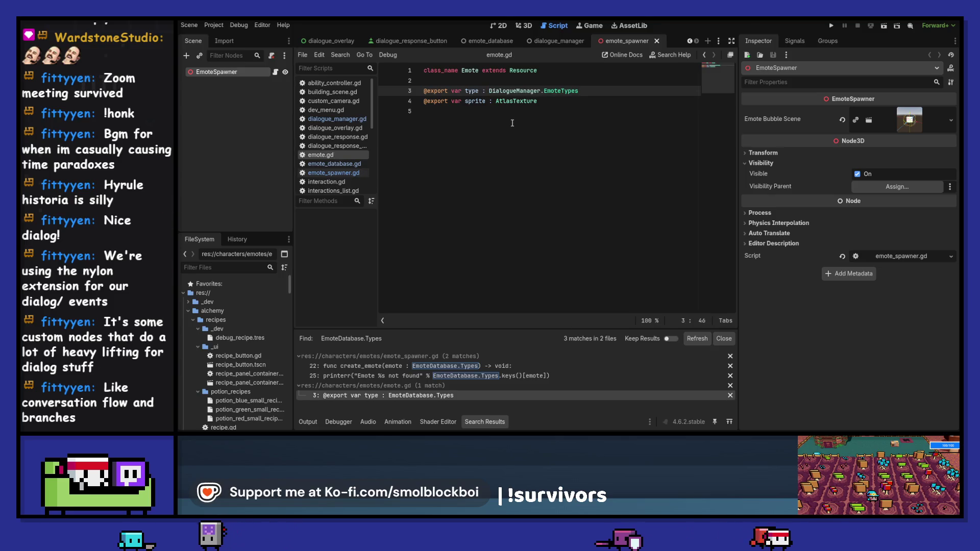
Confirm emote_happy.tres still has type Happy, then close the emote_database script
{"action": "left_click", "coordinate": [226, 267]}
{"action": "type", "text": "emot"}
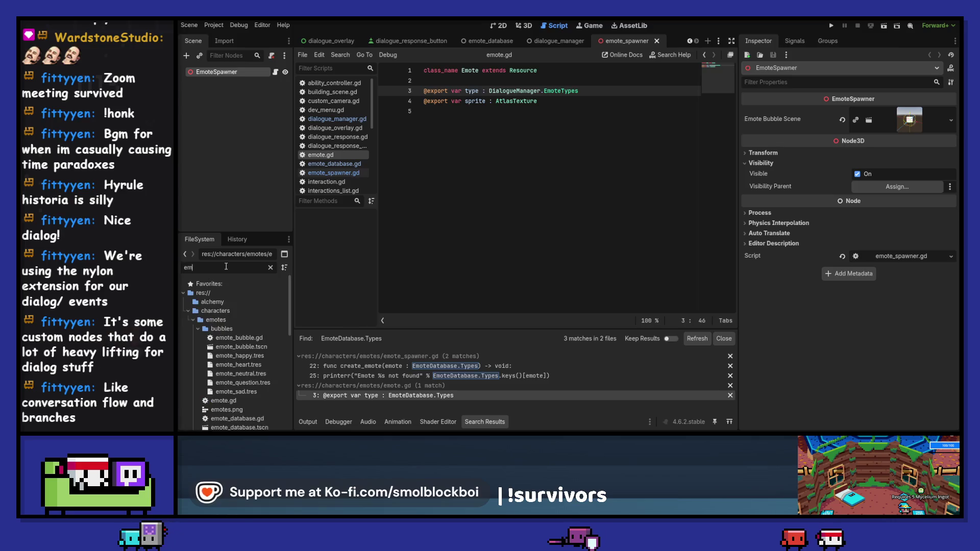
{"action": "type", "text": "e"}
{"action": "left_click", "coordinate": [235, 346]}
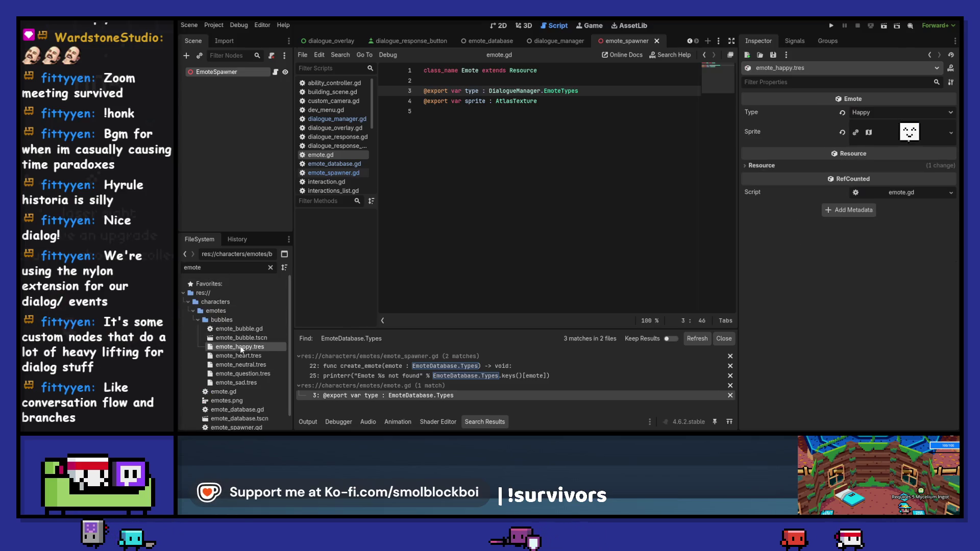
{"action": "left_click", "coordinate": [898, 112]}
{"action": "left_click", "coordinate": [898, 111]}
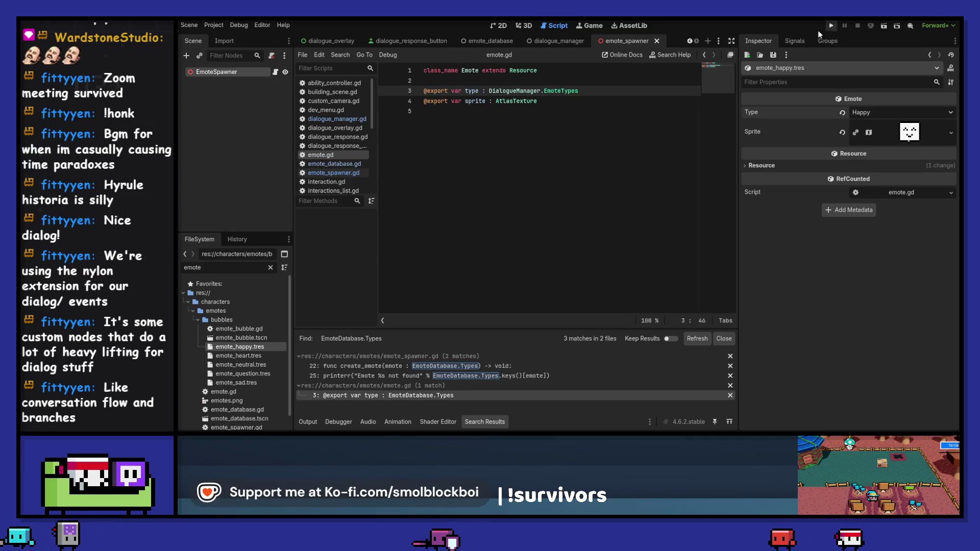
{"action": "left_click", "coordinate": [514, 41]}
{"action": "left_click", "coordinate": [521, 41]}
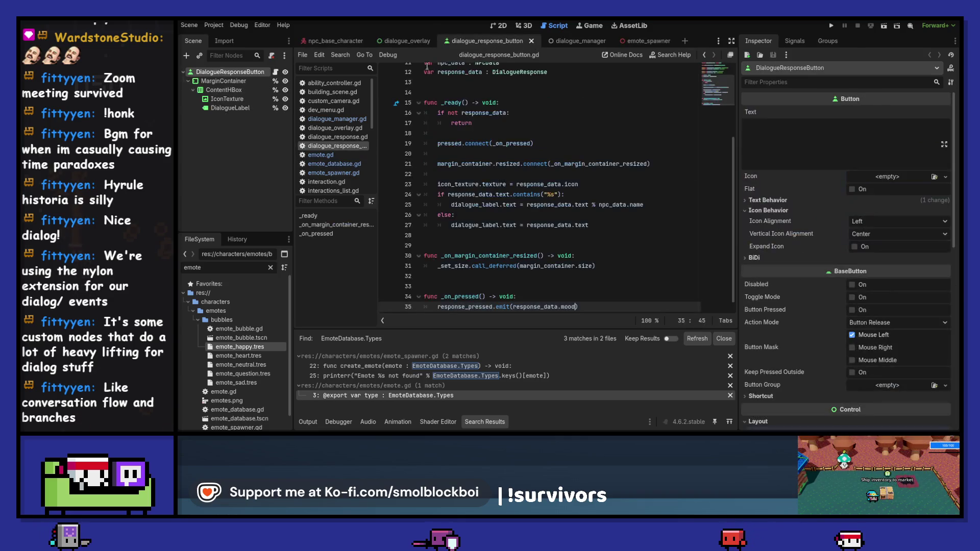
{"action": "left_click", "coordinate": [214, 25]}
{"action": "left_click", "coordinate": [225, 37]}
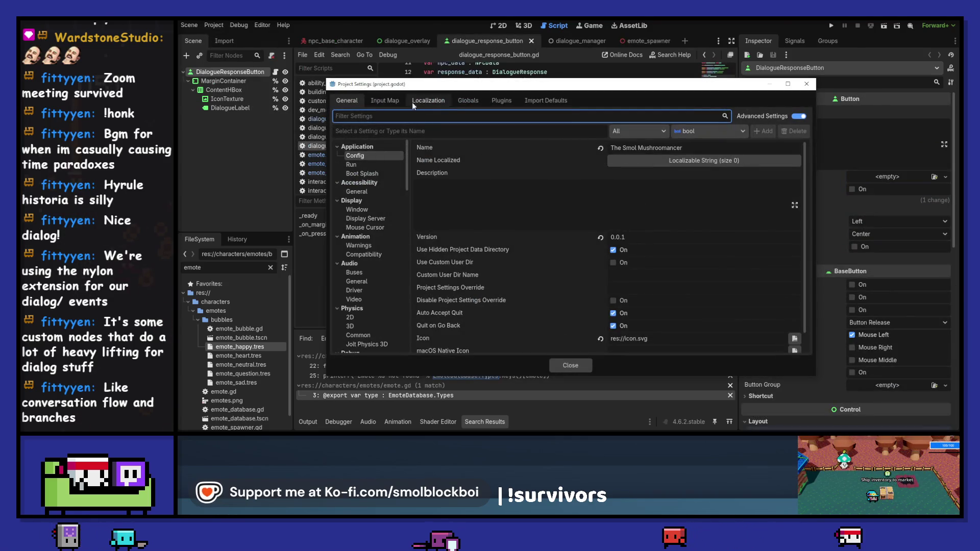
{"action": "left_click", "coordinate": [459, 100]}
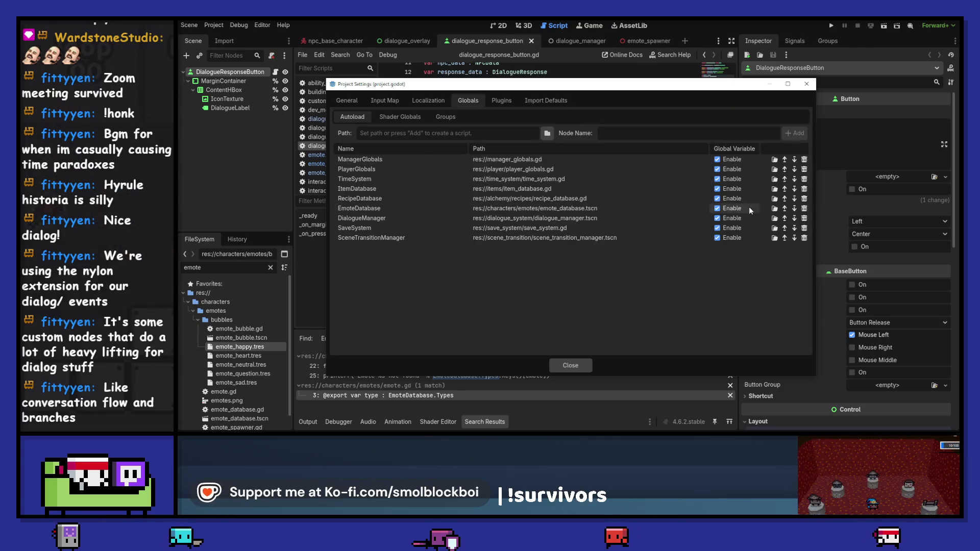
{"action": "left_click", "coordinate": [570, 365]}
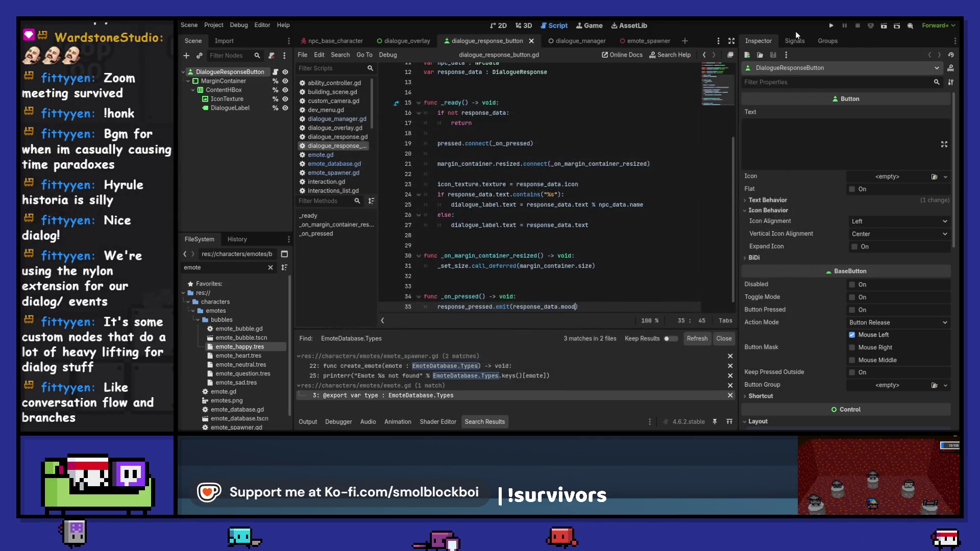
{"action": "left_click", "coordinate": [214, 25]}
Reload the project, test-run the game into a level with an NPC dialogue, then stop it
{"action": "left_click", "coordinate": [251, 127]}
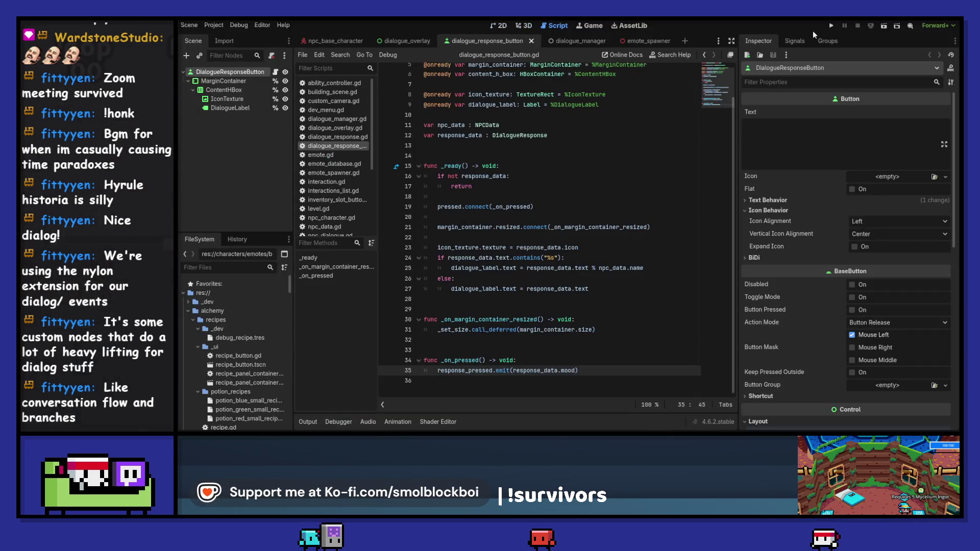
{"action": "left_click", "coordinate": [831, 25]}
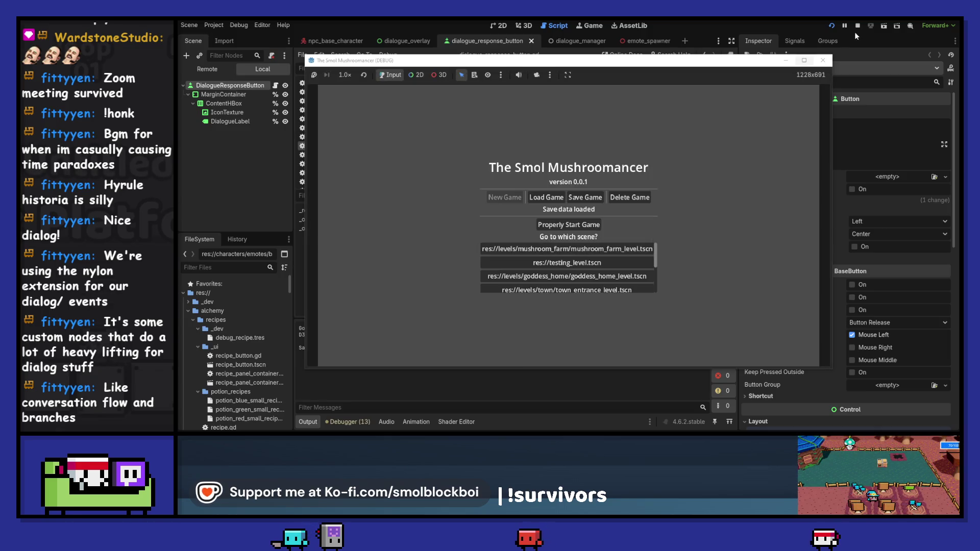
{"action": "left_click", "coordinate": [823, 60]}
{"action": "left_click", "coordinate": [831, 25]}
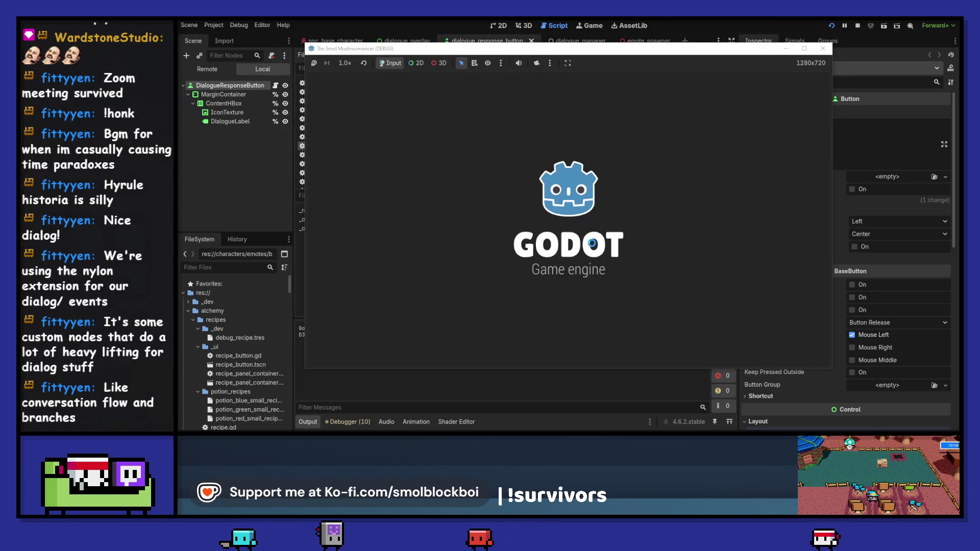
{"action": "left_click", "coordinate": [594, 244]}
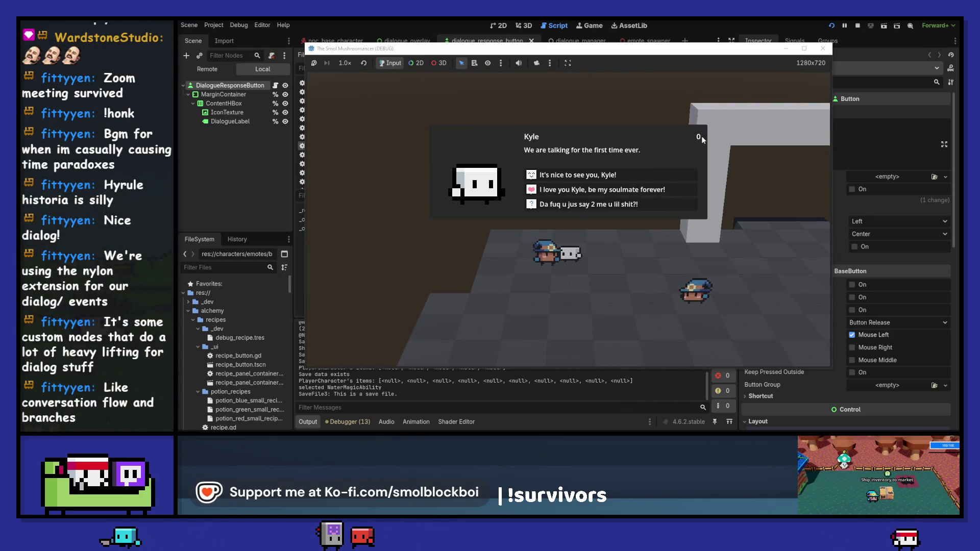
{"action": "left_click", "coordinate": [822, 48]}
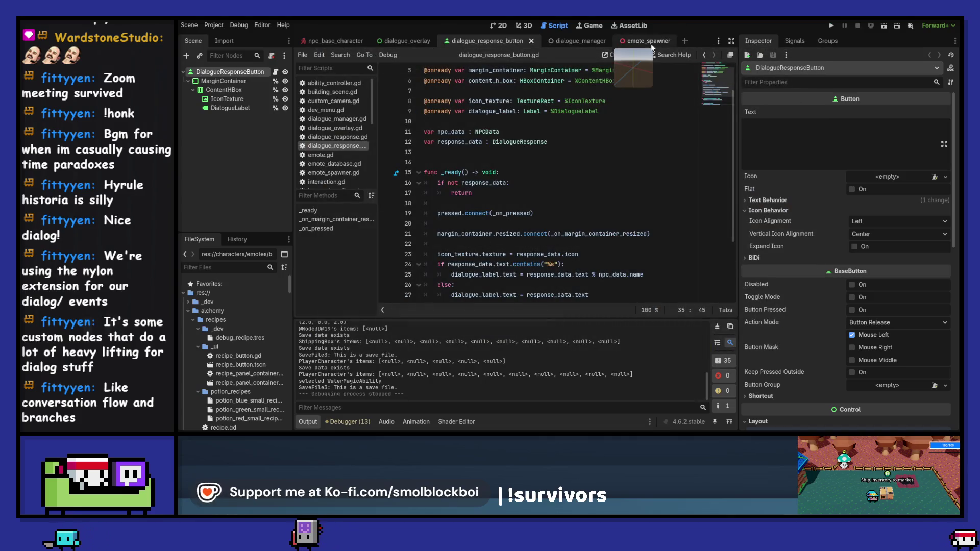
Open dialogue_manager.gd and expand its empty Emotes dictionary in the Inspector
{"action": "left_click", "coordinate": [648, 42]}
{"action": "scroll", "coordinate": [597, 132], "scroll_direction": "down", "scroll_amount": 2}
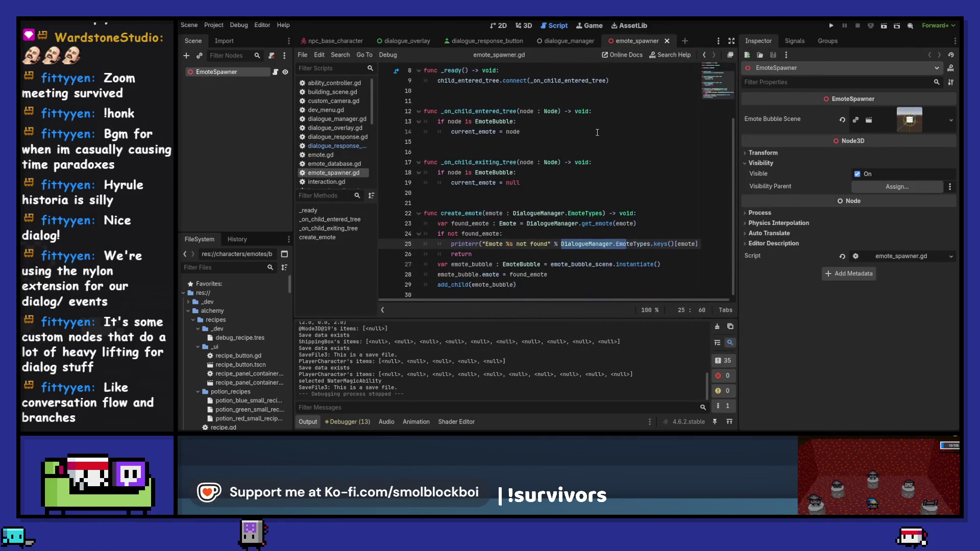
{"action": "scroll", "coordinate": [599, 133], "scroll_direction": "up", "scroll_amount": 3}
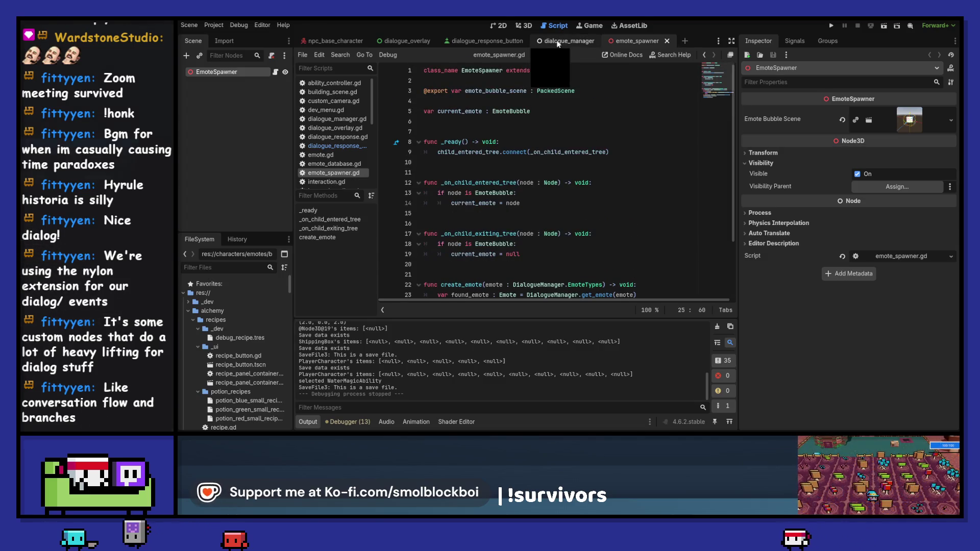
{"action": "left_click", "coordinate": [558, 43]}
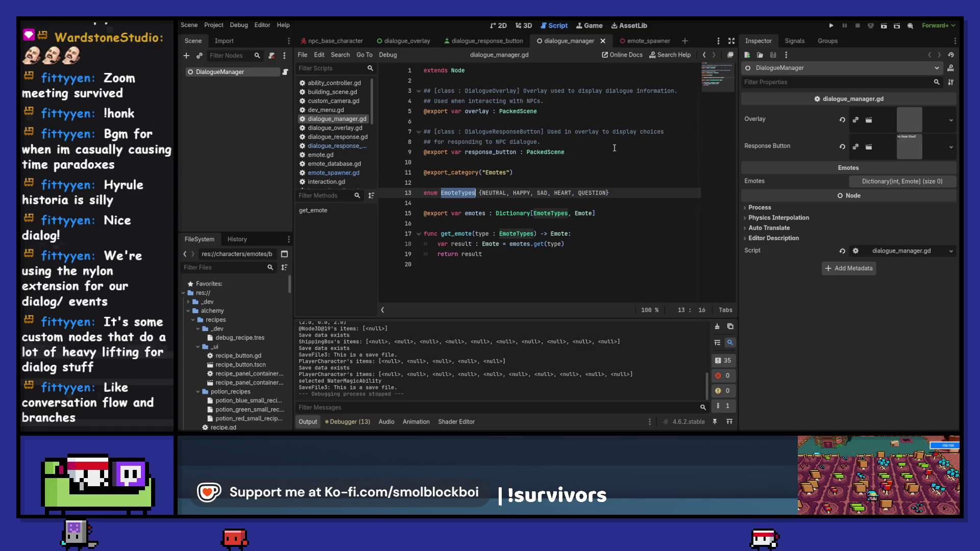
{"action": "left_click", "coordinate": [910, 183]}
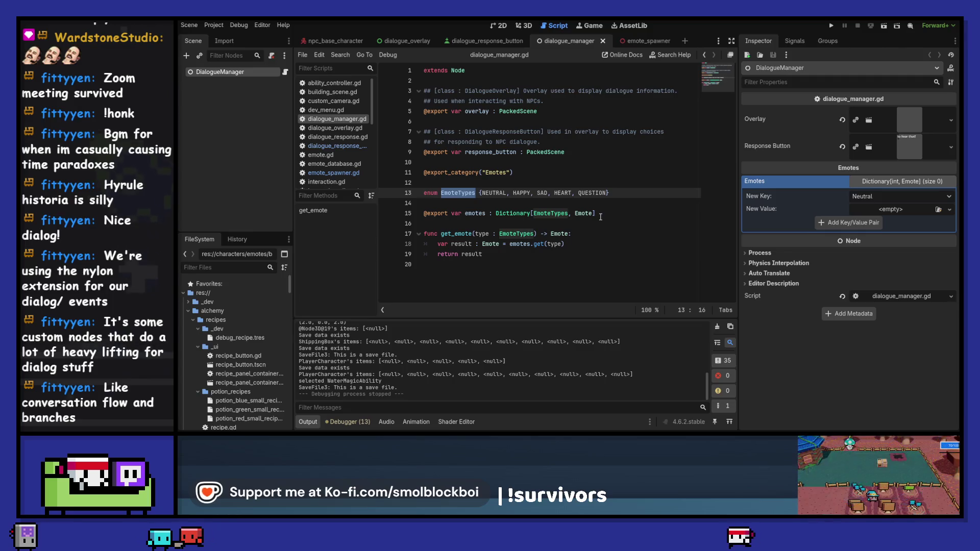
Add Emotes entries Neutral → emote_neutral.tres and Happy → emote_happy.tres
{"action": "left_click", "coordinate": [938, 209]}
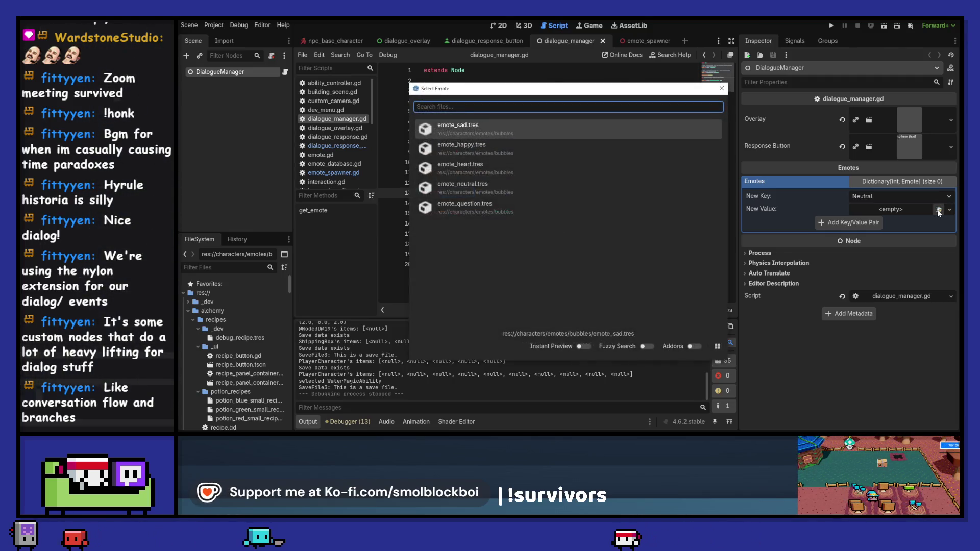
{"action": "left_click", "coordinate": [509, 183]}
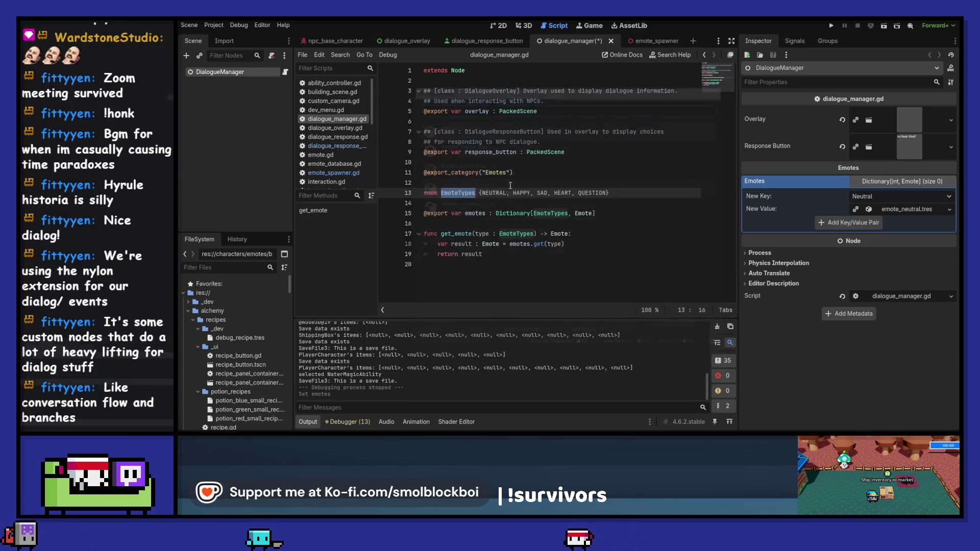
{"action": "left_click", "coordinate": [858, 223]}
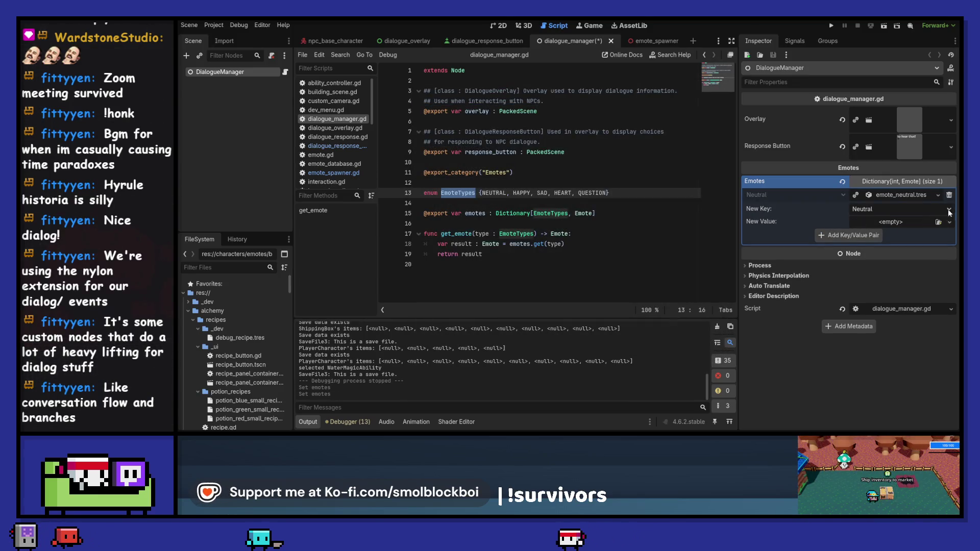
{"action": "left_click", "coordinate": [938, 209]}
{"action": "left_click", "coordinate": [902, 230]}
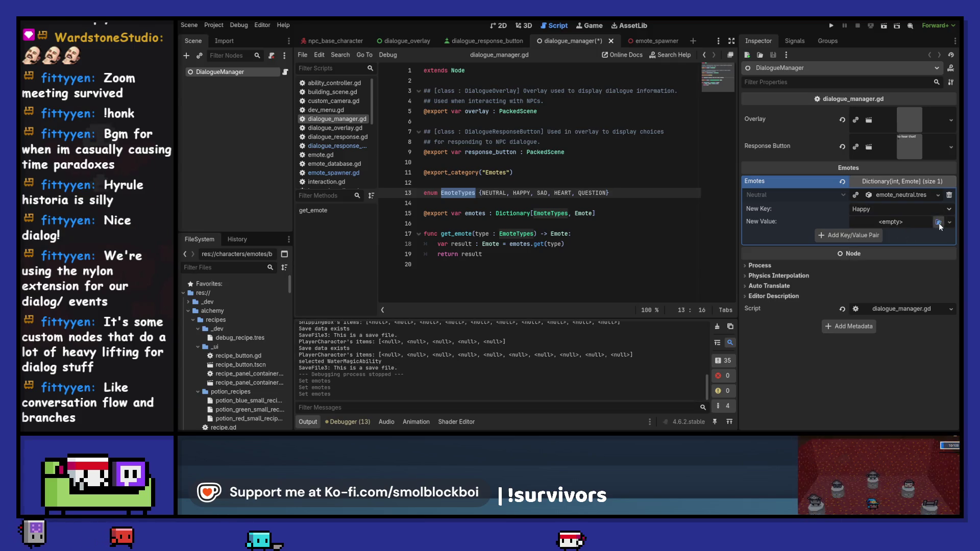
{"action": "left_click", "coordinate": [937, 222]}
{"action": "left_click", "coordinate": [510, 168]}
{"action": "left_click", "coordinate": [849, 235]}
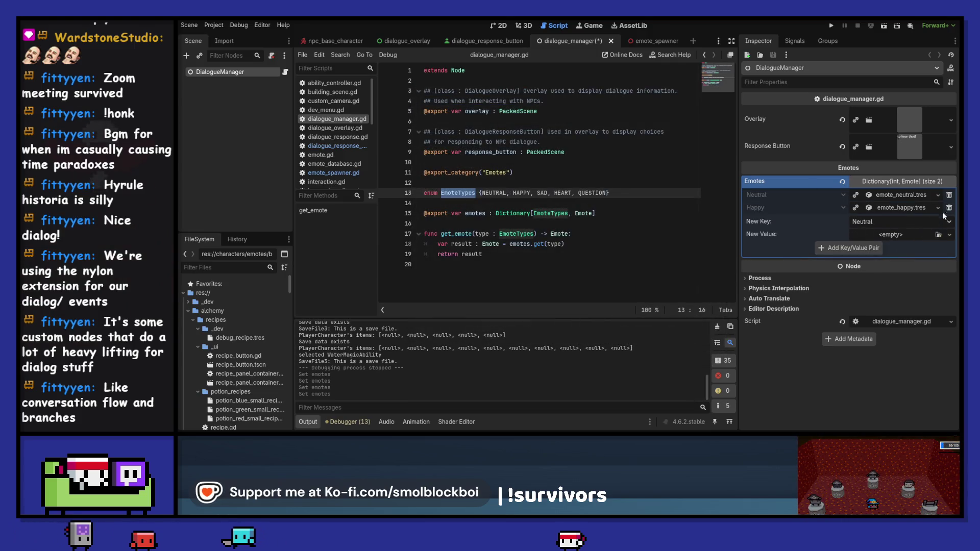
Add Emotes entries Sad → emote_sad.tres and Heart → emote_heart.tres
{"action": "left_click", "coordinate": [948, 222]}
{"action": "left_click", "coordinate": [870, 254]}
{"action": "left_click", "coordinate": [938, 234]}
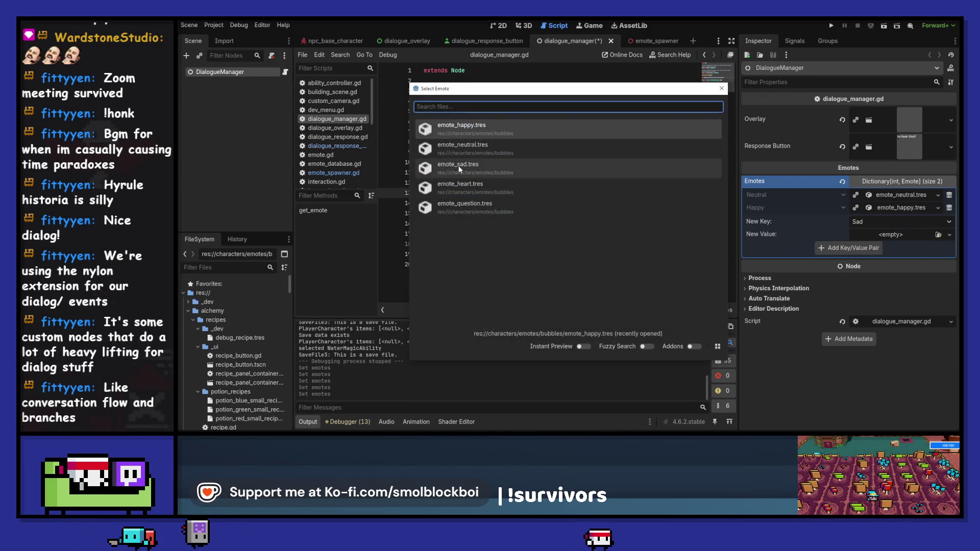
{"action": "left_click", "coordinate": [510, 167]}
{"action": "left_click", "coordinate": [849, 248]}
{"action": "left_click", "coordinate": [950, 237]}
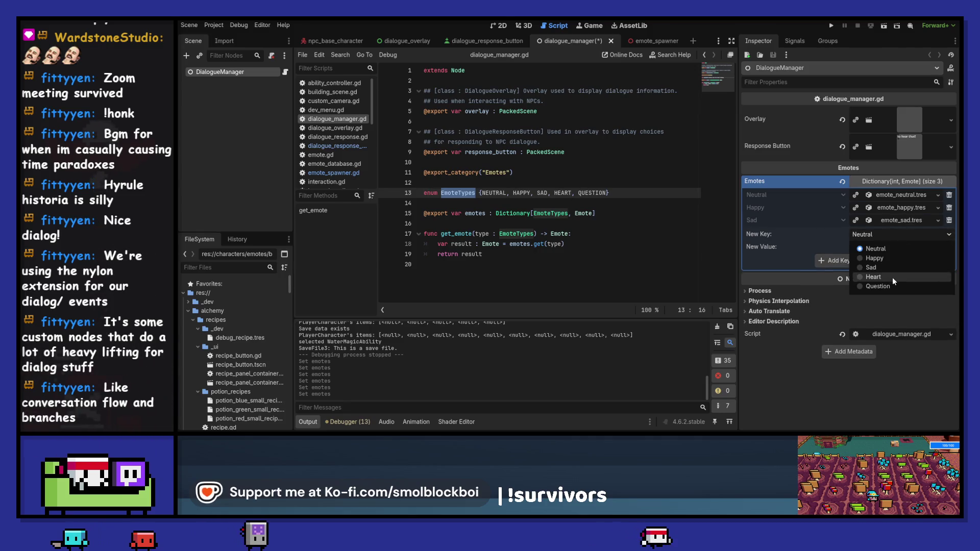
{"action": "left_click", "coordinate": [892, 277]}
{"action": "left_click", "coordinate": [938, 247]}
{"action": "left_click", "coordinate": [519, 198]}
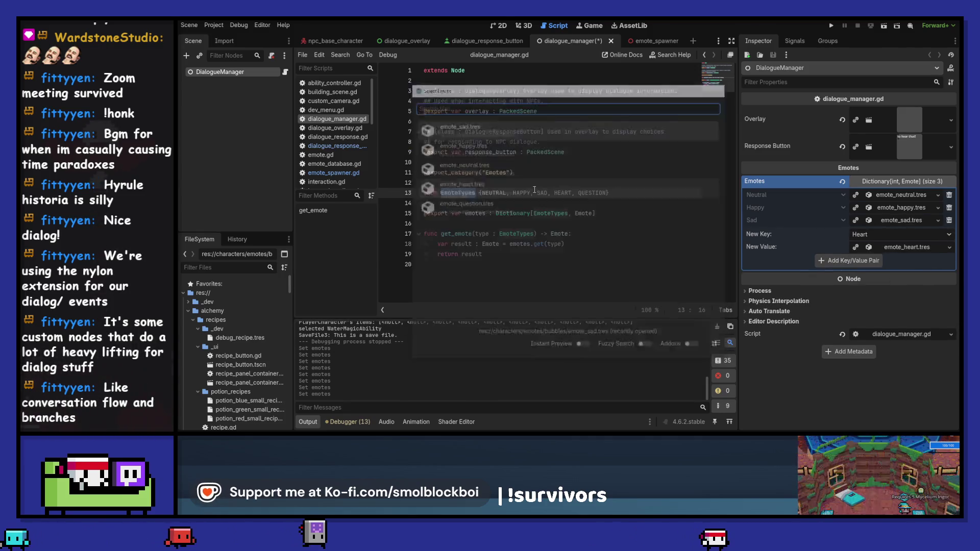
{"action": "left_click", "coordinate": [848, 260]}
Add the Emotes entry Question → emote_question.tres
{"action": "left_click", "coordinate": [909, 259]}
{"action": "left_click", "coordinate": [528, 189]}
{"action": "left_click", "coordinate": [911, 248]}
{"action": "left_click", "coordinate": [892, 299]}
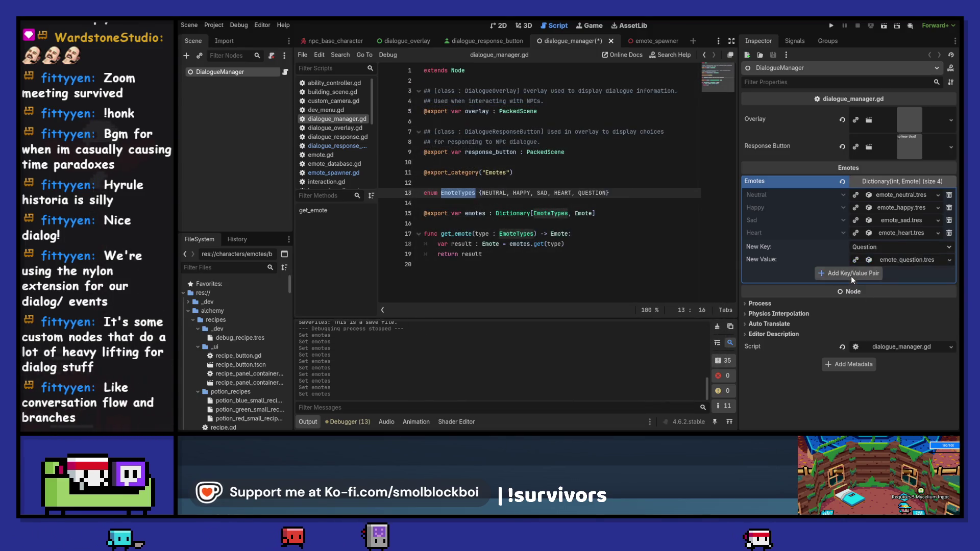
{"action": "left_click", "coordinate": [842, 274]}
Review the five Emotes entries and save the scene
{"action": "left_click", "coordinate": [892, 182]}
{"action": "left_click", "coordinate": [892, 185]}
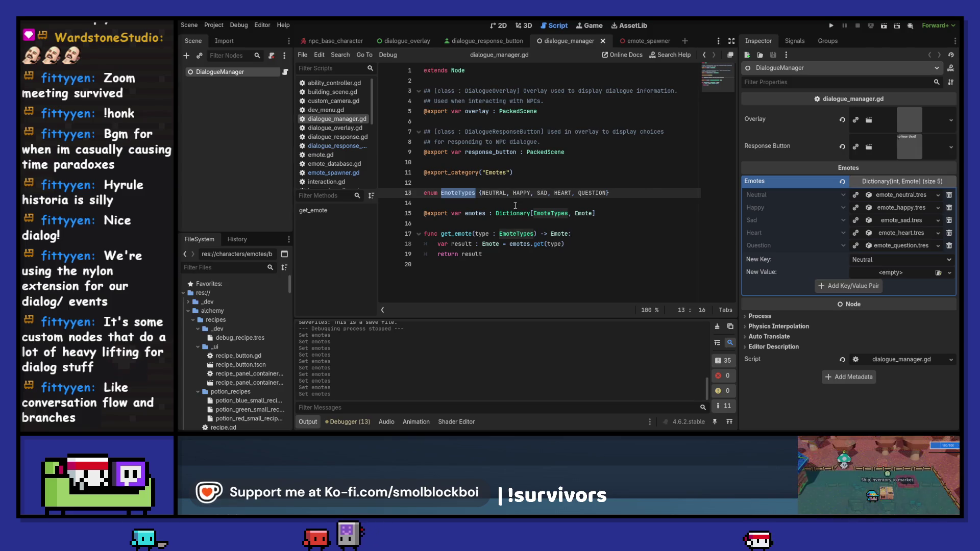
{"action": "key", "text": "Down"}
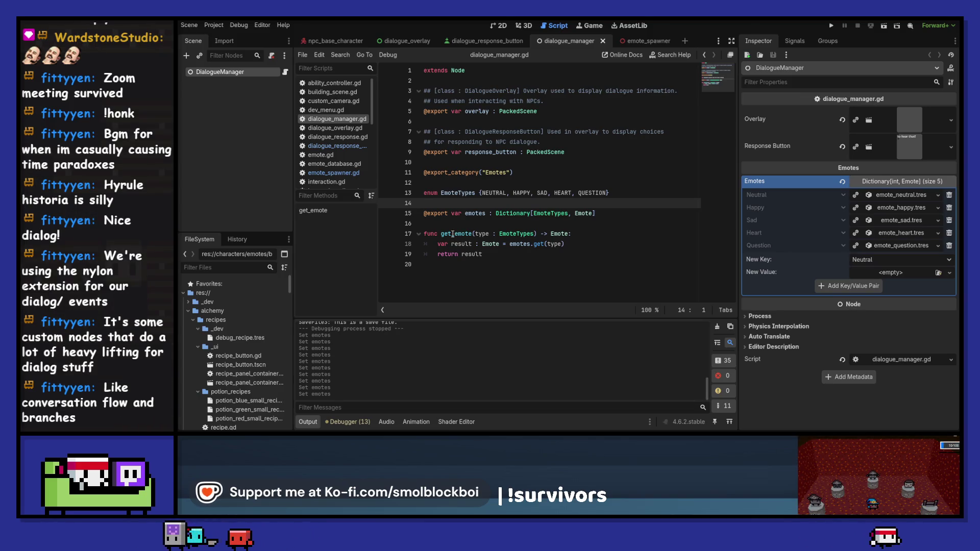
{"action": "left_click", "coordinate": [902, 195]}
{"action": "left_click", "coordinate": [902, 195]}
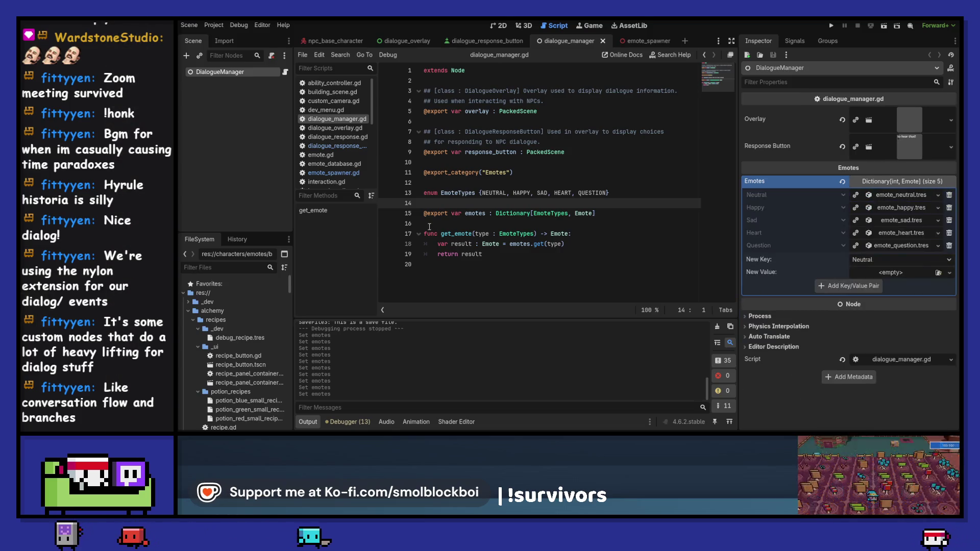
{"action": "double_click", "coordinate": [457, 233]}
{"action": "key", "text": "ctrl+s"}
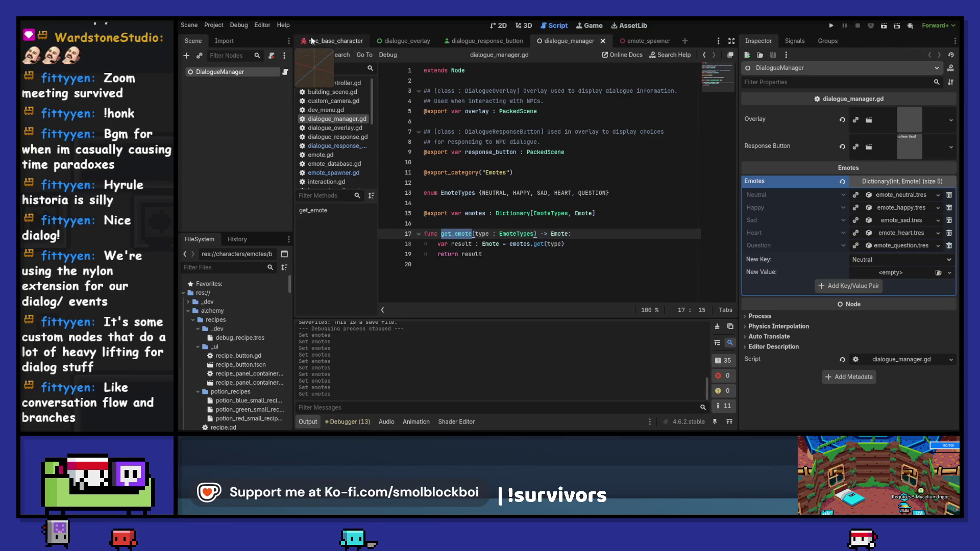
{"action": "left_click", "coordinate": [336, 39]}
Add a line under the TALK check calling emote_spawner.create_emote with DialogueManager
{"action": "scroll", "coordinate": [519, 186], "scroll_direction": "down", "scroll_amount": 4}
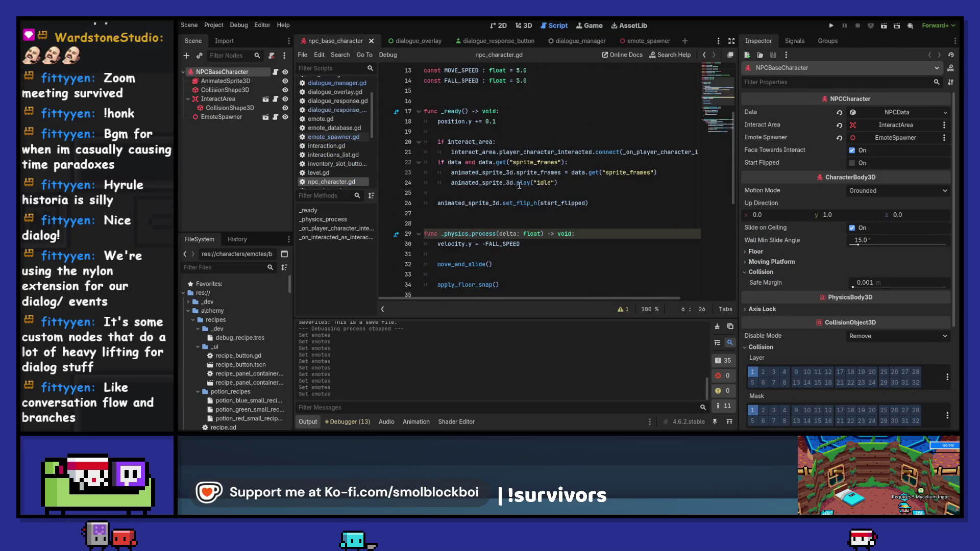
{"action": "scroll", "coordinate": [519, 185], "scroll_direction": "down", "scroll_amount": 6}
{"action": "scroll", "coordinate": [519, 185], "scroll_direction": "down", "scroll_amount": 2}
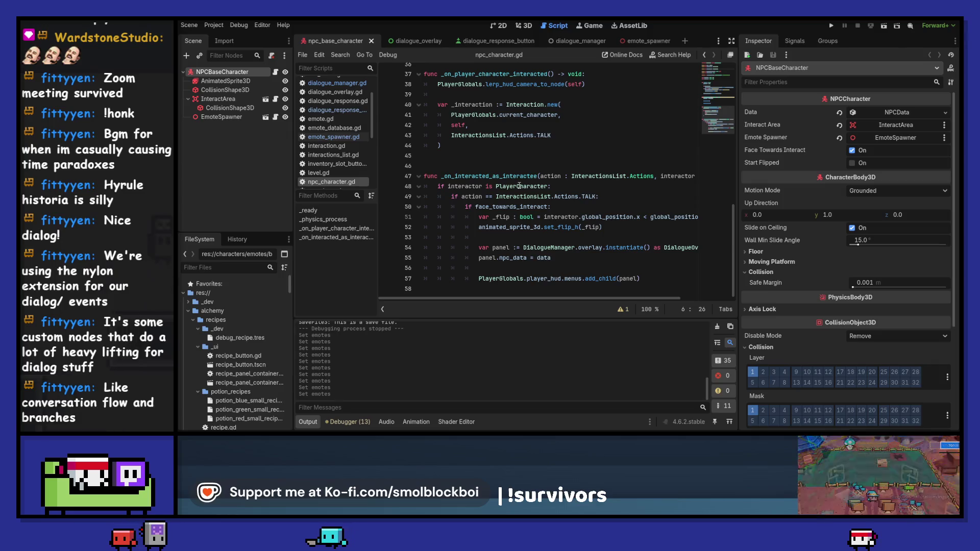
{"action": "left_click", "coordinate": [610, 199]}
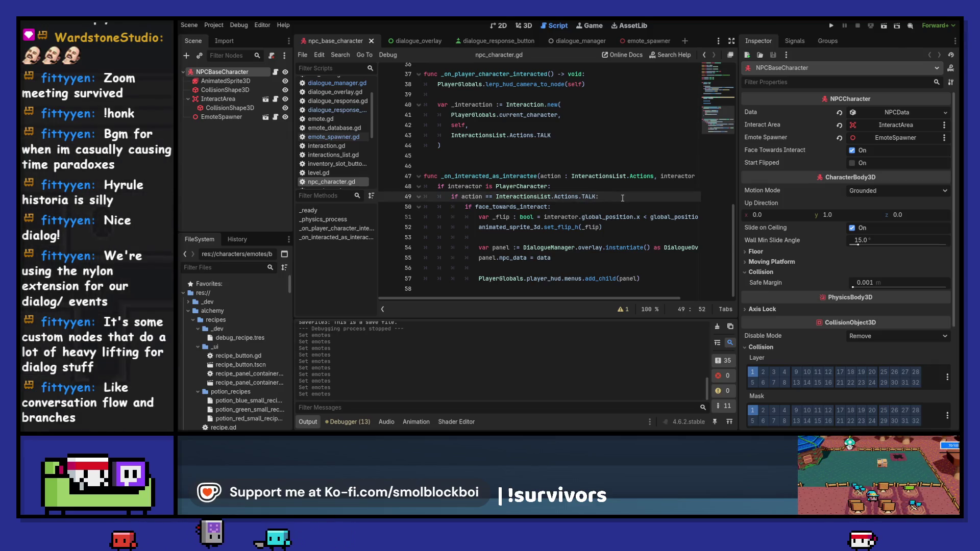
{"action": "key", "text": "Return"}
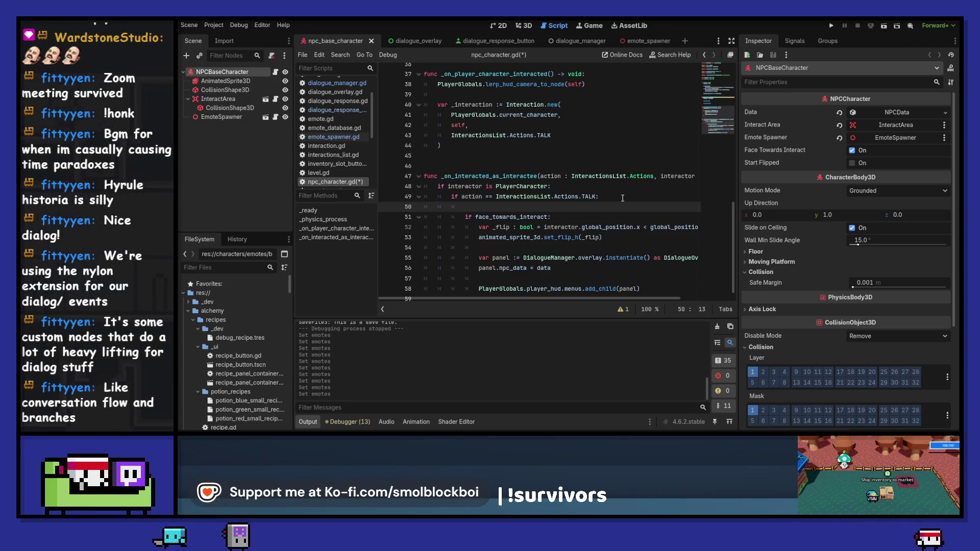
{"action": "type", "text": "ote_spawner.create_emote(D"}
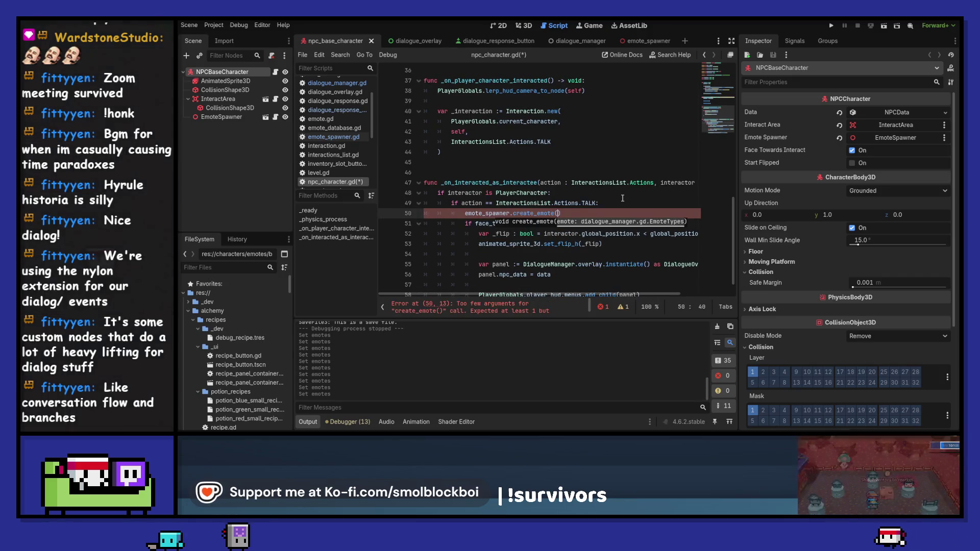
{"action": "type", "text": "il"}
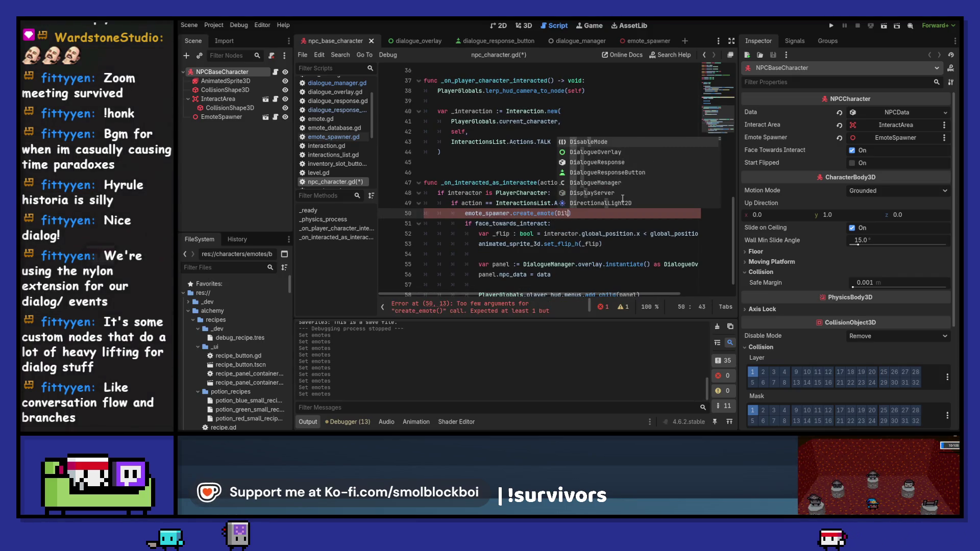
{"action": "key", "text": "BackSpace"}
{"action": "type", "text": "alog"}
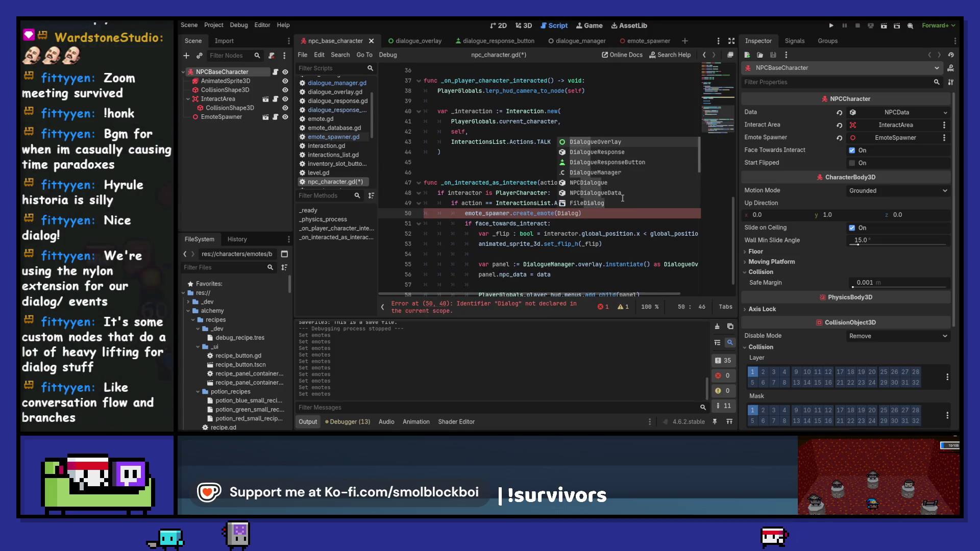
{"action": "type", "text": "ue"}
{"action": "key", "text": "Return"}
Complete the argument as DialogueManager.EmoteTypes.QUESTION, then save and run the game with F5
{"action": "type", "text": "."}
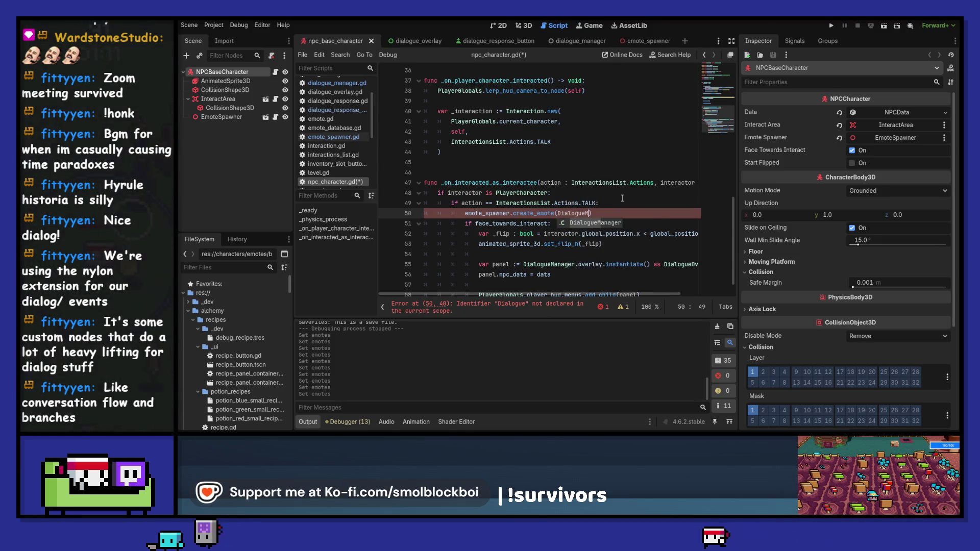
{"action": "key", "text": "Down"}
{"action": "key", "text": "Return"}
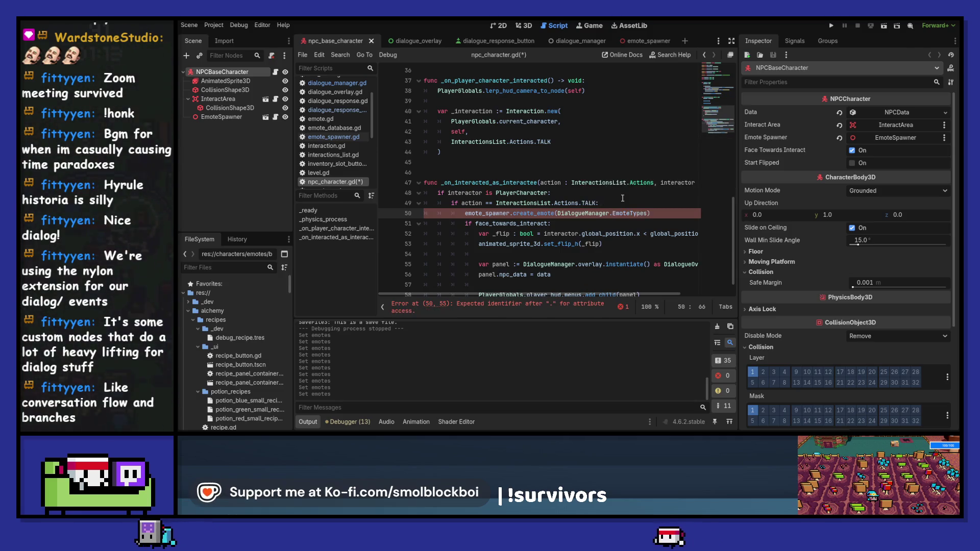
{"action": "key", "text": "Down"}
{"action": "key", "text": "Return"}
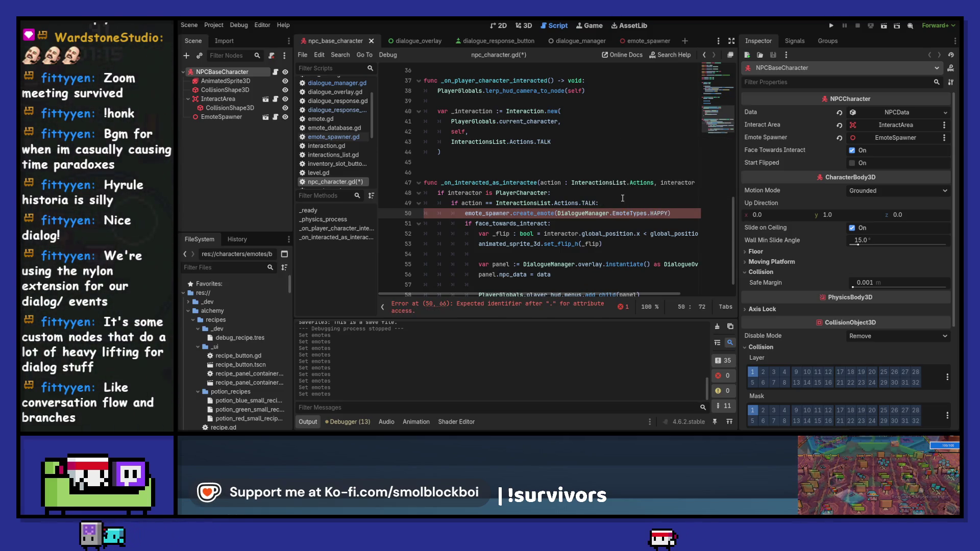
{"action": "key", "text": "Return"}
{"action": "key", "text": "F5"}
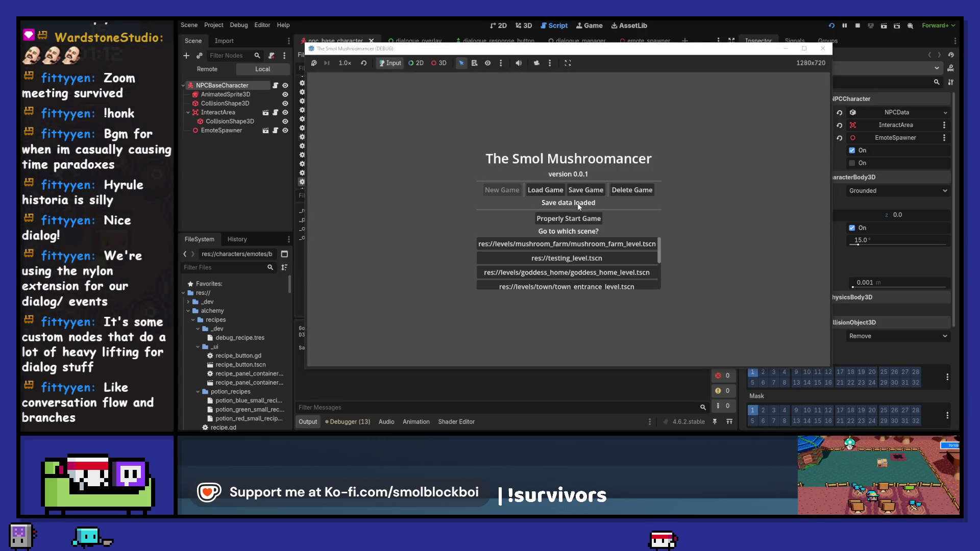
Load the testing level, walk to the NPC and talk to it, then close the game
{"action": "left_click", "coordinate": [586, 253]}
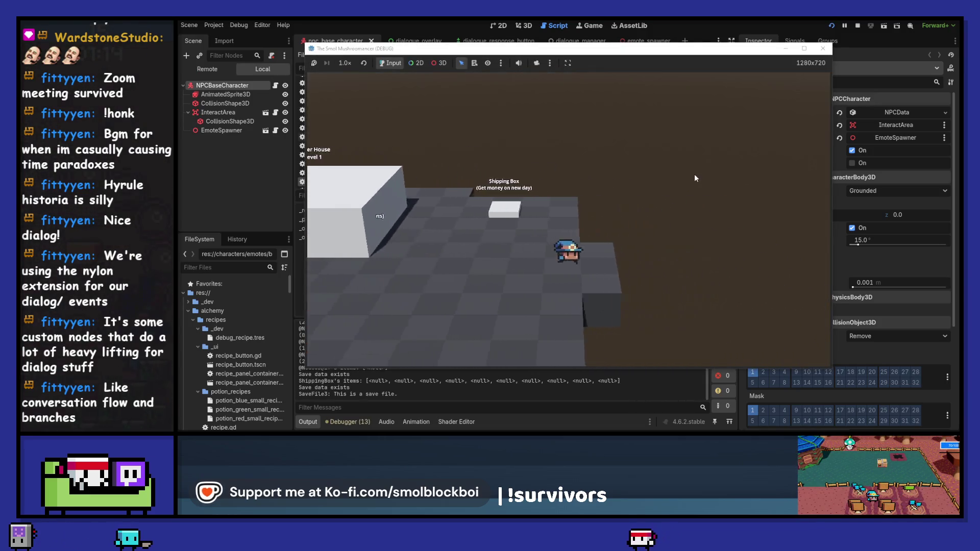
{"action": "key", "text": "a"}
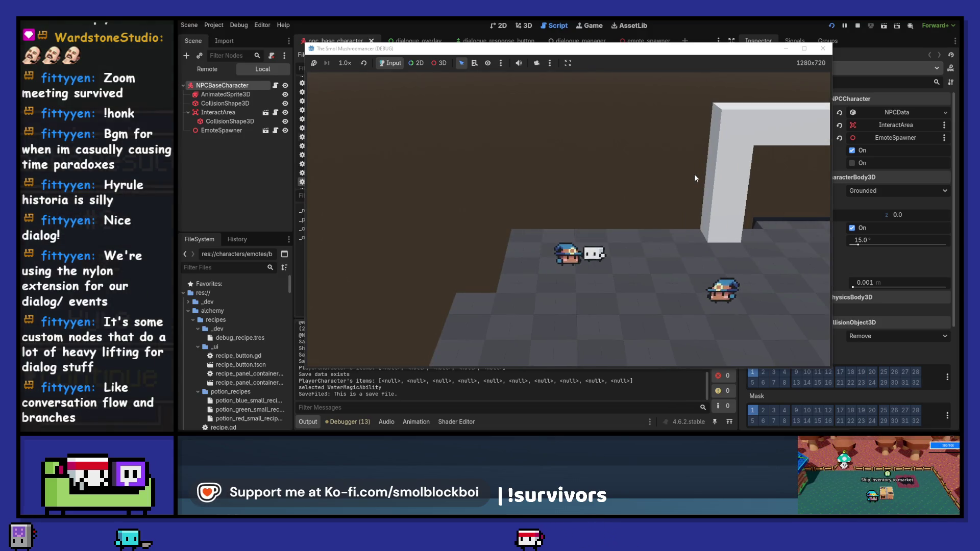
{"action": "key", "text": "e"}
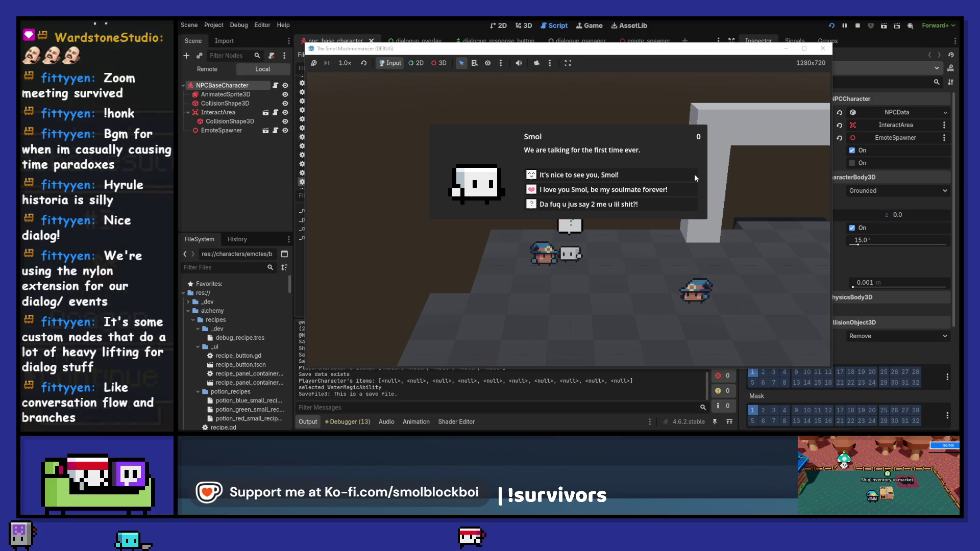
{"action": "key", "text": "d"}
{"action": "key", "text": "e"}
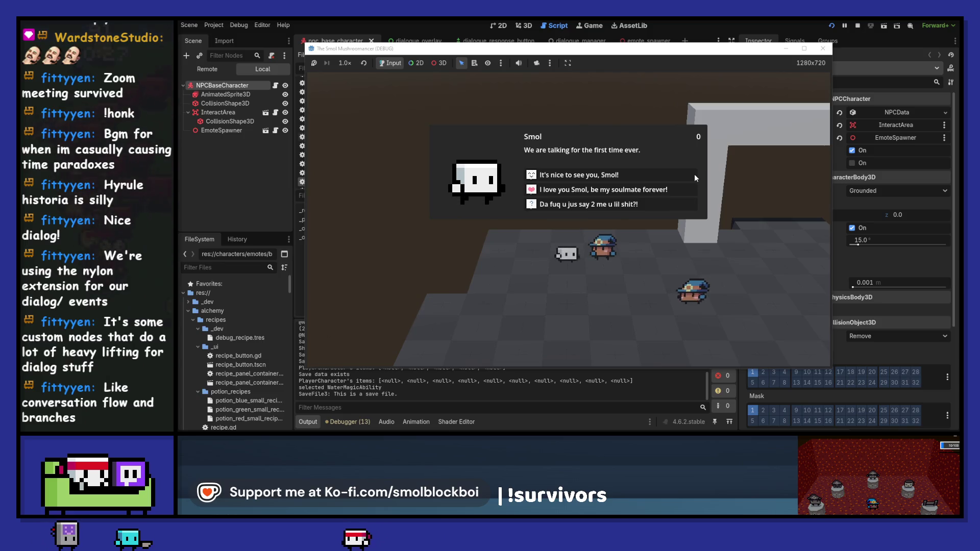
{"action": "left_click", "coordinate": [694, 176]}
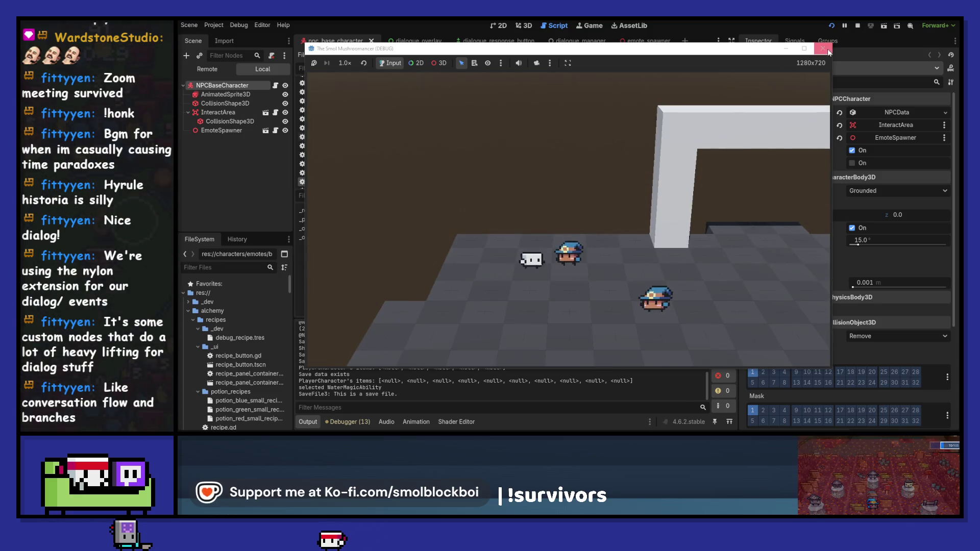
{"action": "left_click", "coordinate": [822, 48]}
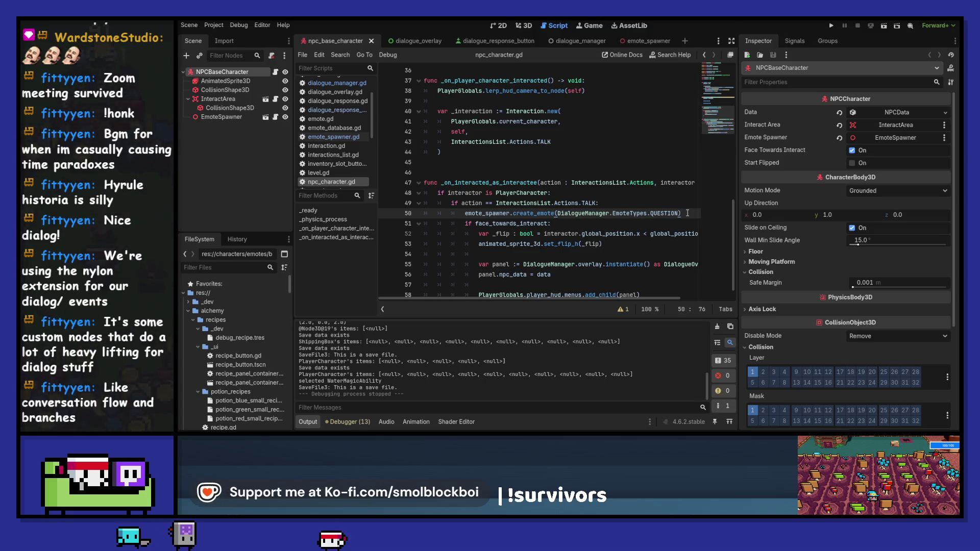
Relaunch the game into the mushroom farm level and dismiss the Robot dialogue
{"action": "left_click", "coordinate": [831, 25]}
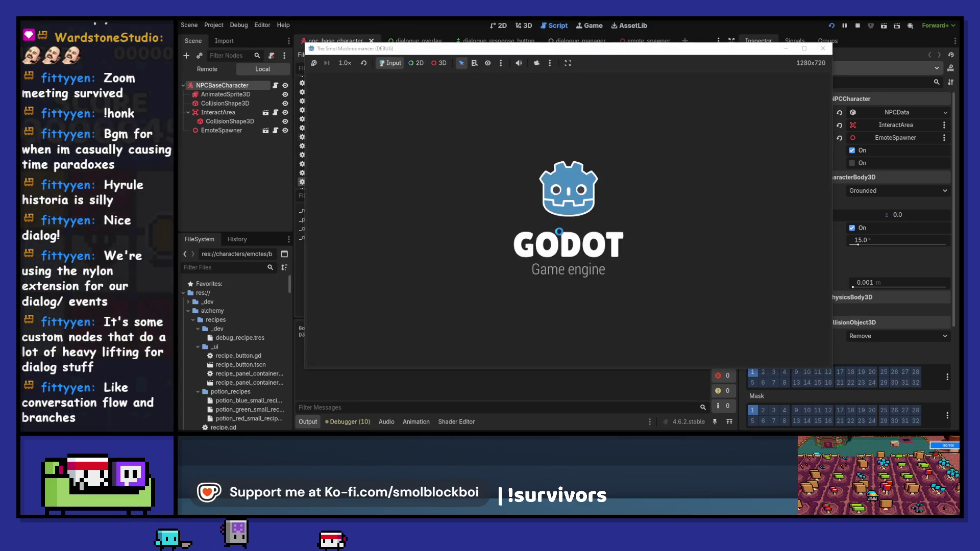
{"action": "left_click", "coordinate": [573, 244]}
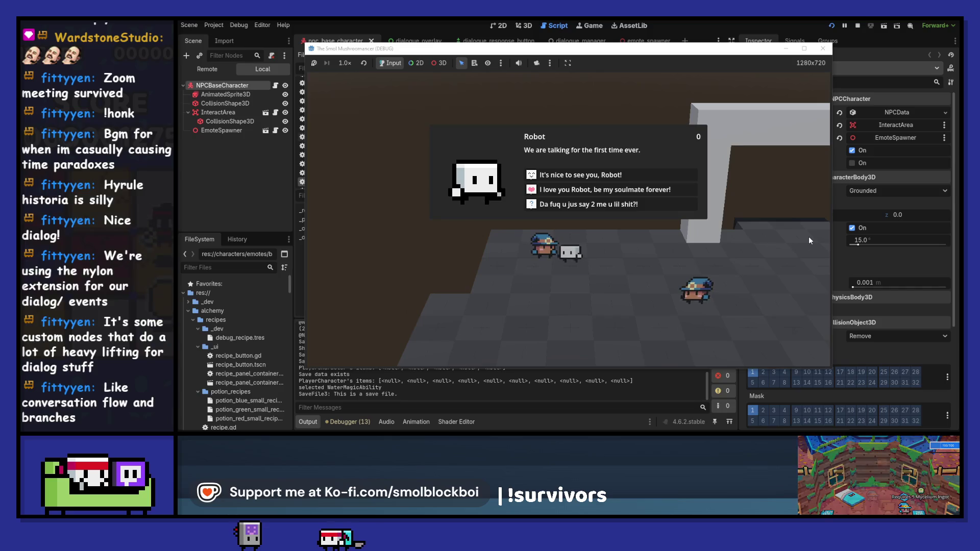
{"action": "key", "text": "Return"}
{"action": "key", "text": "Return"}
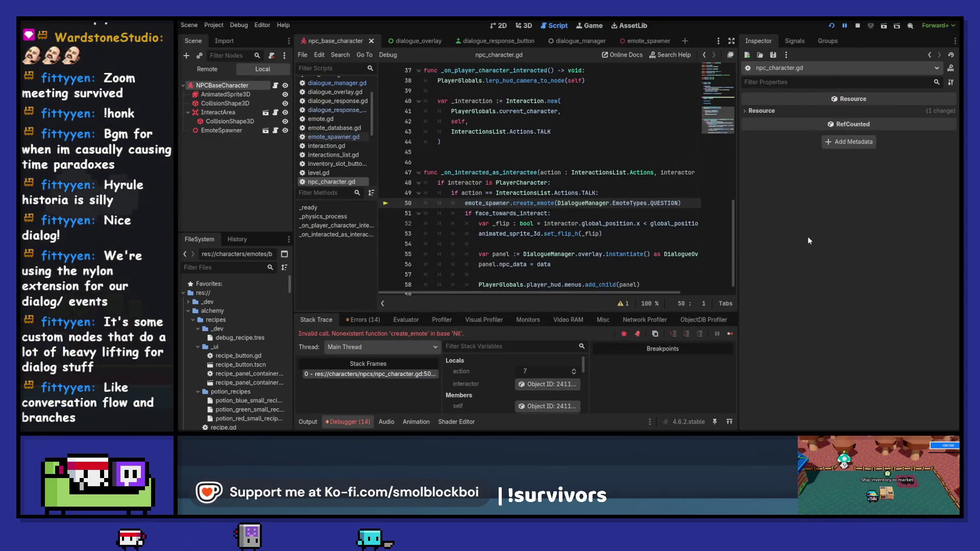
Stop debugging and open goddess_character.tscn with its GoddessCharacter root selected
{"action": "left_click", "coordinate": [858, 25]}
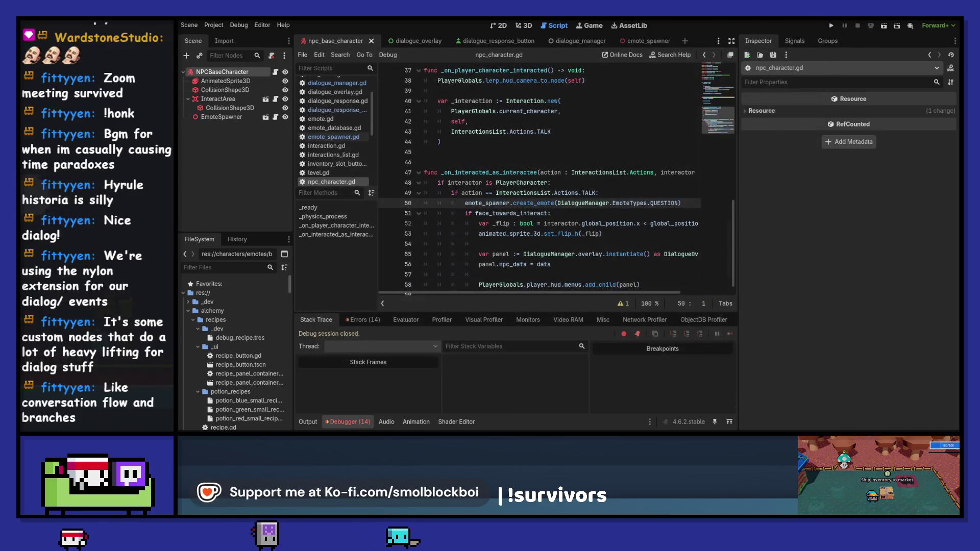
{"action": "left_click", "coordinate": [525, 25]}
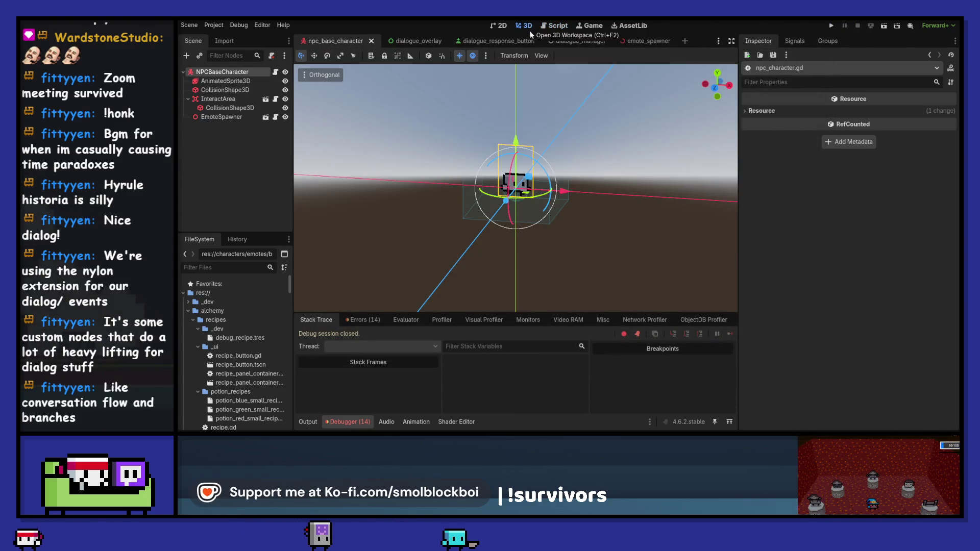
{"action": "type", "text": "goddess"}
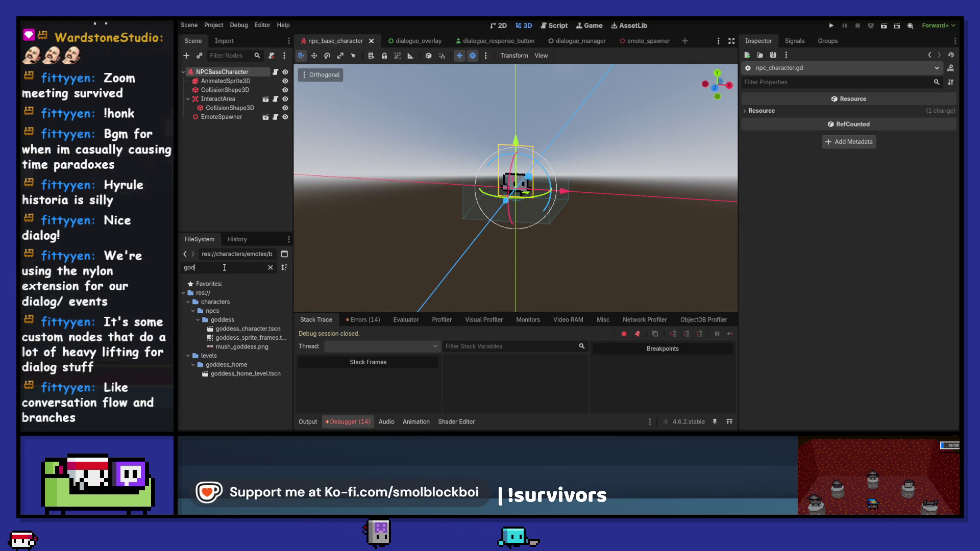
{"action": "double_click", "coordinate": [245, 328]}
{"action": "left_click", "coordinate": [222, 72]}
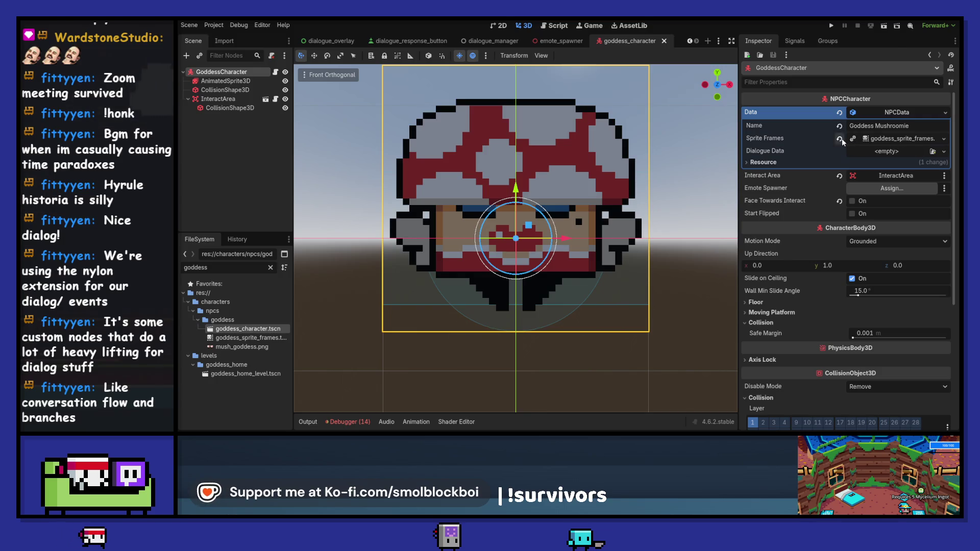
Inspect the goddess's NPC Data, finding its Dialogue Data empty
{"action": "left_click", "coordinate": [839, 112]}
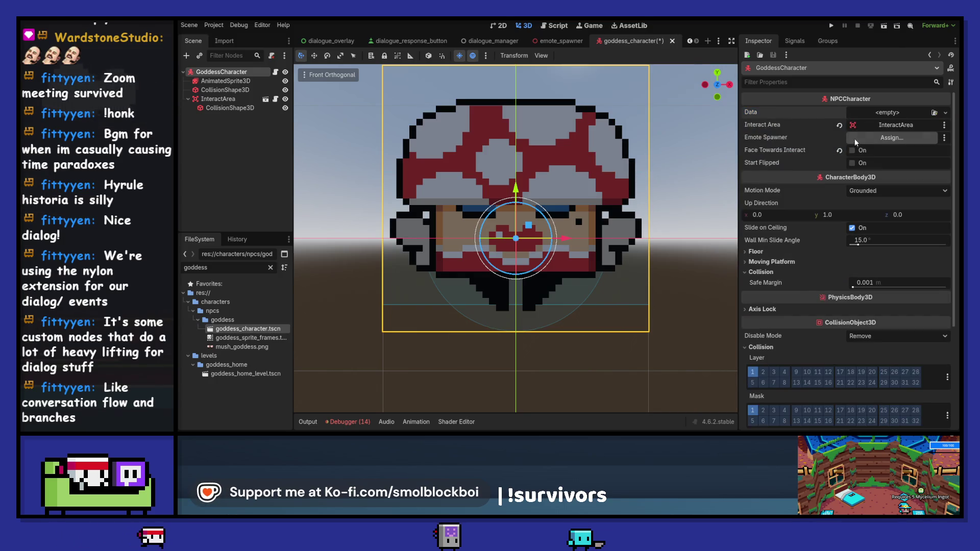
{"action": "key", "text": "ctrl+z"}
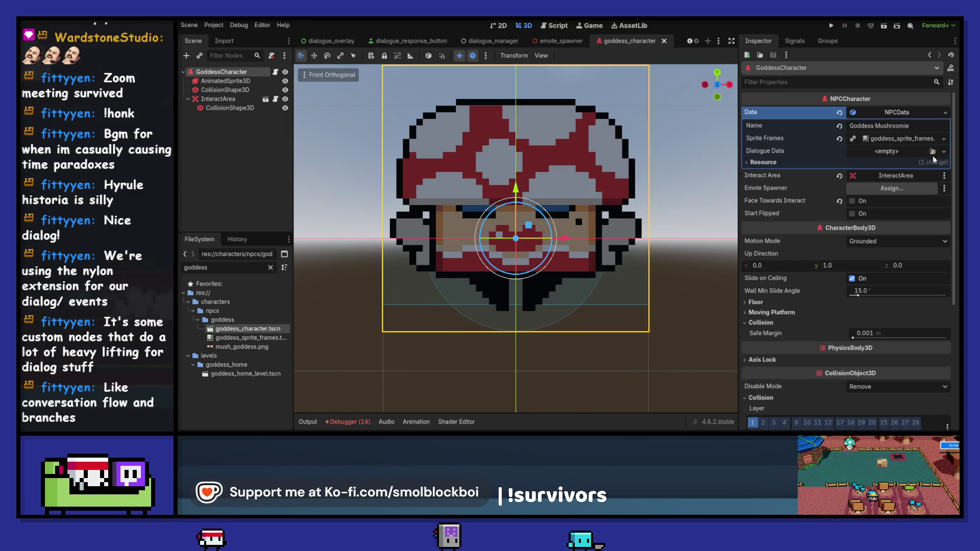
{"action": "left_click", "coordinate": [933, 151]}
{"action": "left_click", "coordinate": [720, 89]}
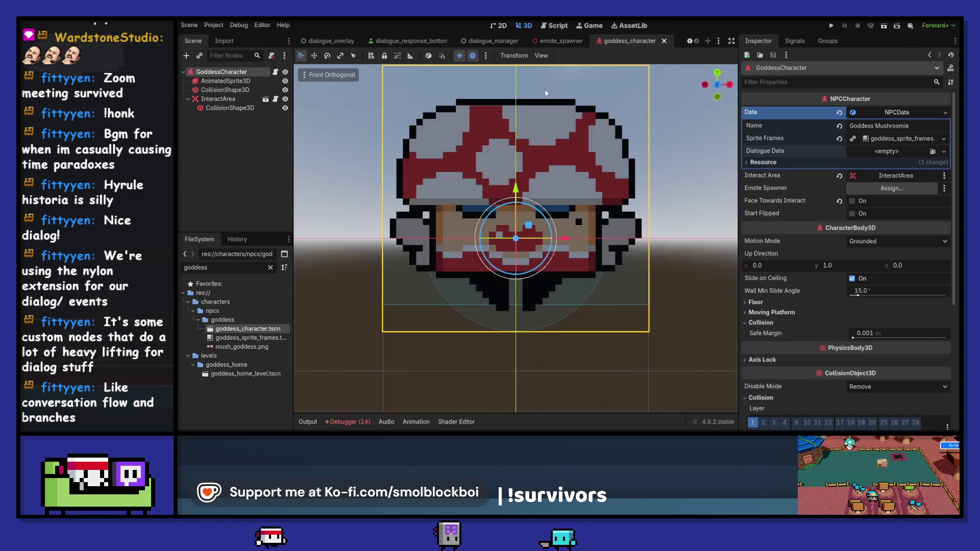
{"action": "left_click", "coordinate": [718, 42]}
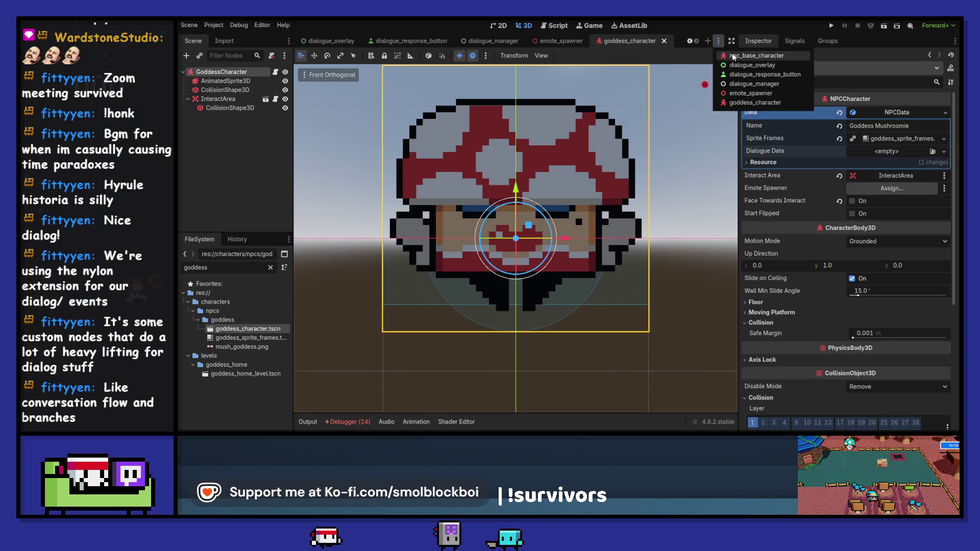
Save npc_base_character's Dialogue Data resource into the dialogue_system/npc_dialogues folder
{"action": "left_click", "coordinate": [733, 57]}
{"action": "left_click", "coordinate": [891, 113]}
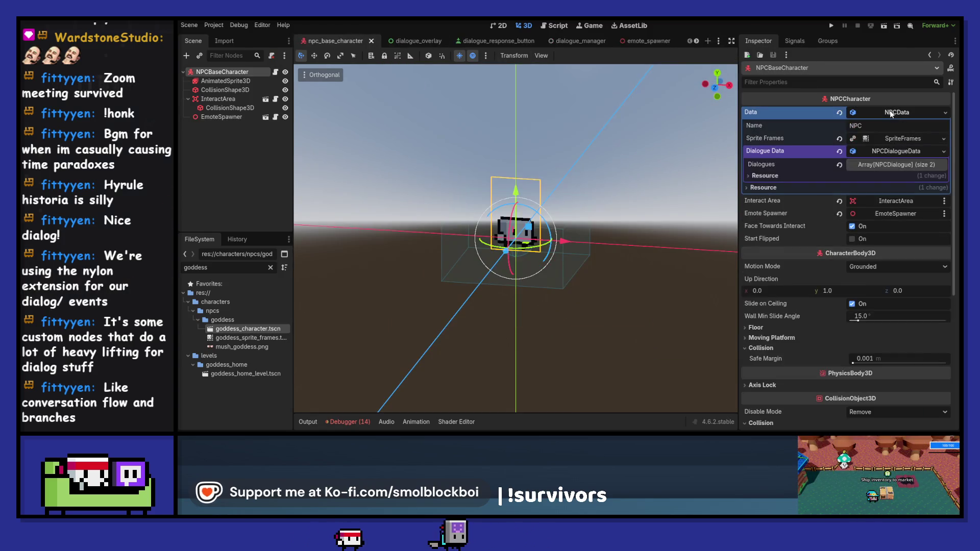
{"action": "left_click", "coordinate": [942, 152]}
{"action": "left_click", "coordinate": [898, 255]}
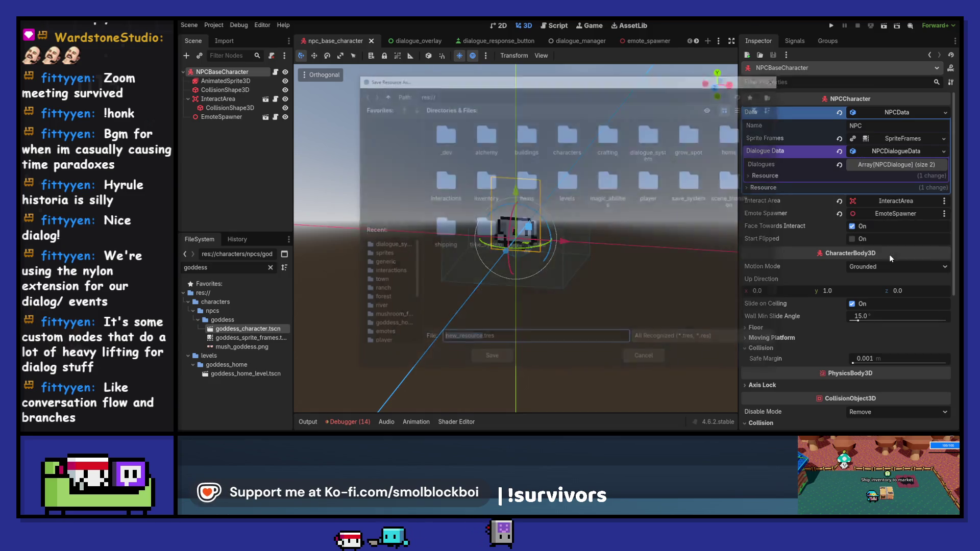
{"action": "double_click", "coordinate": [651, 134]}
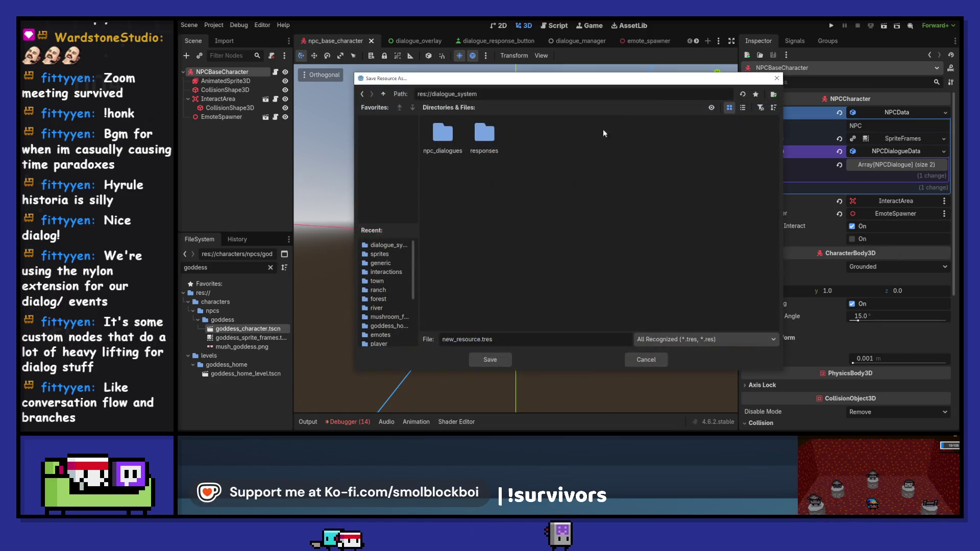
{"action": "double_click", "coordinate": [442, 133]}
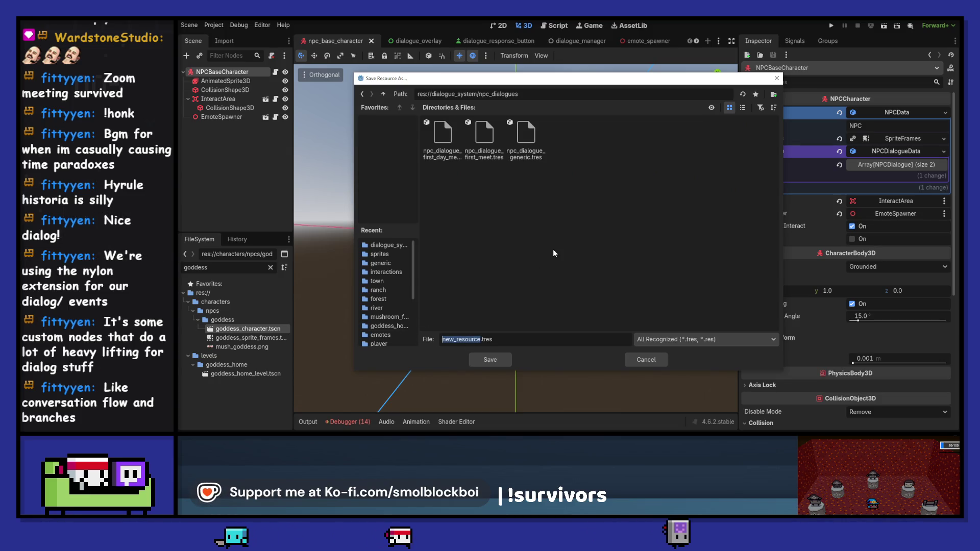
Create a generic_npc folder and save the data as dialogue_data_generic_npc.tres
{"action": "right_click", "coordinate": [467, 212]}
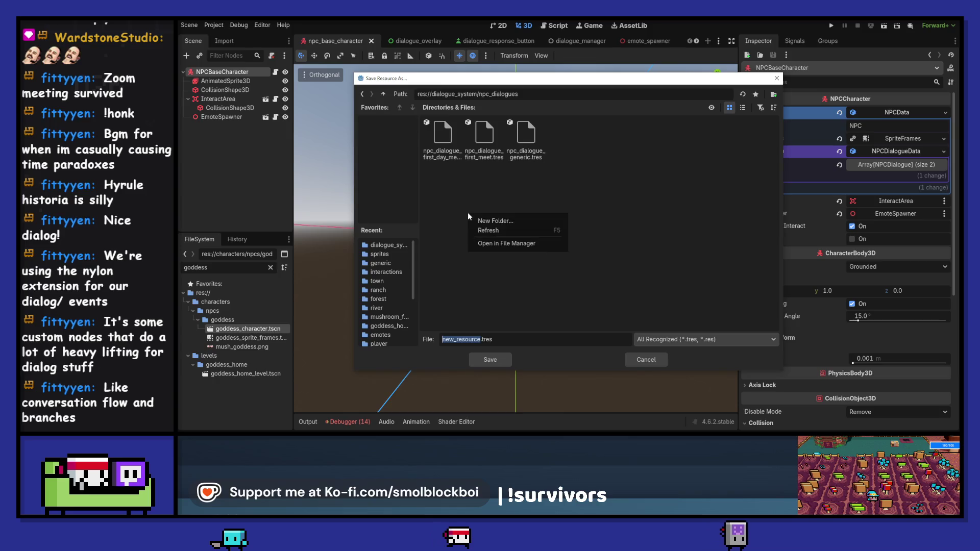
{"action": "left_click", "coordinate": [486, 218]}
{"action": "type", "text": "generic"}
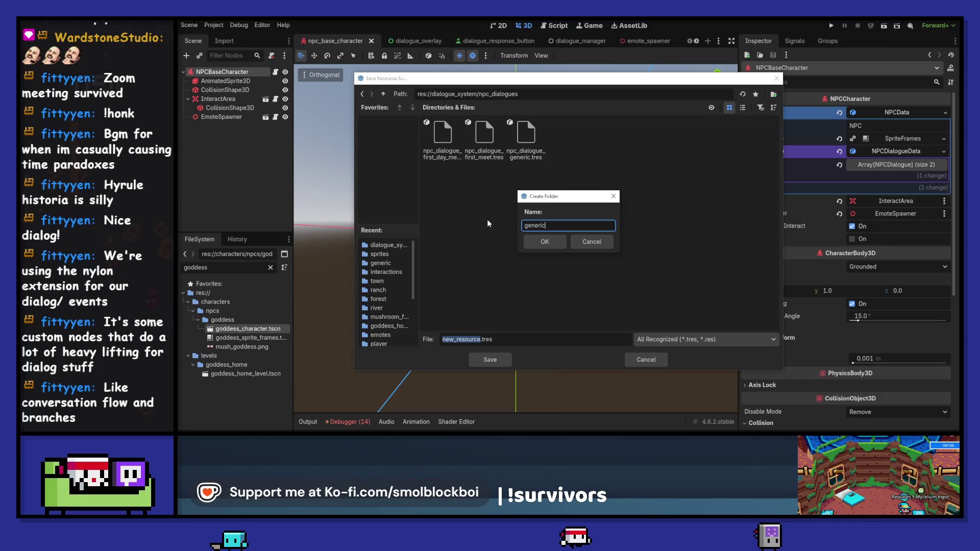
{"action": "type", "text": "_npc"}
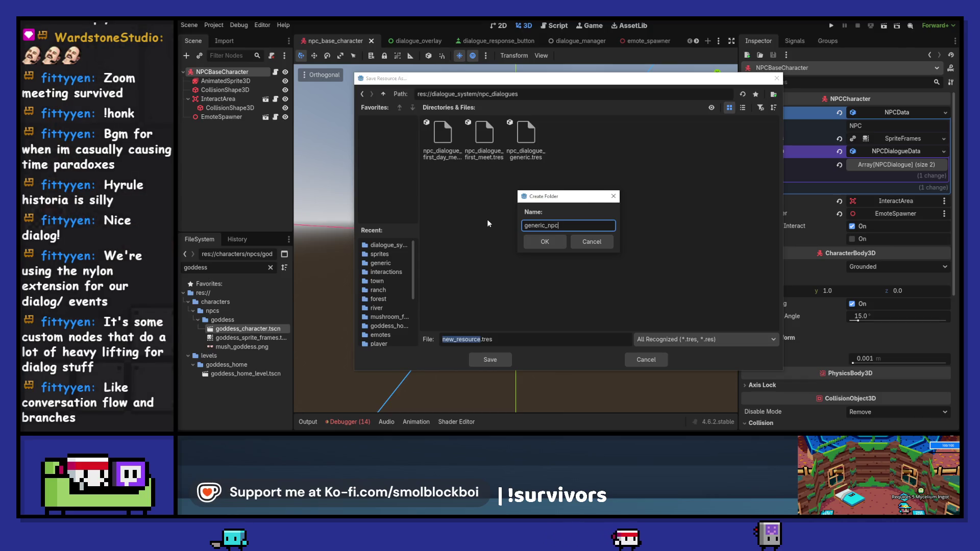
{"action": "key", "text": "Return"}
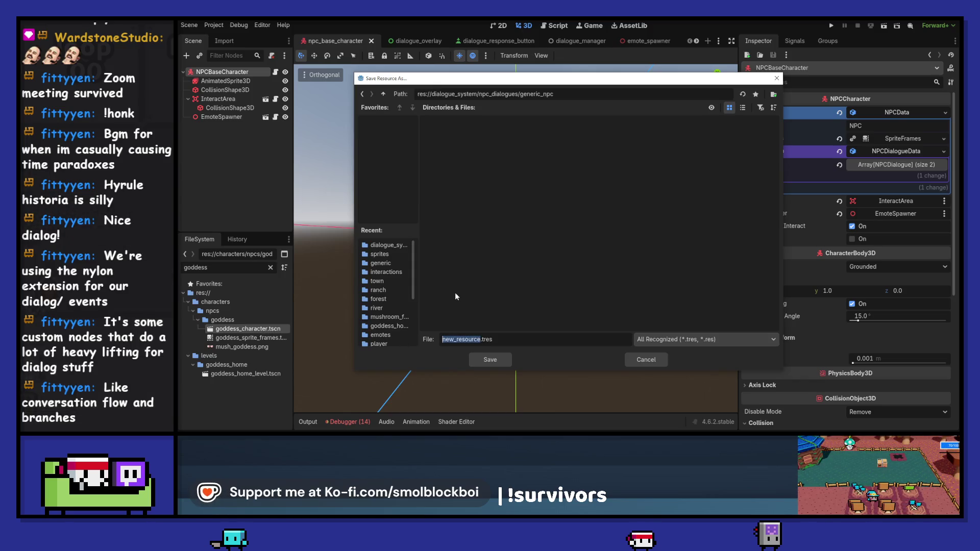
{"action": "type", "text": "dialogue_data_gen"}
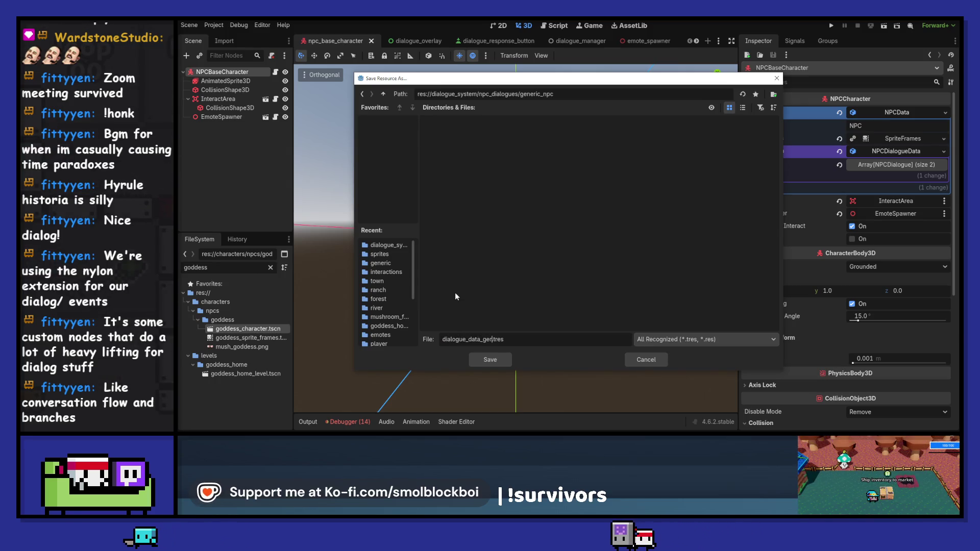
{"action": "type", "text": "ericN"}
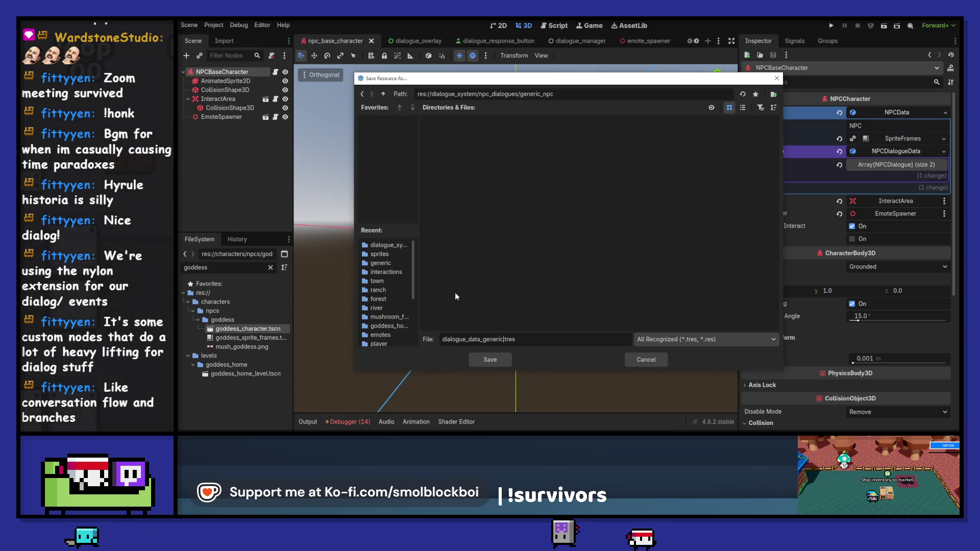
{"action": "type", "text": "PC"}
{"action": "key", "text": "BackSpace"}
{"action": "key", "text": "BackSpace"}
{"action": "key", "text": "BackSpace"}
{"action": "type", "text": "_npc"}
{"action": "key", "text": "Return"}
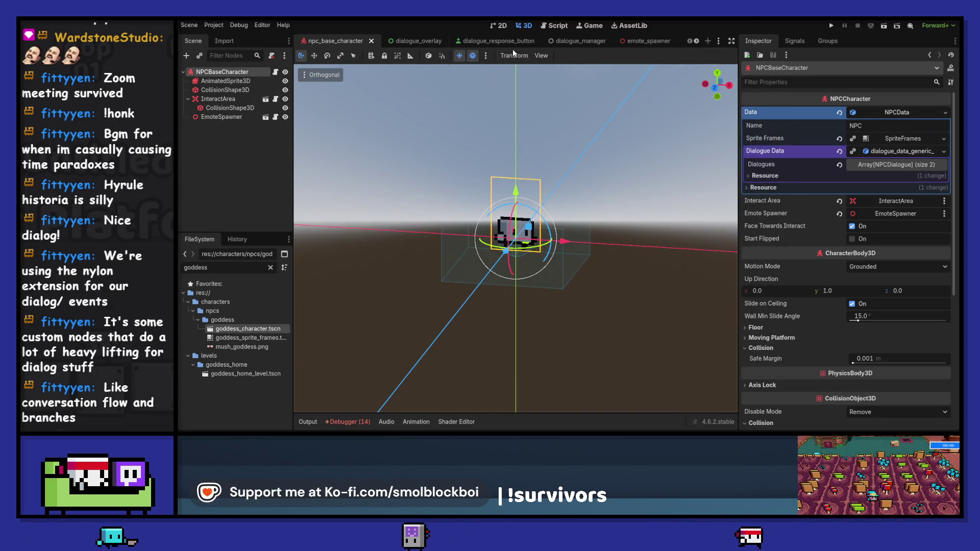
Load dialogue_data_generic_npc.tres into the goddess character's Dialogue Data and run the game
{"action": "left_click", "coordinate": [718, 40]}
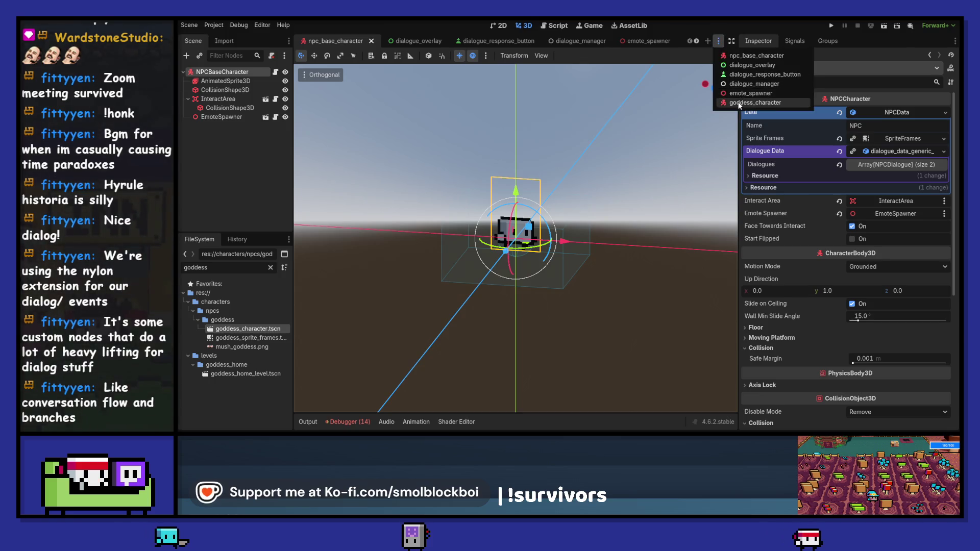
{"action": "left_click", "coordinate": [738, 103]}
{"action": "left_click", "coordinate": [932, 151]}
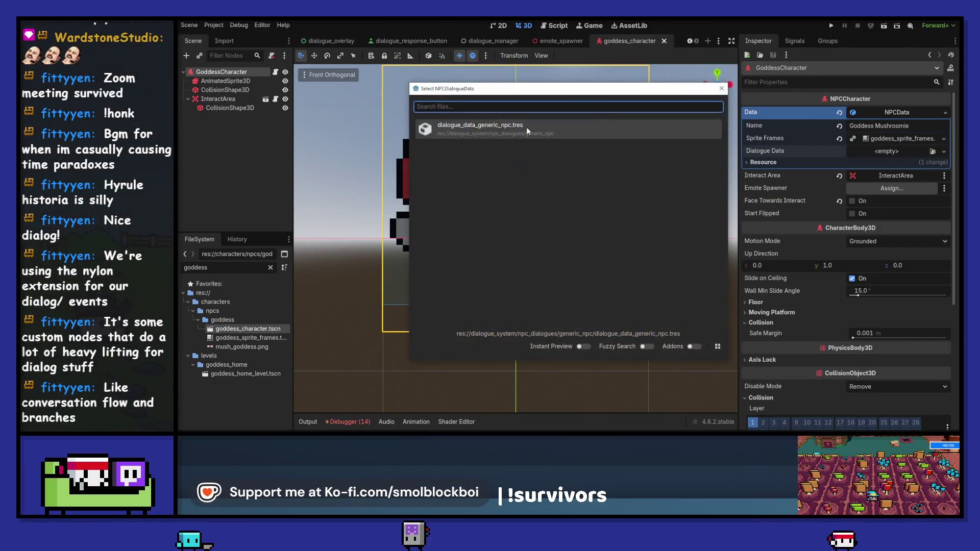
{"action": "double_click", "coordinate": [527, 131]}
{"action": "left_click", "coordinate": [528, 131]}
{"action": "left_click", "coordinate": [830, 26]}
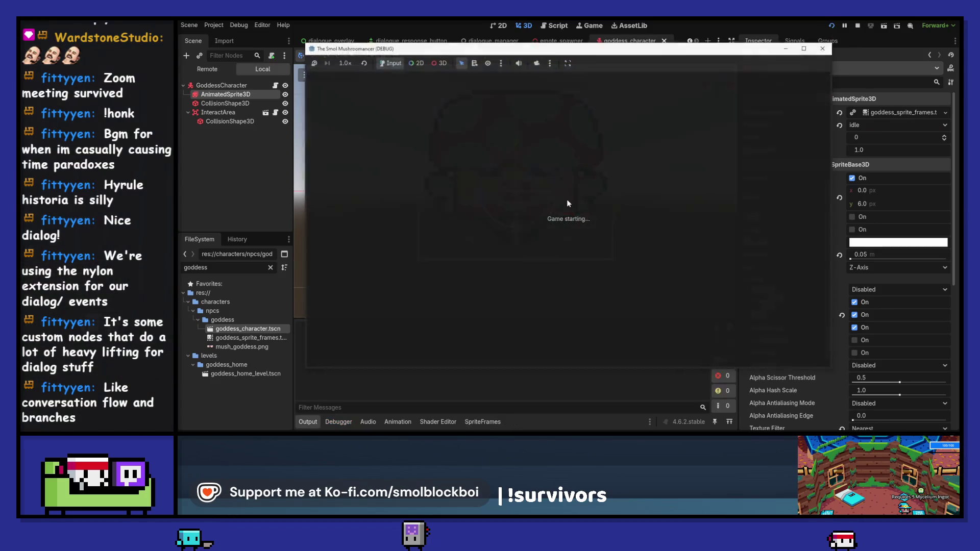
Play into the level, then stop the debug session halted on the null create_emote error
{"action": "left_click", "coordinate": [581, 244]}
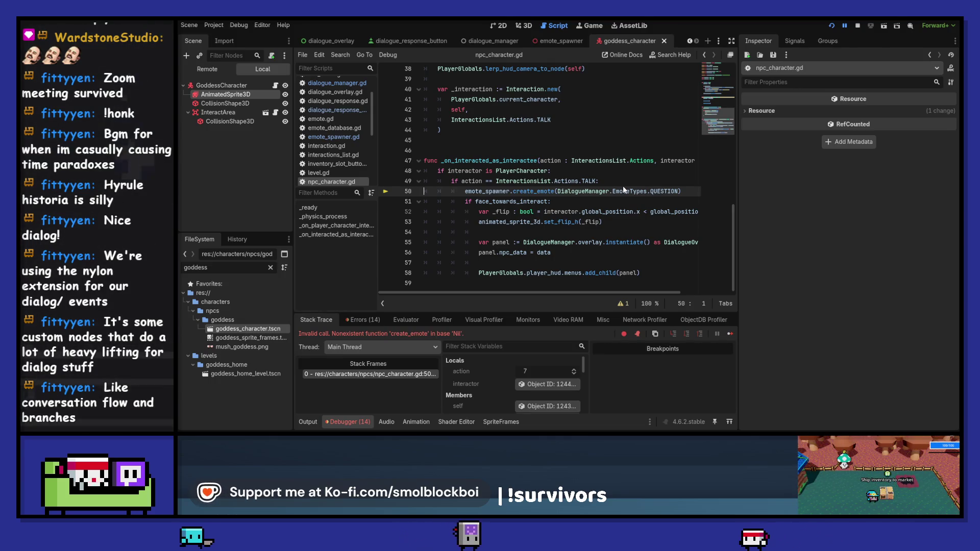
{"action": "left_click", "coordinate": [857, 25]}
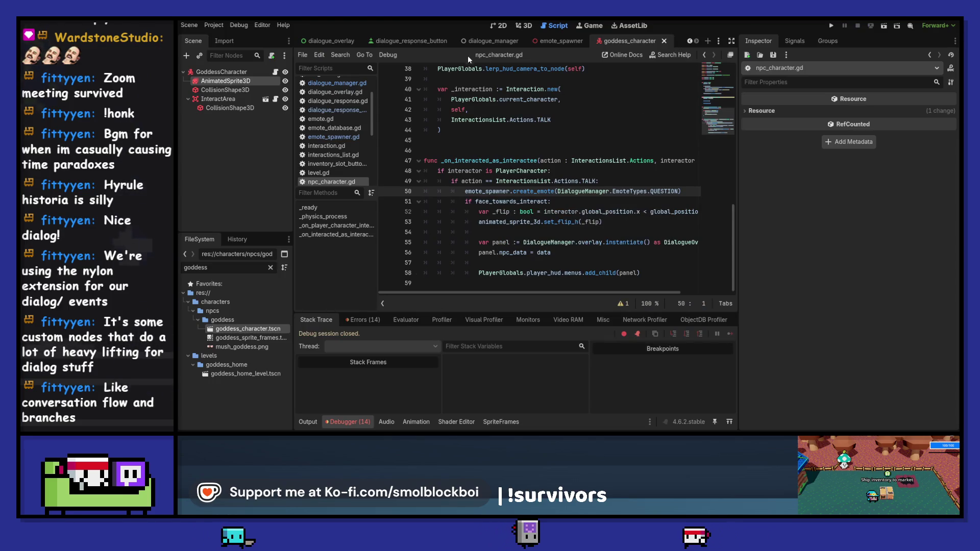
{"action": "left_click", "coordinate": [690, 43]}
{"action": "key", "text": "ctrl+Tab"}
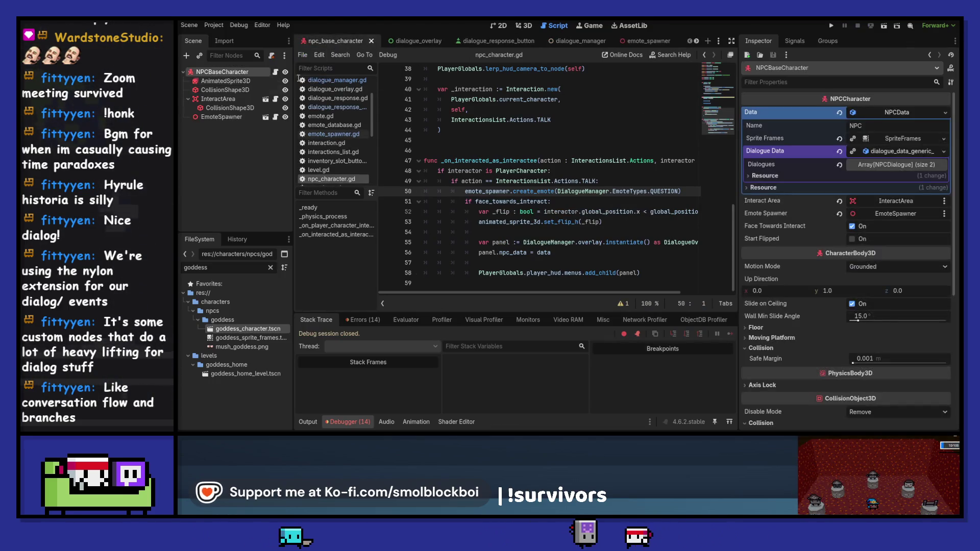
Add an EmoteSpawner child node under GoddessCharacter in the goddess_character scene
{"action": "left_click", "coordinate": [658, 41]}
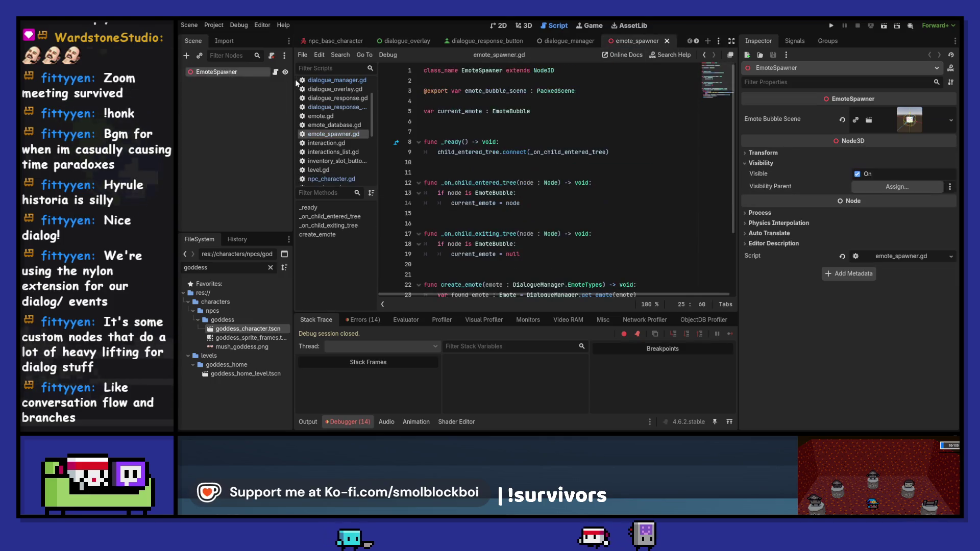
{"action": "left_click", "coordinate": [696, 41]}
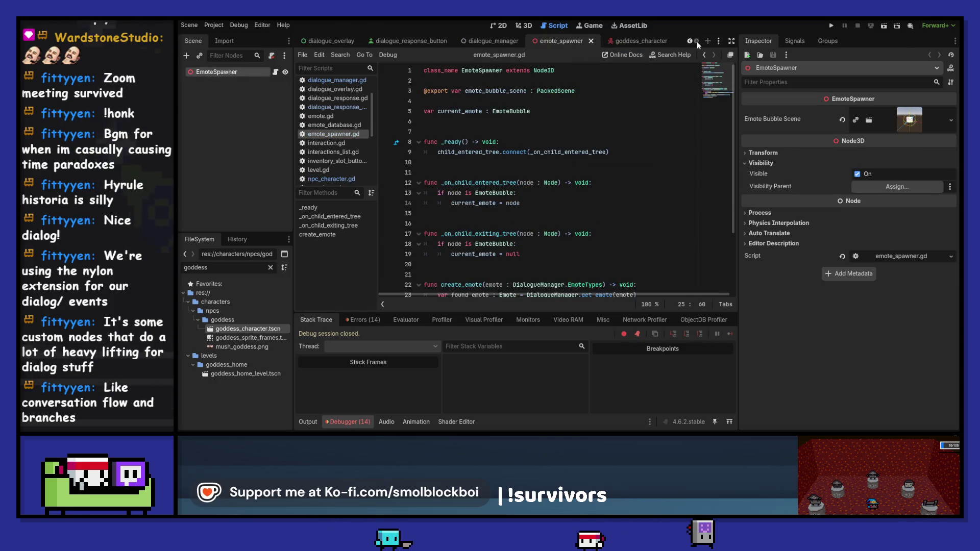
{"action": "left_click", "coordinate": [629, 40]}
{"action": "left_click", "coordinate": [229, 77]}
{"action": "key", "text": "ctrl+v"}
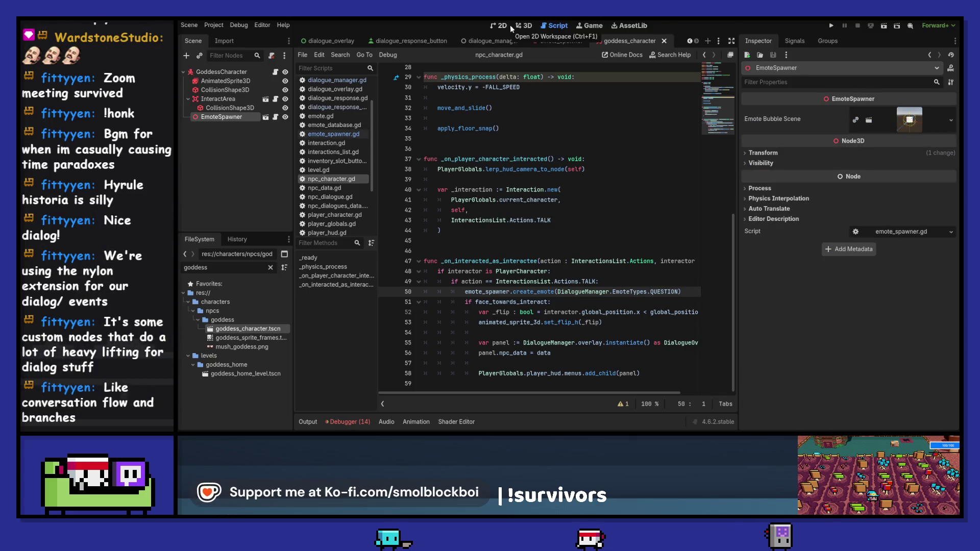
Raise the goddess's EmoteSpawner 0.6 units on Y, then test-talk to her, which hits the create_emote error
{"action": "left_click", "coordinate": [524, 26]}
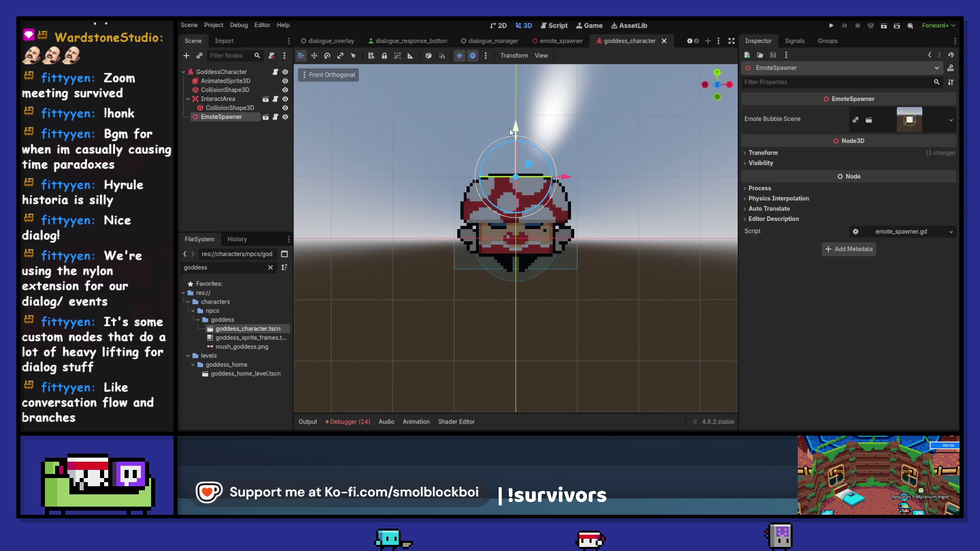
{"action": "left_click_drag", "start_coordinate": [516, 130], "coordinate": [521, 96]}
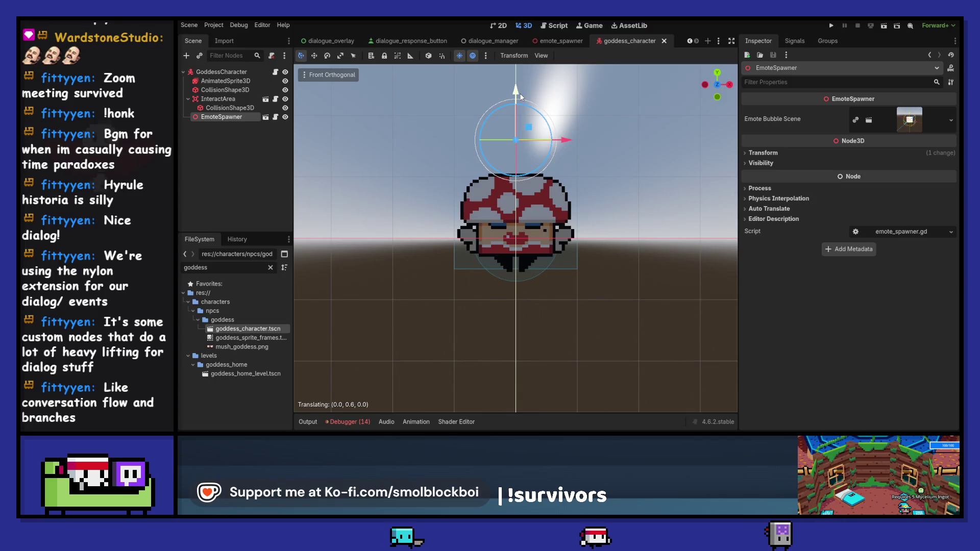
{"action": "left_click", "coordinate": [830, 25]}
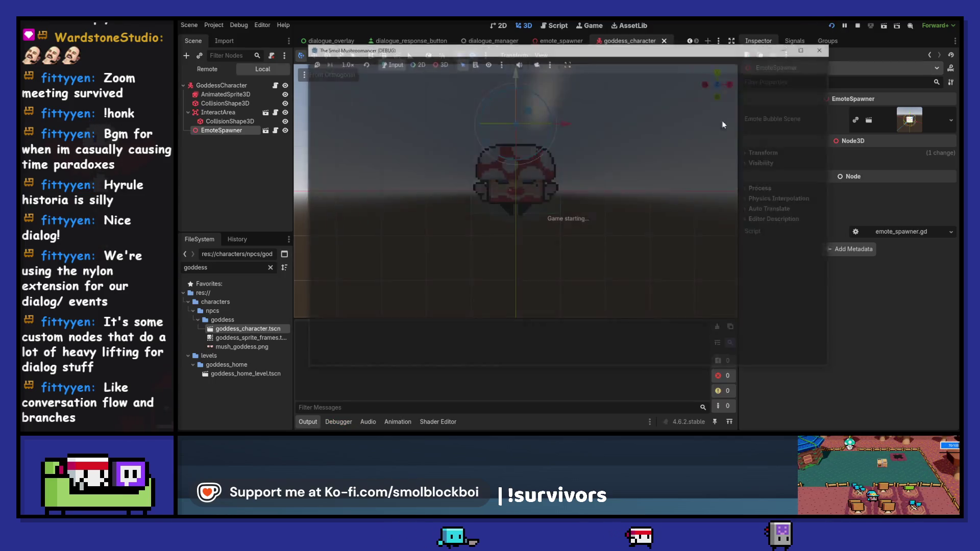
{"action": "left_click", "coordinate": [599, 247]}
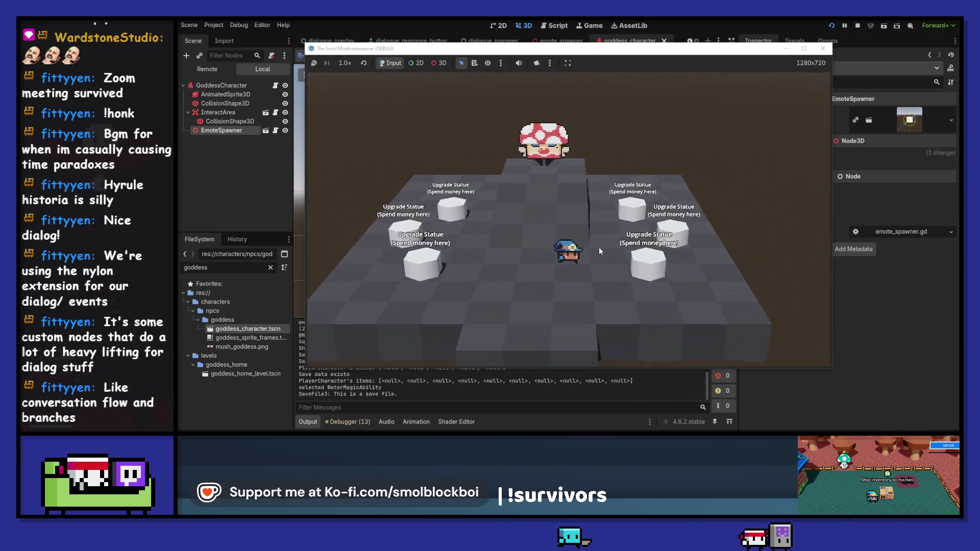
{"action": "key", "text": "e"}
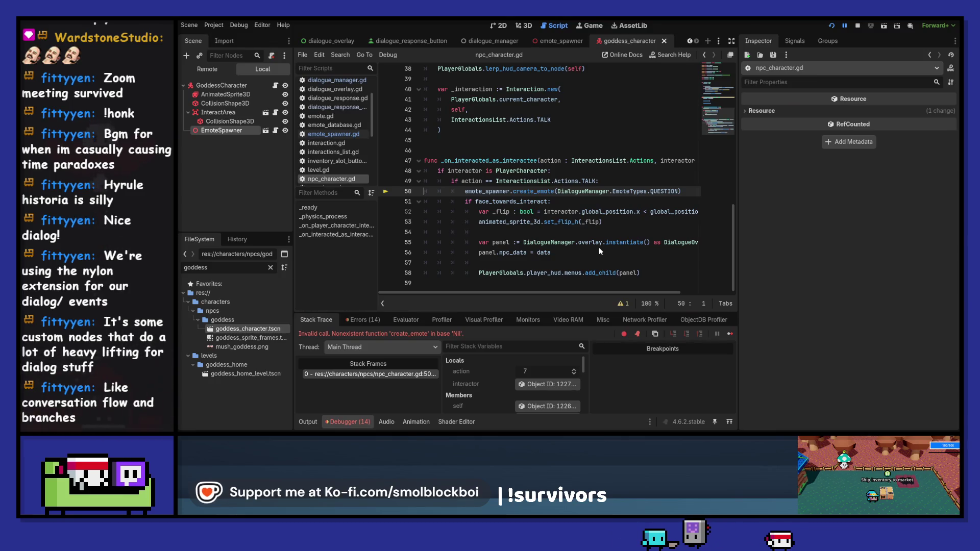
Stop the crashed session and assign EmoteSpawner to GoddessCharacter's Emote Spawner property
{"action": "left_click", "coordinate": [857, 25]}
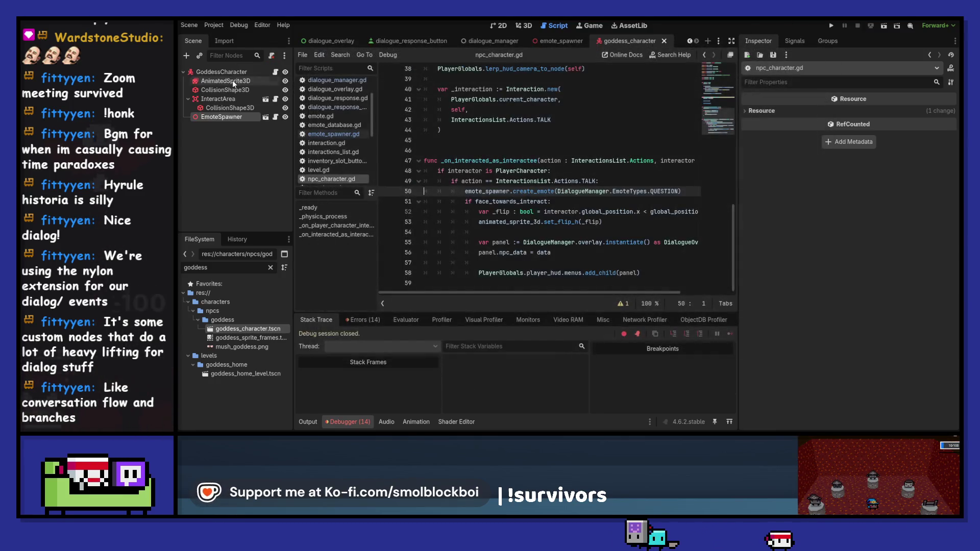
{"action": "left_click", "coordinate": [893, 116]}
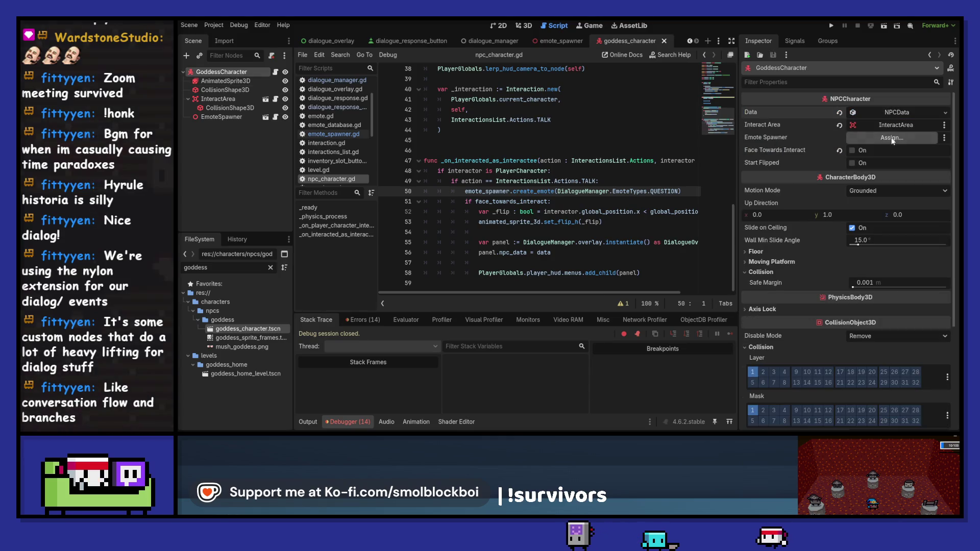
{"action": "left_click", "coordinate": [891, 138]}
{"action": "double_click", "coordinate": [575, 134]}
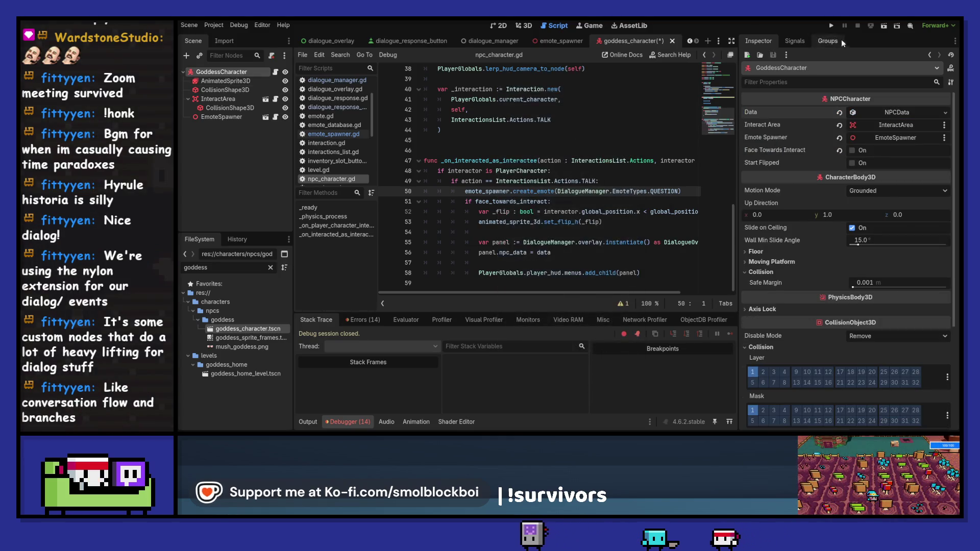
Run the game, walk to the goddess and interact to see the question emote, then stop
{"action": "left_click", "coordinate": [831, 25]}
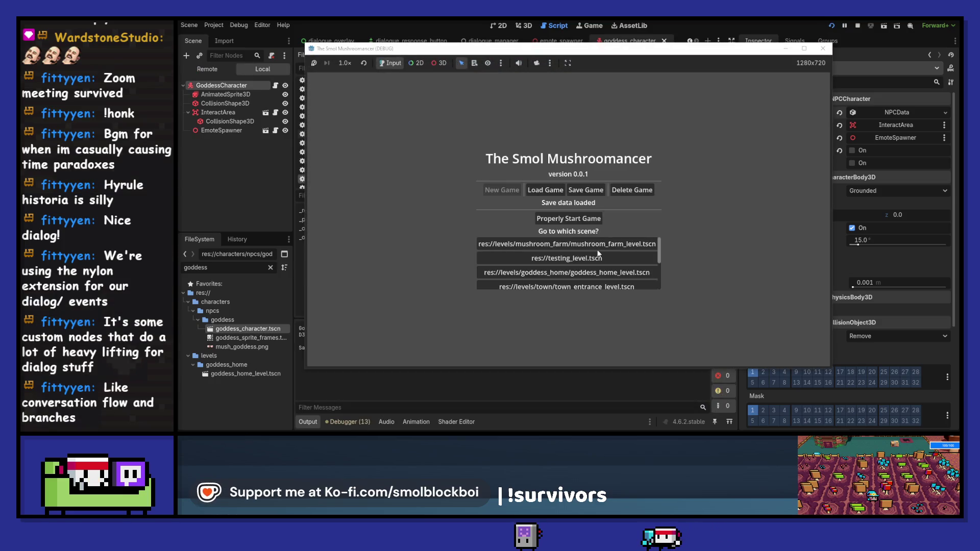
{"action": "left_click", "coordinate": [613, 261]}
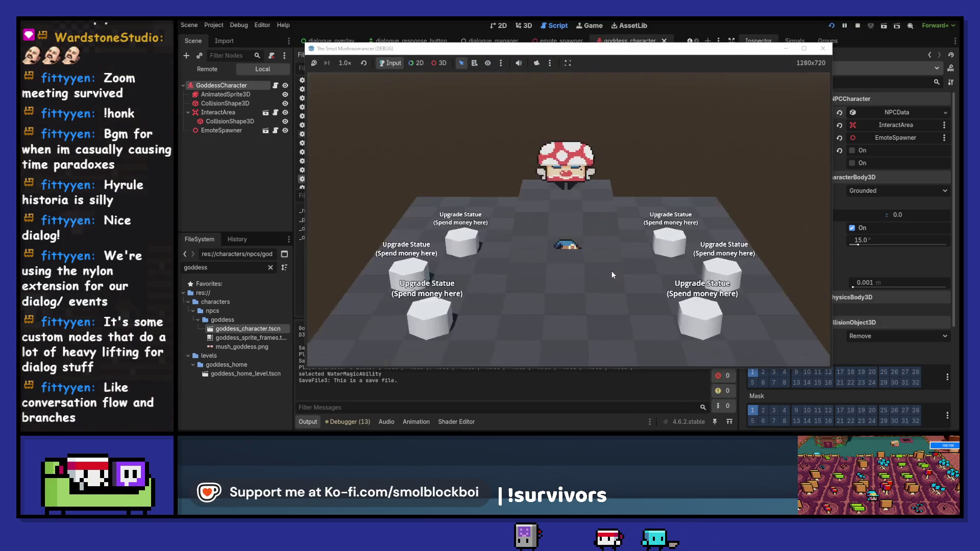
{"action": "key", "text": "w"}
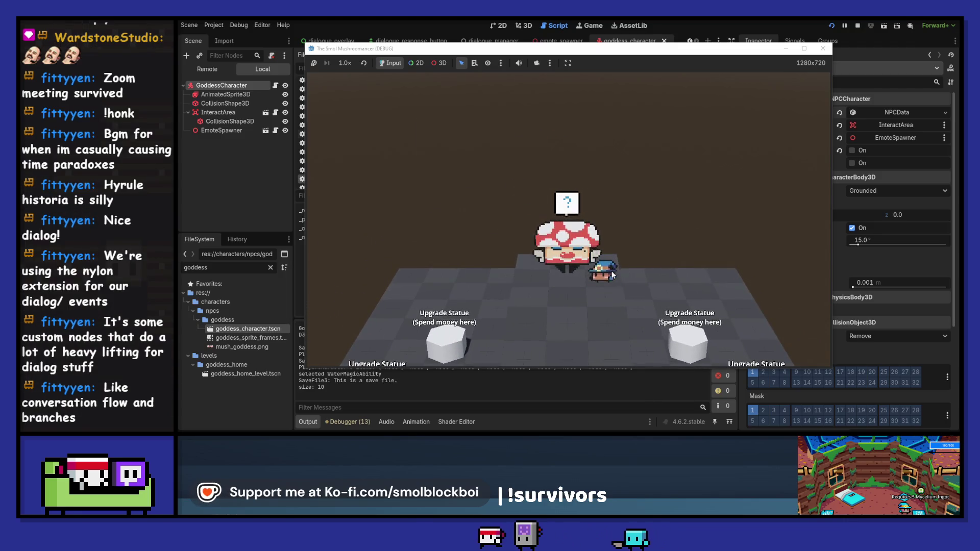
{"action": "key", "text": "e"}
{"action": "left_click", "coordinate": [823, 48]}
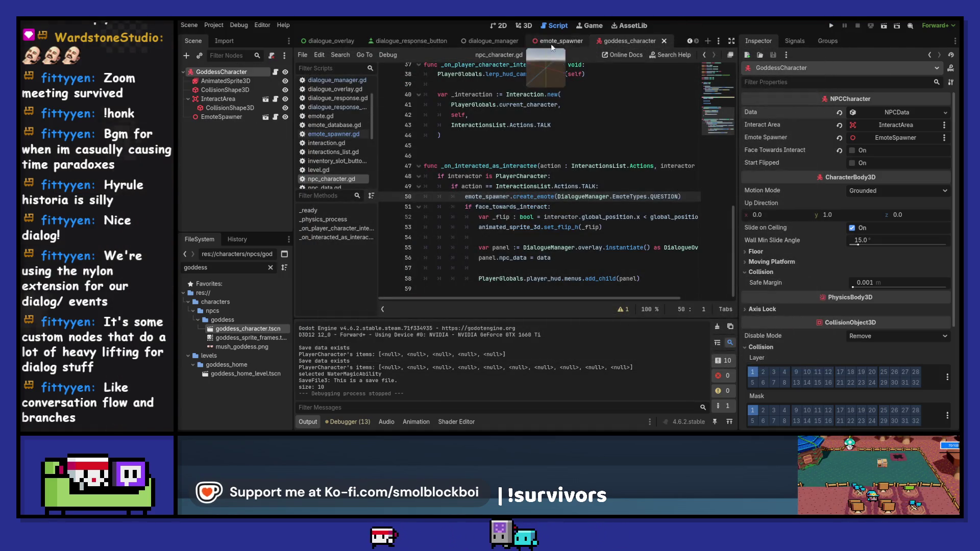
Switch to the goddess_character scene and expand the goddess's NPCData resource
{"action": "left_click", "coordinate": [567, 41]}
{"action": "left_click", "coordinate": [590, 41]}
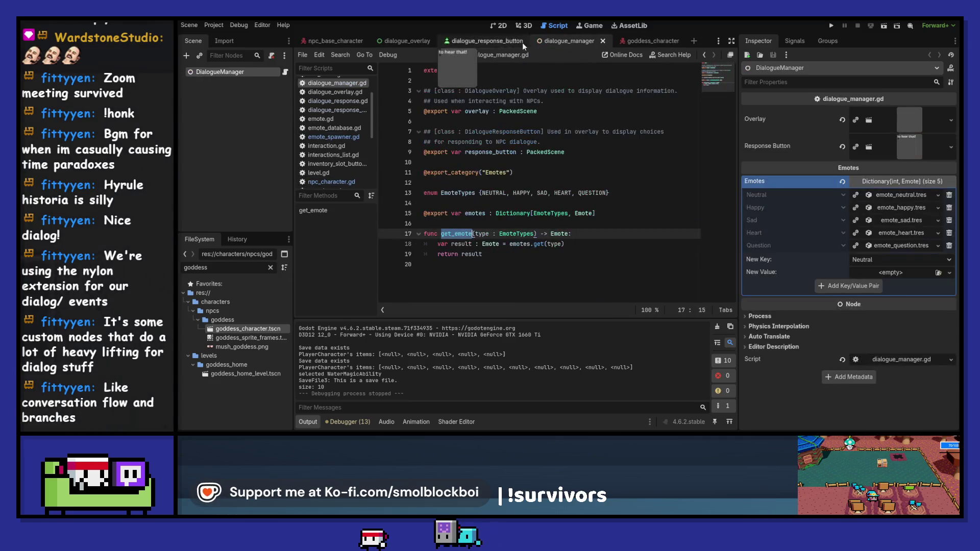
{"action": "left_click", "coordinate": [361, 43]}
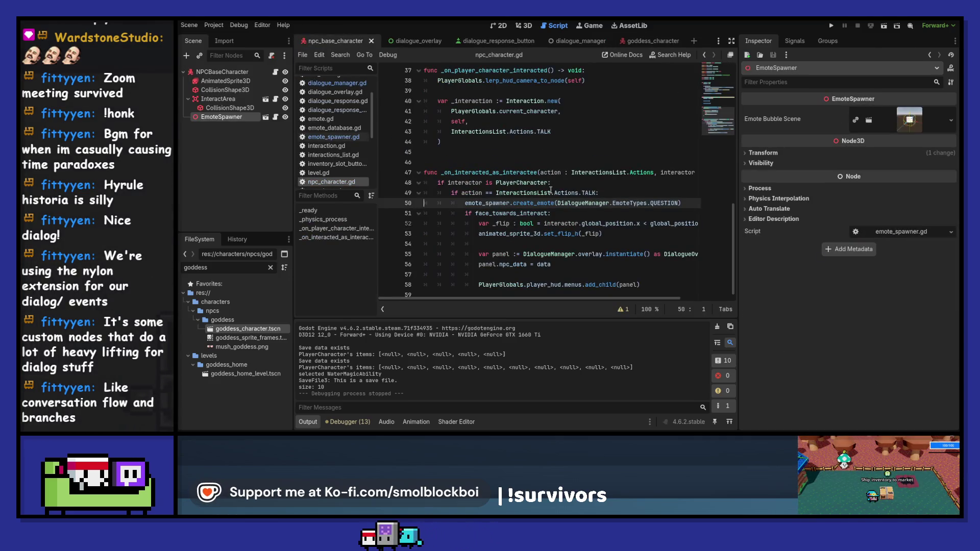
{"action": "left_click", "coordinate": [644, 41]}
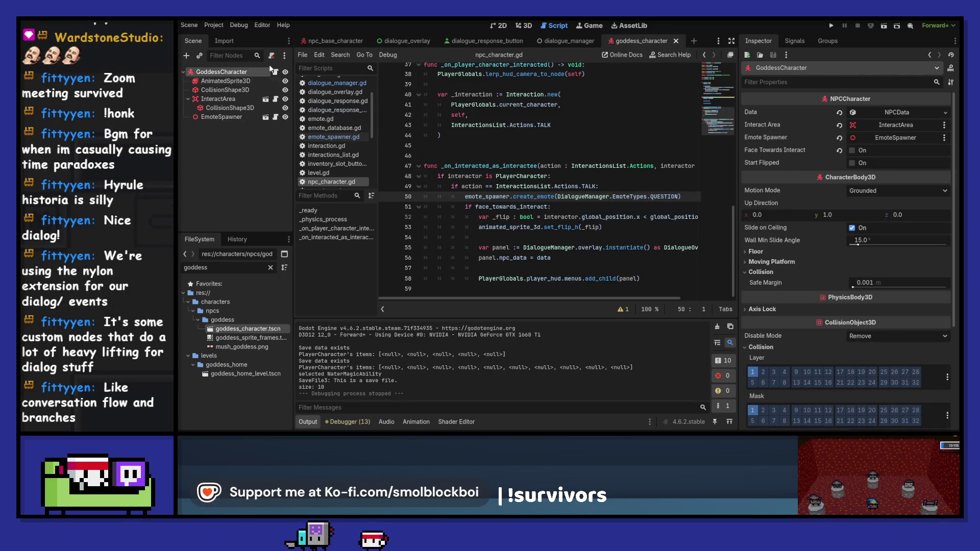
{"action": "left_click", "coordinate": [892, 112]}
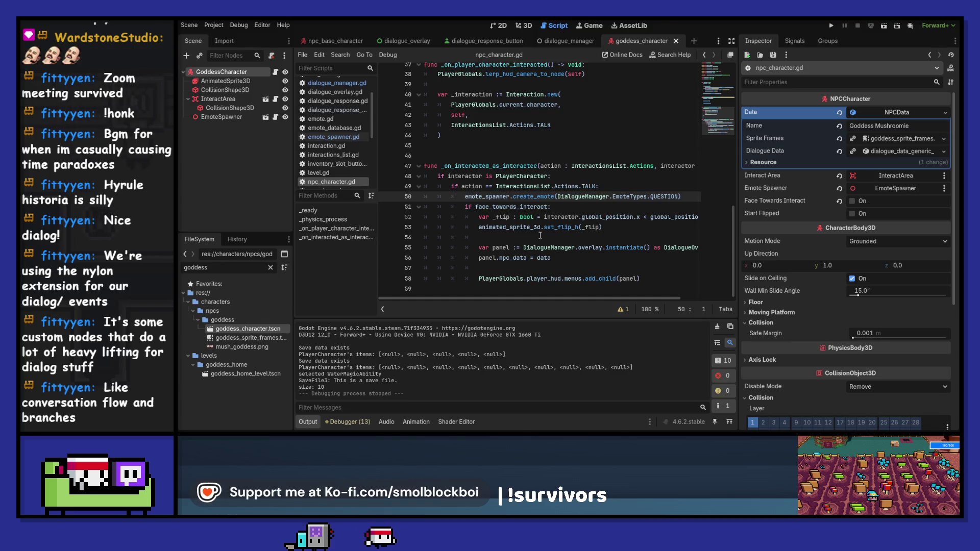
Unindent the panel-creating lines 55–58 in npc_character.gd one level and run the game with F5
{"action": "mouse_move", "coordinate": [626, 247]}
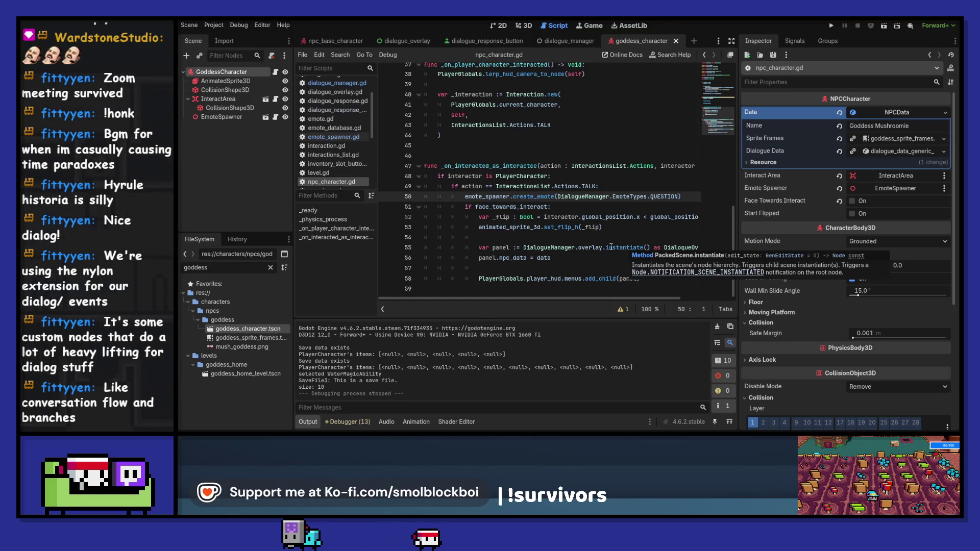
{"action": "mouse_move", "coordinate": [516, 246]}
{"action": "left_mouse_down"}
{"action": "mouse_move", "coordinate": [561, 262]}
{"action": "mouse_move", "coordinate": [536, 276]}
{"action": "left_mouse_up"}
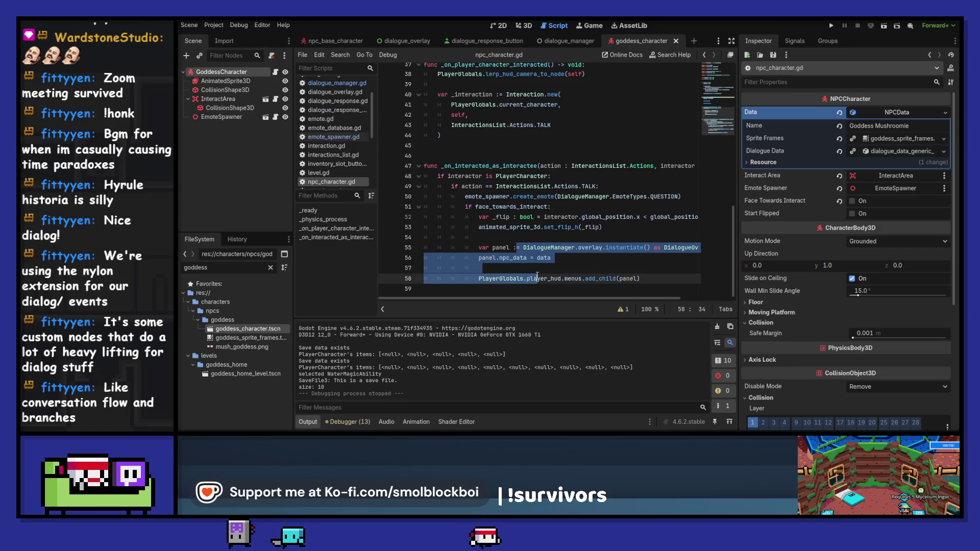
{"action": "key", "text": "shift+Tab"}
{"action": "key", "text": "F5"}
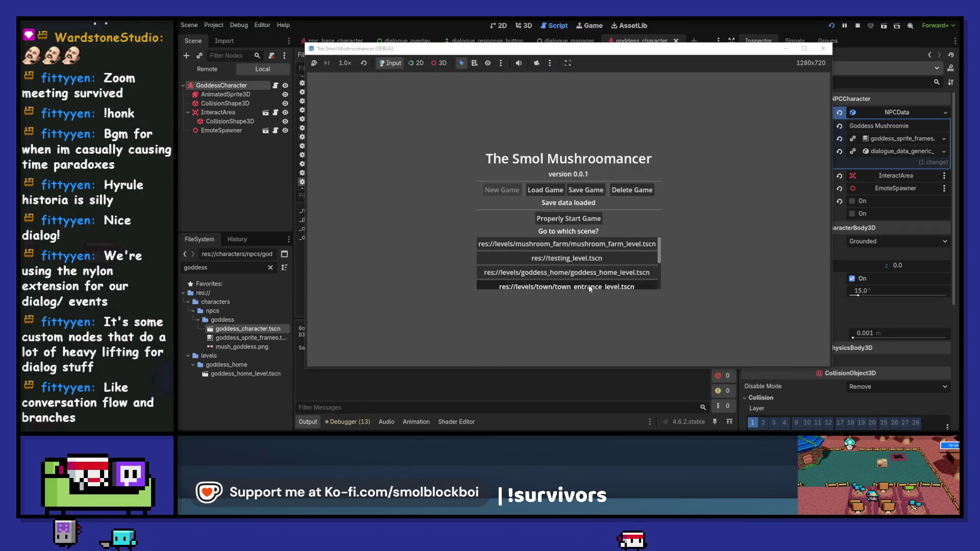
Load a level and talk to the goddess to see her Goddess Mushroomie dialogue with three replies, then stop with F8
{"action": "left_click", "coordinate": [589, 285]}
{"action": "key", "text": "a"}
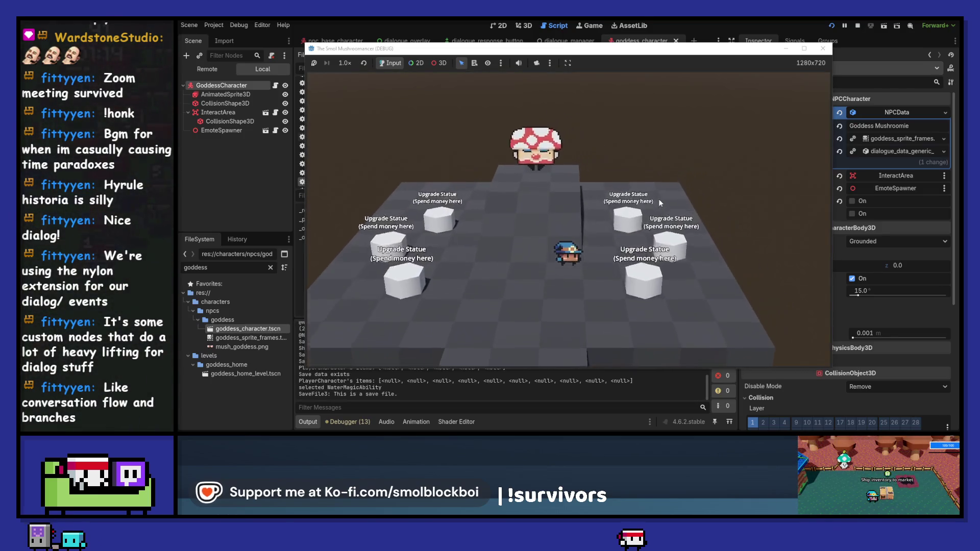
{"action": "key", "text": "e"}
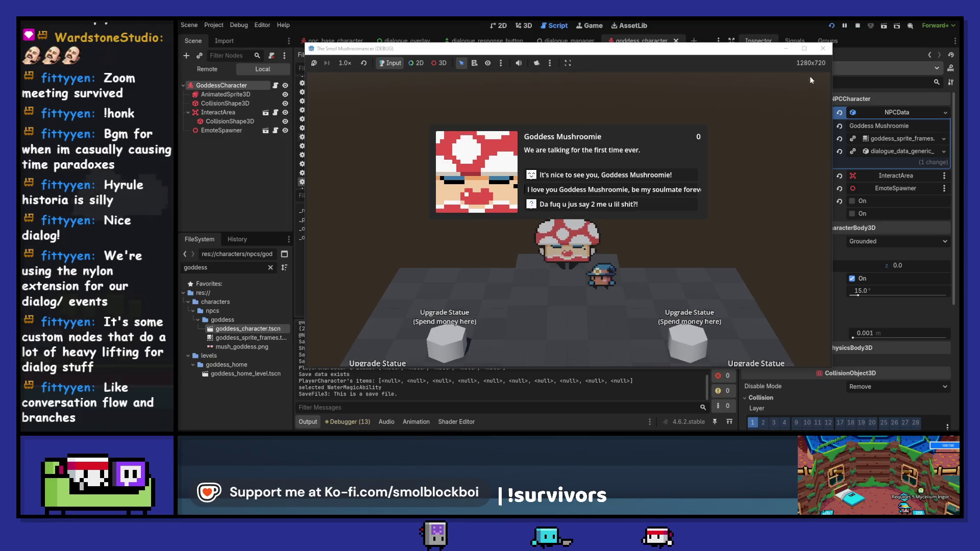
{"action": "key", "text": "F8"}
{"action": "left_click", "coordinate": [581, 258]}
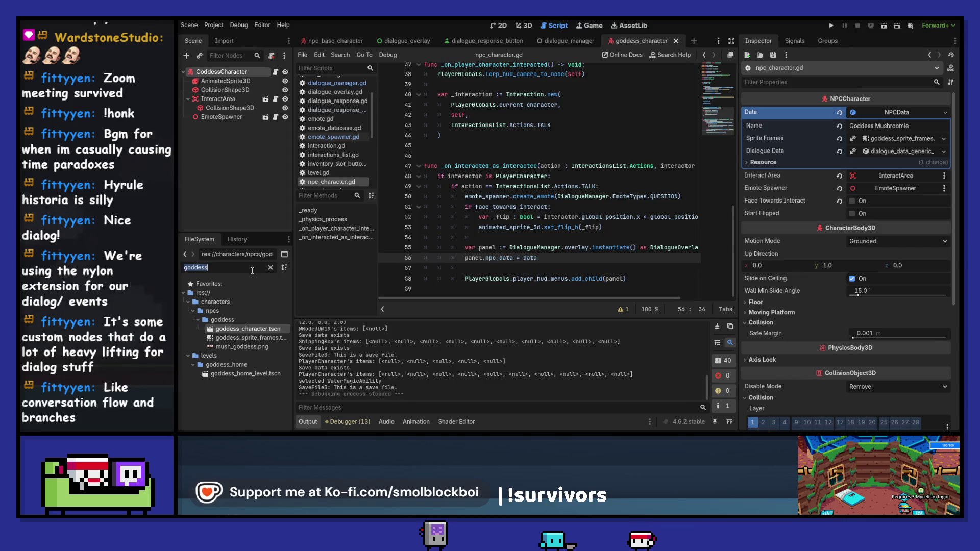
{"action": "type", "text": "npc"}
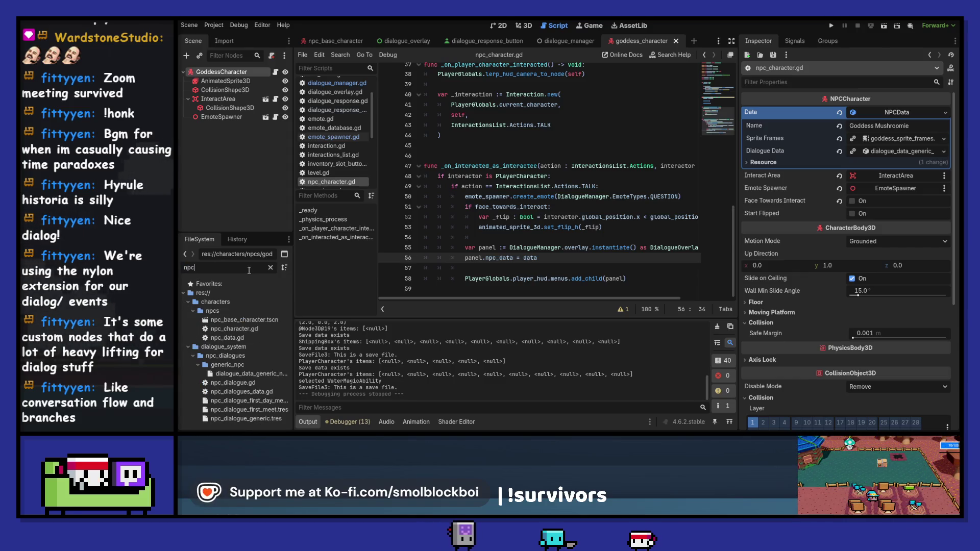
{"action": "double_click", "coordinate": [249, 338]}
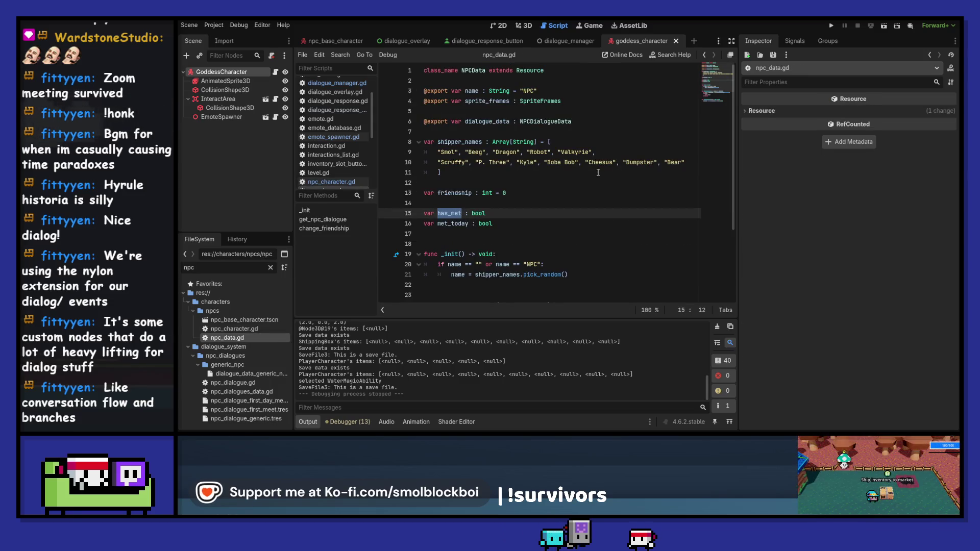
{"action": "left_click", "coordinate": [554, 93]}
{"action": "key", "text": "Return"}
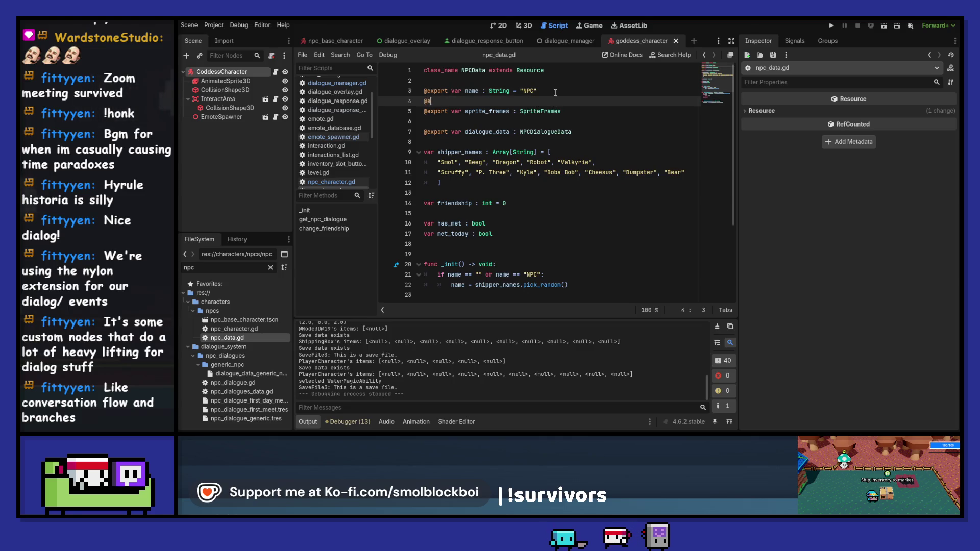
{"action": "type", "text": "xport var nic"}
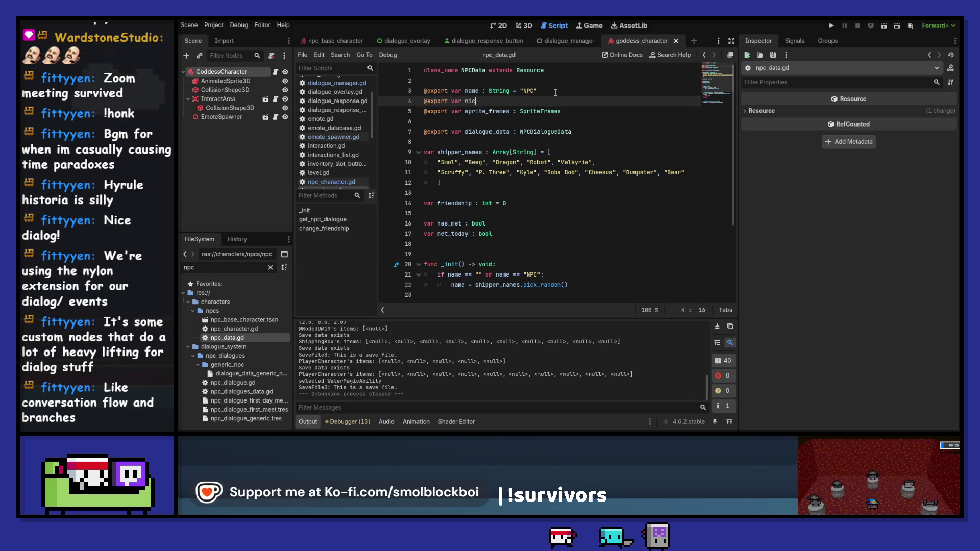
{"action": "type", "text": "name : String"}
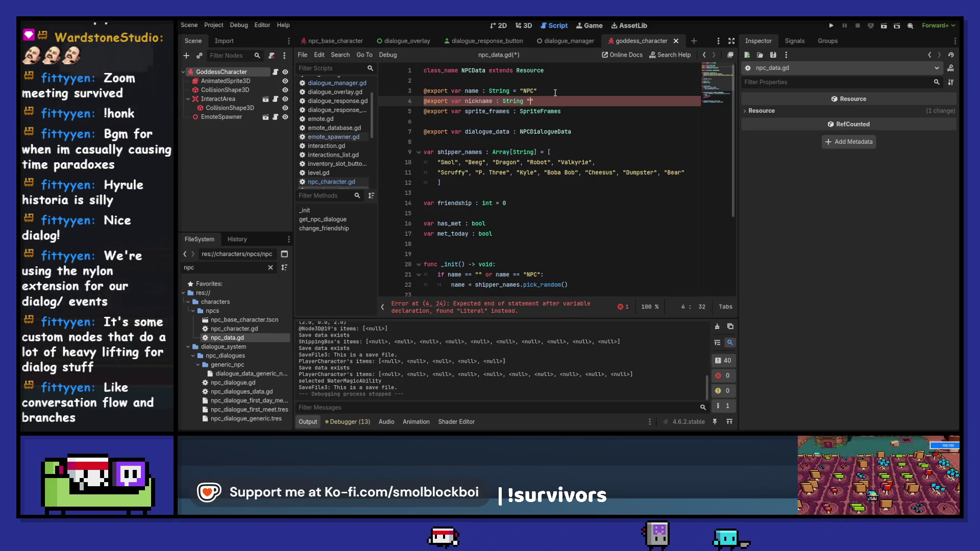
{"action": "type", "text": " \""}
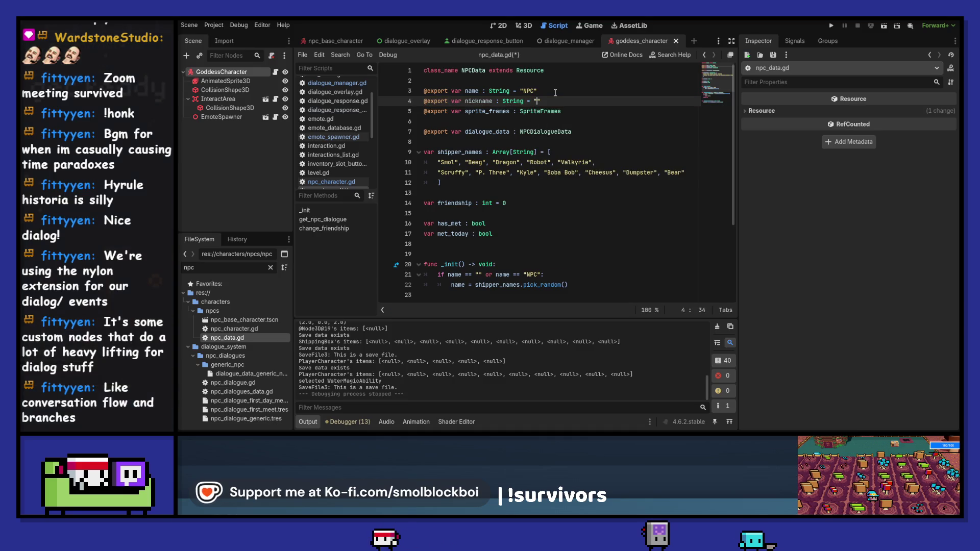
{"action": "type", "text": "d"}
{"action": "key", "text": "ctrl+s"}
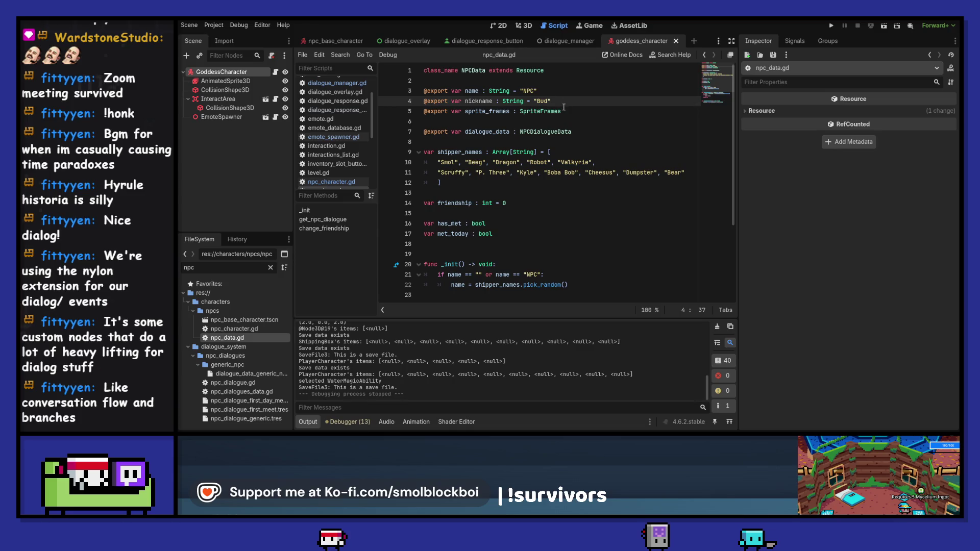
Add nickname = name.split(" ", ...) after the random name line in _init and save
{"action": "scroll", "coordinate": [545, 155], "scroll_direction": "down", "scroll_amount": 4}
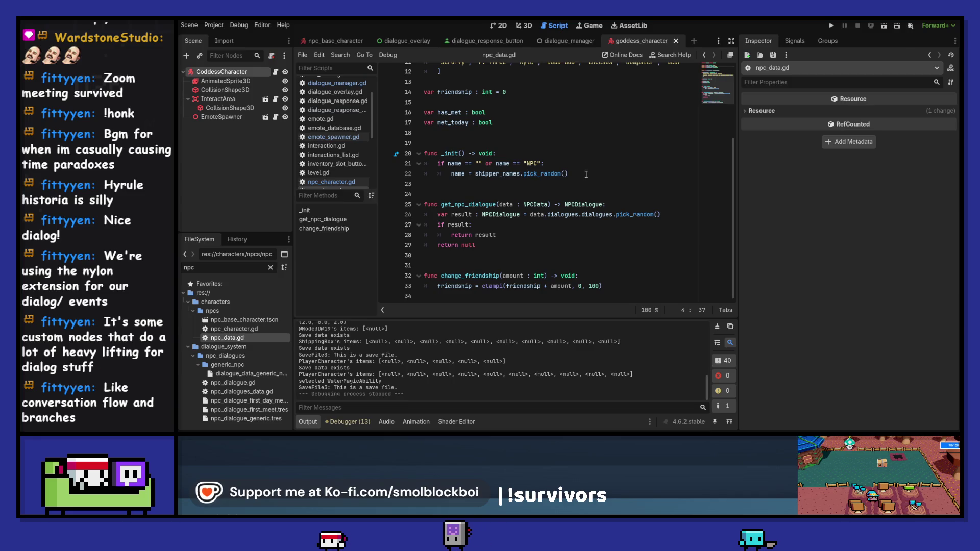
{"action": "scroll", "coordinate": [586, 174], "scroll_direction": "up", "scroll_amount": 4}
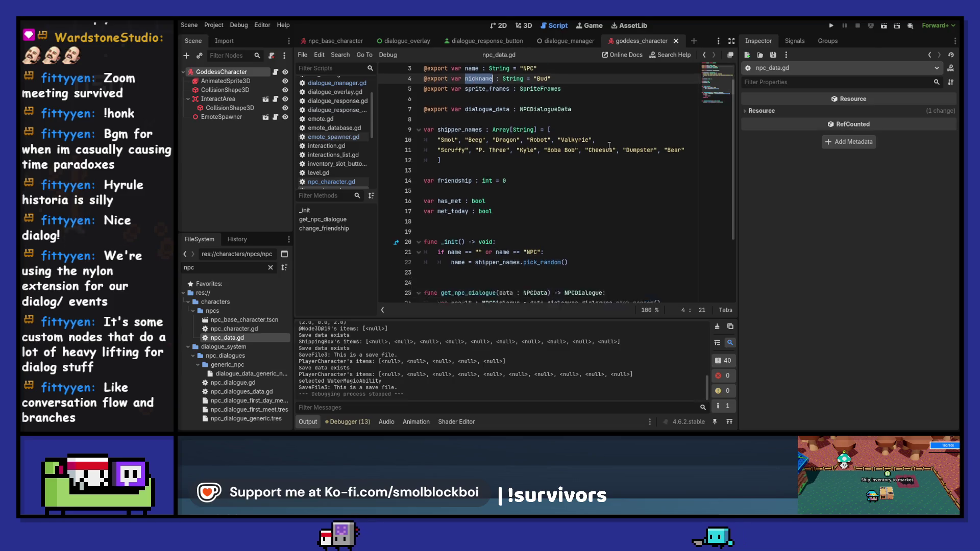
{"action": "scroll", "coordinate": [485, 107], "scroll_direction": "down", "scroll_amount": 3}
{"action": "left_click", "coordinate": [612, 190]}
{"action": "key", "text": "Return"}
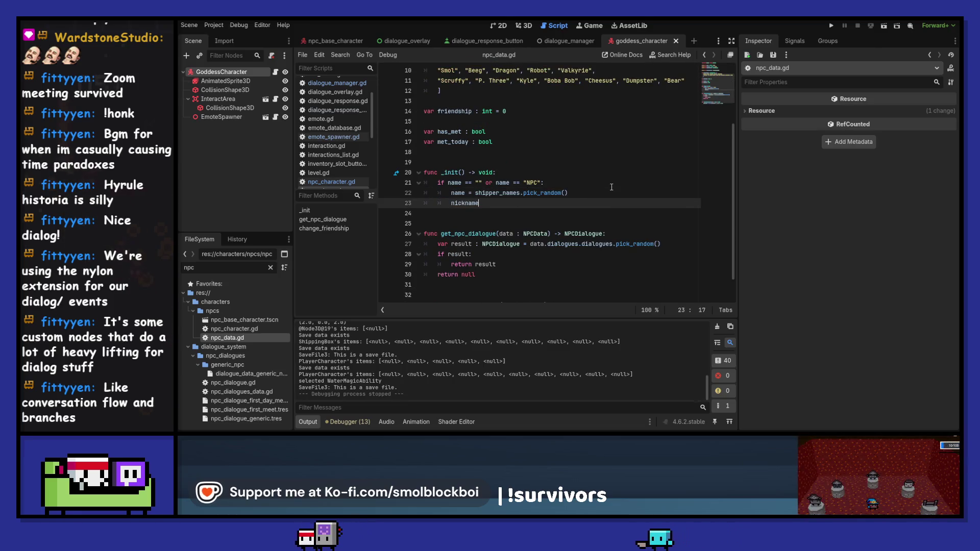
{"action": "type", "text": "nickname = "}
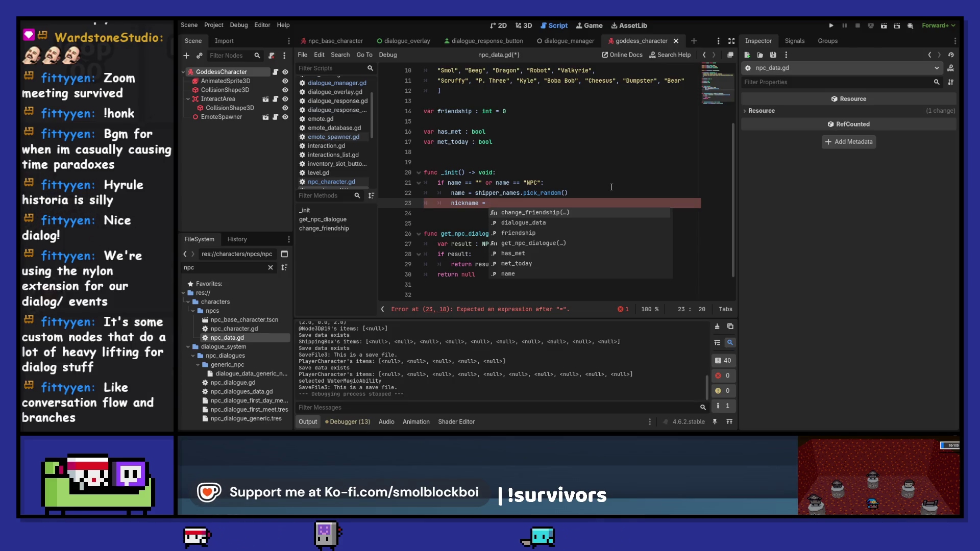
{"action": "type", "text": "name.sp"}
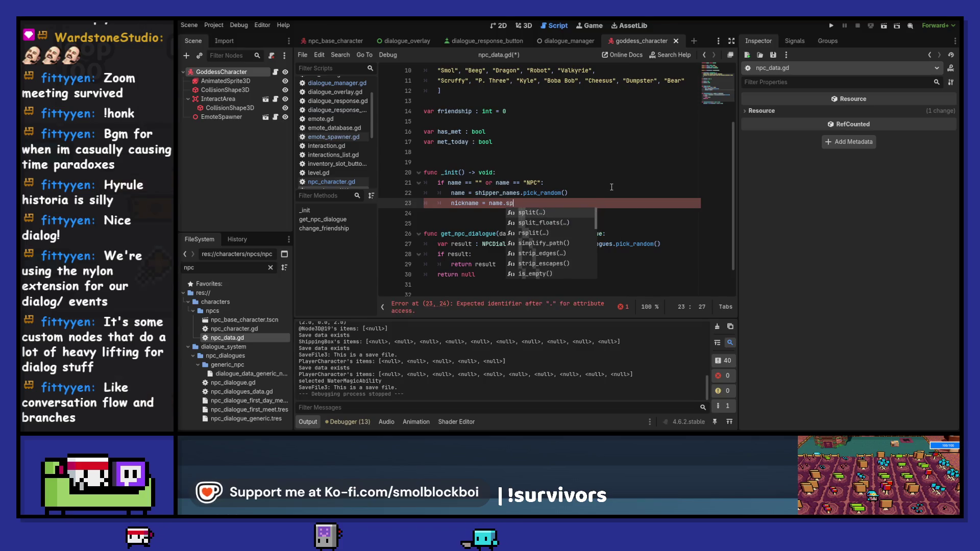
{"action": "key", "text": "Return"}
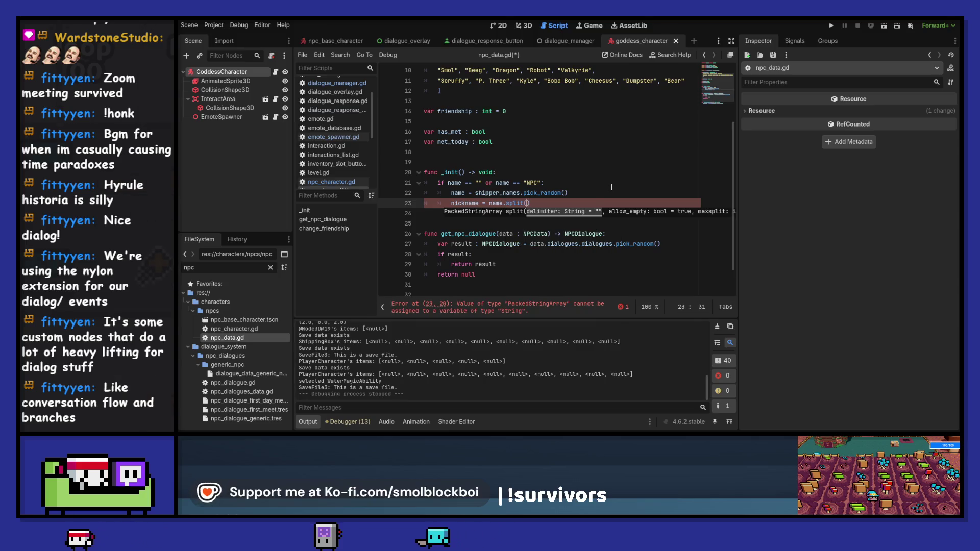
{"action": "type", "text": "\" \""}
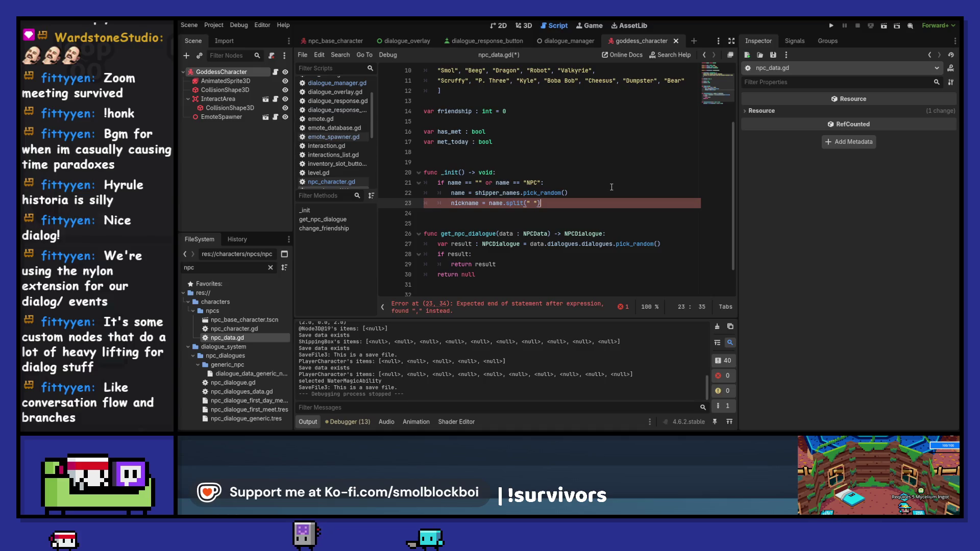
{"action": "type", "text": ", false, 1"}
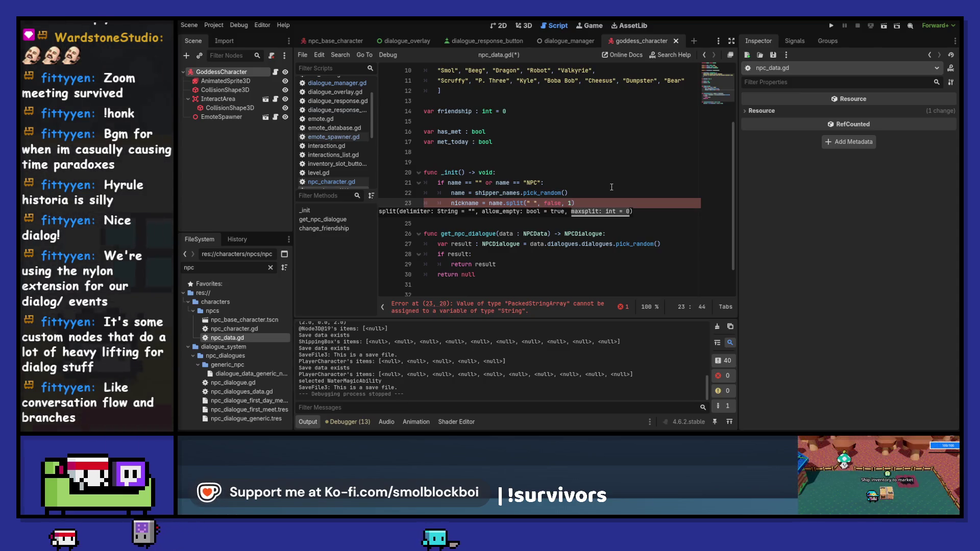
{"action": "key", "text": "ctrl+s"}
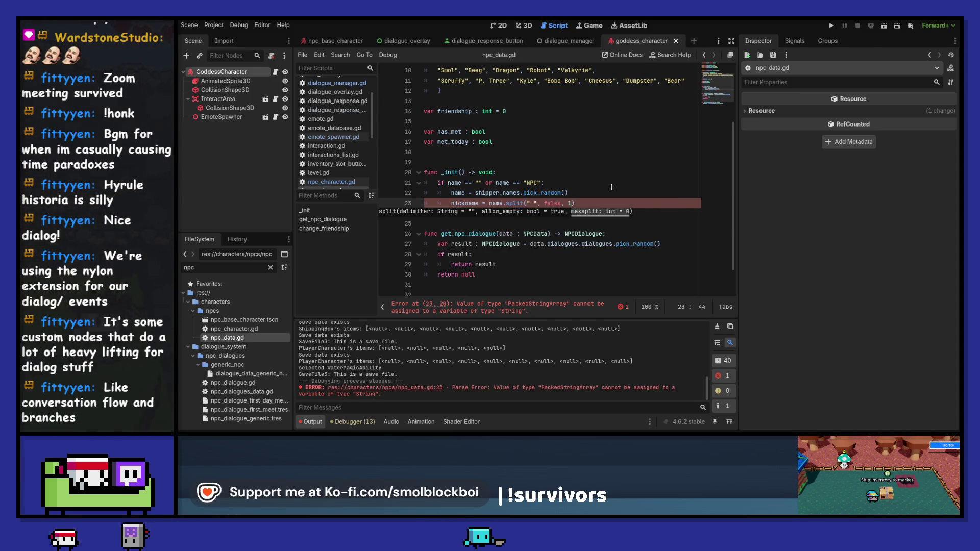
Read the String.split documentation and return to npc_data.gd
{"action": "left_click", "coordinate": [513, 204], "text": "ctrl"}
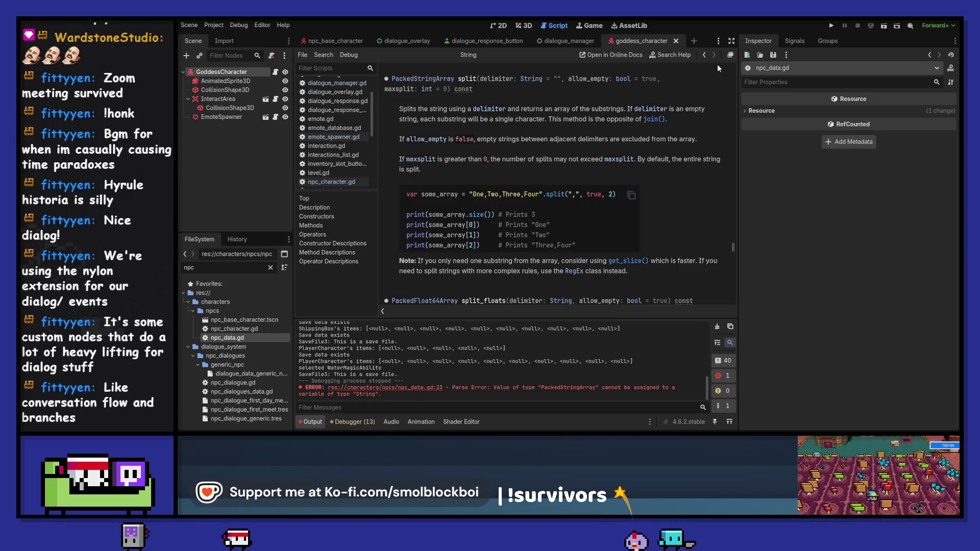
{"action": "left_click", "coordinate": [703, 55]}
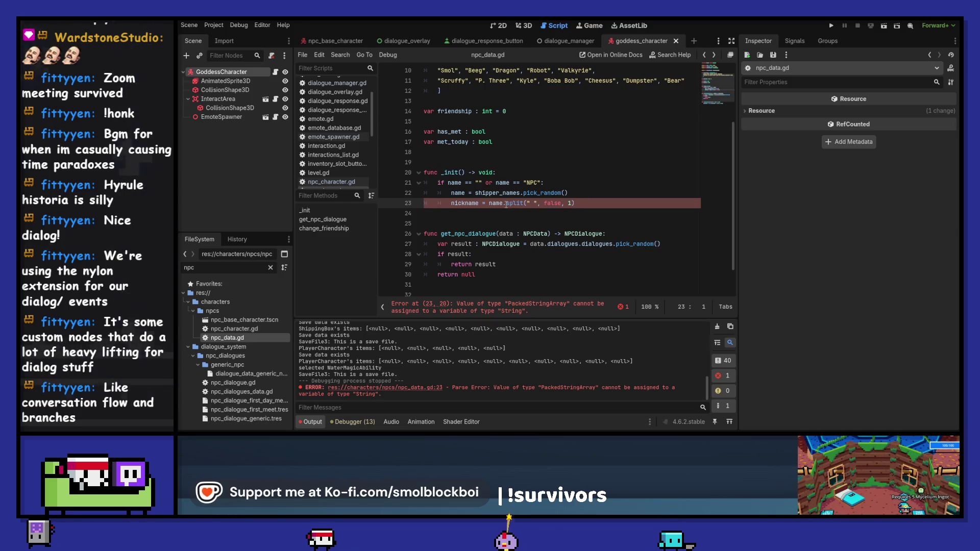
{"action": "mouse_move", "coordinate": [507, 204]}
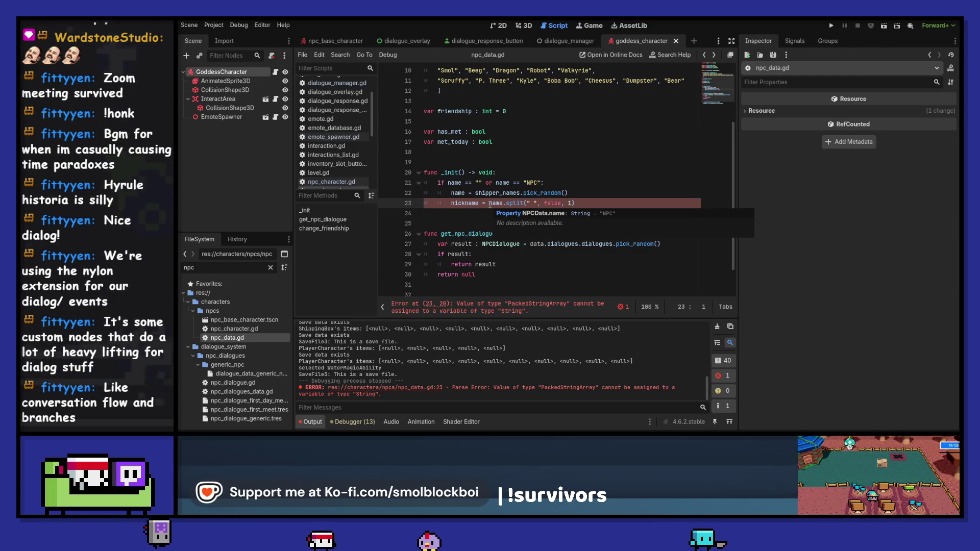
{"action": "left_click", "coordinate": [513, 203], "text": "ctrl"}
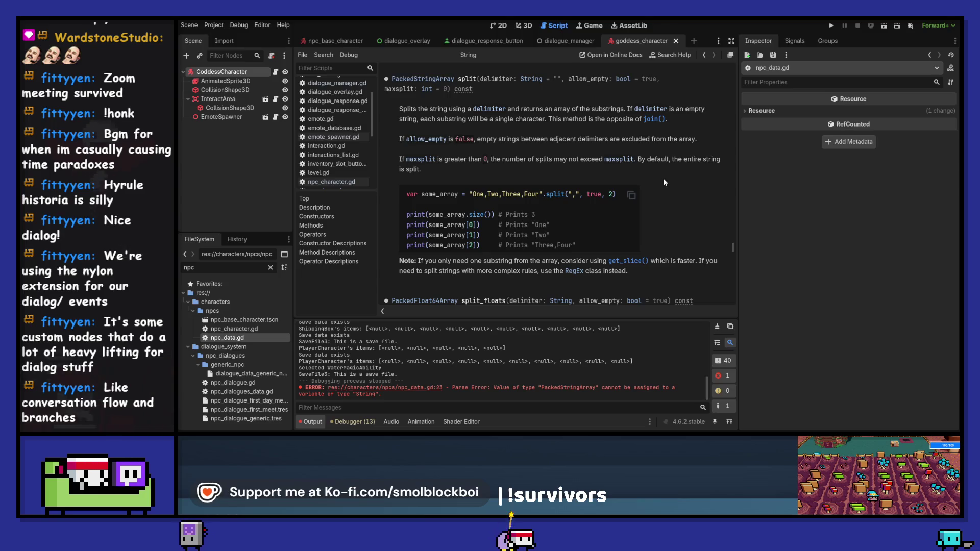
{"action": "left_click", "coordinate": [704, 55]}
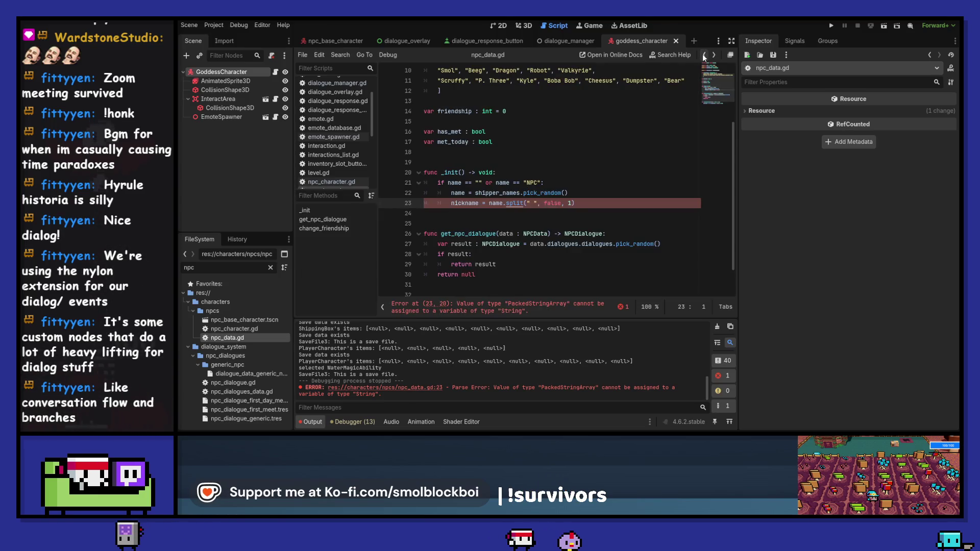
Append [0] to the split call on line 23 so nickname takes the first word, and save
{"action": "left_click", "coordinate": [582, 205]}
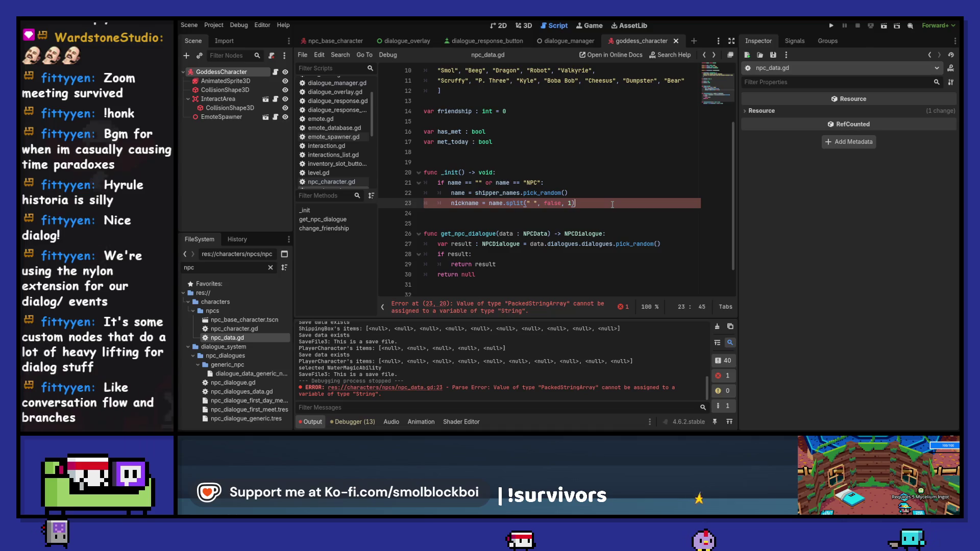
{"action": "type", "text": "[0"}
{"action": "key", "text": "ctrl+s"}
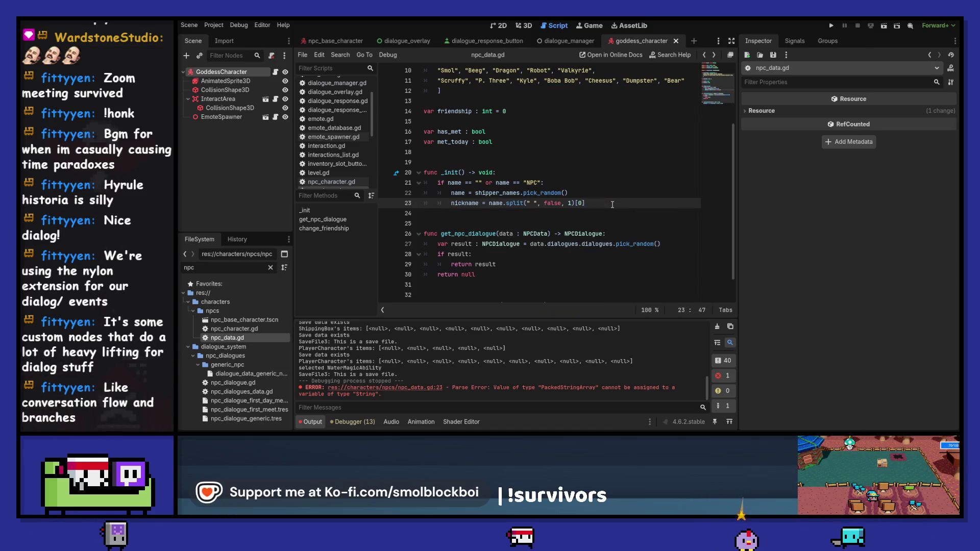
{"action": "double_click", "coordinate": [463, 203]}
In dialogue_overlay.gd, replace name with nickname in the speaker label line
{"action": "left_click", "coordinate": [470, 42]}
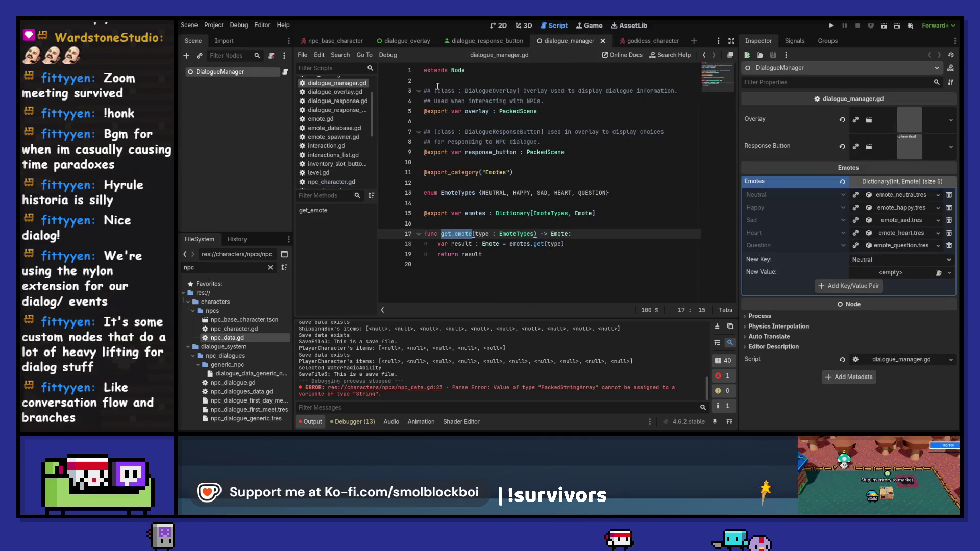
{"action": "left_click", "coordinate": [412, 41]}
{"action": "scroll", "coordinate": [600, 186], "scroll_direction": "down", "scroll_amount": 5}
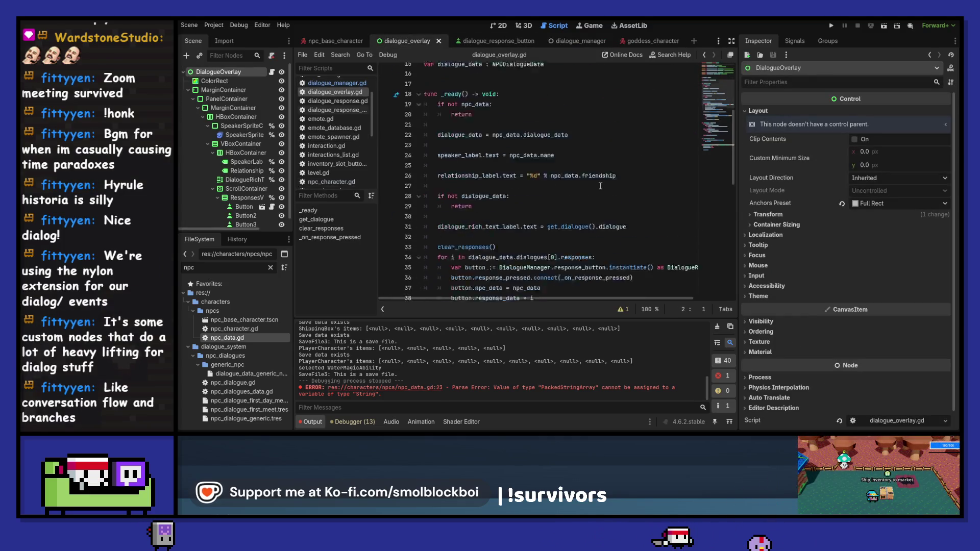
{"action": "left_click", "coordinate": [571, 152]}
{"action": "key", "text": "BackSpace"}
{"action": "key", "text": "BackSpace"}
{"action": "key", "text": "BackSpace"}
{"action": "type", "text": "nickname"}
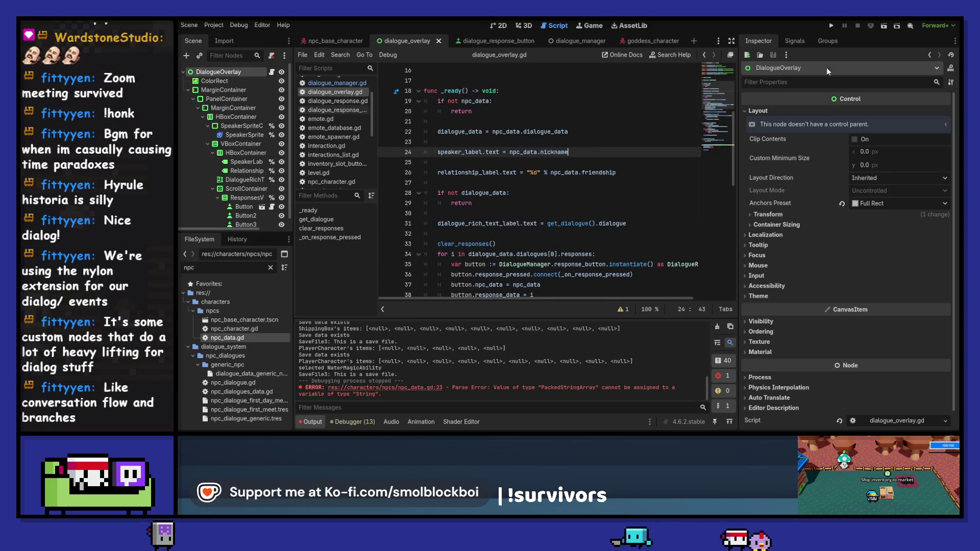
Test in the town entrance level, talking to the Dumpster, Dragon and mushroom goddess NPCs, then stop with F8
{"action": "left_click", "coordinate": [830, 25]}
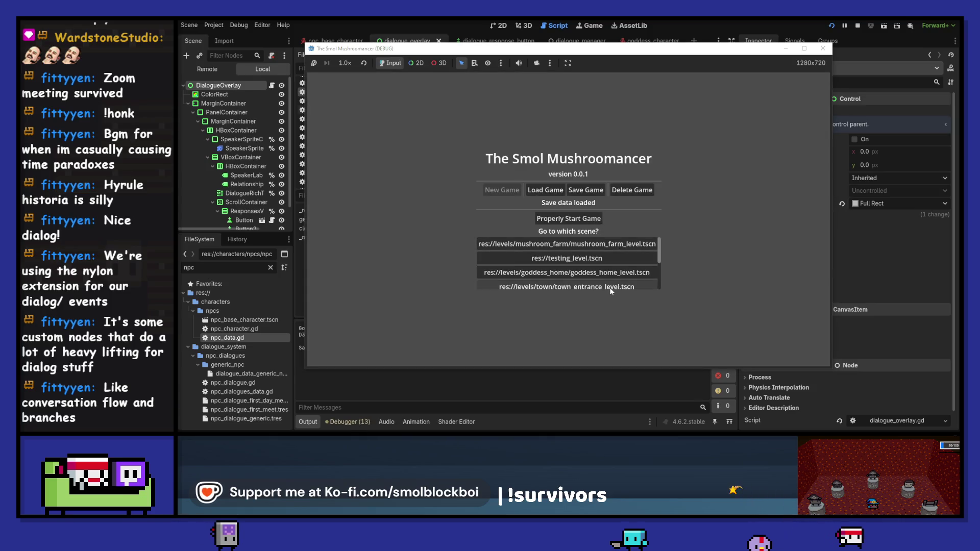
{"action": "left_click", "coordinate": [610, 287]}
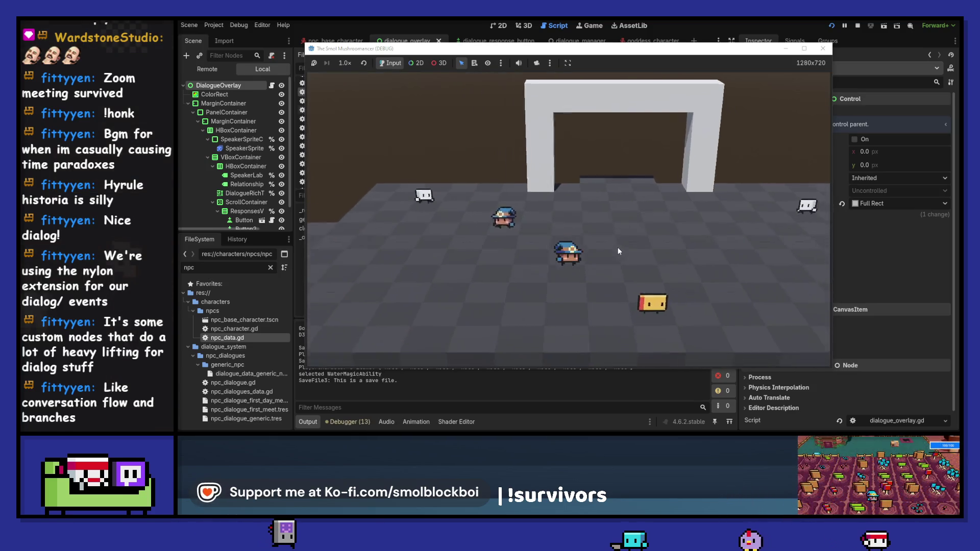
{"action": "key", "text": "e"}
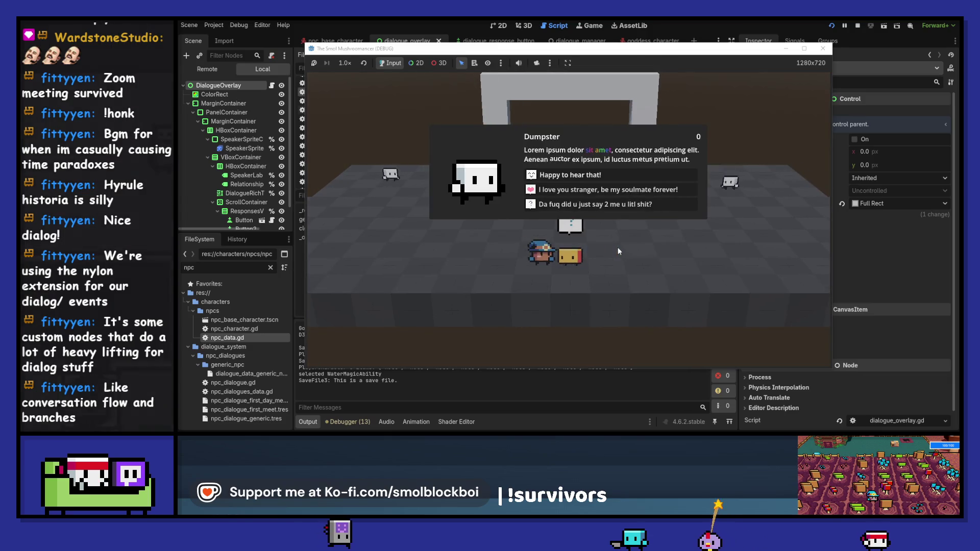
{"action": "key", "text": "Escape"}
{"action": "key", "text": "w"}
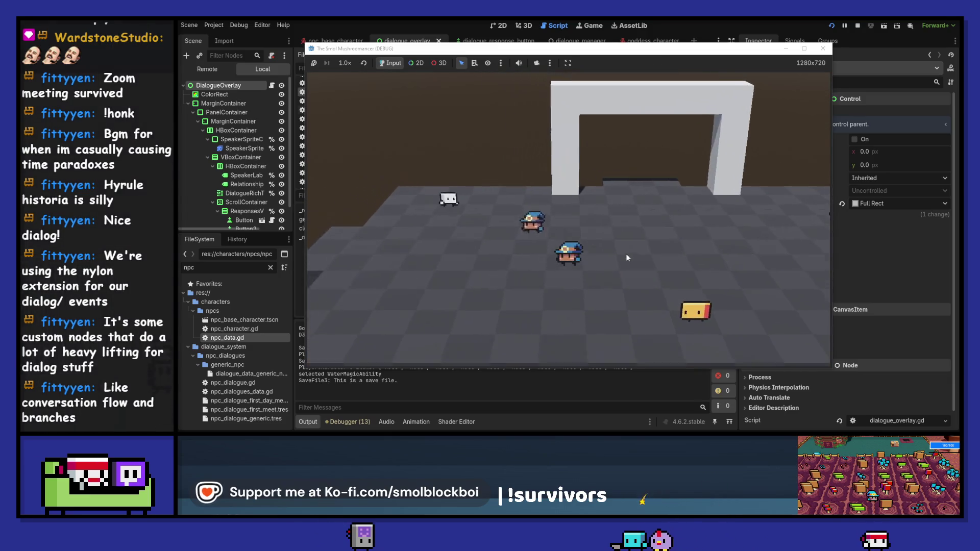
{"action": "key", "text": "e"}
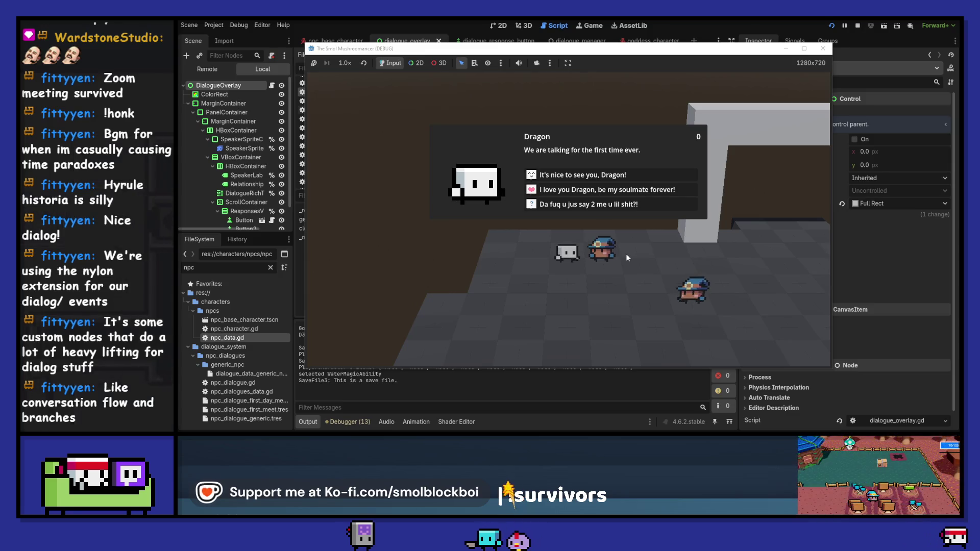
{"action": "key", "text": "Return"}
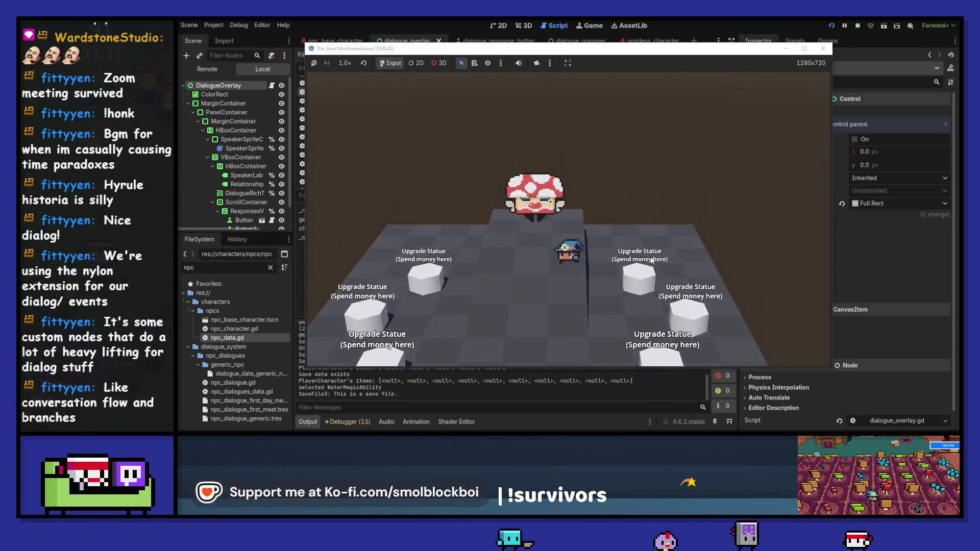
{"action": "key", "text": "e"}
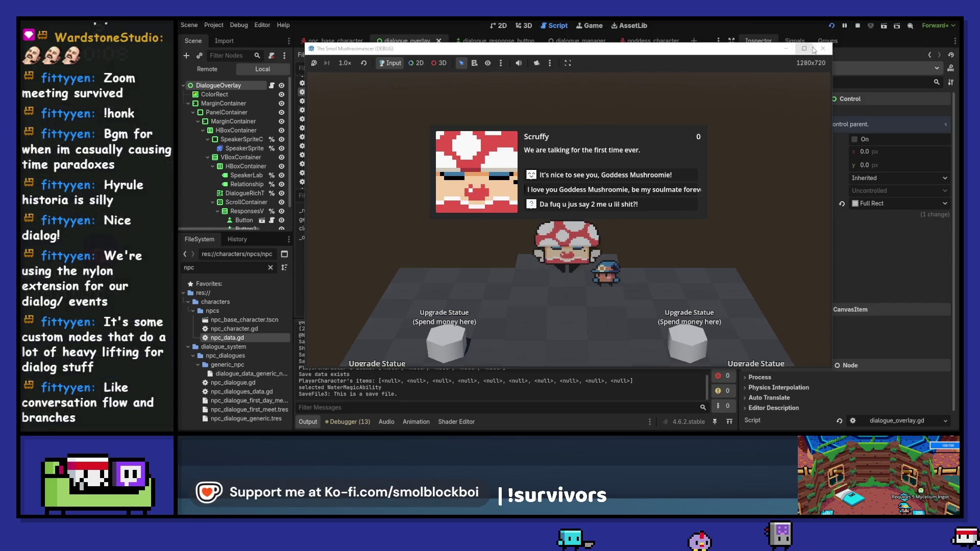
{"action": "key", "text": "F8"}
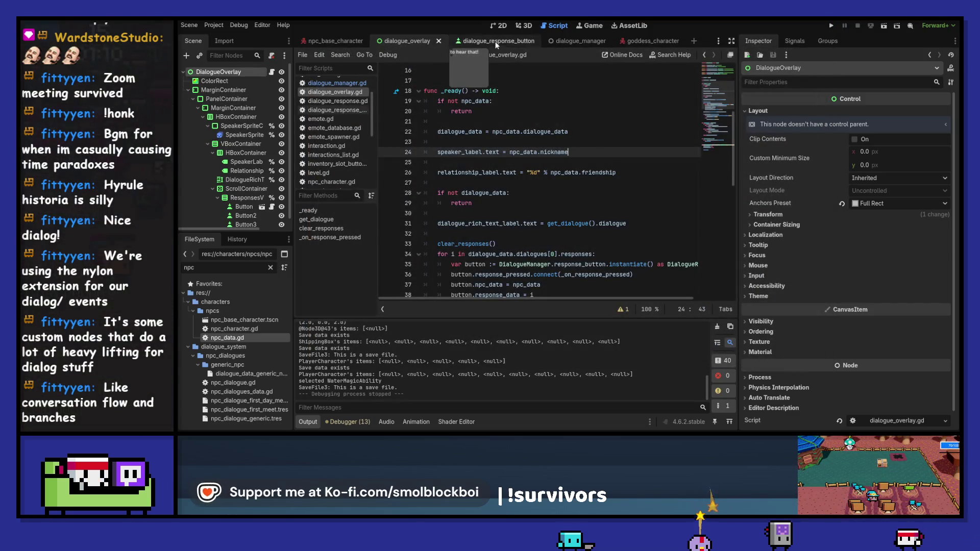
Open npc_data.gd and add a print() line below the random name assignment in _init
{"action": "left_click", "coordinate": [495, 41]}
{"action": "left_click", "coordinate": [405, 41]}
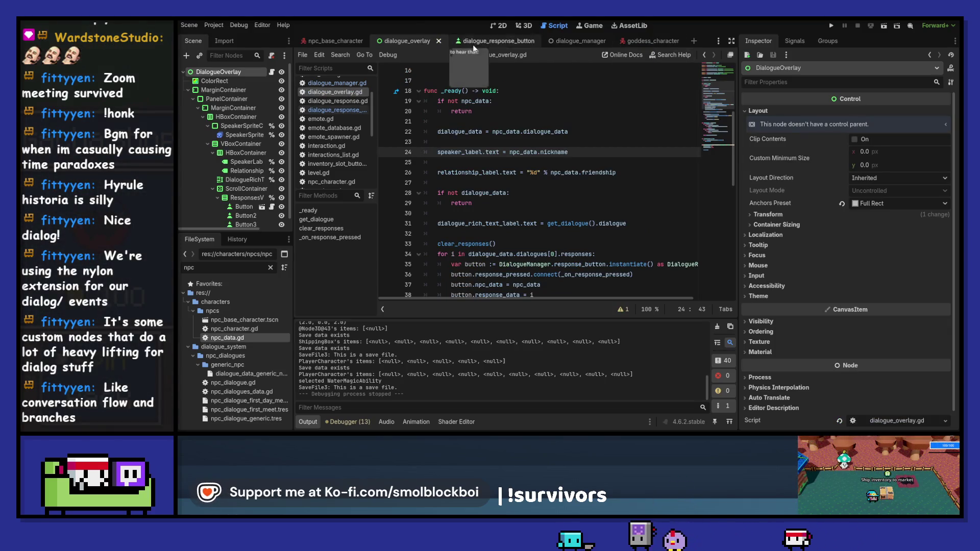
{"action": "scroll", "coordinate": [602, 138], "scroll_direction": "up", "scroll_amount": 5}
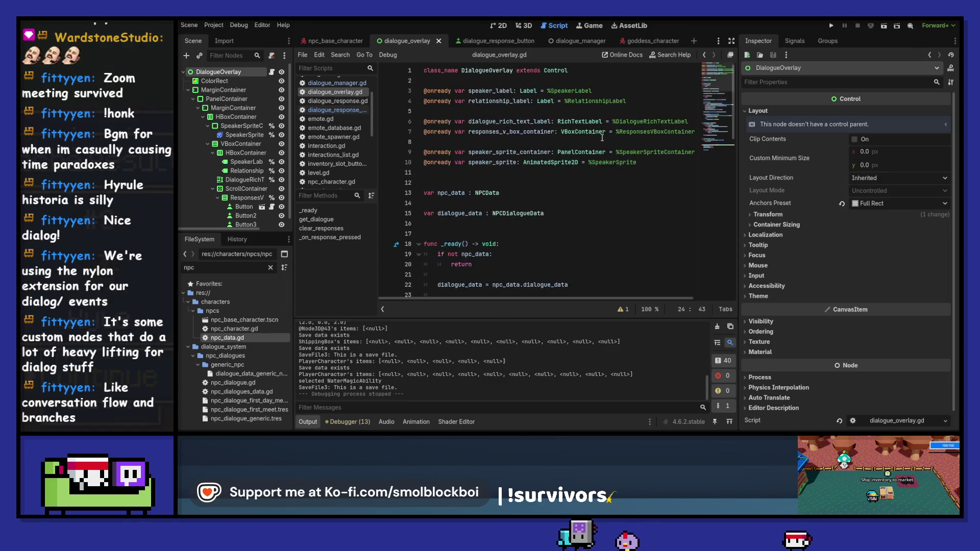
{"action": "left_click", "coordinate": [489, 193], "text": "ctrl"}
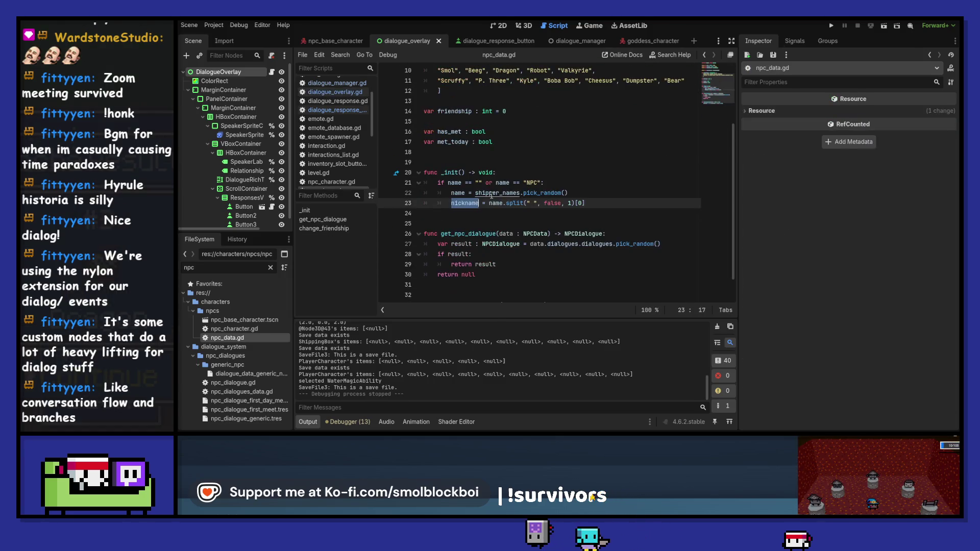
{"action": "left_click", "coordinate": [583, 196]}
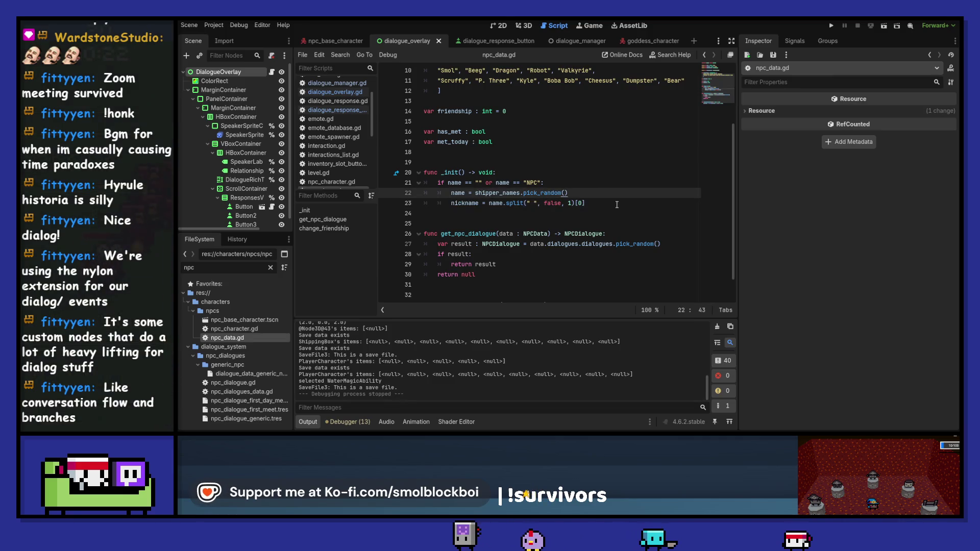
{"action": "key", "text": "Return"}
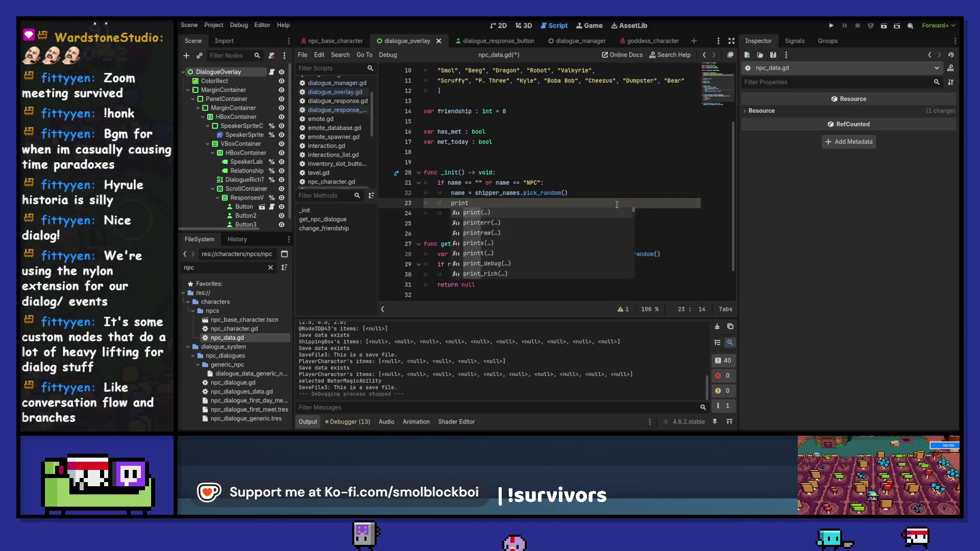
{"action": "type", "text": "("}
{"action": "key", "text": "Escape"}
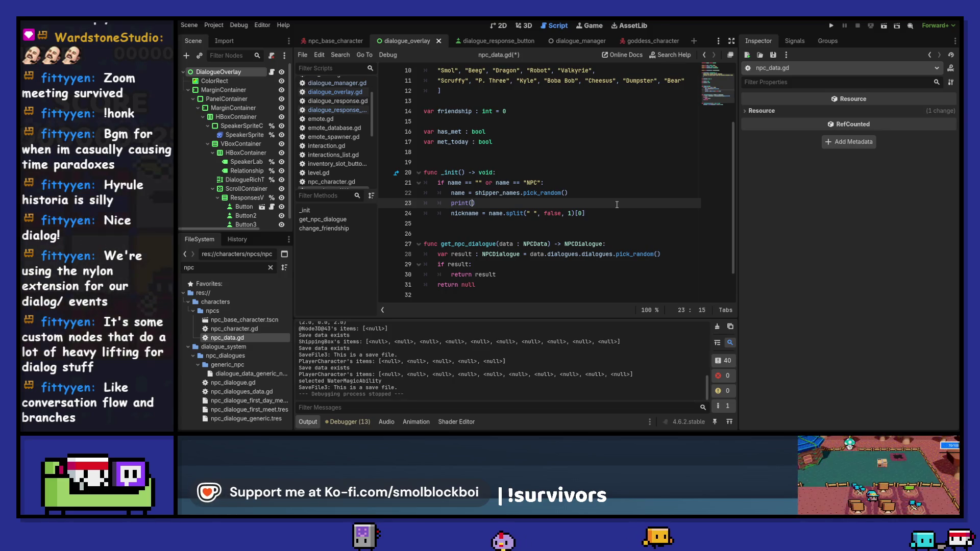
Move print() below the nickname line, paste name.split(" ", false, 1) into it, and run with F5
{"action": "key", "text": "Down"}
{"action": "key", "text": "Right"}
{"action": "key", "text": "Right"}
{"action": "key", "text": "Right"}
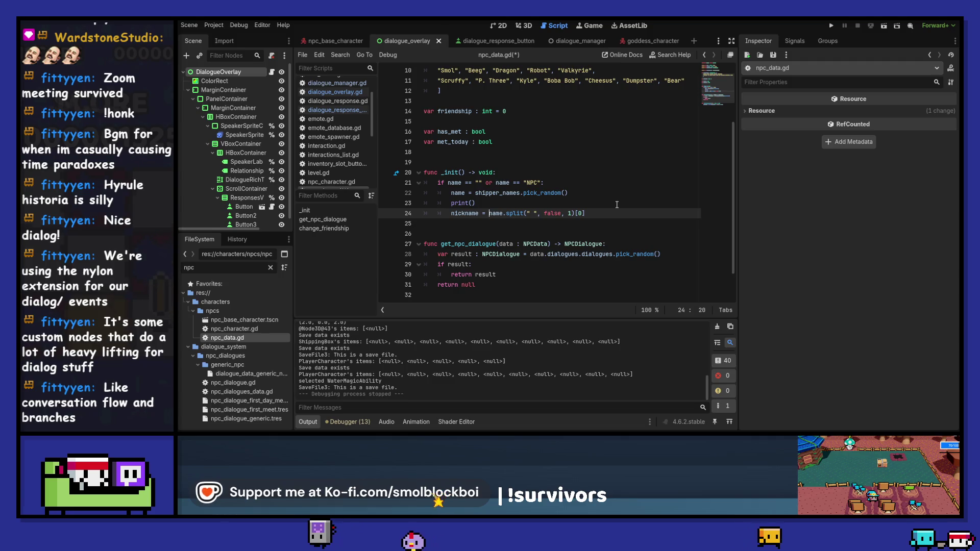
{"action": "key", "text": "ctrl+shift+Right"}
{"action": "key", "text": "ctrl+shift+Right"}
{"action": "key", "text": "ctrl+shift+Right"}
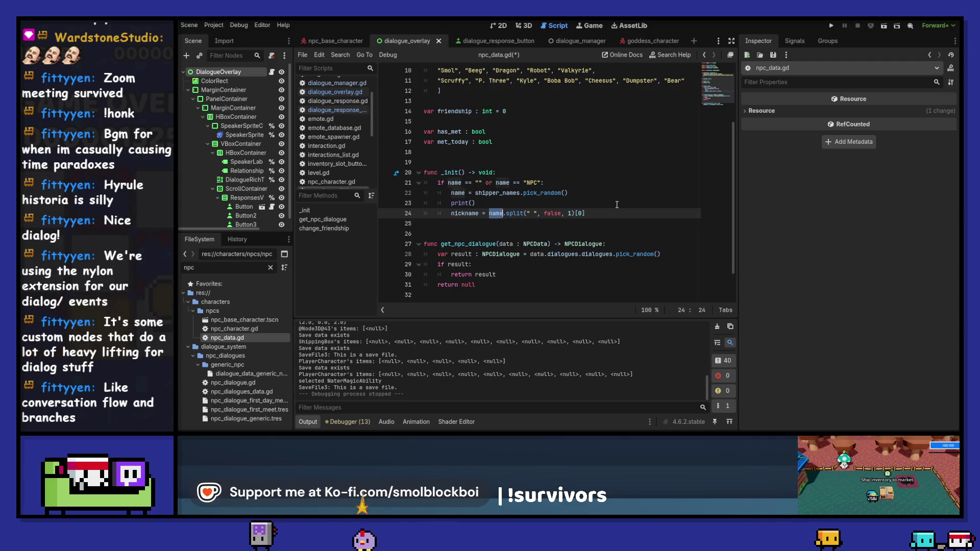
{"action": "key", "text": "ctrl+c"}
{"action": "key", "text": "alt+Up"}
{"action": "key", "text": "Down"}
{"action": "key", "text": "Left"}
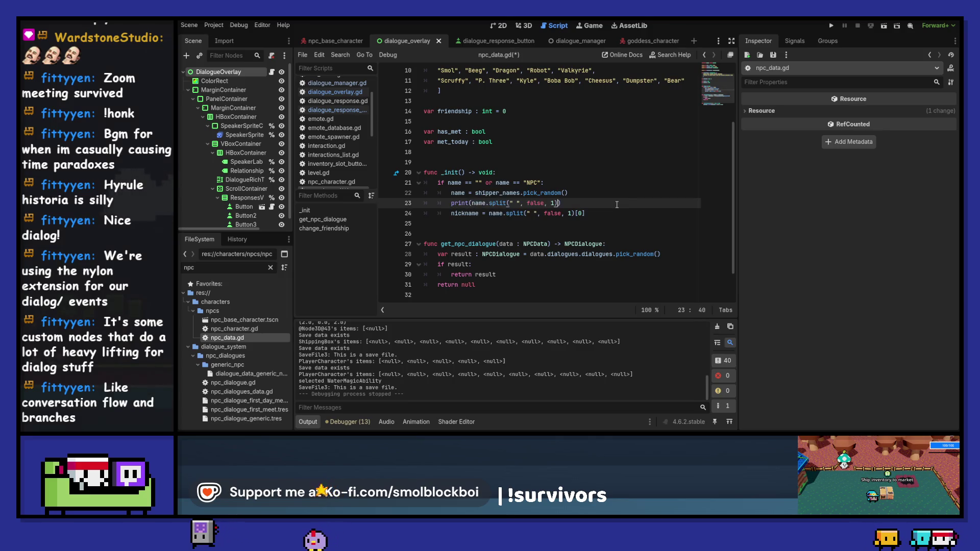
{"action": "key", "text": "ctrl+v"}
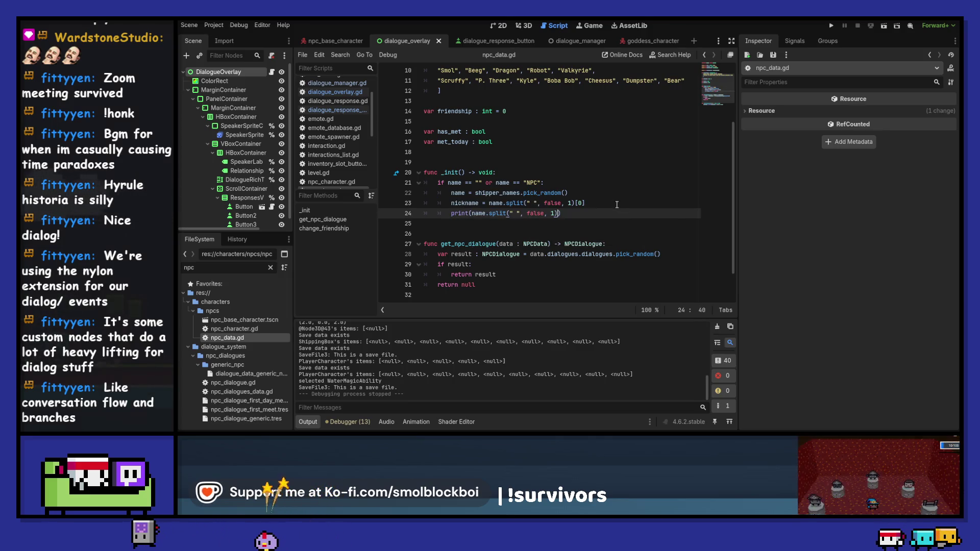
{"action": "key", "text": "Left"}
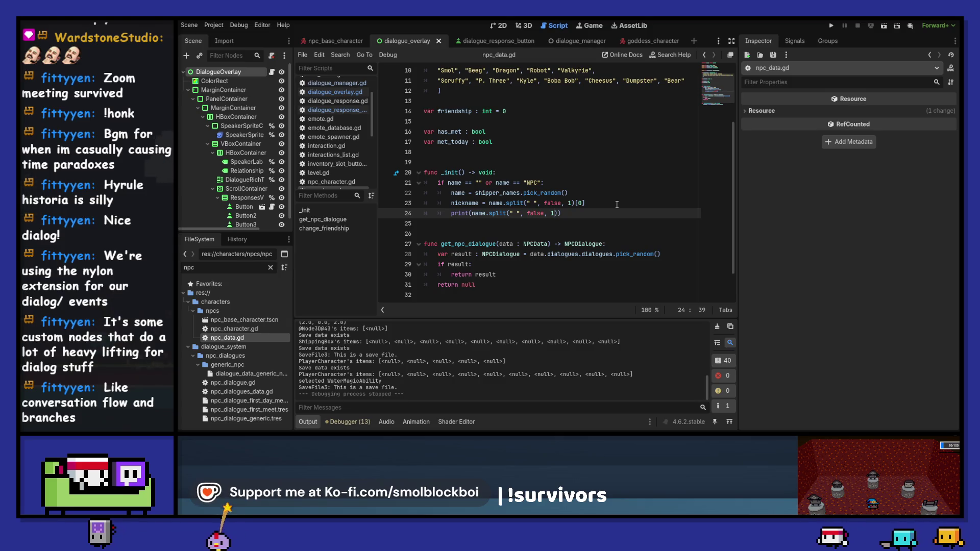
{"action": "key", "text": "F5"}
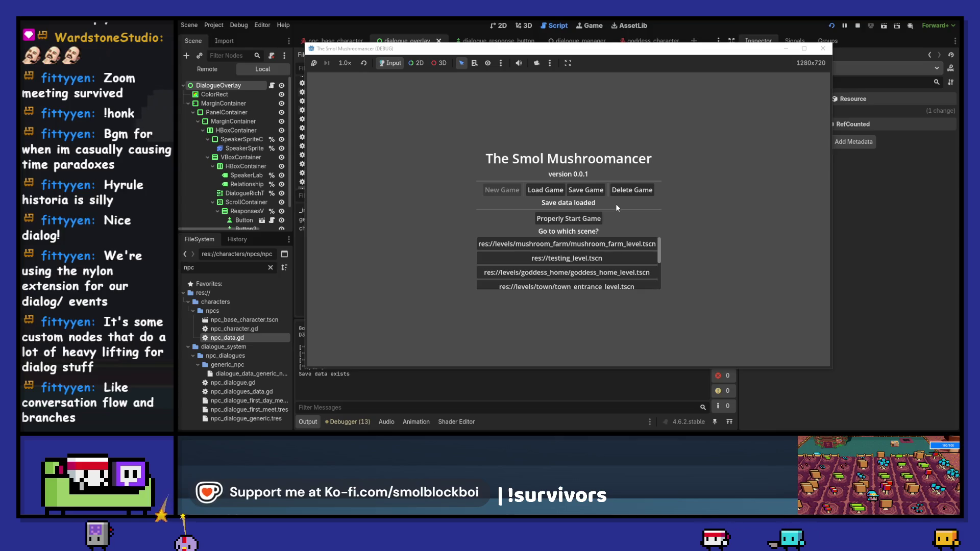
Close the game, change both split calls' maxsplit from 1 to 0, and relaunch with F5
{"action": "left_click", "coordinate": [823, 47]}
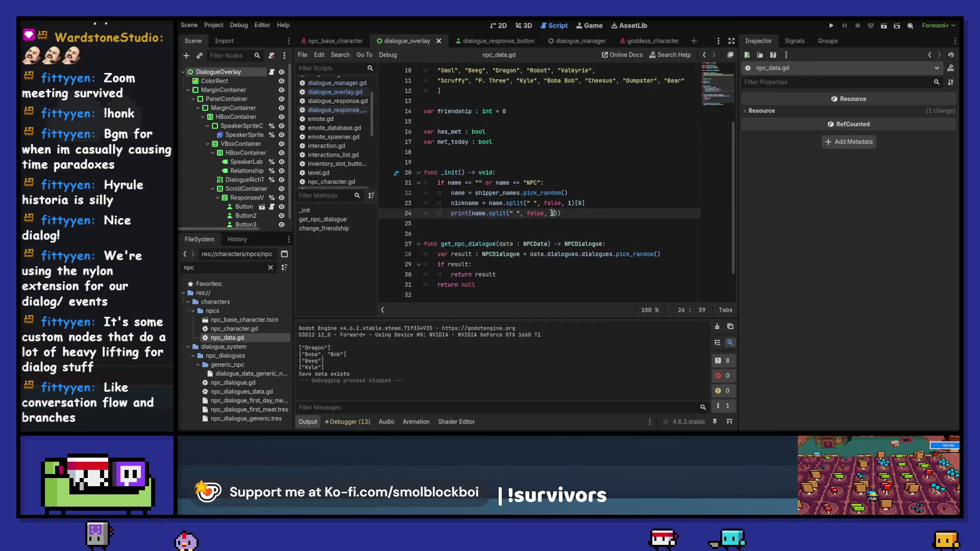
{"action": "type", "text": "0"}
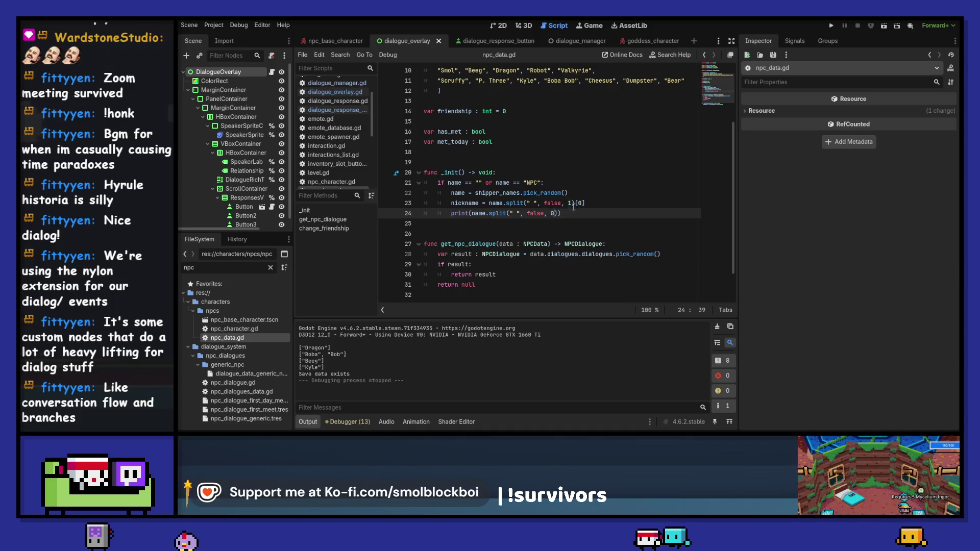
{"action": "double_click", "coordinate": [568, 202]}
{"action": "key", "text": "F5"}
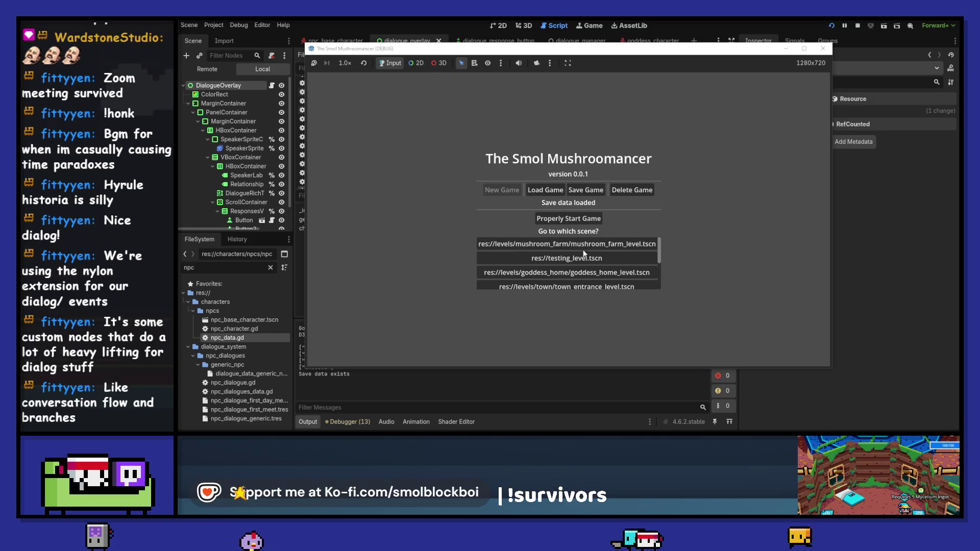
Load the level and talk to the goddess, whose dialogue is now headed Boba, then stop the game
{"action": "left_click", "coordinate": [598, 286]}
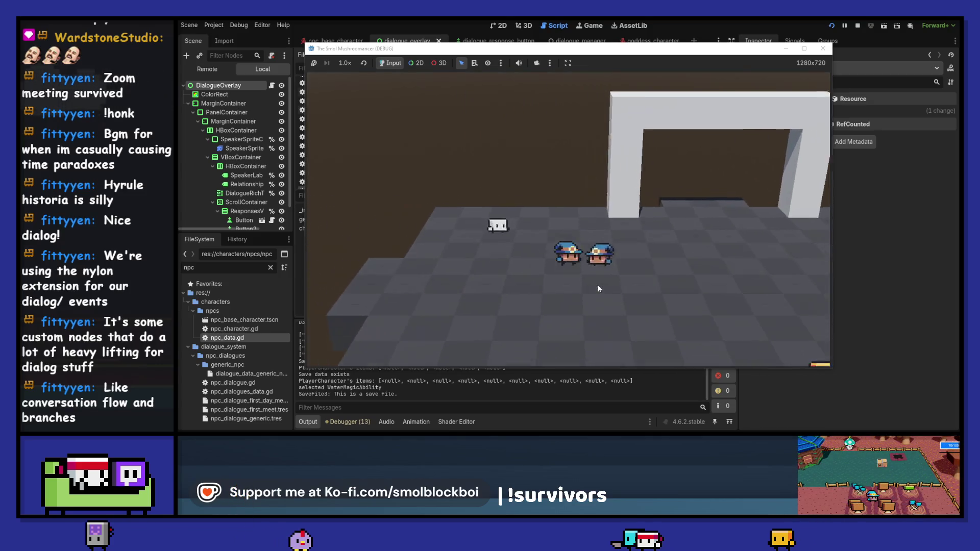
{"action": "key", "text": "d"}
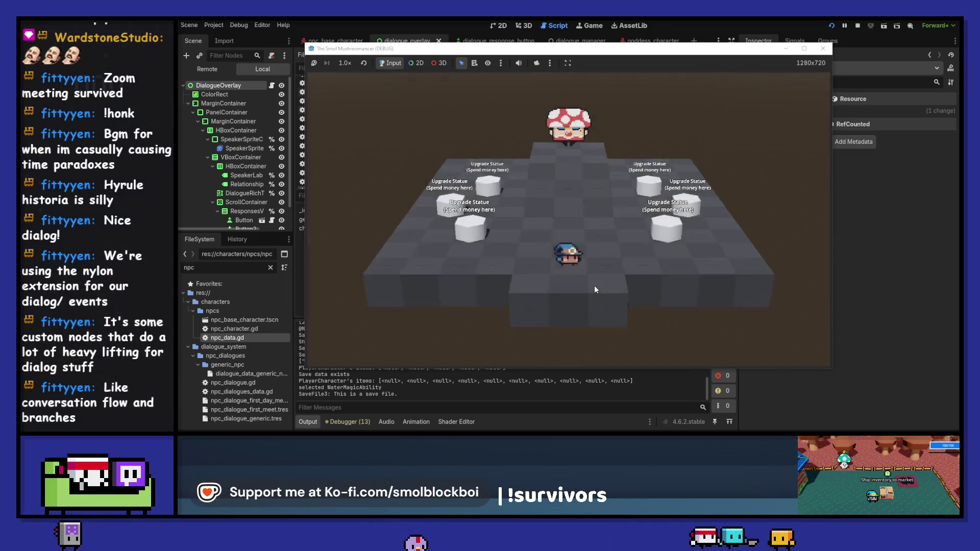
{"action": "key", "text": "w"}
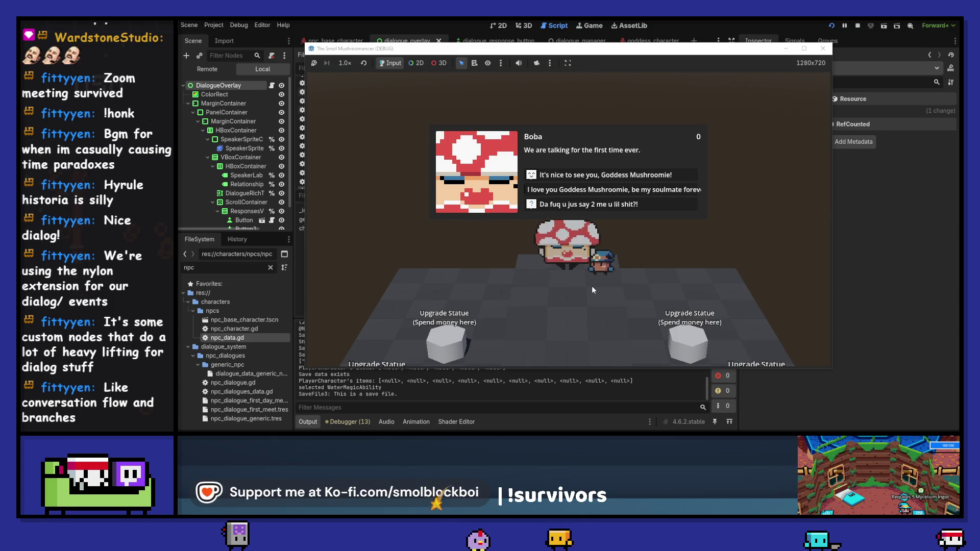
{"action": "left_click", "coordinate": [822, 48]}
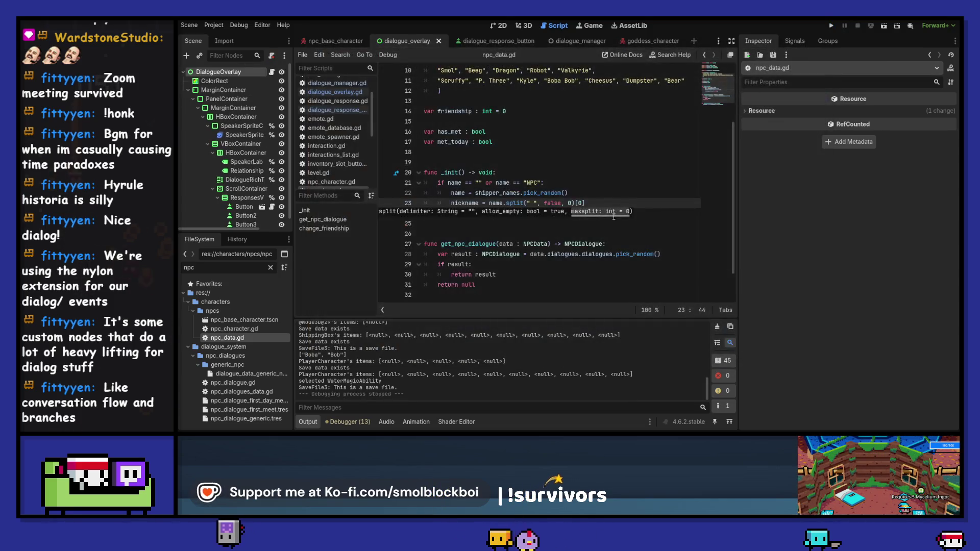
Delete the nickname and print lines (23–24) from _init, then reopen the goddess_character scene
{"action": "left_click", "coordinate": [602, 207]}
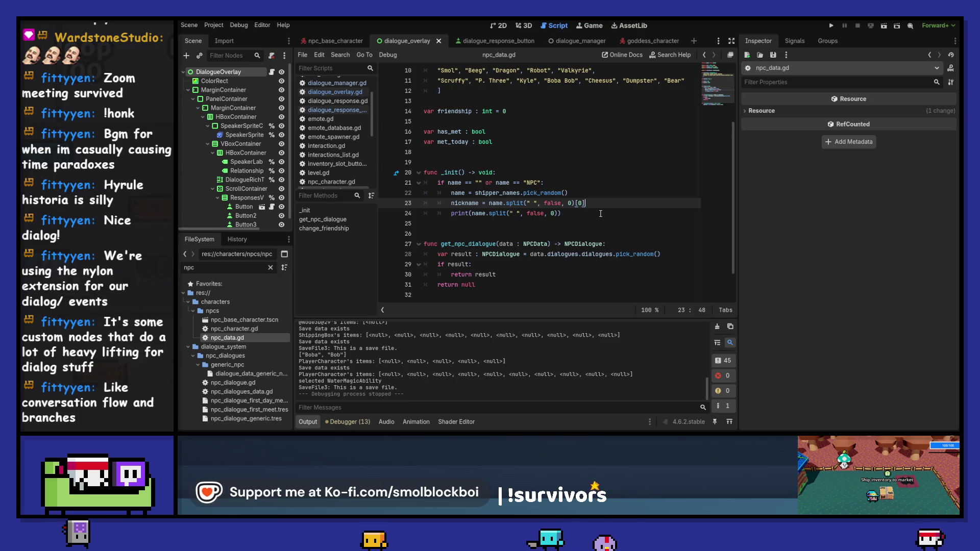
{"action": "scroll", "coordinate": [600, 213], "scroll_direction": "up", "scroll_amount": 1}
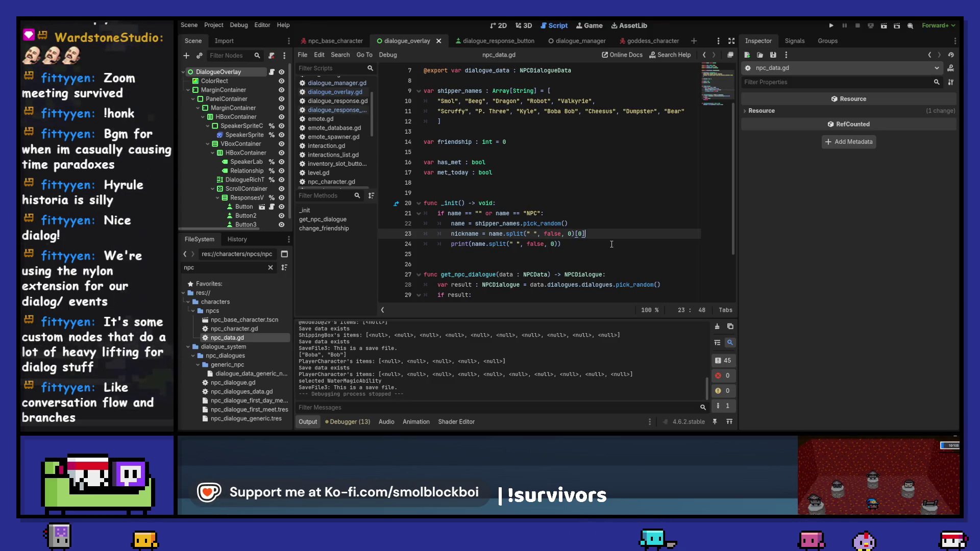
{"action": "key", "text": "Down"}
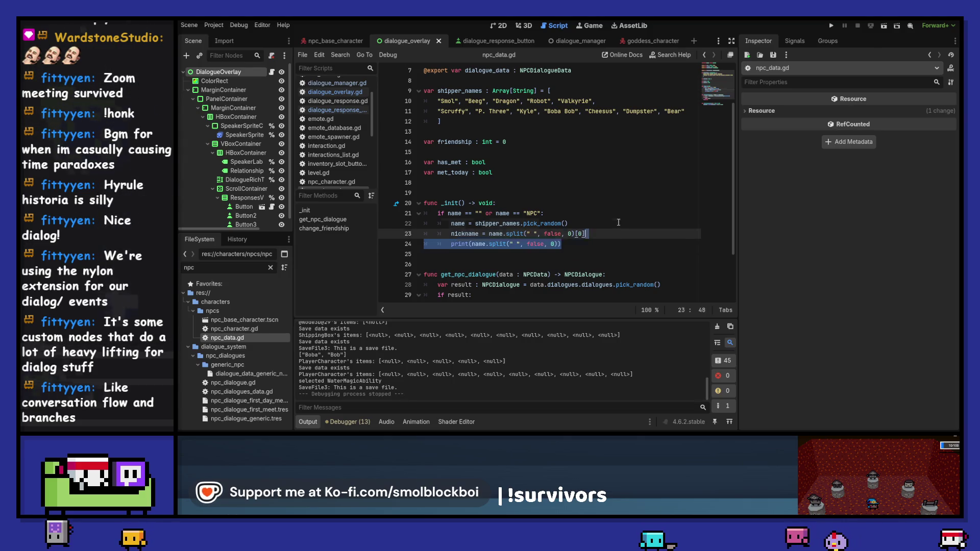
{"action": "key", "text": "shift+Up"}
{"action": "key", "text": "shift+Up"}
{"action": "key", "text": "BackSpace"}
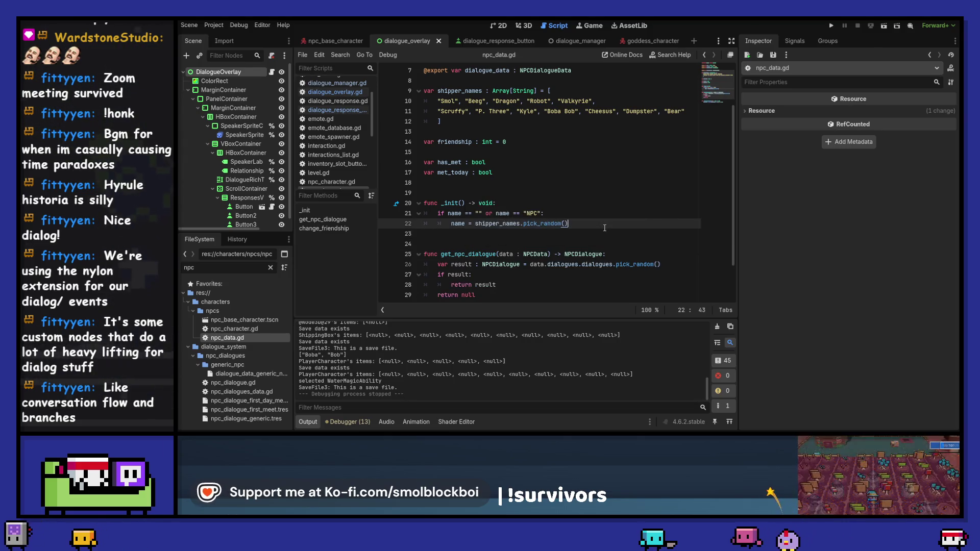
{"action": "left_click", "coordinate": [649, 41]}
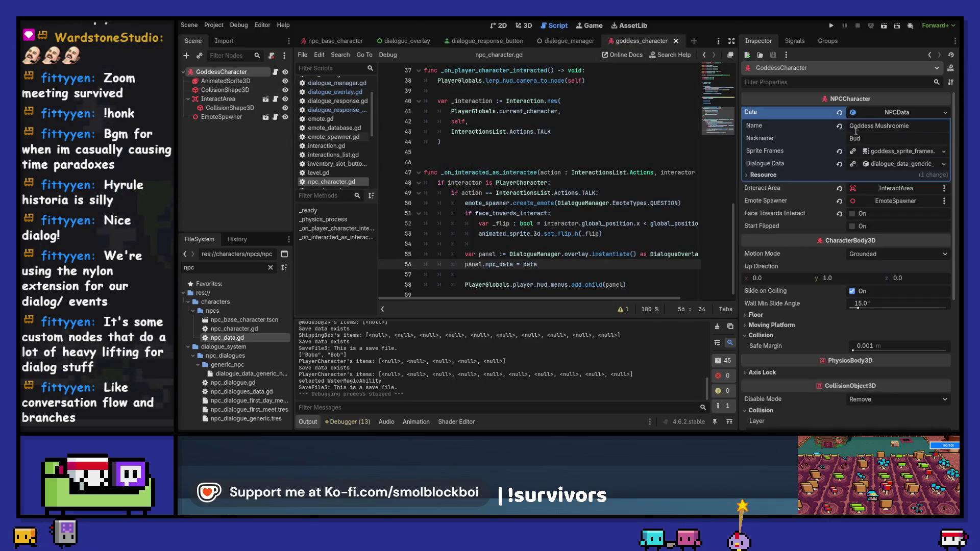
{"action": "double_click", "coordinate": [885, 137]}
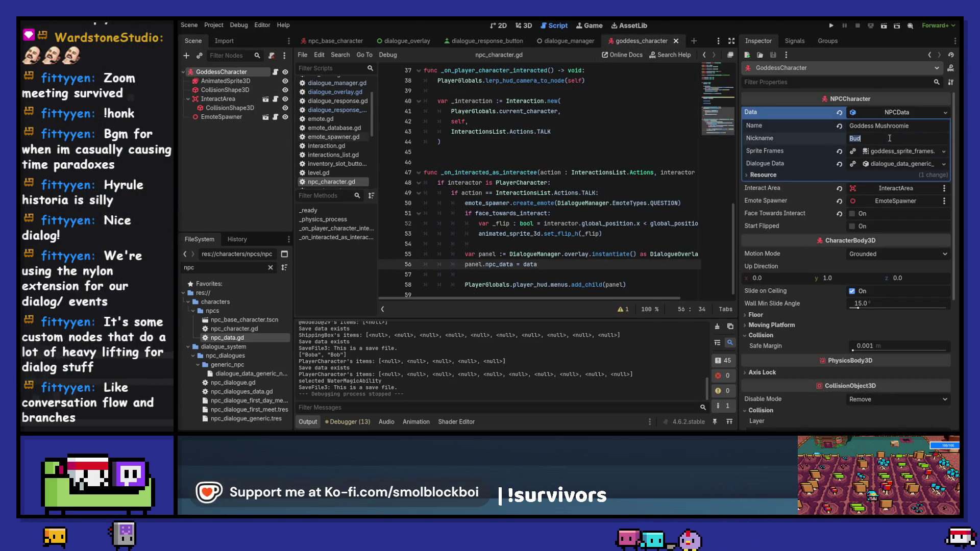
{"action": "type", "text": "Goddess"}
{"action": "key", "text": "ctrl+s"}
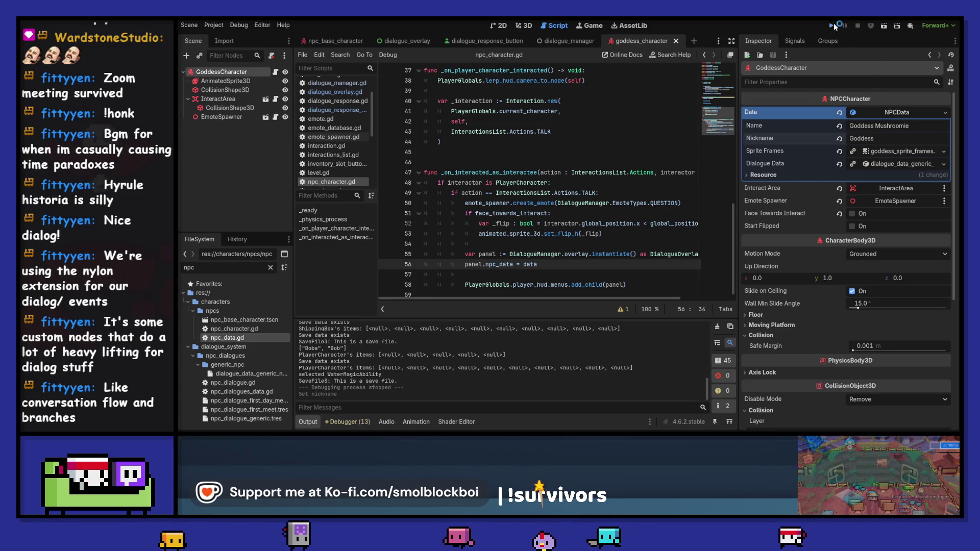
{"action": "key", "text": "F5"}
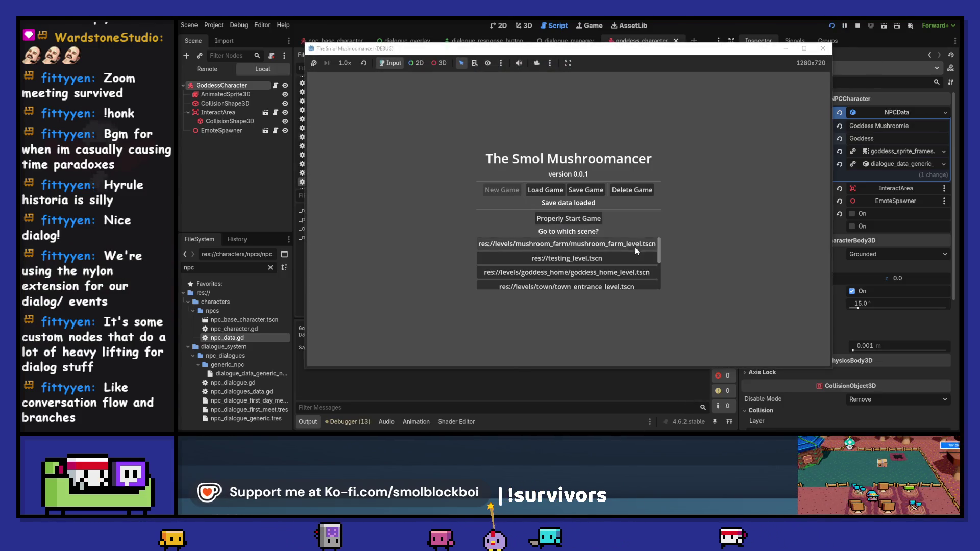
{"action": "left_click", "coordinate": [823, 50]}
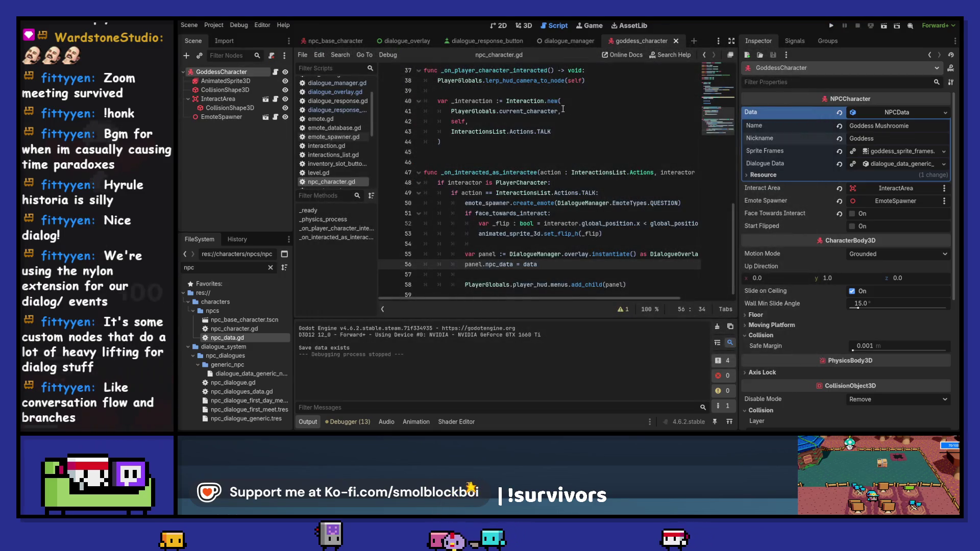
{"action": "key", "text": "F5"}
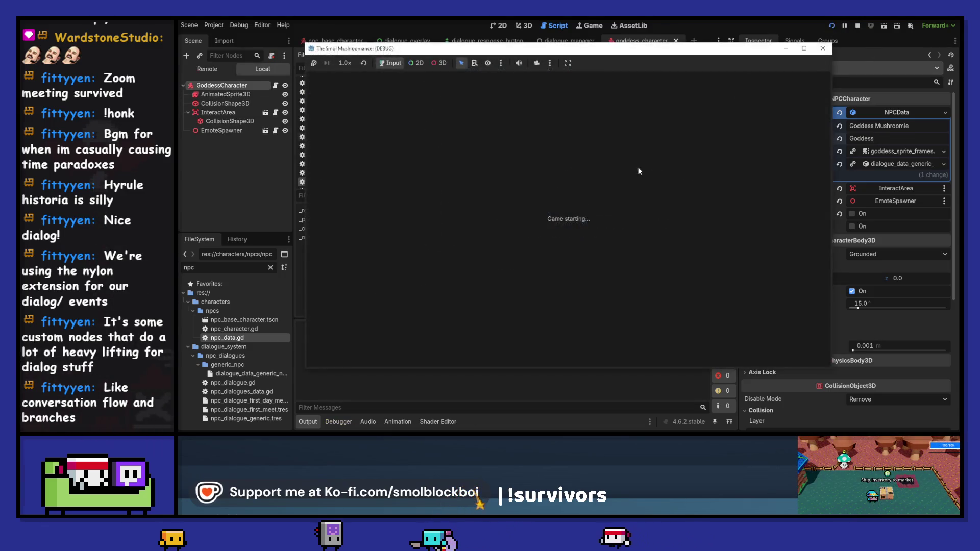
{"action": "left_click", "coordinate": [828, 51]}
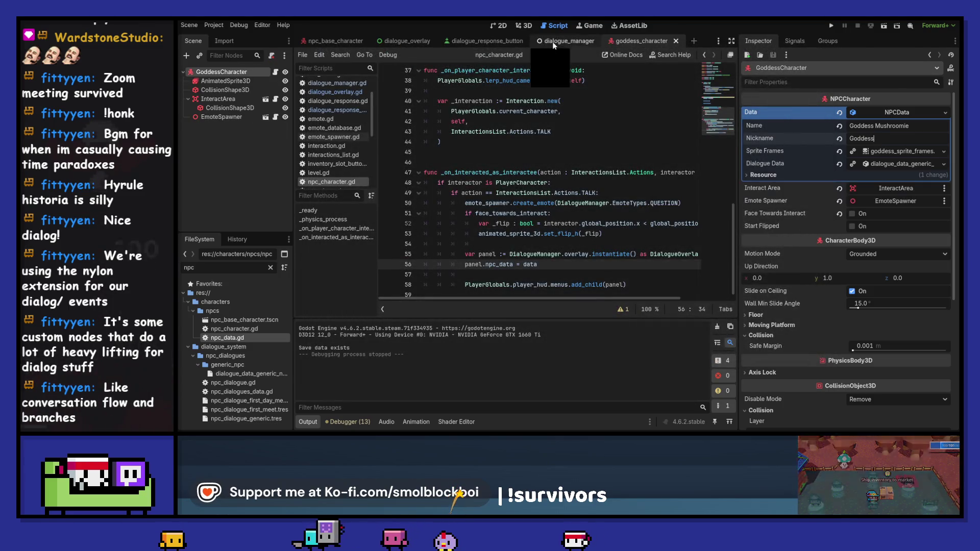
Jump from dialogue_overlay to npc_data.gd, add a nickname assignment in _init, and test-run the game
{"action": "left_click", "coordinate": [407, 43]}
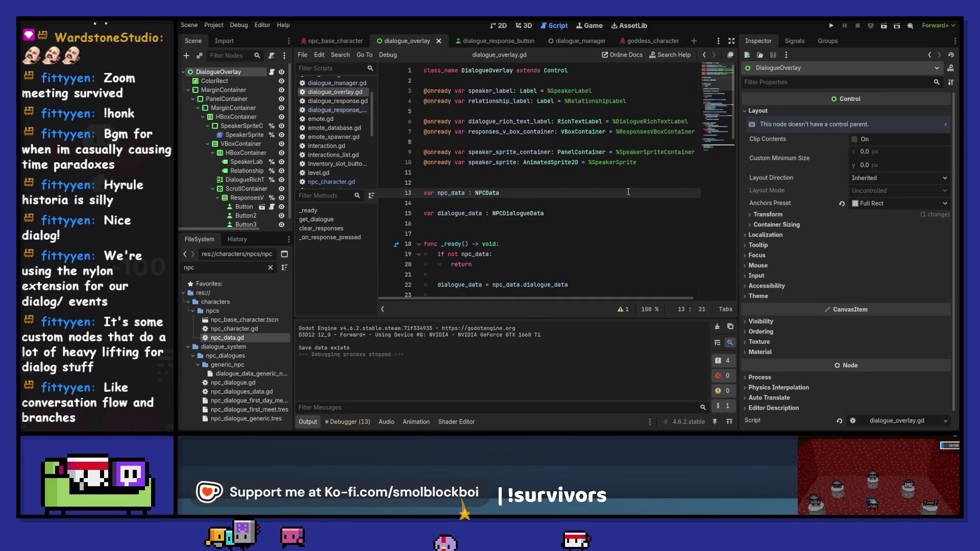
{"action": "left_click", "coordinate": [484, 192], "text": "ctrl"}
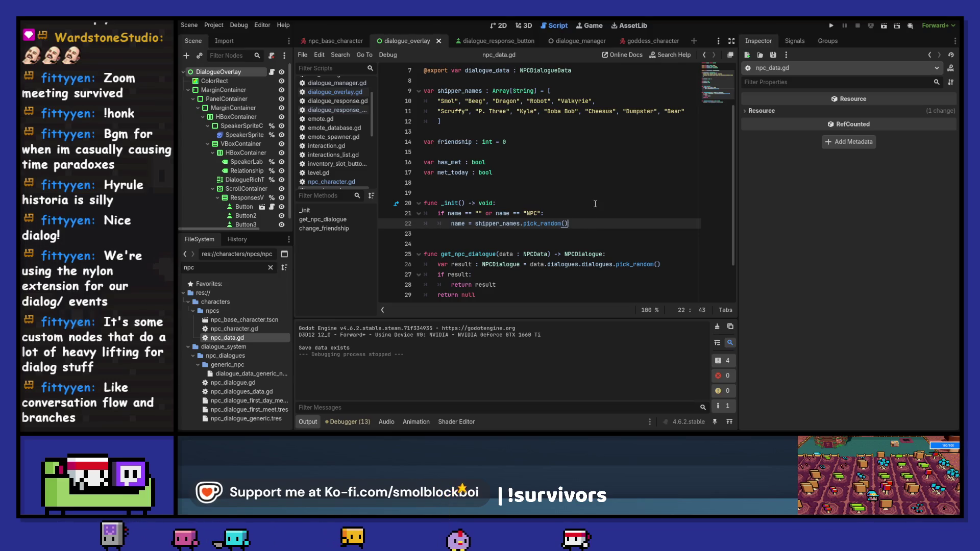
{"action": "key", "text": "Return"}
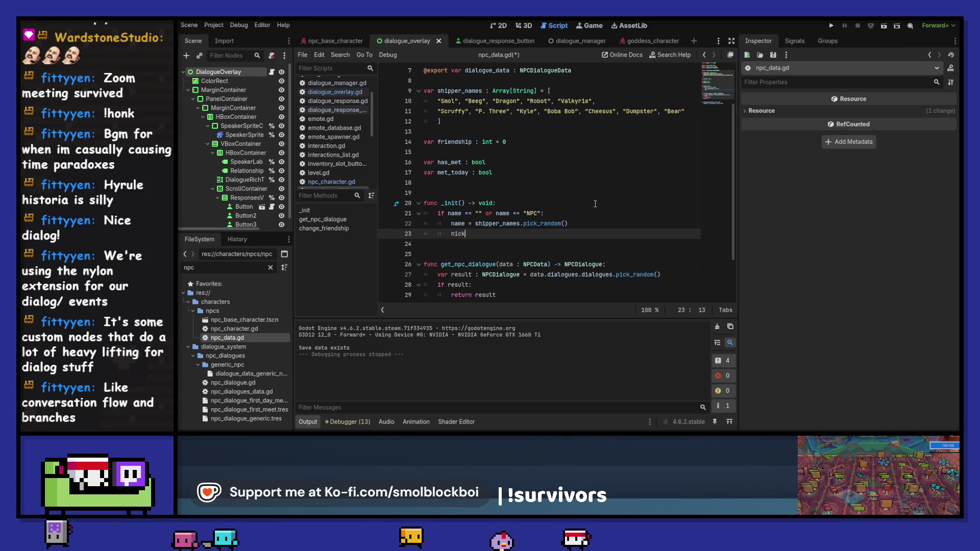
{"action": "type", "text": "ickname "}
{"action": "type", "text": "name"}
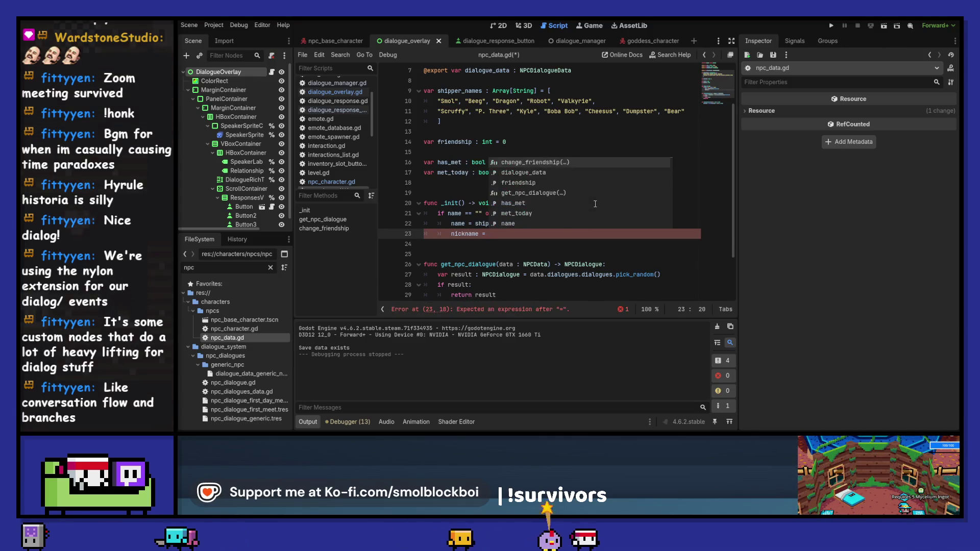
{"action": "key", "text": "F5"}
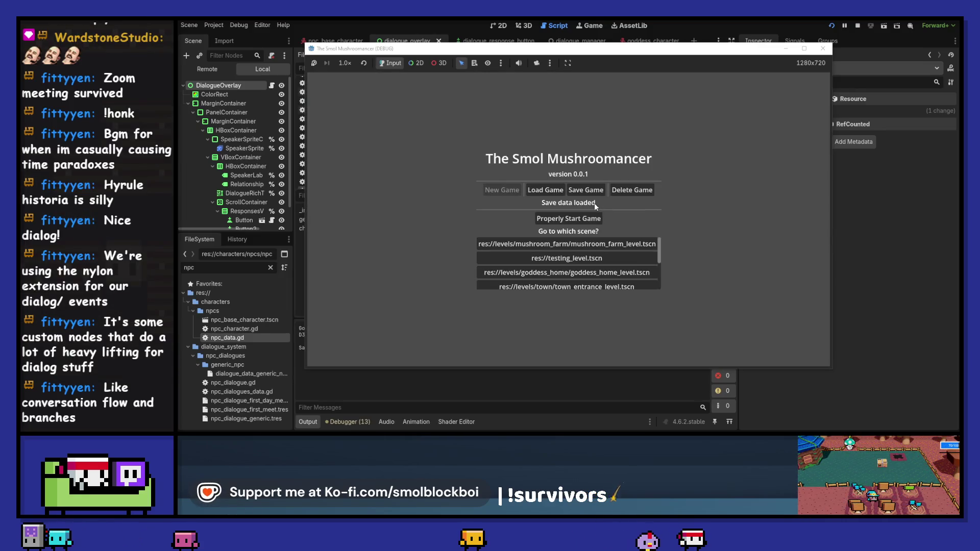
{"action": "left_click", "coordinate": [605, 287]}
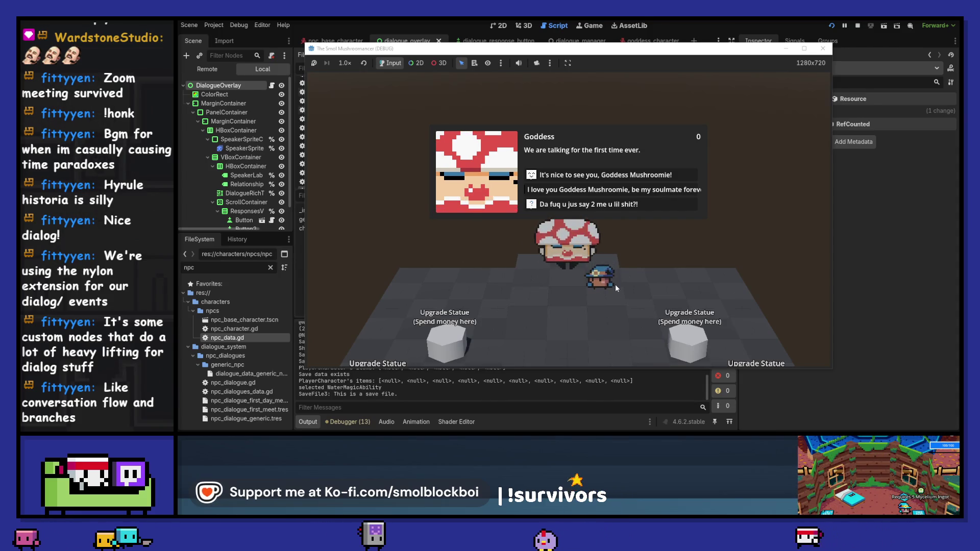
Close the Goddess dialogue, stop the test run, and dismiss code completion in npc_data.gd
{"action": "key", "text": "Escape"}
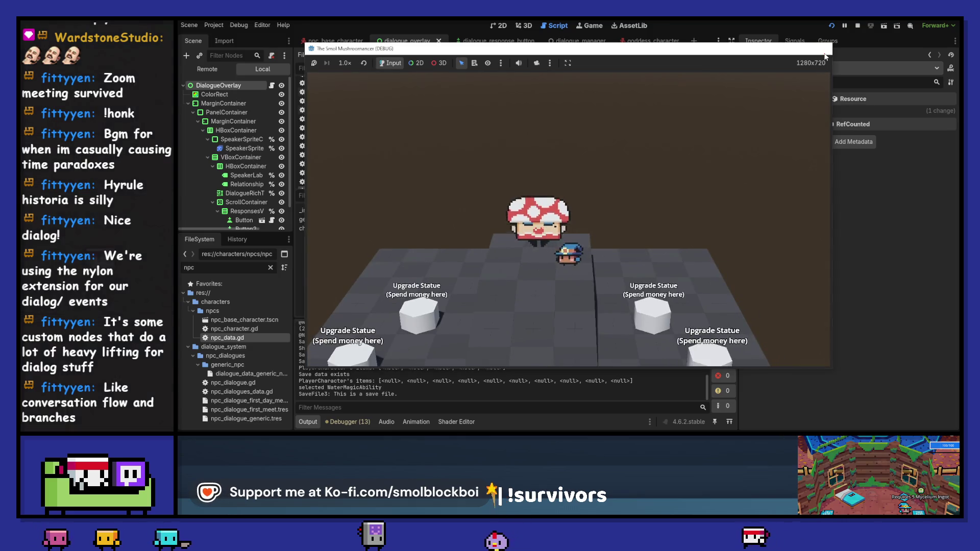
{"action": "left_click", "coordinate": [824, 50]}
{"action": "key", "text": "Escape"}
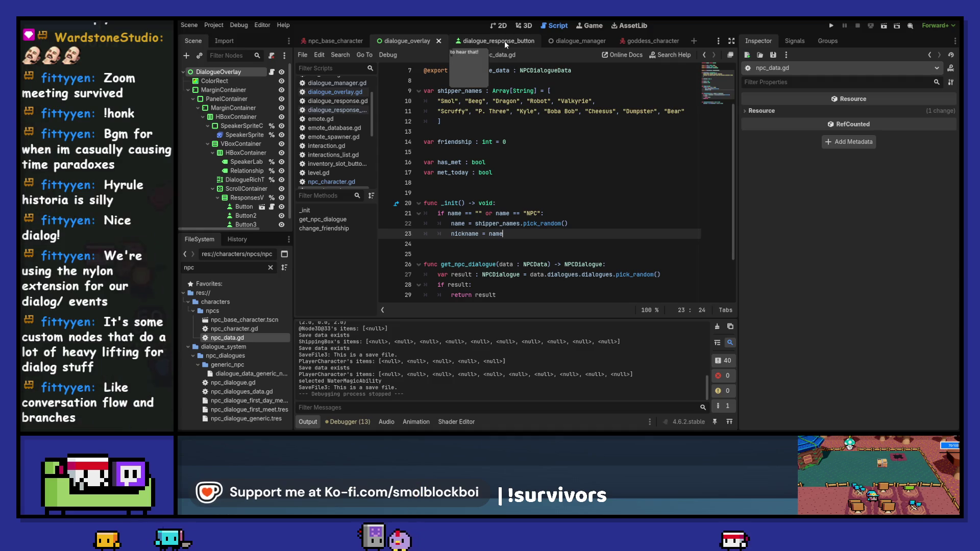
In dialogue_overlay.gd, make the speaker label use npc_data.name instead of npc_data.nickname
{"action": "left_click", "coordinate": [577, 41]}
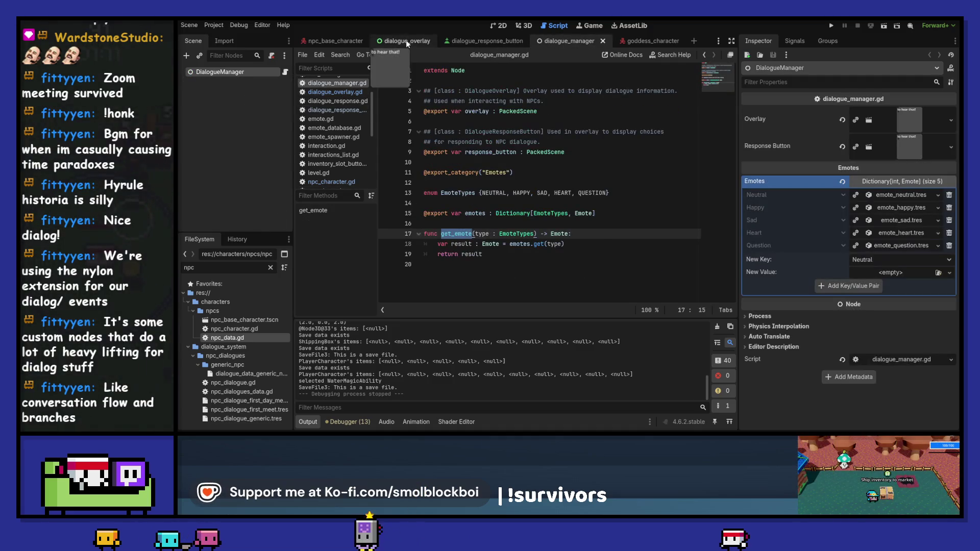
{"action": "left_click", "coordinate": [407, 42]}
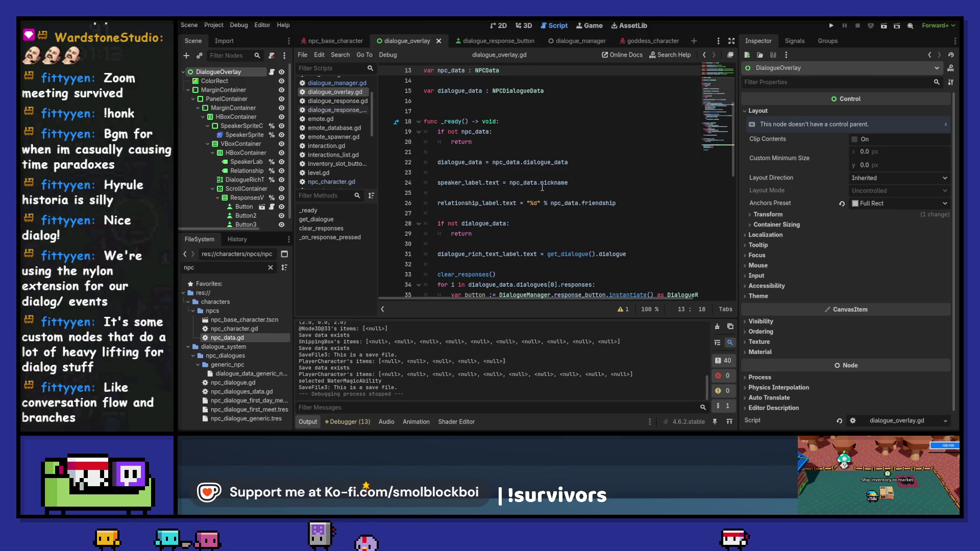
{"action": "left_click", "coordinate": [556, 183]}
{"action": "key", "text": "BackSpace"}
{"action": "key", "text": "BackSpace"}
{"action": "key", "text": "BackSpace"}
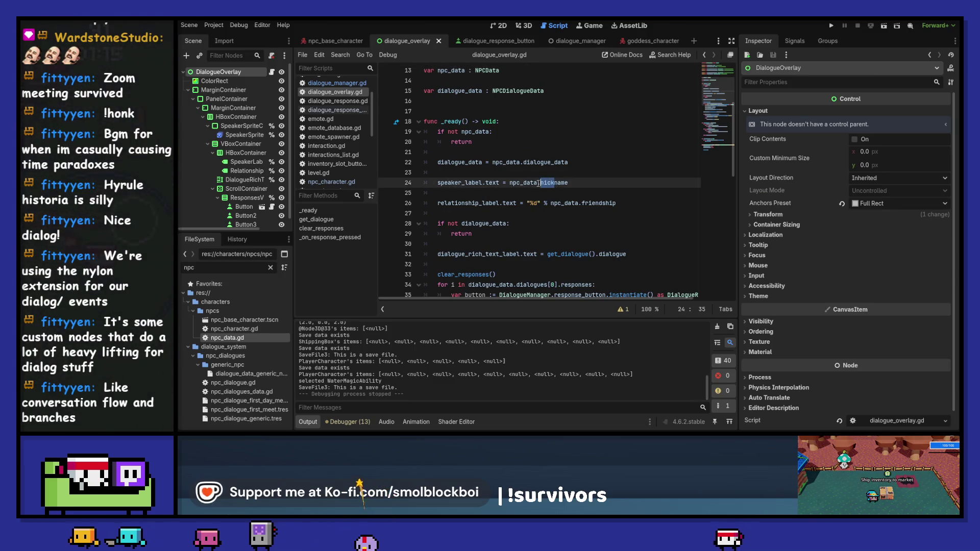
{"action": "scroll", "coordinate": [561, 183], "scroll_direction": "down", "scroll_amount": 3}
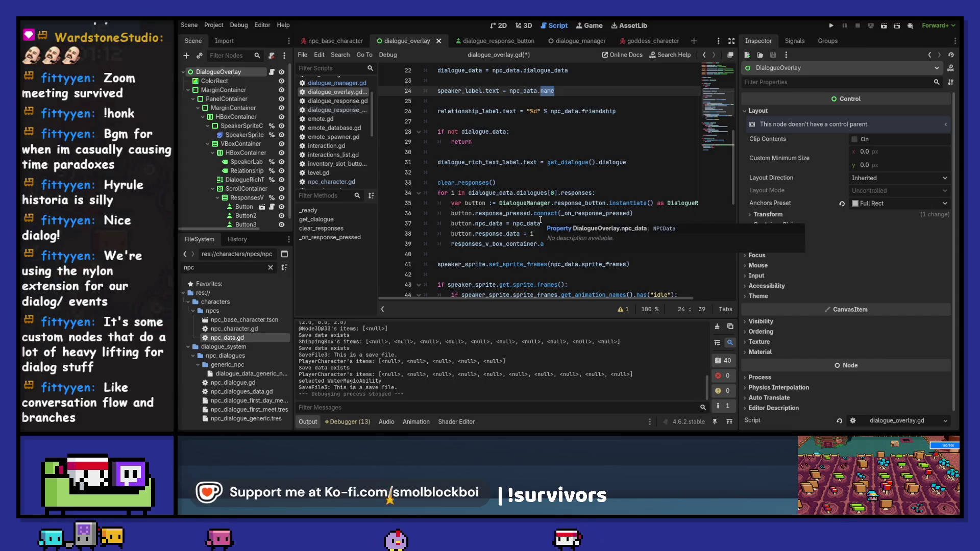
Go to line 25's npc_data.name reference in dialogue_response_button.gd, then run the project with F5
{"action": "left_click", "coordinate": [498, 42]}
{"action": "scroll", "coordinate": [543, 144], "scroll_direction": "down", "scroll_amount": 1}
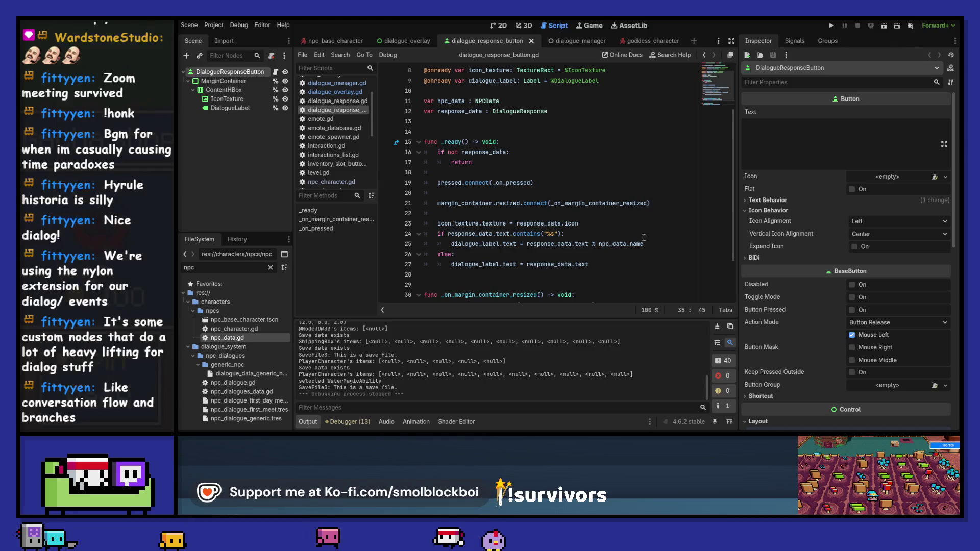
{"action": "left_click", "coordinate": [630, 245]}
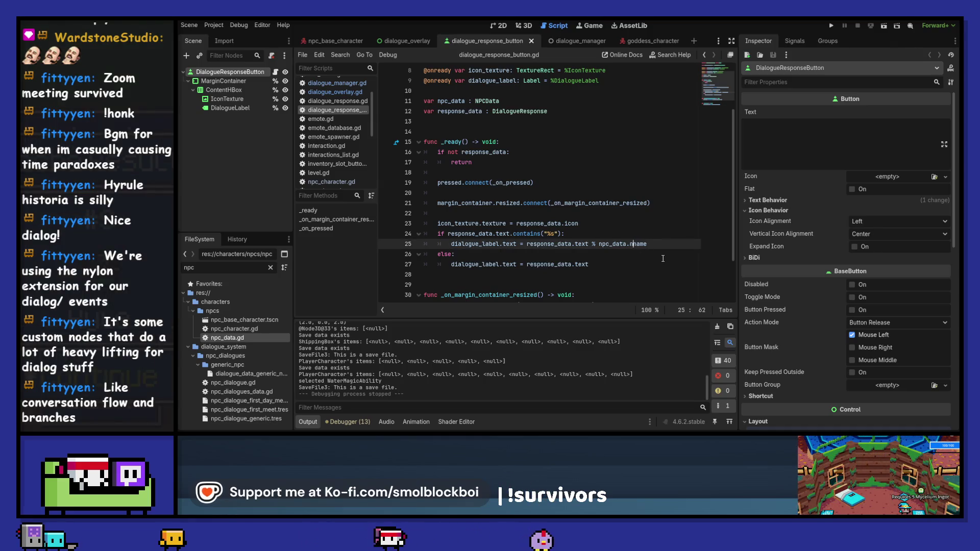
{"action": "key", "text": "F5"}
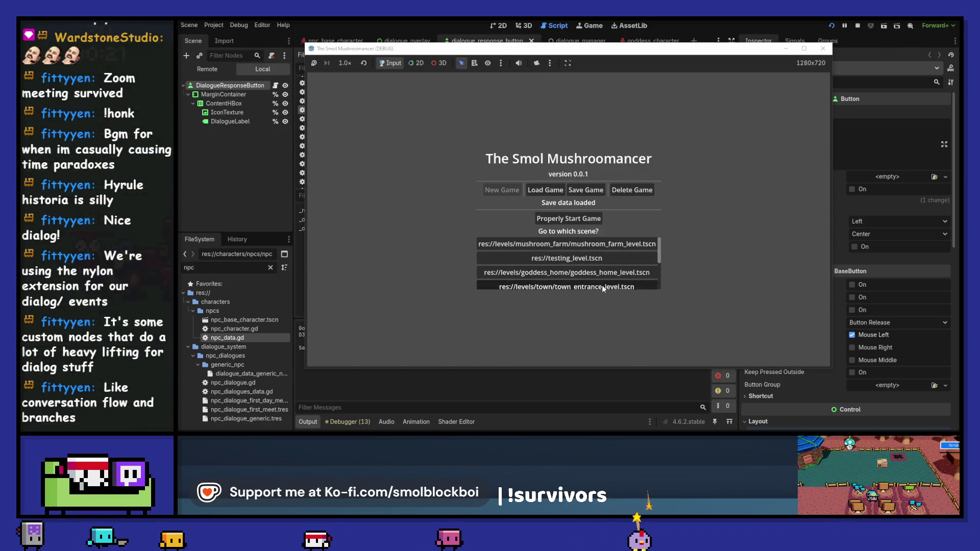
Load a level, answer Beeg with 'I love you Beeg', and close his dialogue
{"action": "left_click", "coordinate": [601, 285]}
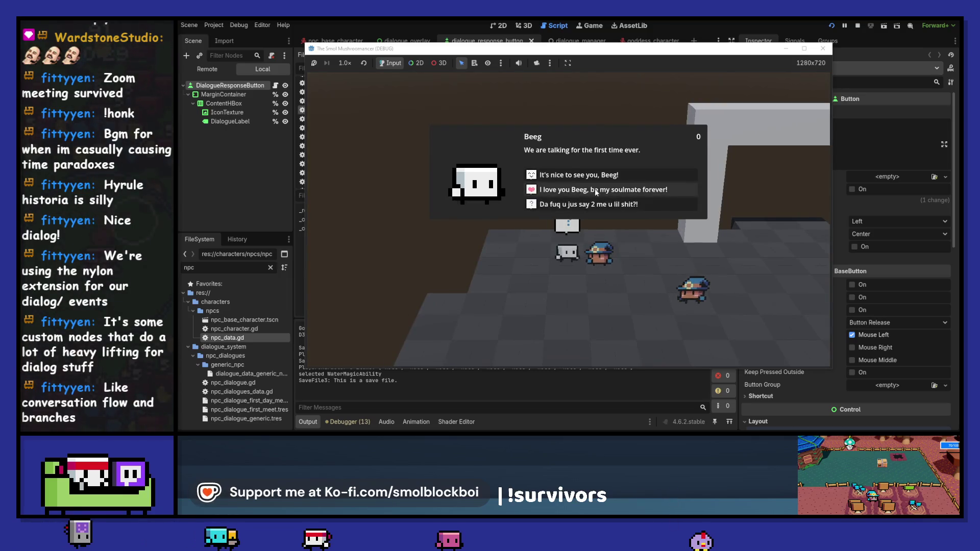
{"action": "left_click", "coordinate": [594, 193]}
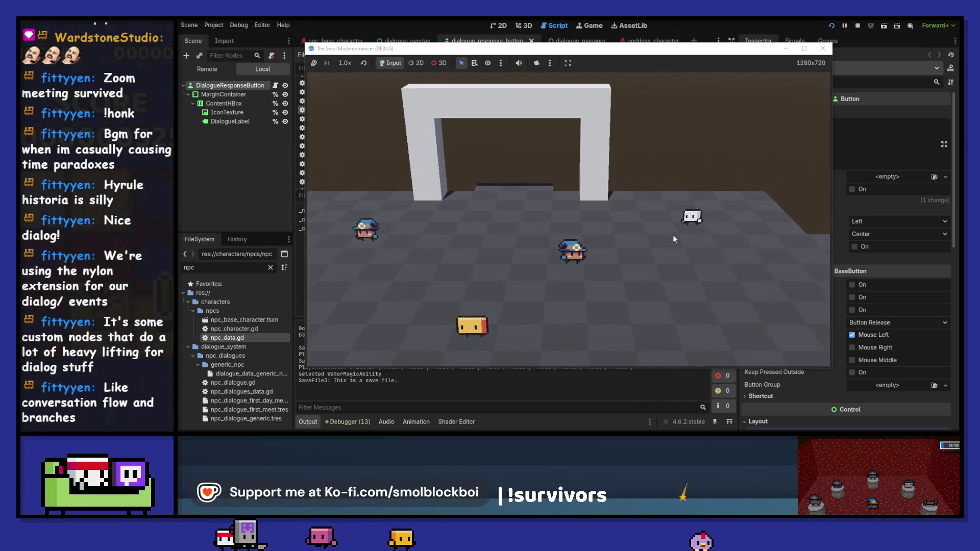
{"action": "key", "text": "Return"}
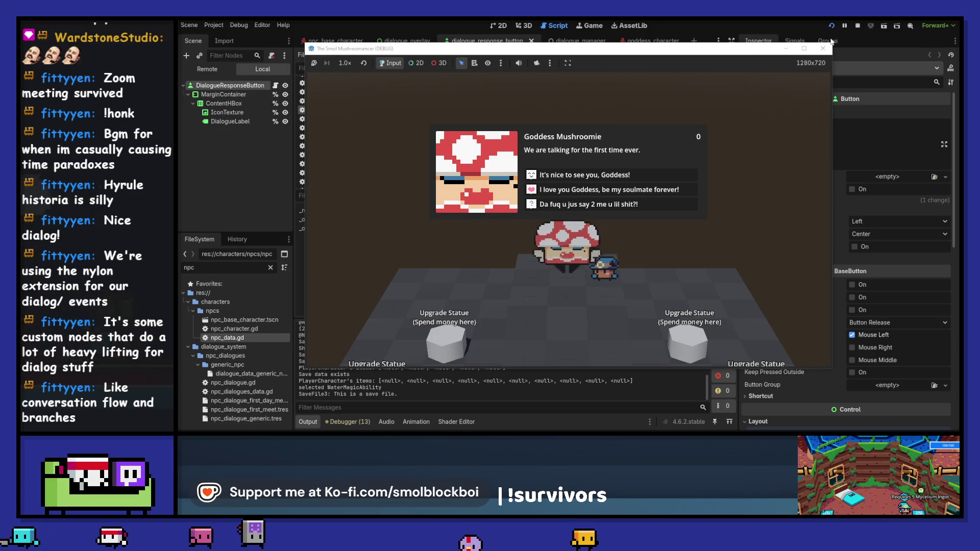
Stop the running game with F8
{"action": "key", "text": "F8"}
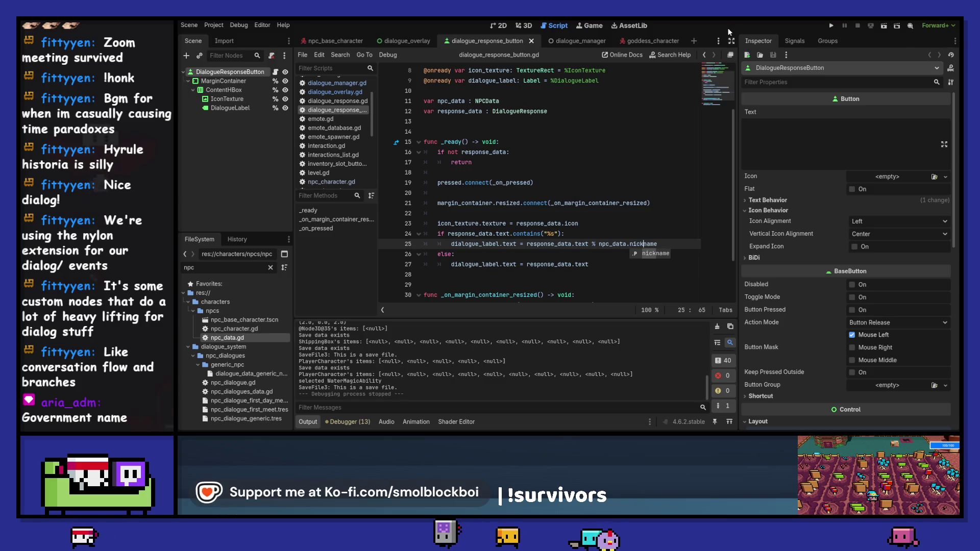
{"action": "left_click", "coordinate": [557, 244]}
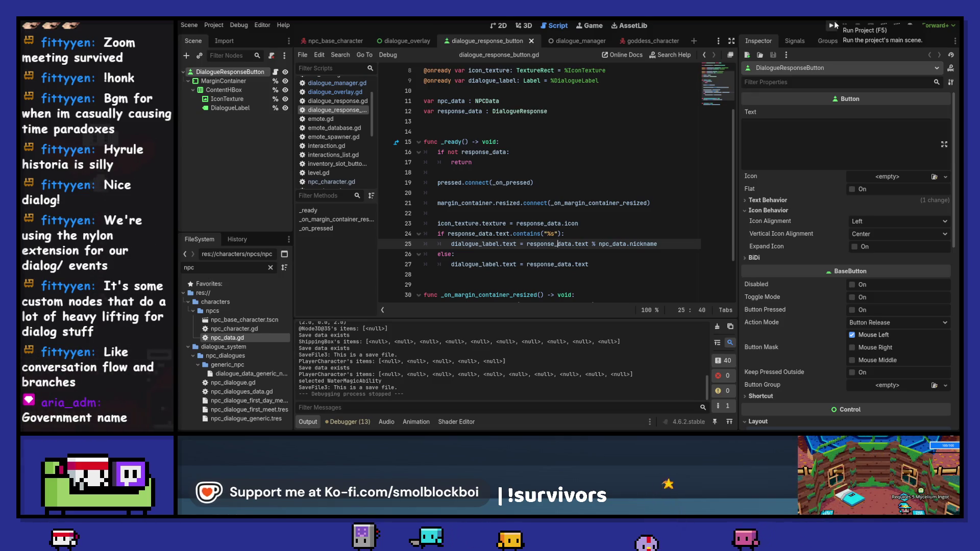
{"action": "left_click", "coordinate": [716, 328]}
{"action": "left_click", "coordinate": [530, 173]}
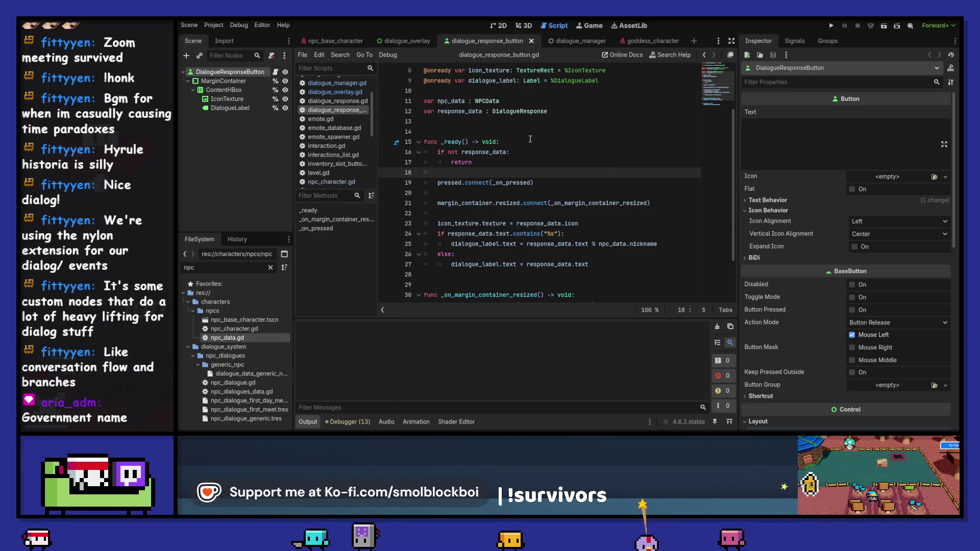
{"action": "left_click", "coordinate": [406, 41]}
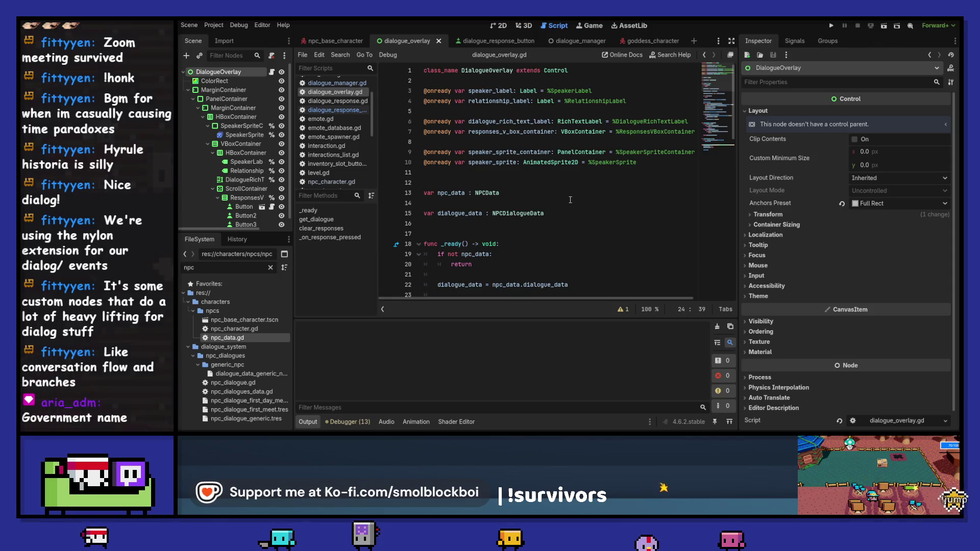
{"action": "scroll", "coordinate": [570, 199], "scroll_direction": "down", "scroll_amount": 12}
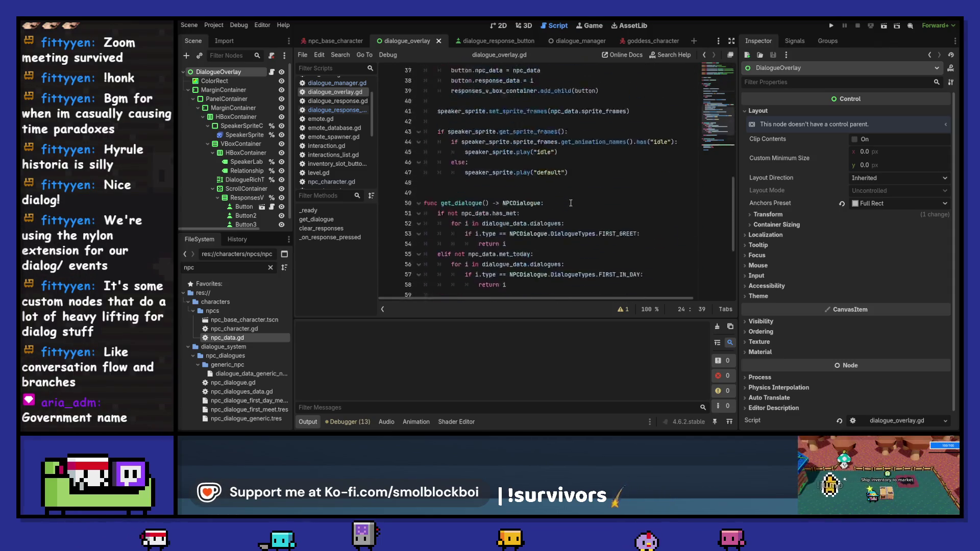
{"action": "scroll", "coordinate": [570, 203], "scroll_direction": "down", "scroll_amount": 5}
{"action": "scroll", "coordinate": [571, 203], "scroll_direction": "up", "scroll_amount": 10}
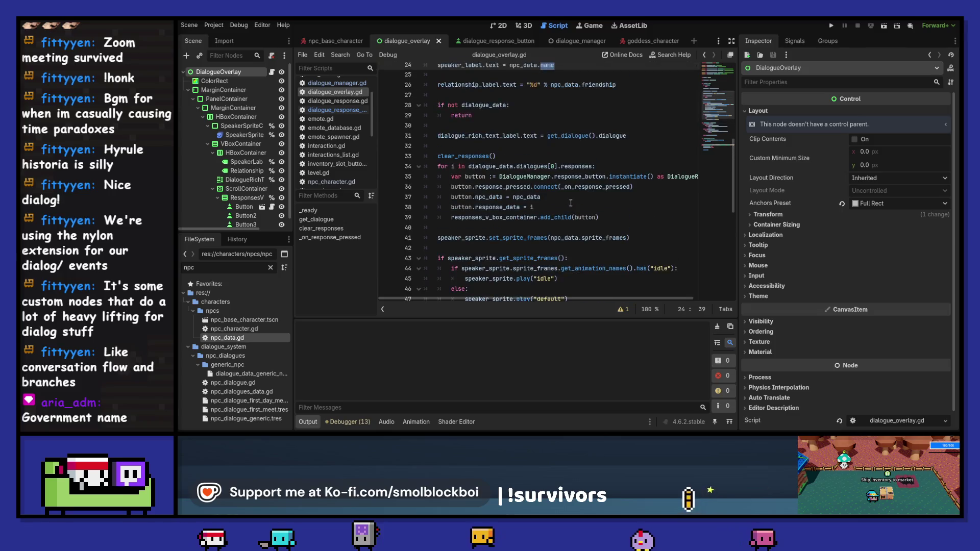
{"action": "scroll", "coordinate": [571, 203], "scroll_direction": "down", "scroll_amount": 7}
{"action": "scroll", "coordinate": [570, 203], "scroll_direction": "up", "scroll_amount": 11}
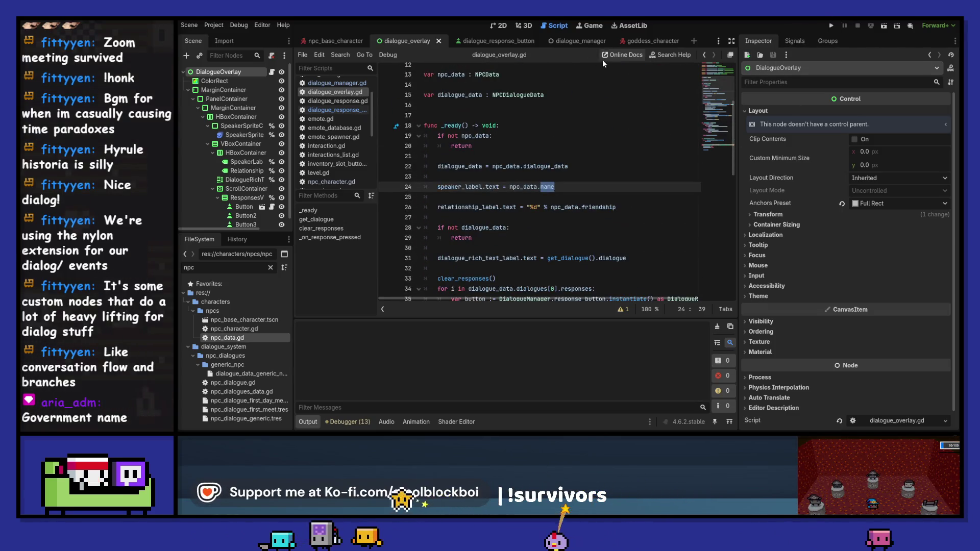
{"action": "scroll", "coordinate": [583, 137], "scroll_direction": "up", "scroll_amount": 4}
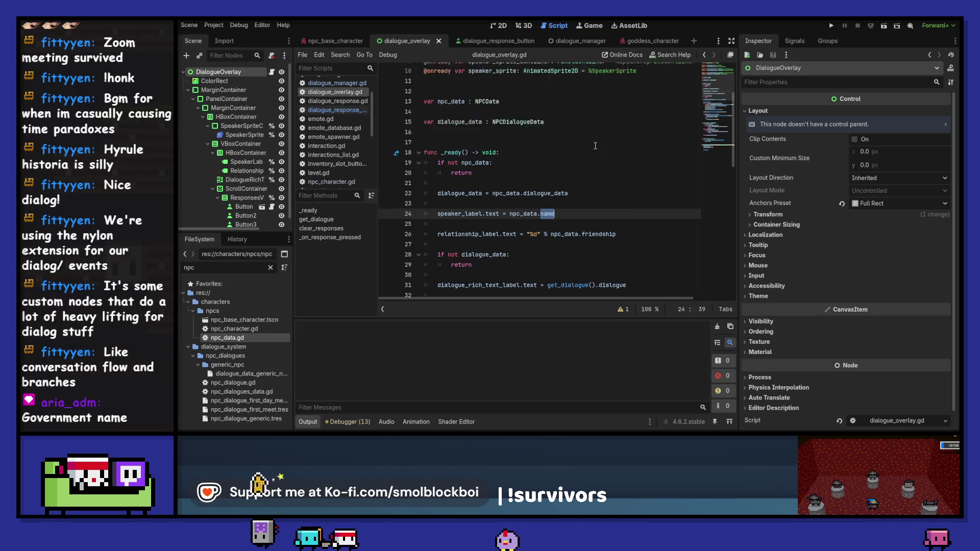
{"action": "left_click", "coordinate": [479, 172]}
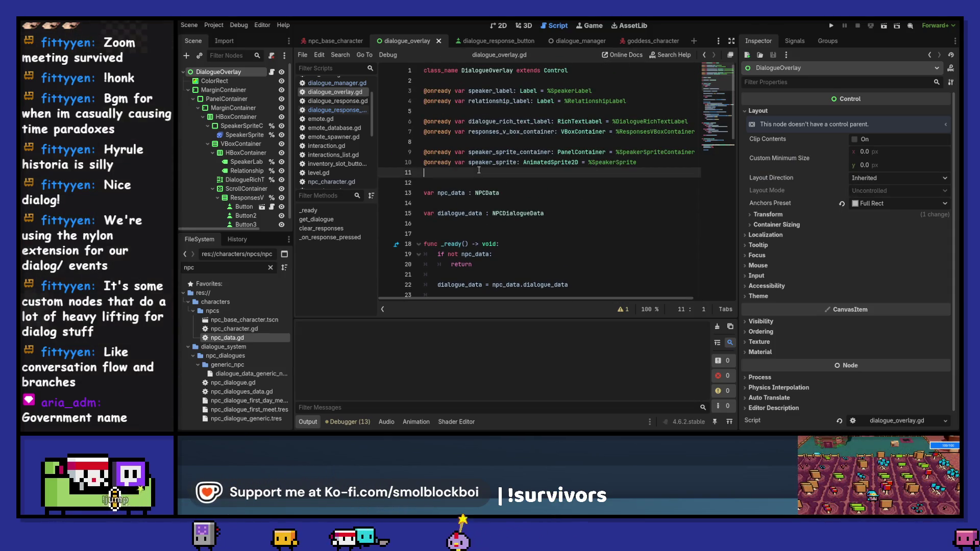
Tidy the blank lines after the onready block and before dialogue_data, then save dialogue_overlay.gd
{"action": "key", "text": "BackSpace"}
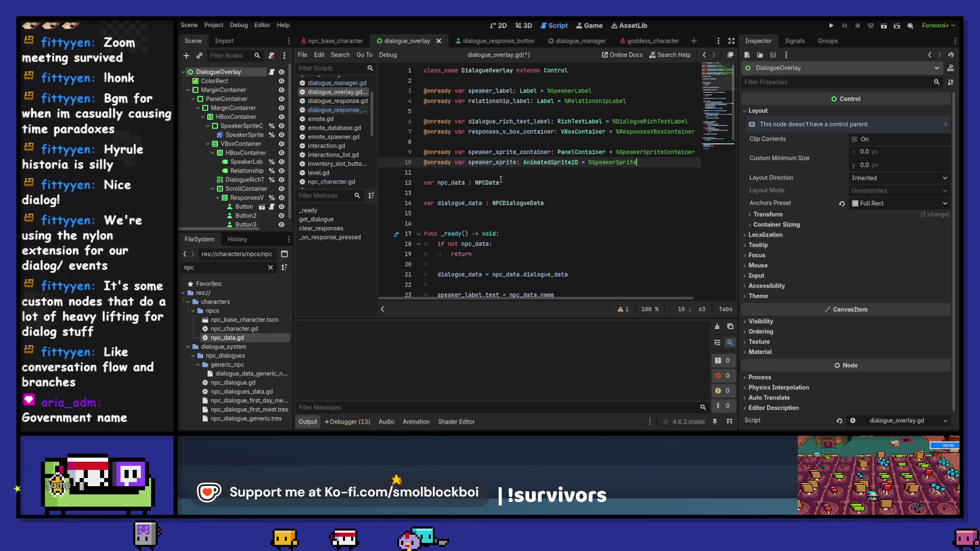
{"action": "left_click", "coordinate": [495, 172]}
{"action": "key", "text": "Return"}
{"action": "left_click", "coordinate": [490, 203]}
{"action": "key", "text": "BackSpace"}
{"action": "key", "text": "ctrl+s"}
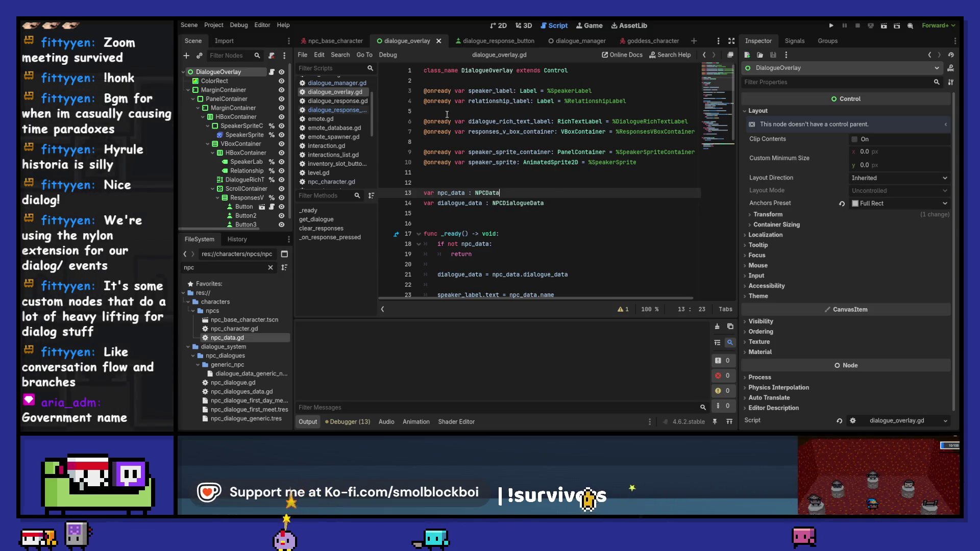
{"action": "left_click", "coordinate": [213, 26]}
{"action": "left_click", "coordinate": [222, 36]}
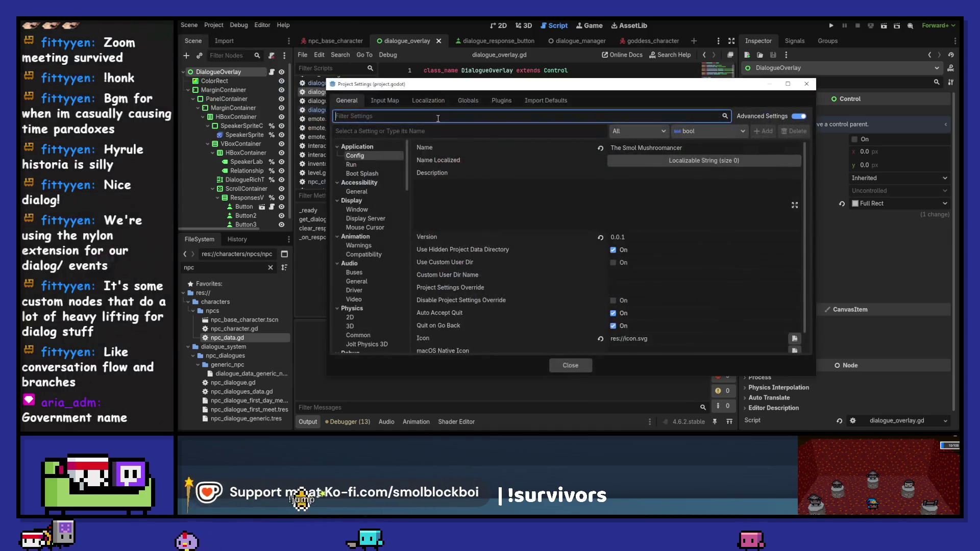
{"action": "left_click", "coordinate": [480, 101]}
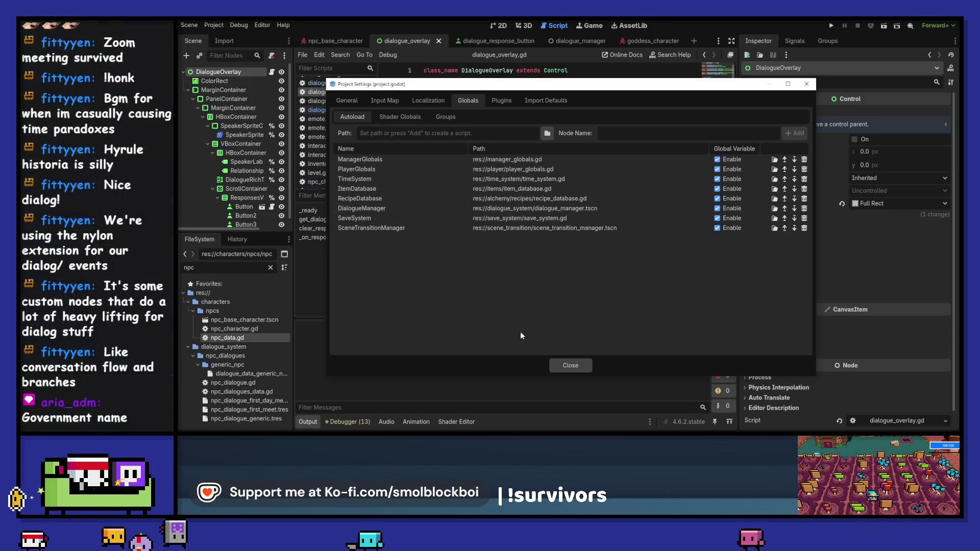
{"action": "left_click", "coordinate": [569, 362]}
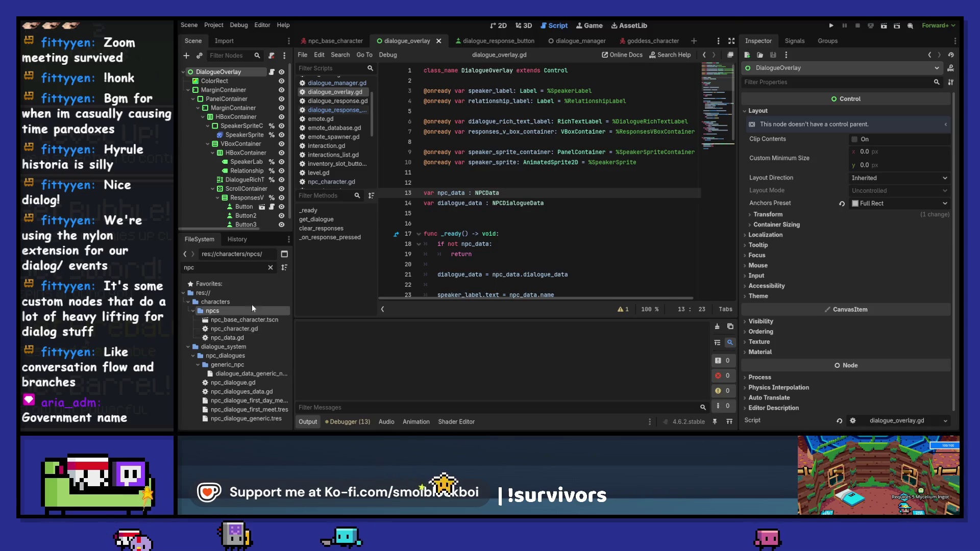
{"action": "left_click", "coordinate": [270, 267]}
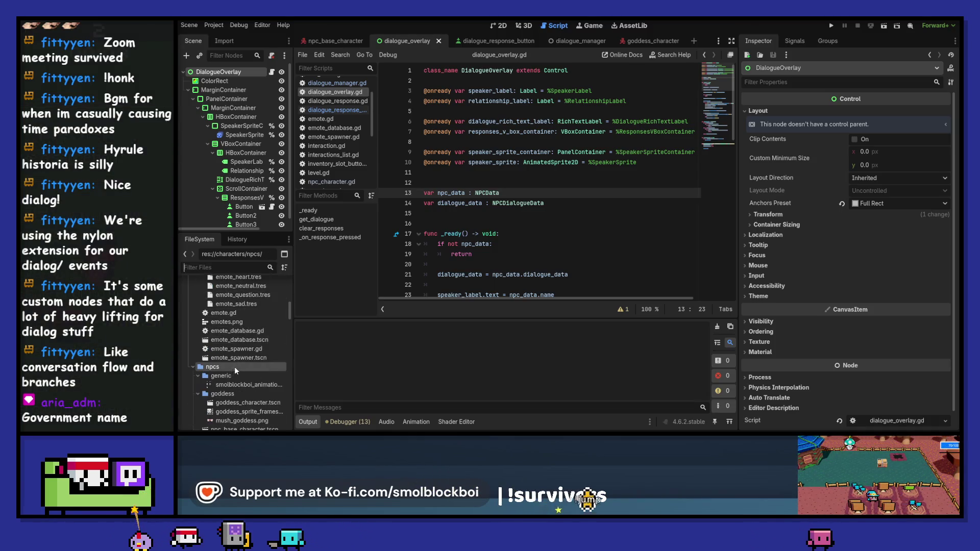
Create npc_manager.gd extending Node in the npcs folder and begin an exported npcs Dictionary variable
{"action": "right_click", "coordinate": [236, 366]}
{"action": "mouse_move", "coordinate": [268, 289]}
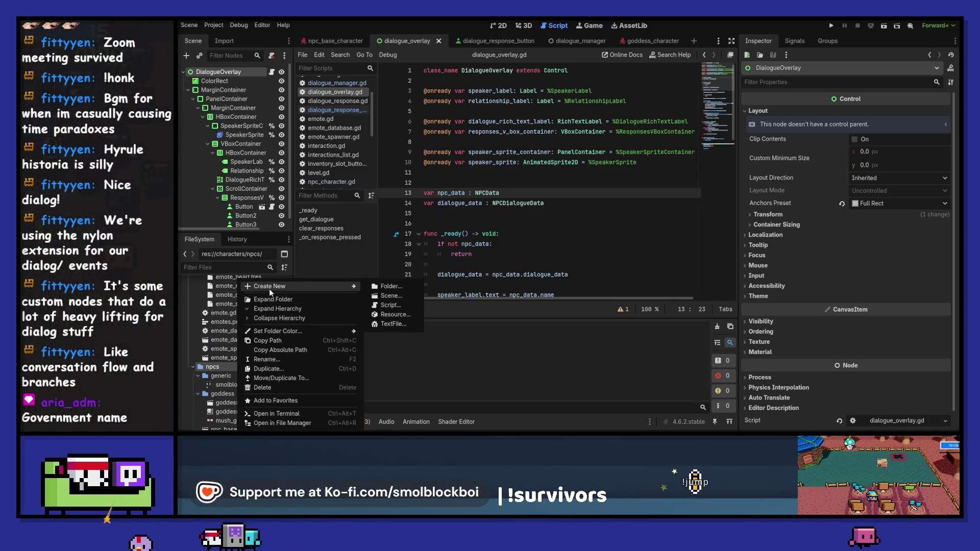
{"action": "left_click", "coordinate": [391, 305]}
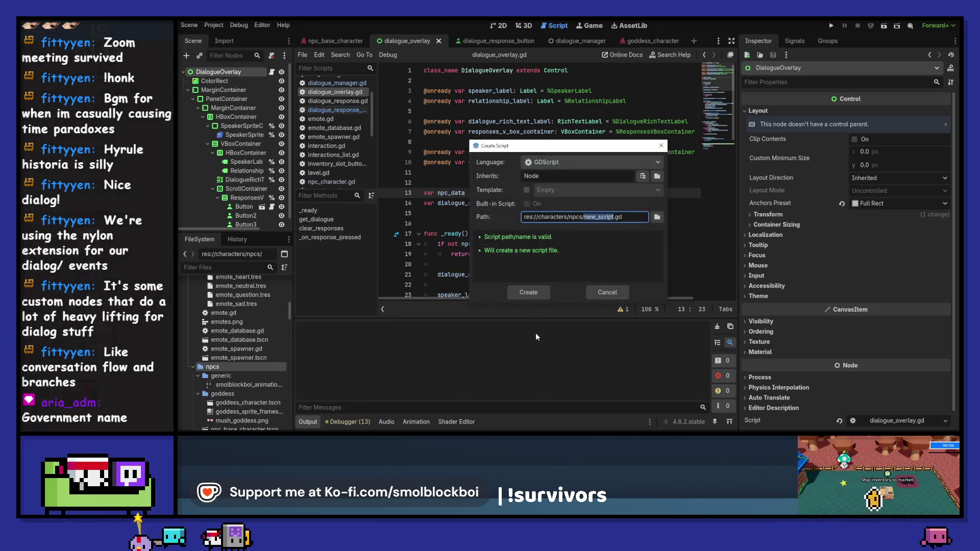
{"action": "type", "text": "_manager"}
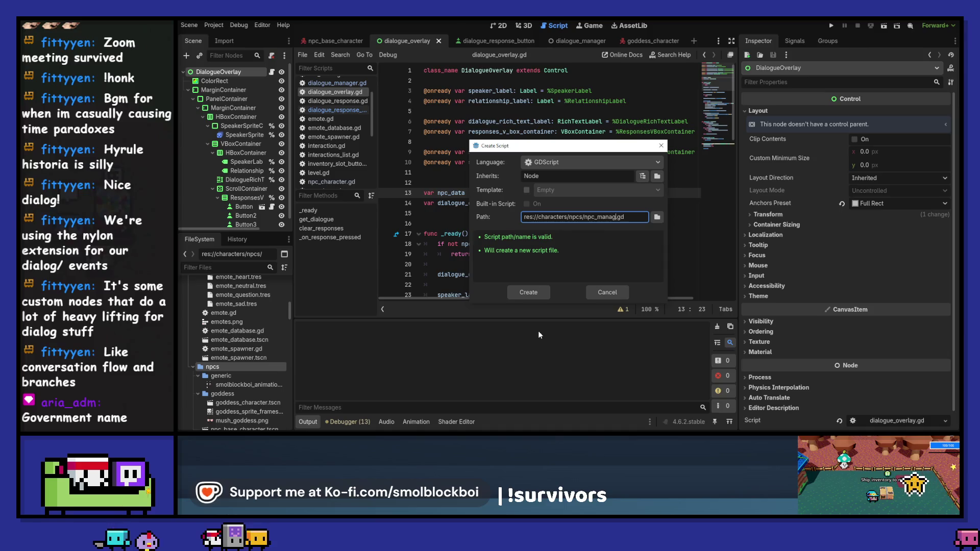
{"action": "double_click", "coordinate": [539, 175]}
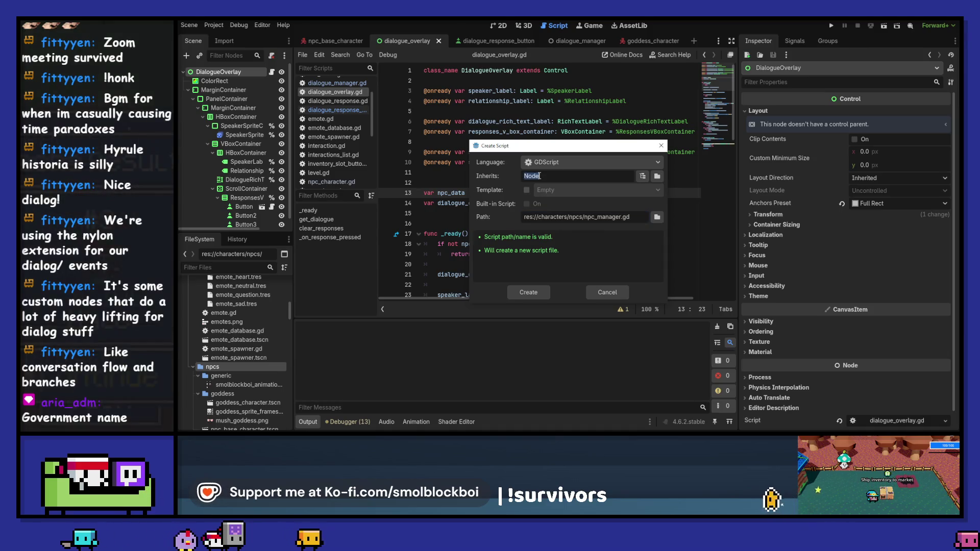
{"action": "left_click", "coordinate": [528, 292]}
{"action": "key", "text": "Return"}
{"action": "type", "text": "@export v"}
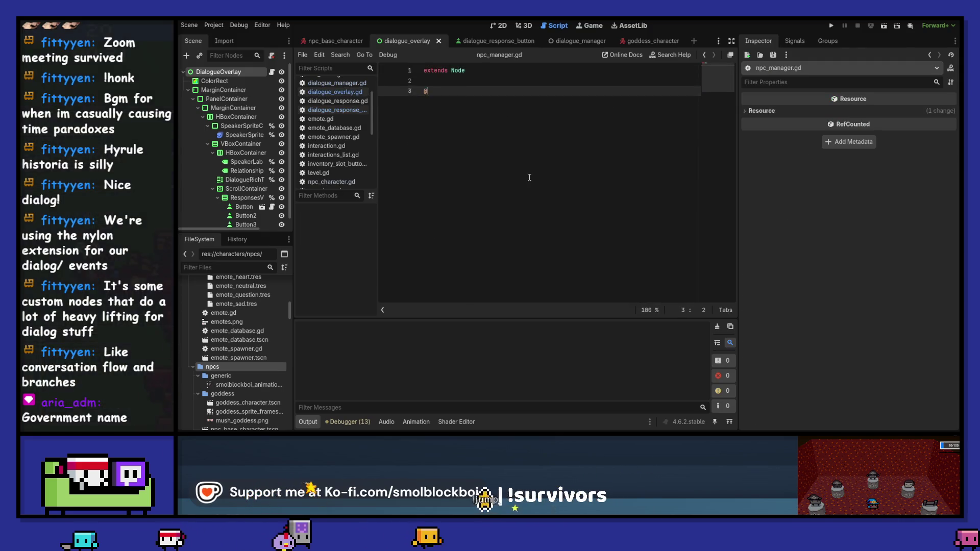
{"action": "type", "text": "ar npcs"}
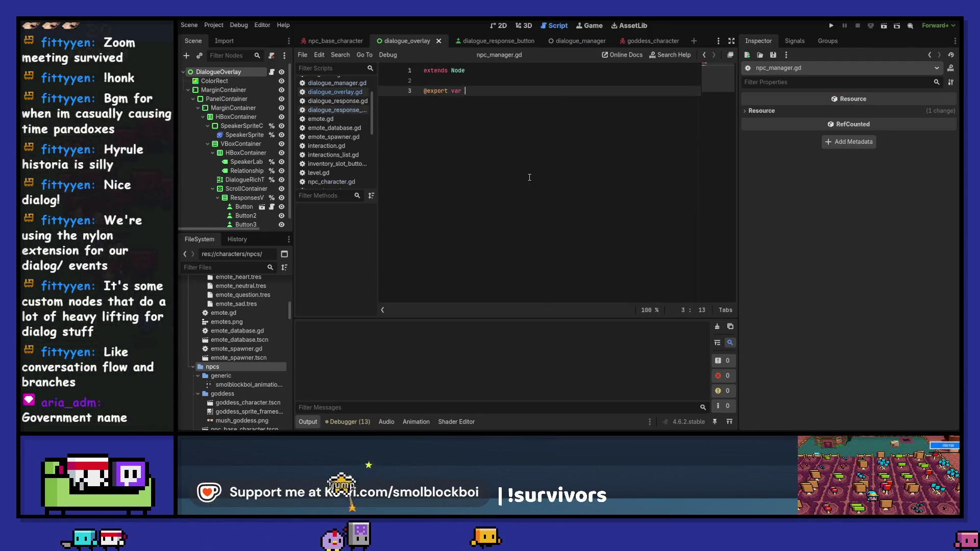
{"action": "type", "text": " : "}
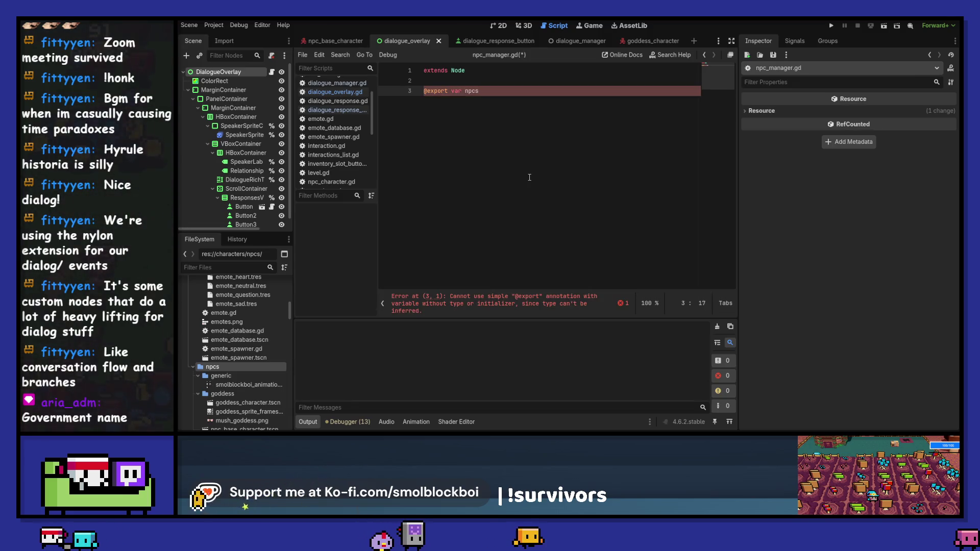
{"action": "type", "text": "Dictio"}
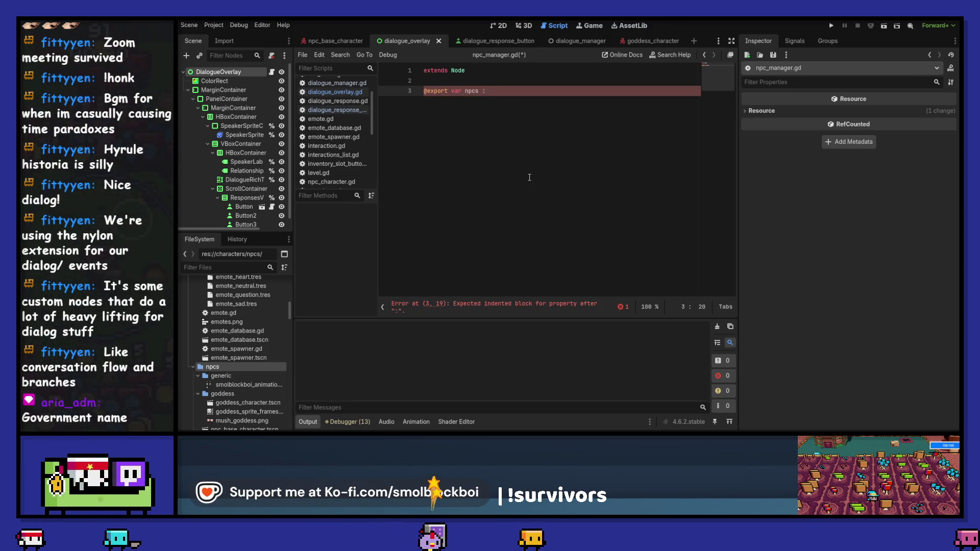
Type the npcs variable as Dictionary[StringName, NPCData]
{"action": "key", "text": "Return"}
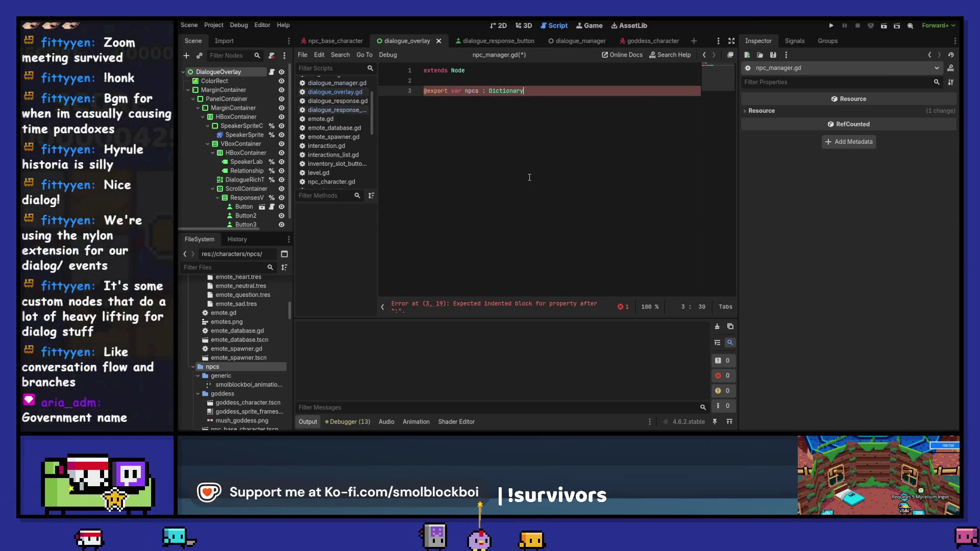
{"action": "type", "text": "["}
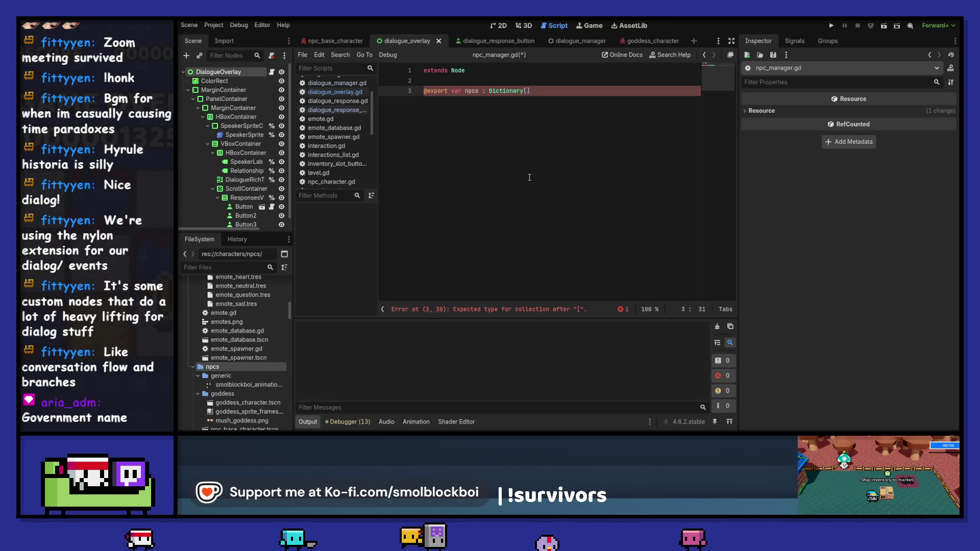
{"action": "type", "text": "StringName"}
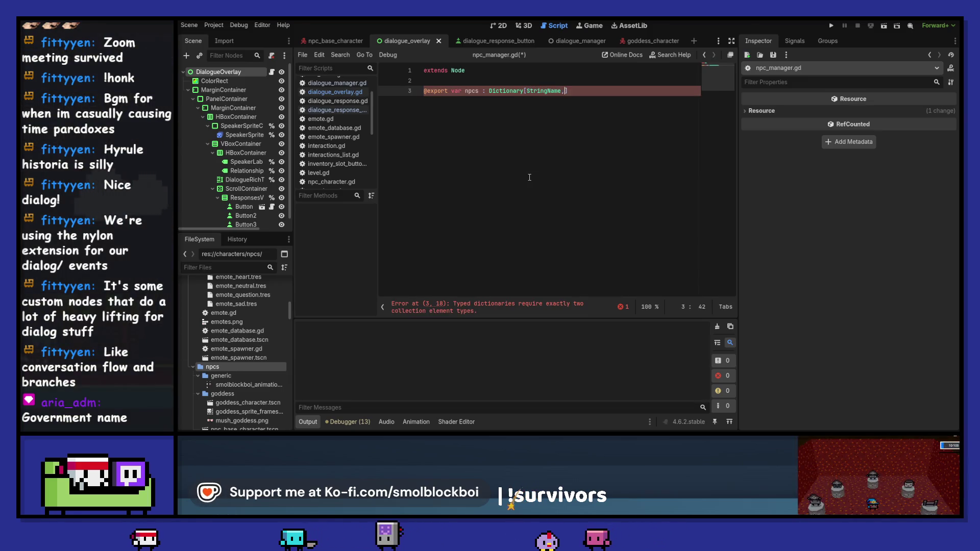
{"action": "type", "text": ", "}
{"action": "type", "text": "NPCData"}
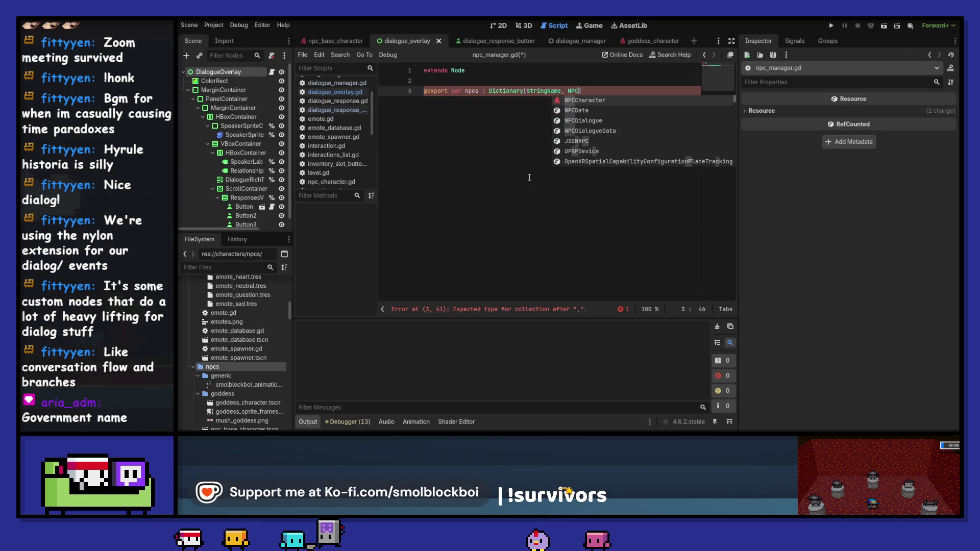
Rename the variable from npcs to npc_data_dict and save npc_manager.gd
{"action": "key", "text": "ctrl+Left"}
{"action": "key", "text": "ctrl+Left"}
{"action": "key", "text": "ctrl+Left"}
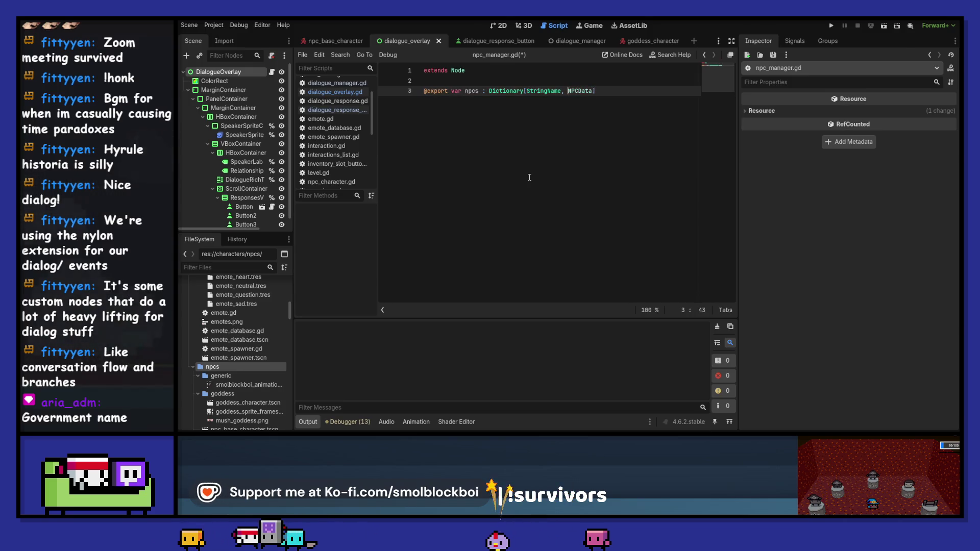
{"action": "key", "text": "Right"}
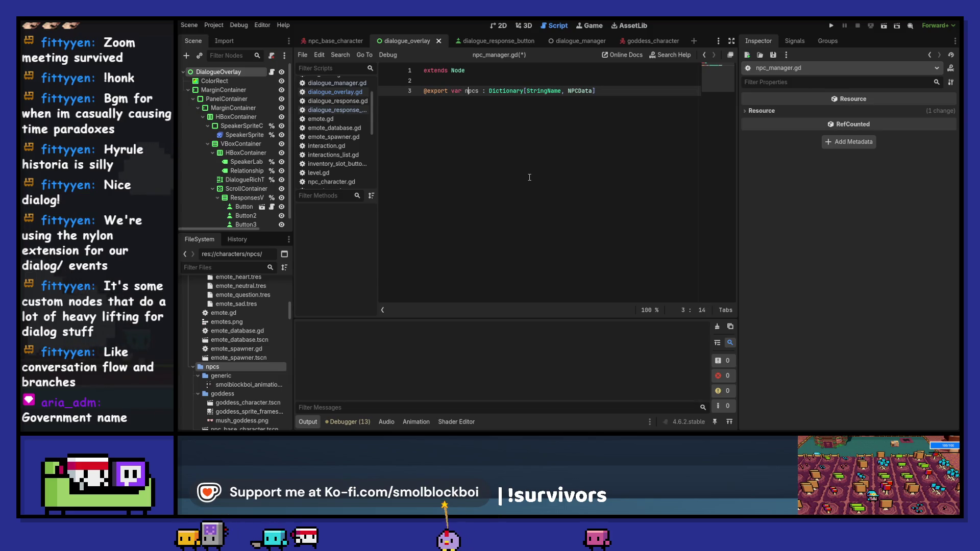
{"action": "key", "text": "Right"}
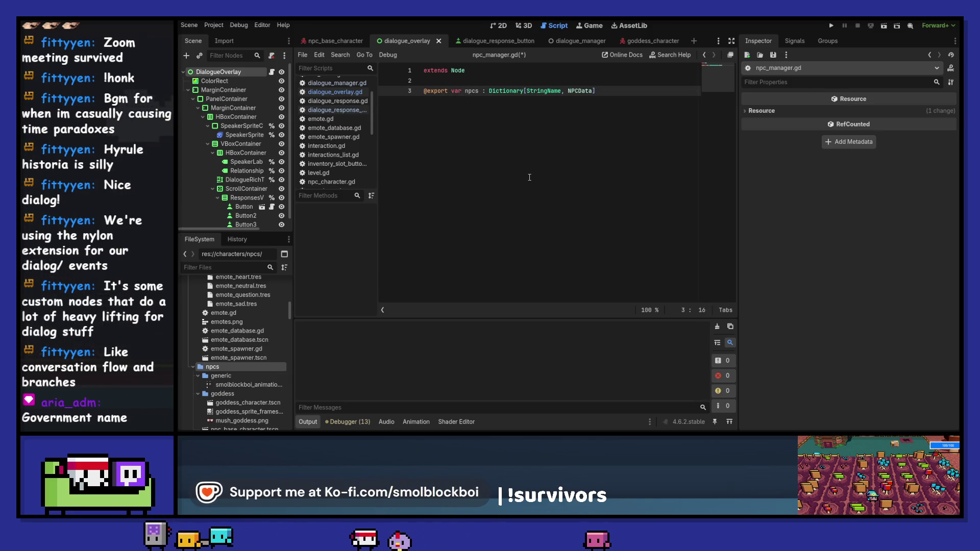
{"action": "key", "text": "Right"}
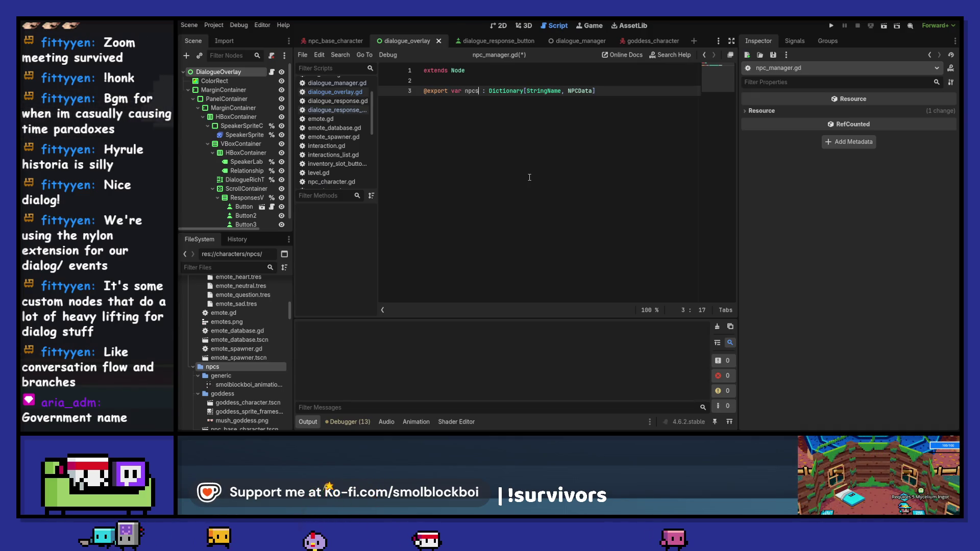
{"action": "type", "text": "atas"}
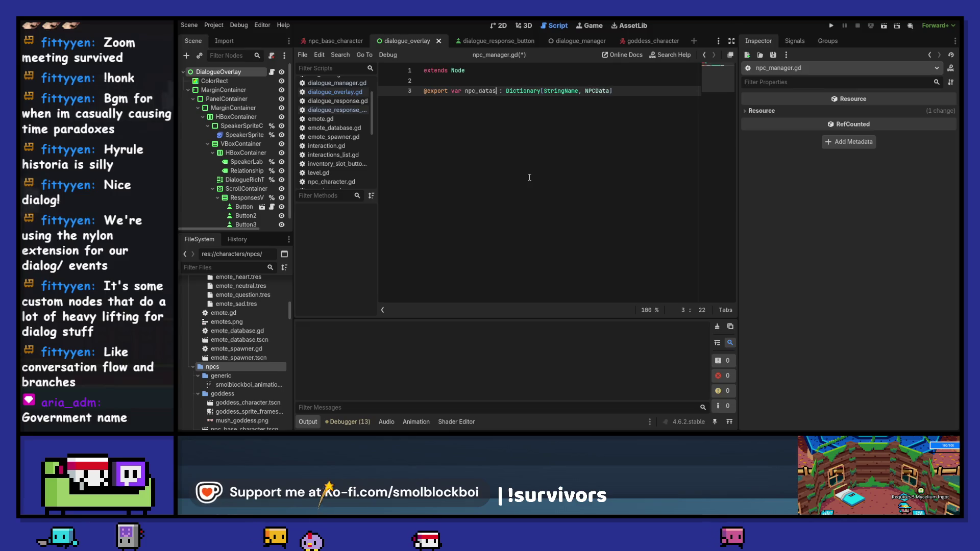
{"action": "key", "text": "BackSpace"}
{"action": "type", "text": "_dict"}
{"action": "key", "text": "ctrl+s"}
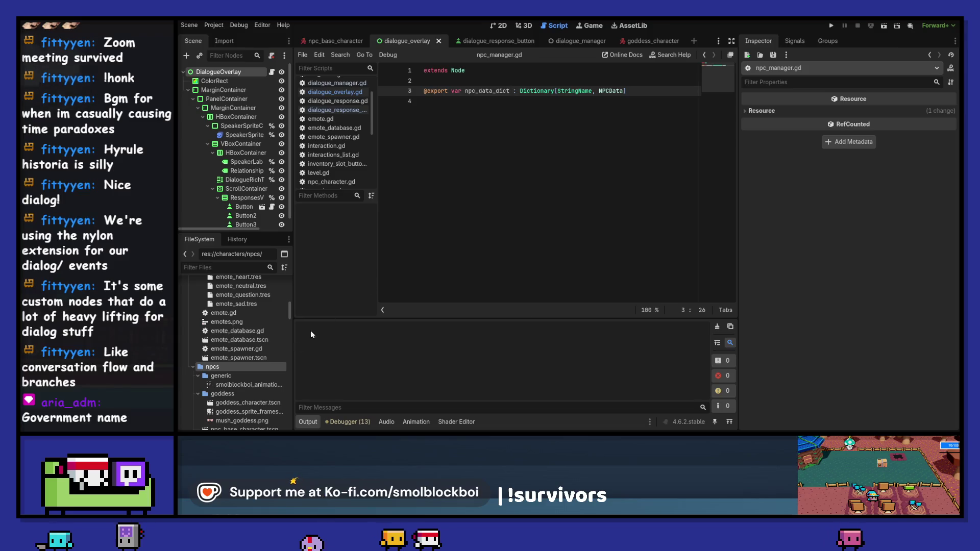
{"action": "scroll", "coordinate": [250, 364], "scroll_direction": "down", "scroll_amount": 5}
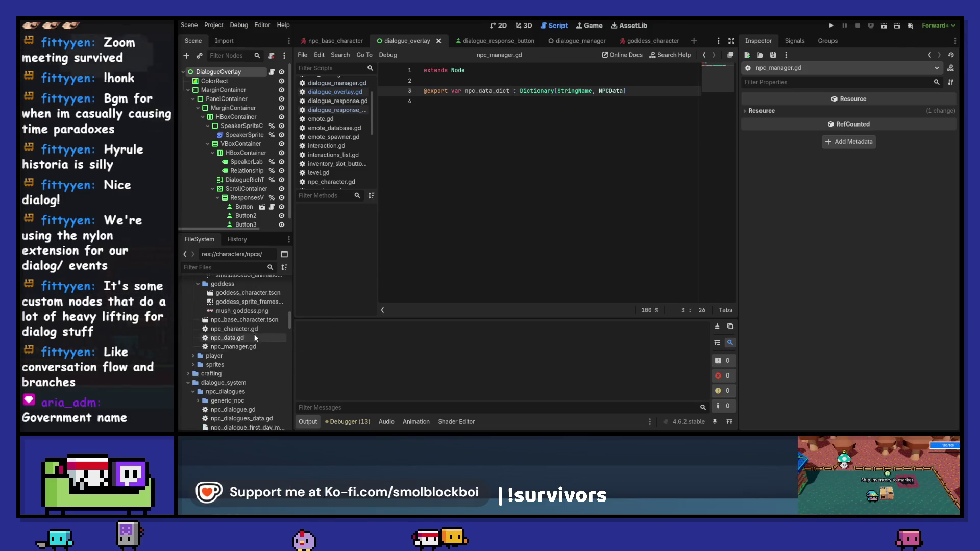
Create a new scene with a Node root named NPCManager and attach npc_manager.gd to it
{"action": "left_click", "coordinate": [693, 41]}
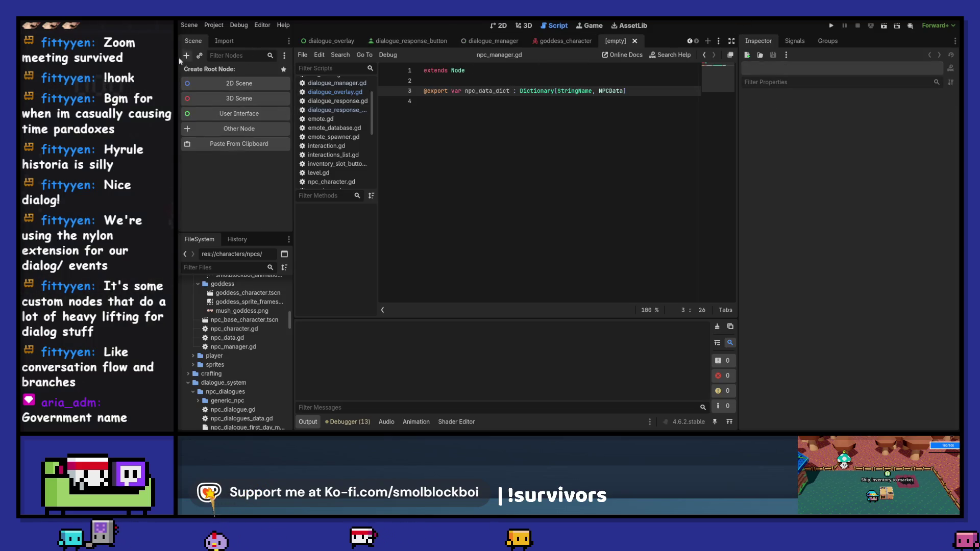
{"action": "key", "text": "ctrl+a"}
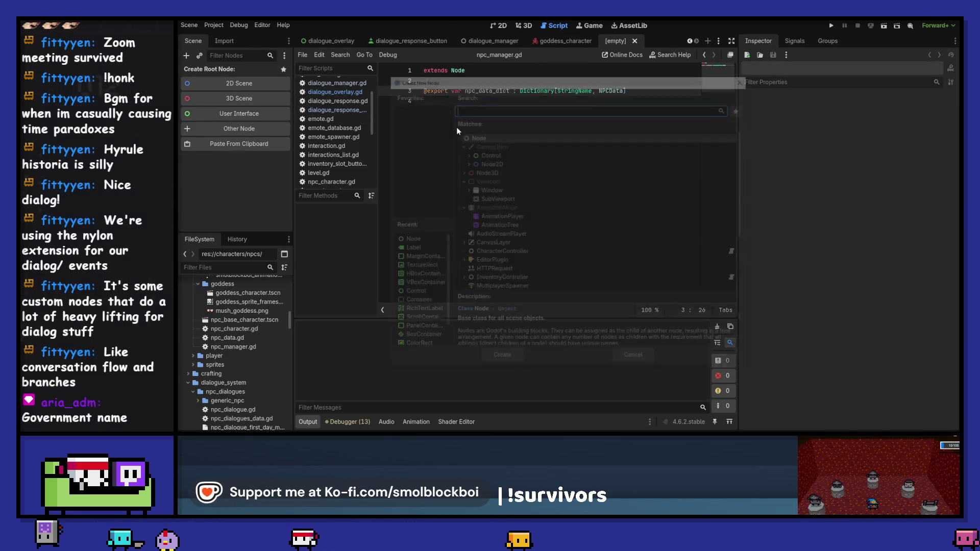
{"action": "double_click", "coordinate": [486, 133]}
{"action": "double_click", "coordinate": [216, 72]}
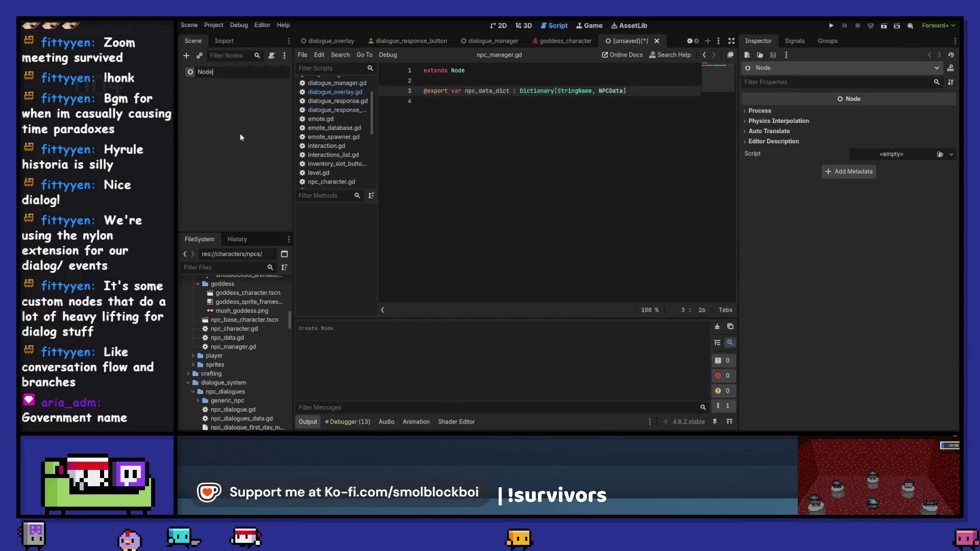
{"action": "type", "text": "NPCManage"}
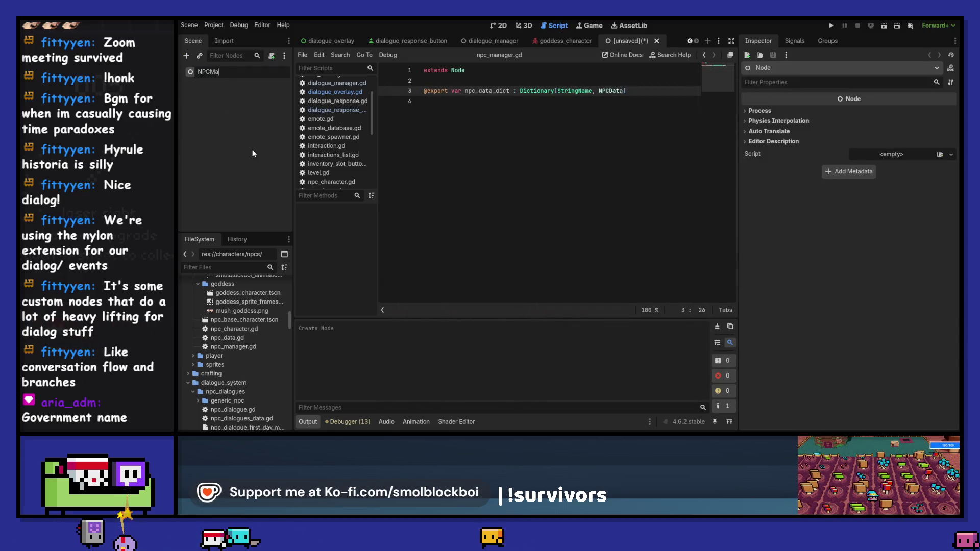
{"action": "type", "text": "r"}
{"action": "key", "text": "Return"}
{"action": "mouse_move", "coordinate": [233, 346]}
{"action": "left_mouse_down"}
{"action": "mouse_move", "coordinate": [329, 157]}
{"action": "mouse_move", "coordinate": [214, 72]}
{"action": "left_mouse_up"}
Open Project Settings' Autoload list and browse into characters/npcs, then cancel the file browser
{"action": "left_click", "coordinate": [207, 27]}
{"action": "left_click", "coordinate": [225, 41]}
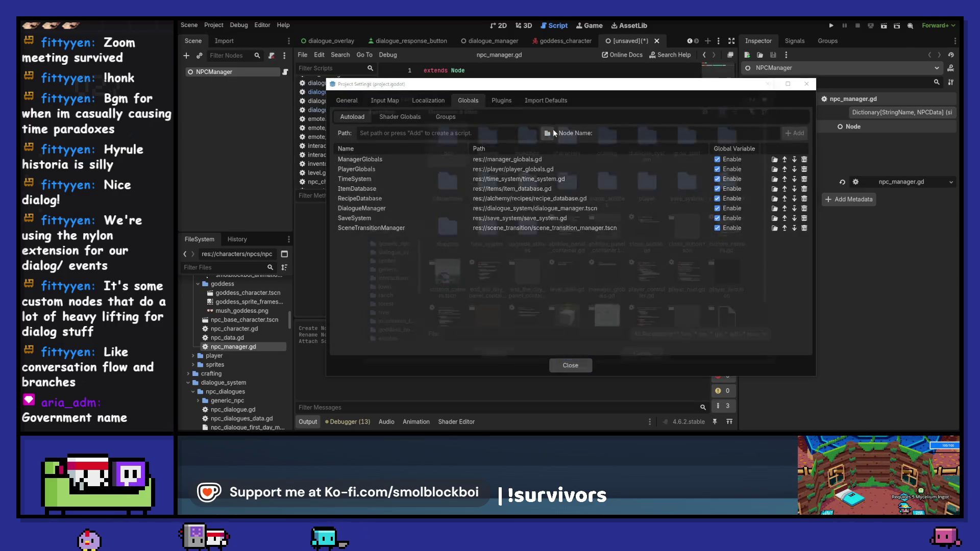
{"action": "left_click", "coordinate": [548, 132]}
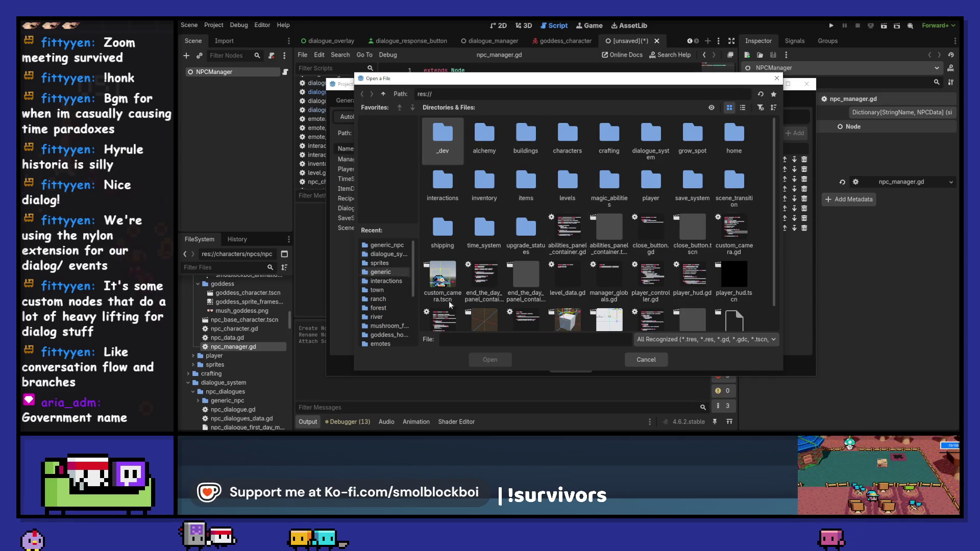
{"action": "double_click", "coordinate": [568, 136]}
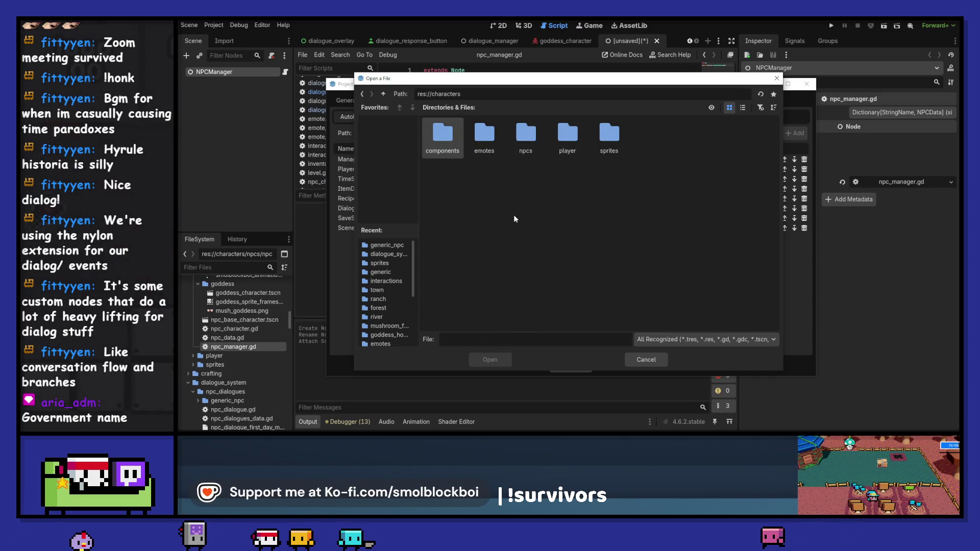
{"action": "double_click", "coordinate": [525, 133]}
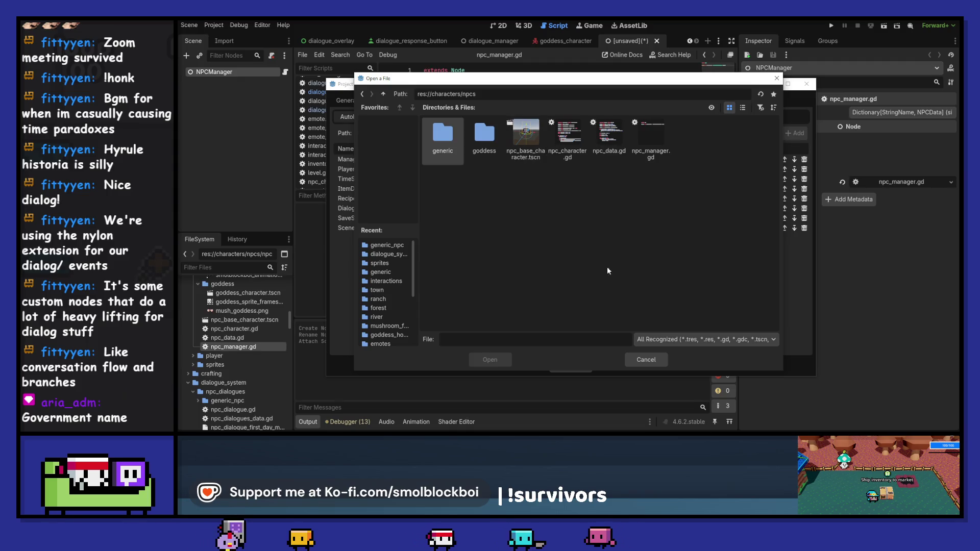
{"action": "left_click", "coordinate": [650, 358]}
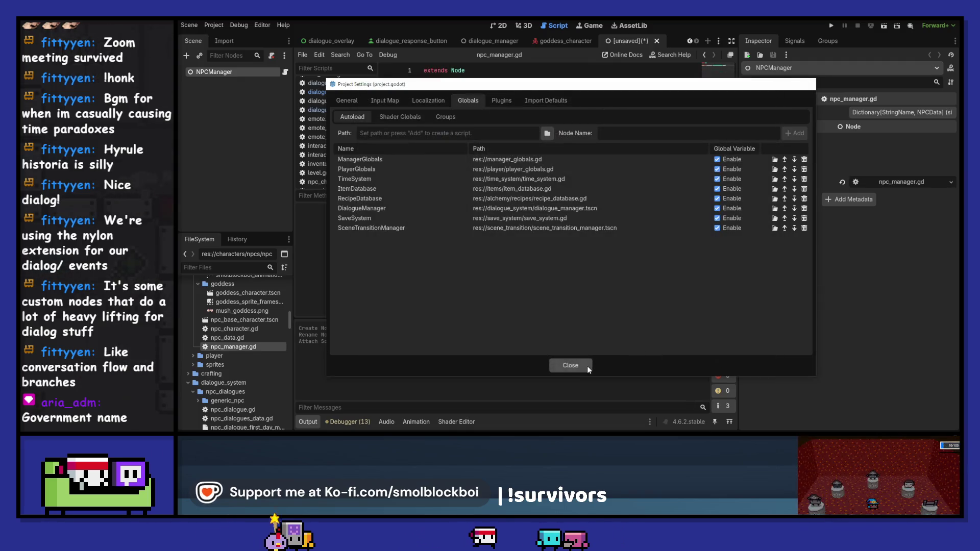
Close Project Settings, save the scene as npc_manager.tscn in res://, and drag npc_manager.gd to res://
{"action": "left_click", "coordinate": [570, 365]}
{"action": "key", "text": "ctrl+s"}
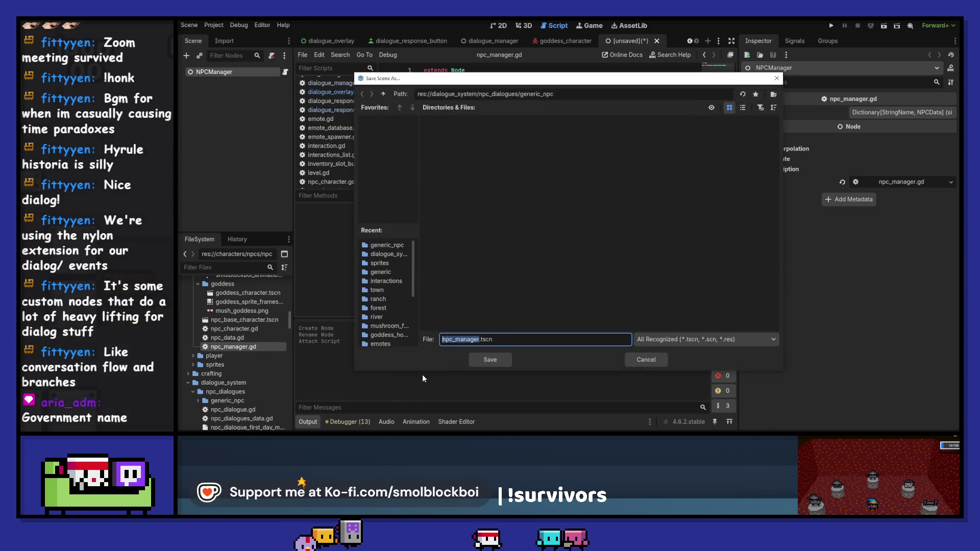
{"action": "left_click", "coordinate": [383, 94]}
{"action": "left_click", "coordinate": [383, 94]}
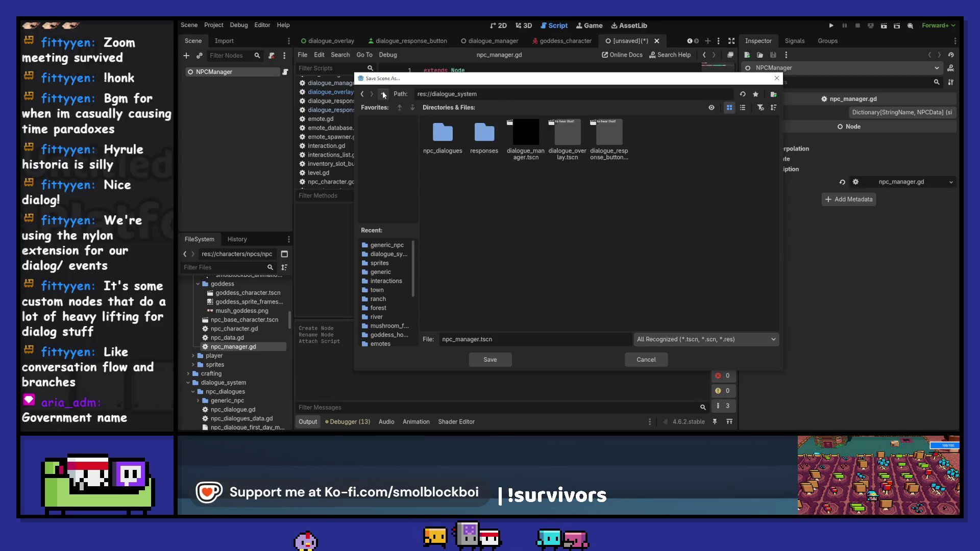
{"action": "left_click", "coordinate": [383, 94]}
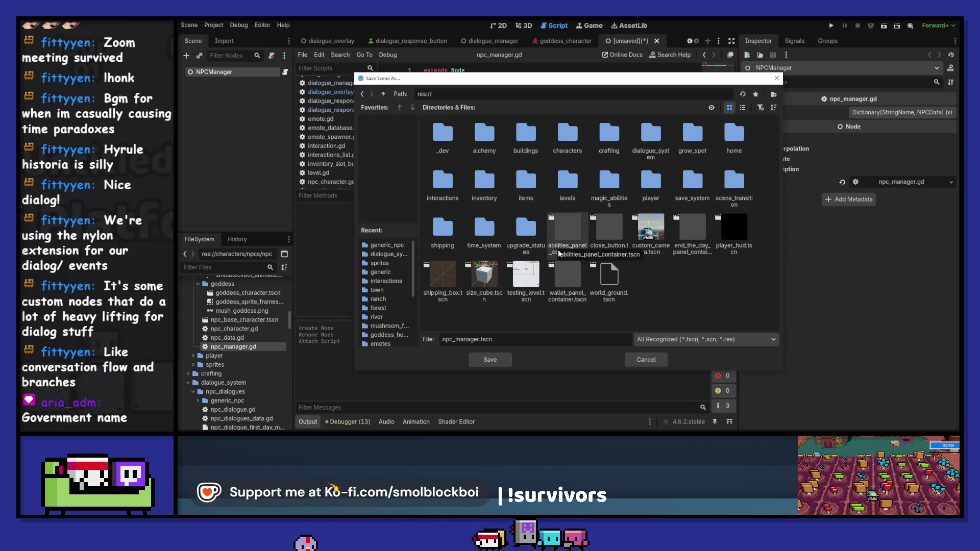
{"action": "double_click", "coordinate": [568, 136]}
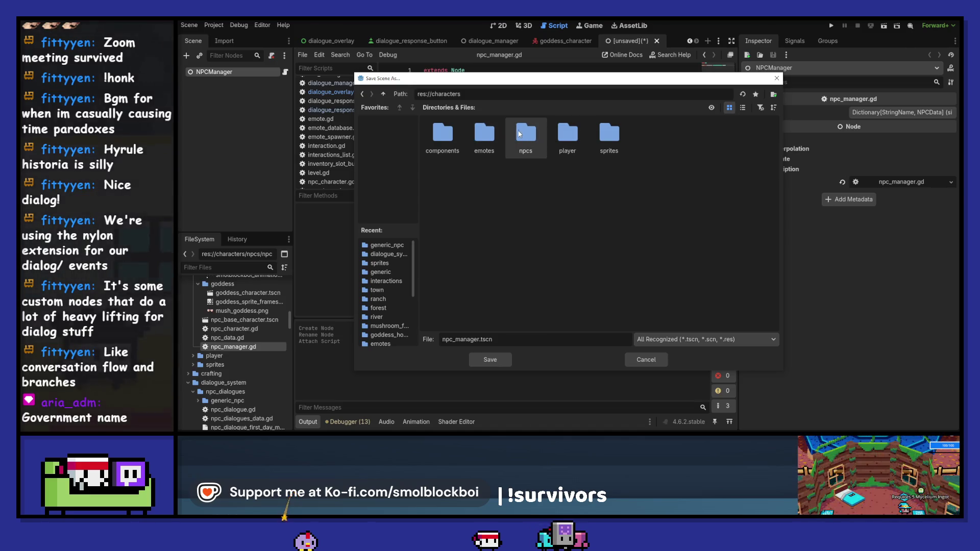
{"action": "double_click", "coordinate": [521, 134]}
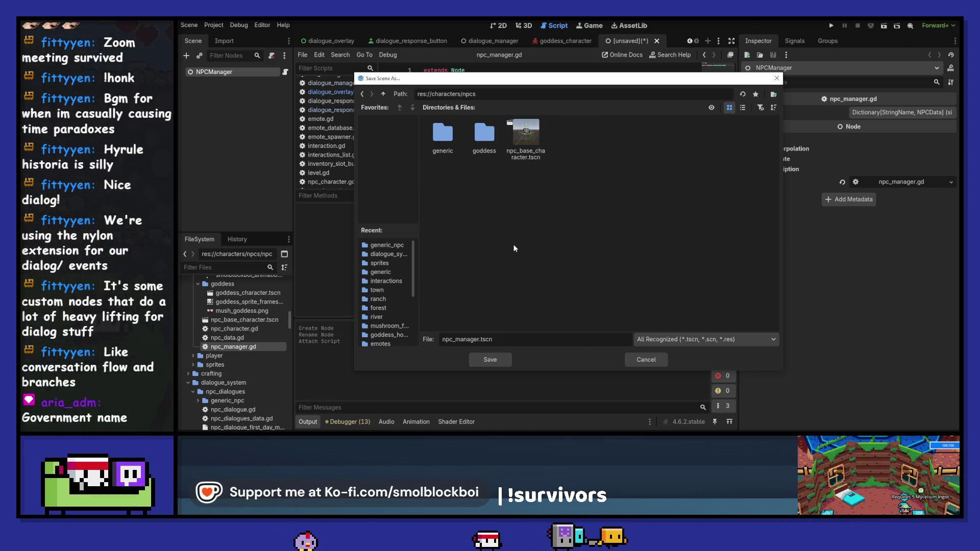
{"action": "left_click", "coordinate": [383, 94]}
{"action": "left_click", "coordinate": [384, 94]}
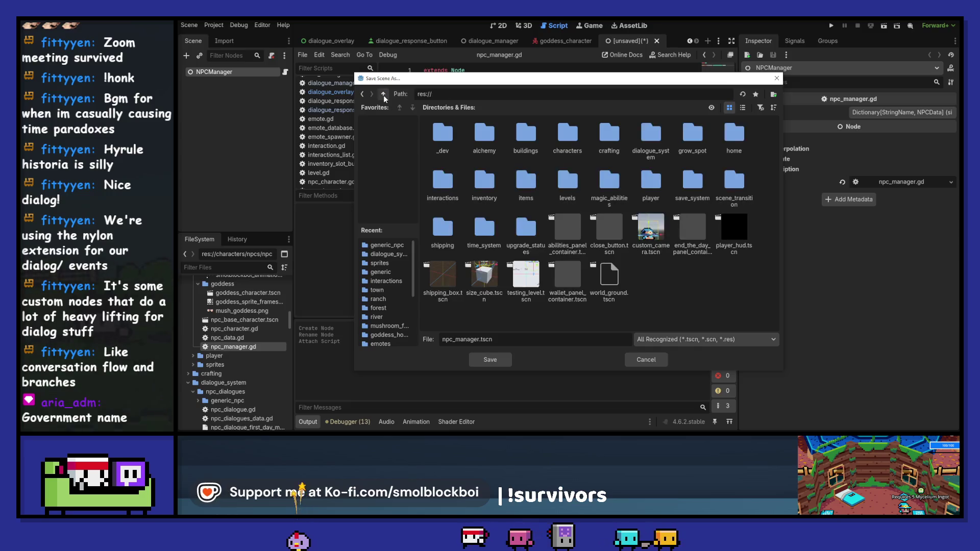
{"action": "left_click", "coordinate": [507, 364]}
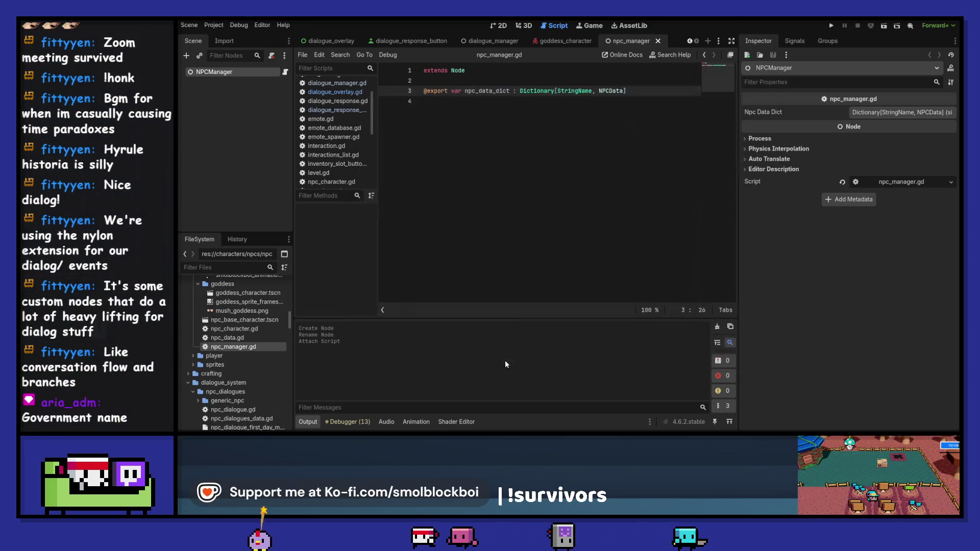
{"action": "mouse_move", "coordinate": [266, 347]}
{"action": "left_mouse_down"}
{"action": "mouse_move", "coordinate": [253, 306]}
{"action": "mouse_move", "coordinate": [252, 334]}
{"action": "mouse_move", "coordinate": [230, 292]}
{"action": "left_mouse_up"}
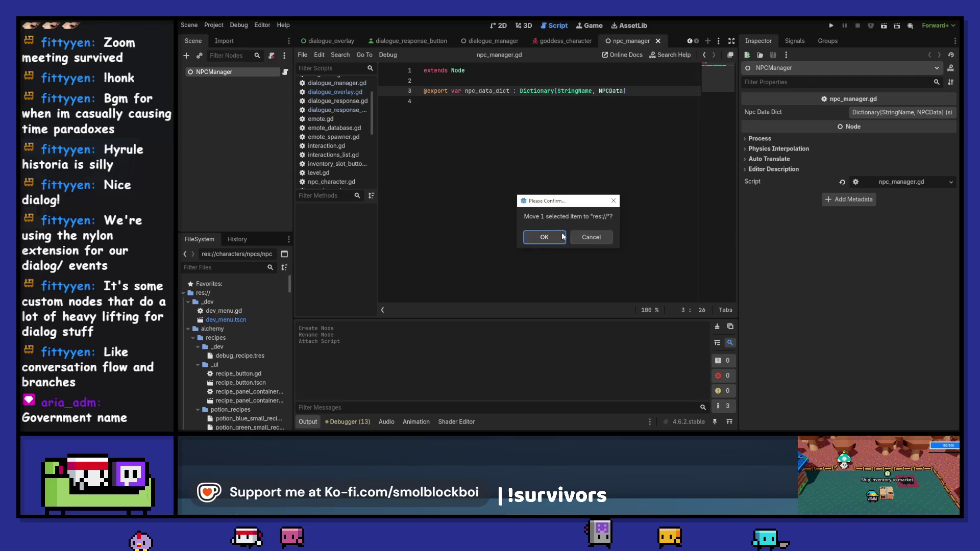
Confirm moving npc_manager.gd to res:// and add res://npc_manager.tscn as the NpcManager autoload
{"action": "key", "text": "Return"}
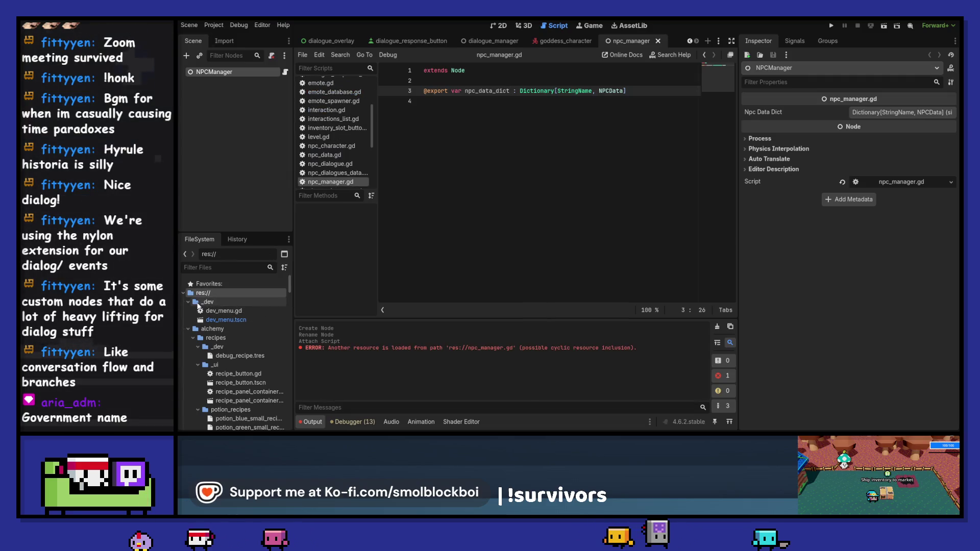
{"action": "left_click", "coordinate": [212, 25]}
{"action": "left_click", "coordinate": [235, 37]}
{"action": "left_click", "coordinate": [468, 100]}
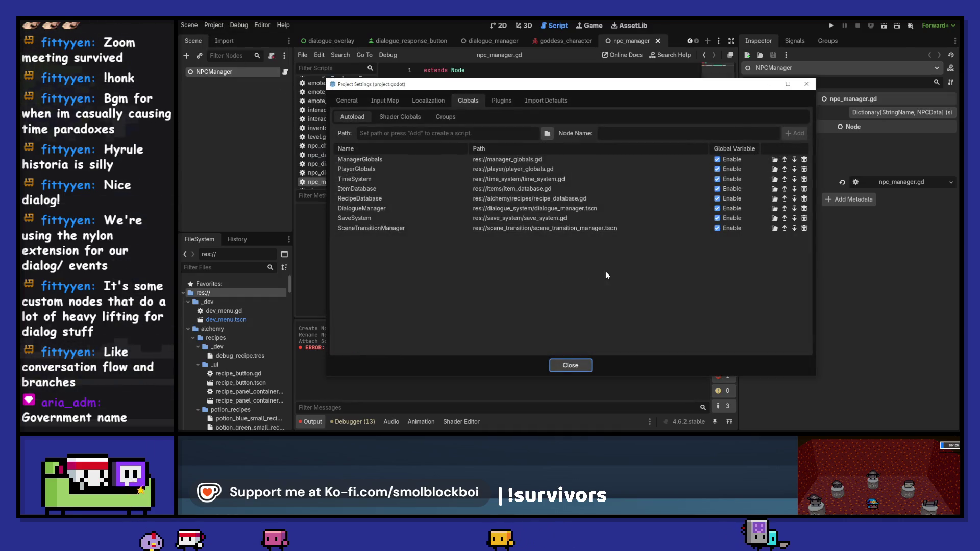
{"action": "left_click", "coordinate": [547, 133]}
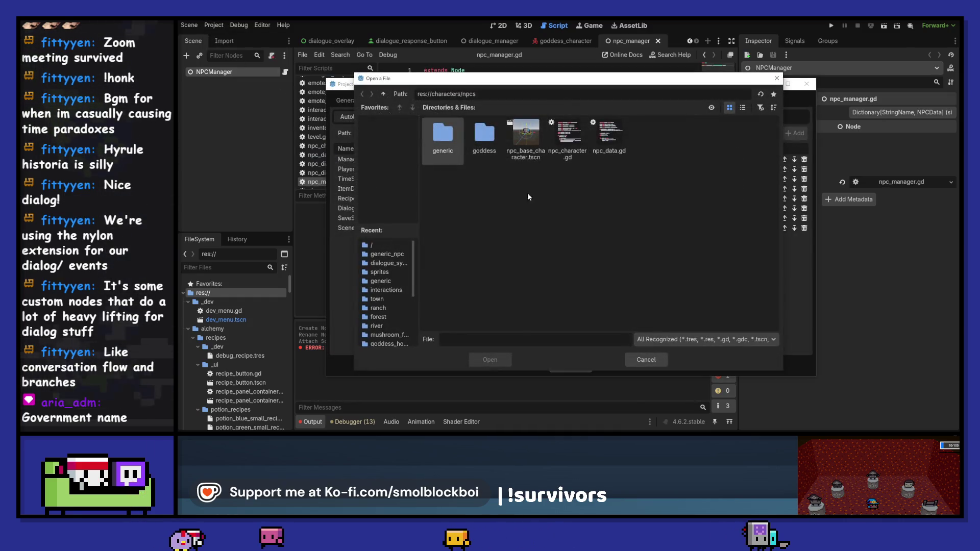
{"action": "left_click", "coordinate": [384, 94]}
{"action": "left_click", "coordinate": [384, 95]}
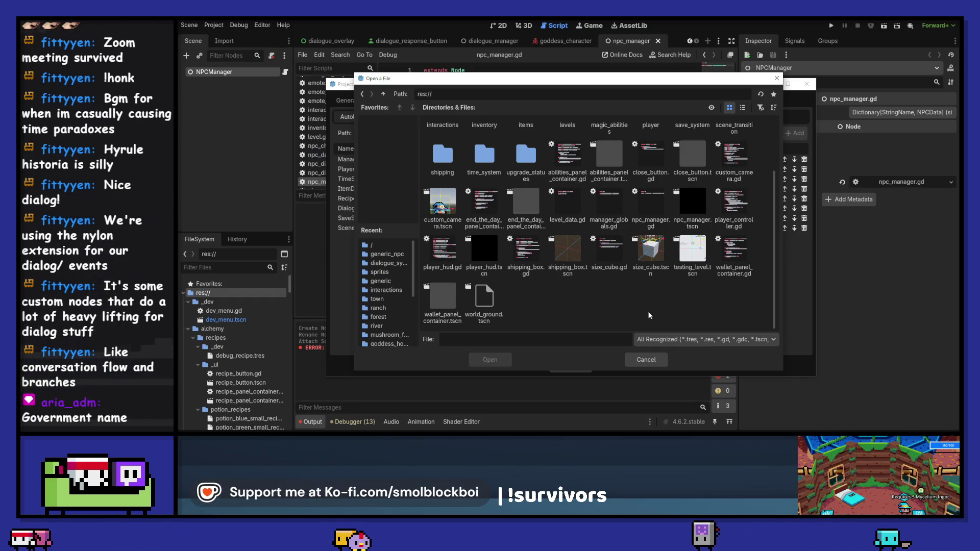
{"action": "left_click", "coordinate": [692, 207]}
{"action": "double_click", "coordinate": [693, 207]}
{"action": "left_click", "coordinate": [796, 133]}
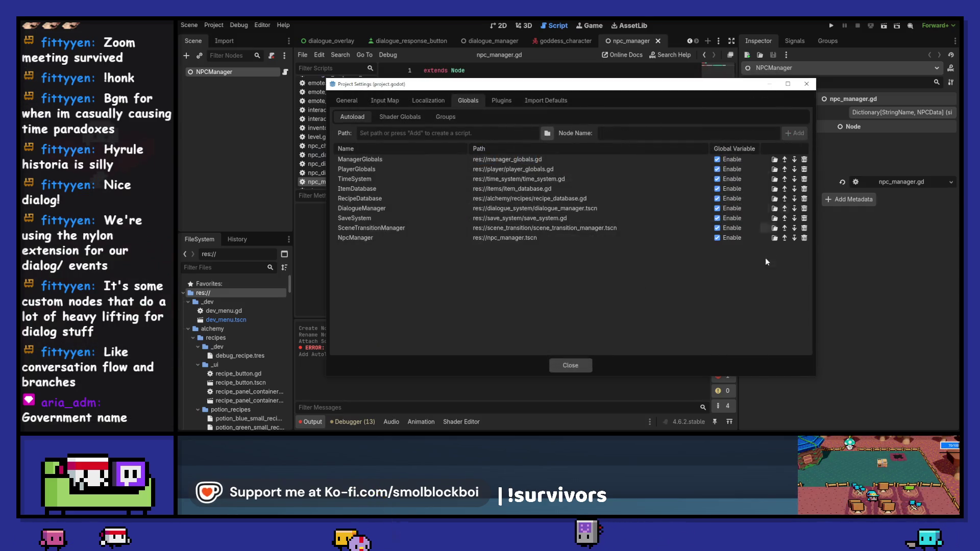
Move NpcManager up to third in the autoload list, close settings, and expand Npc Data Dict
{"action": "left_click", "coordinate": [785, 238]}
{"action": "left_click", "coordinate": [785, 227]}
{"action": "left_click", "coordinate": [785, 218]}
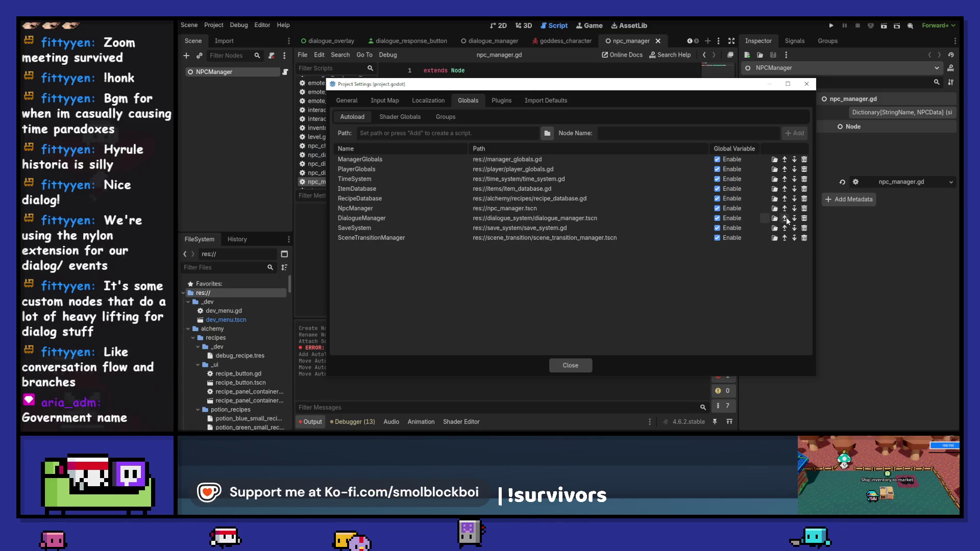
{"action": "left_click", "coordinate": [785, 209]}
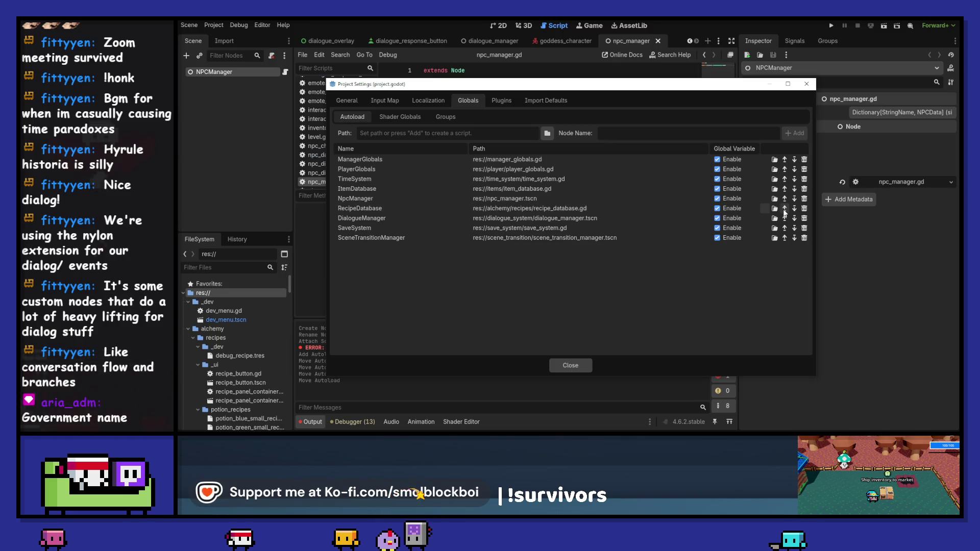
{"action": "left_click", "coordinate": [784, 189]}
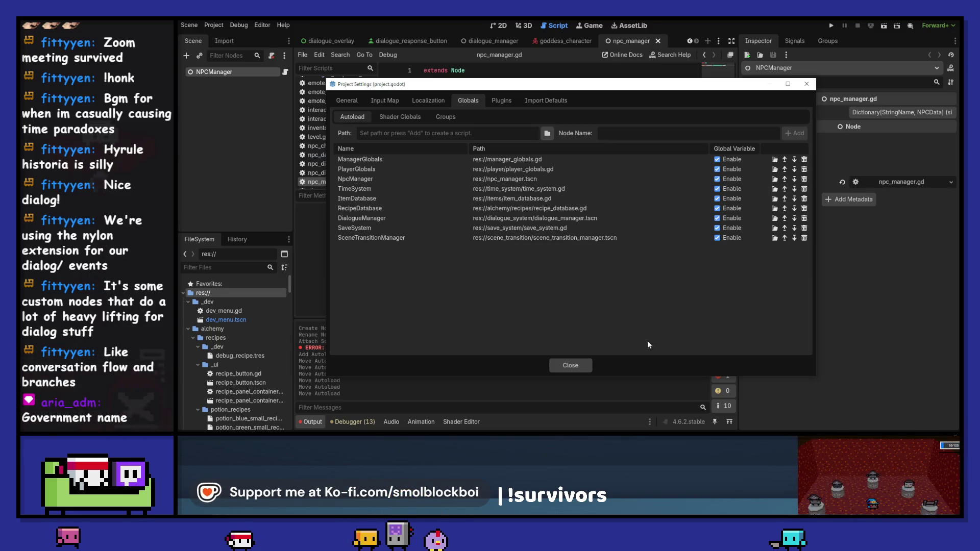
{"action": "left_click", "coordinate": [580, 366]}
{"action": "left_click", "coordinate": [577, 218]}
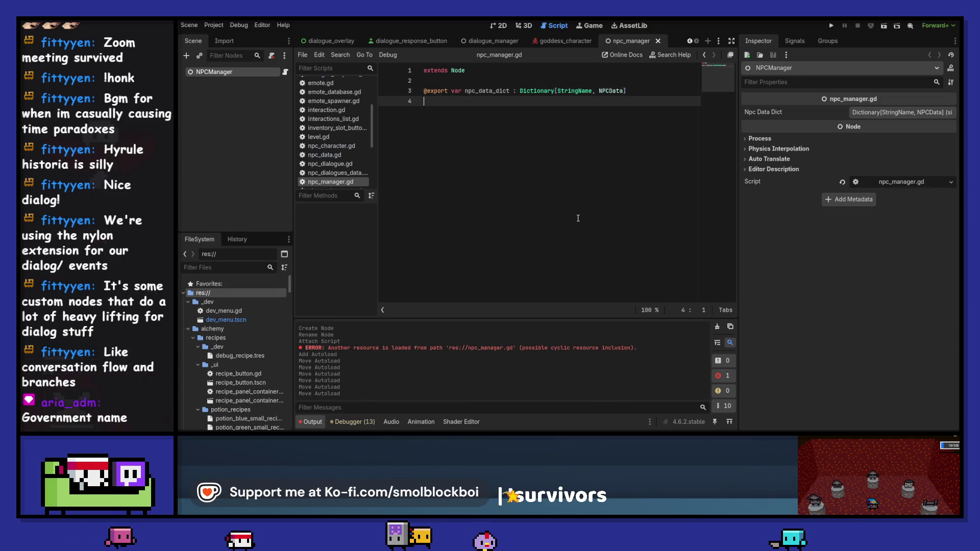
{"action": "left_click", "coordinate": [888, 113]}
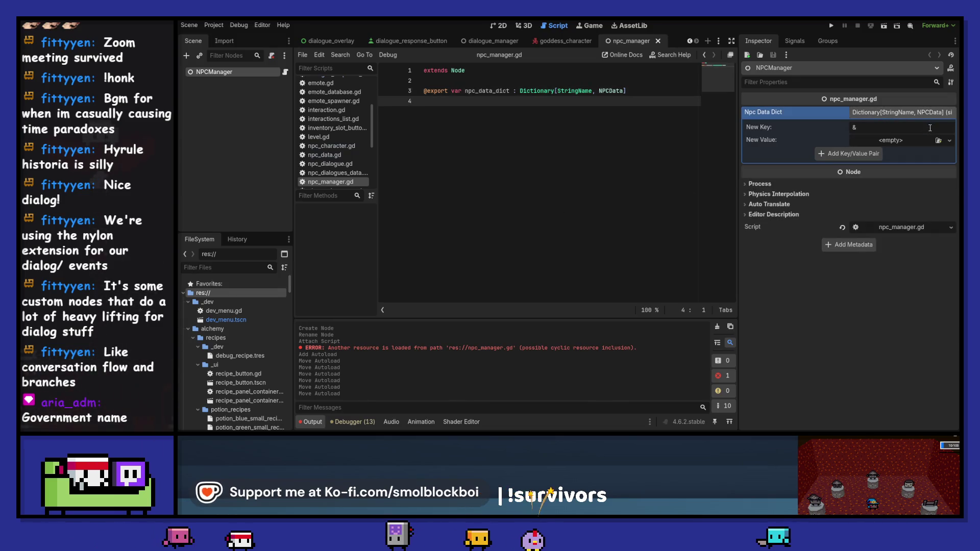
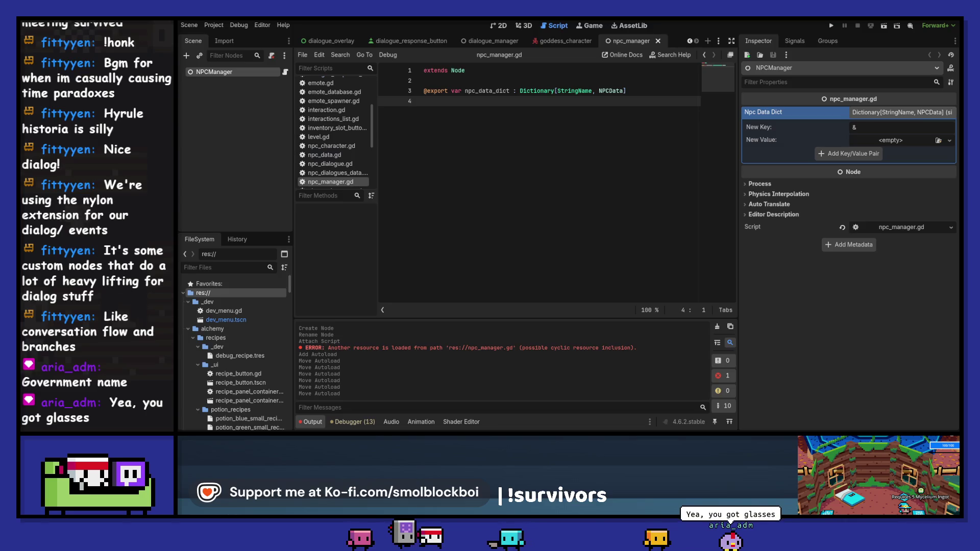
Switch from the Godot editor to The Smol Mushroomancer design document in Chrome
{"action": "key", "text": "alt+Tab"}
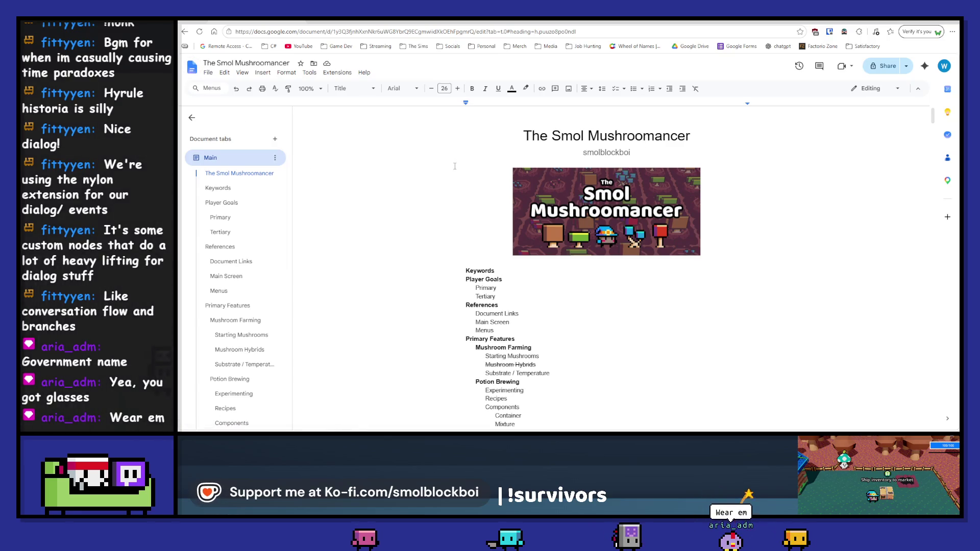
Read the design document down to its NPCs section, then return to Godot and run the project
{"action": "scroll", "coordinate": [590, 188], "scroll_direction": "down", "scroll_amount": 3}
{"action": "scroll", "coordinate": [693, 198], "scroll_direction": "down", "scroll_amount": 3}
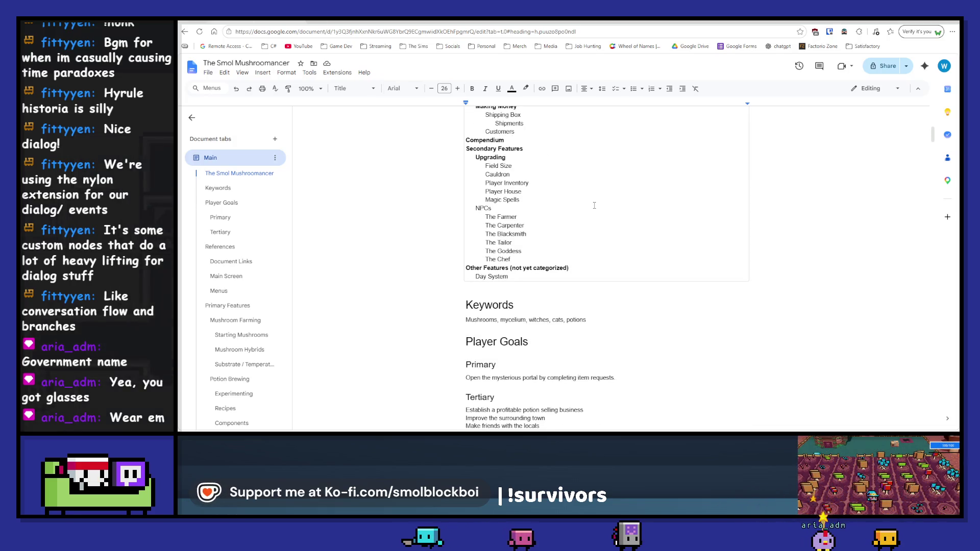
{"action": "scroll", "coordinate": [594, 205], "scroll_direction": "down", "scroll_amount": 5}
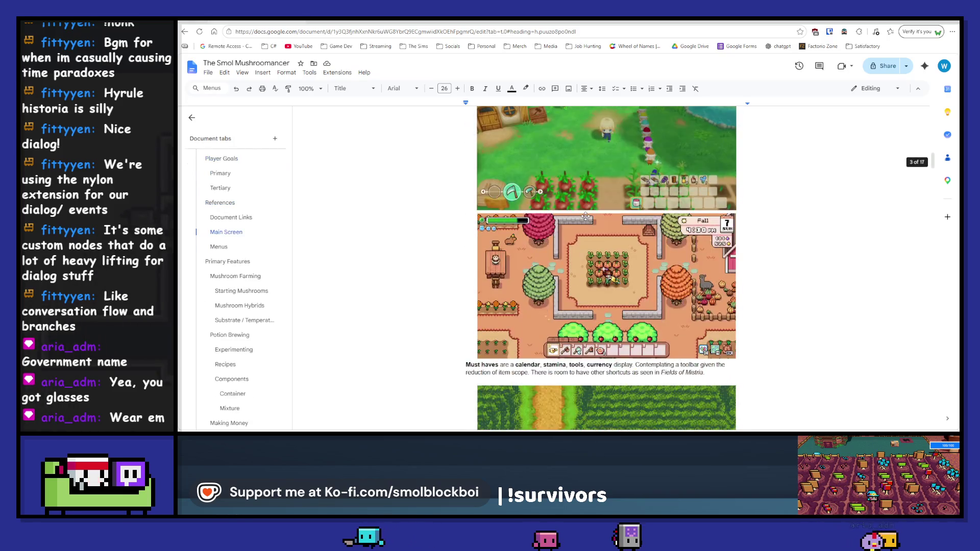
{"action": "scroll", "coordinate": [585, 217], "scroll_direction": "down", "scroll_amount": 3}
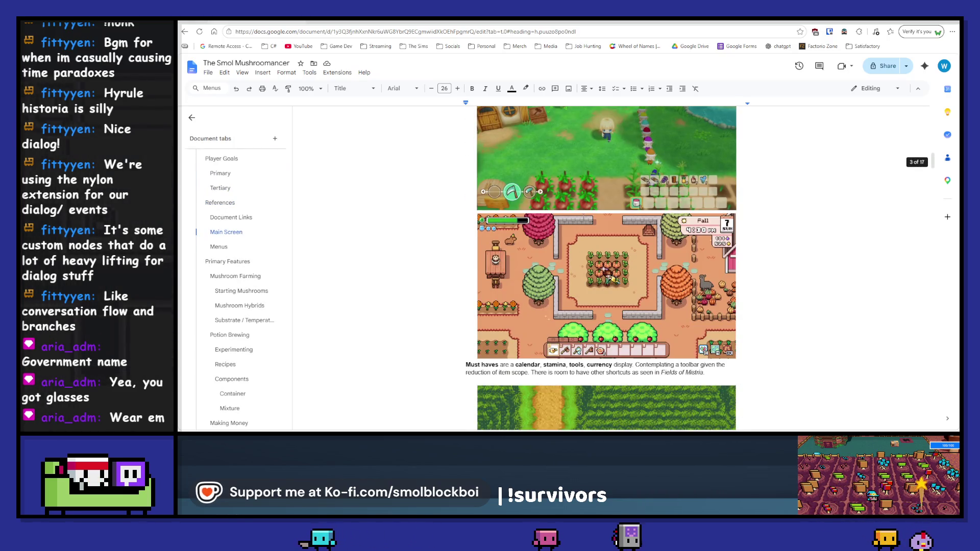
{"action": "scroll", "coordinate": [582, 216], "scroll_direction": "down", "scroll_amount": 15}
{"action": "scroll", "coordinate": [582, 216], "scroll_direction": "down", "scroll_amount": 15}
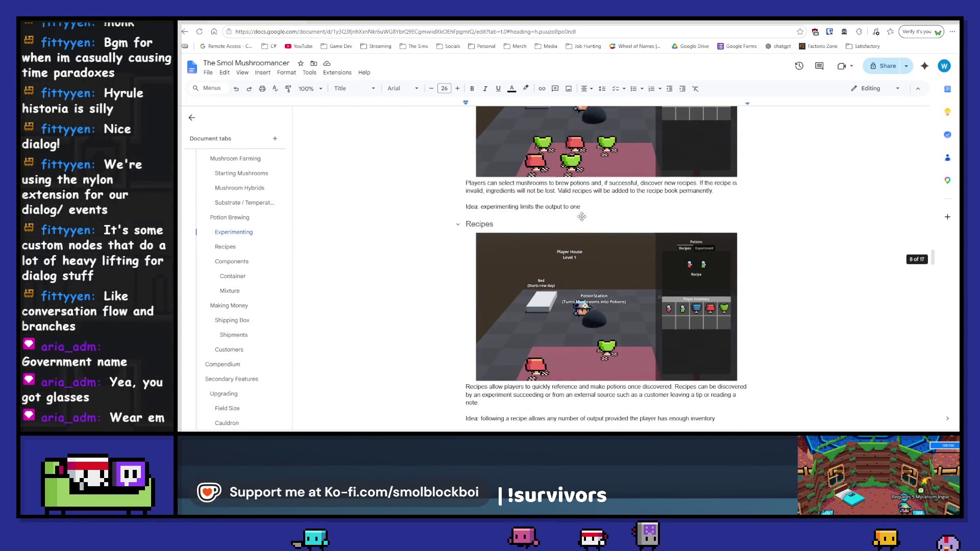
{"action": "scroll", "coordinate": [582, 216], "scroll_direction": "down", "scroll_amount": 15}
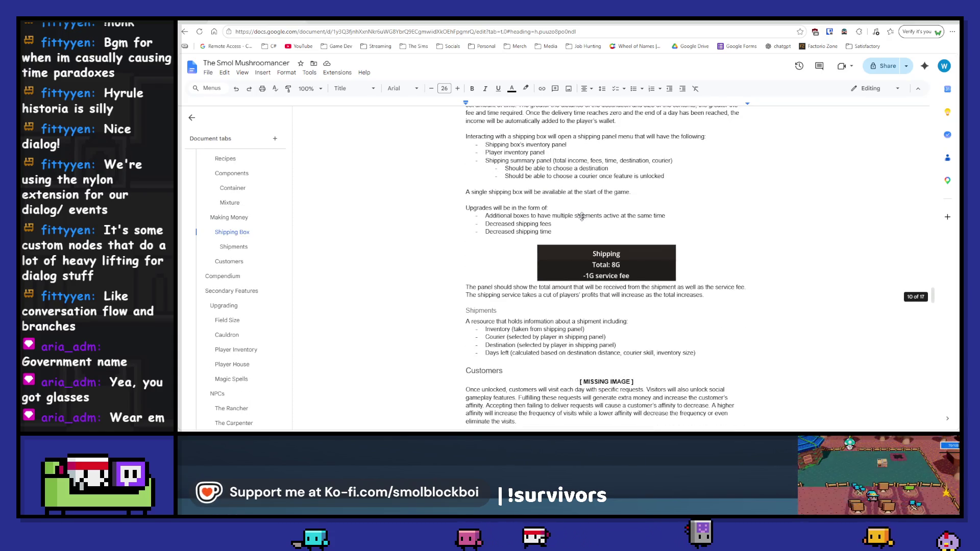
{"action": "scroll", "coordinate": [582, 216], "scroll_direction": "down", "scroll_amount": 15}
{"action": "scroll", "coordinate": [582, 217], "scroll_direction": "down", "scroll_amount": 15}
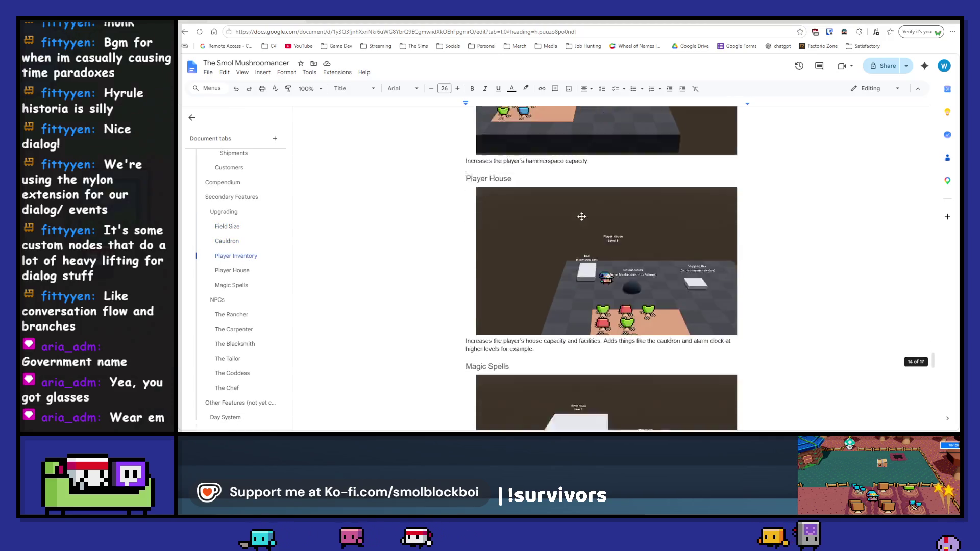
{"action": "scroll", "coordinate": [582, 216], "scroll_direction": "down", "scroll_amount": 15}
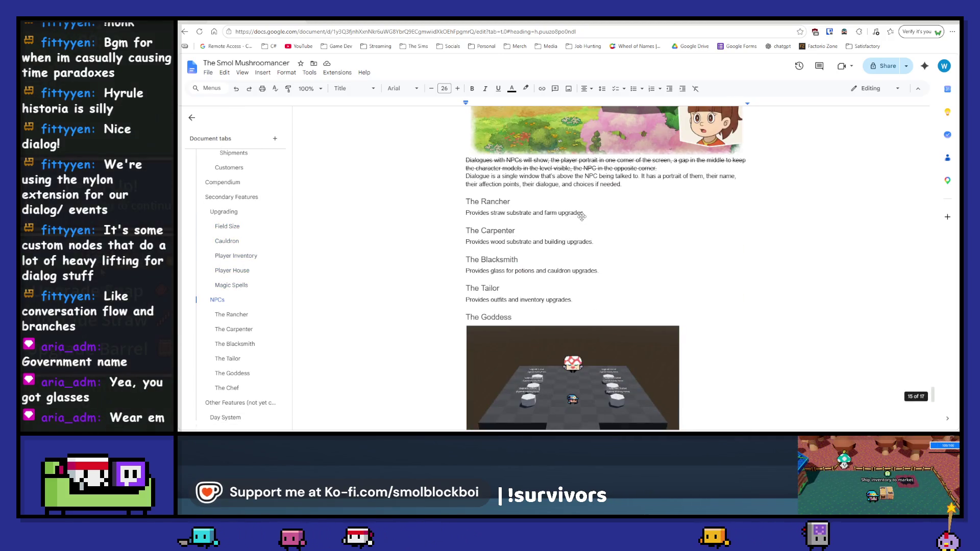
{"action": "scroll", "coordinate": [581, 217], "scroll_direction": "up", "scroll_amount": 5}
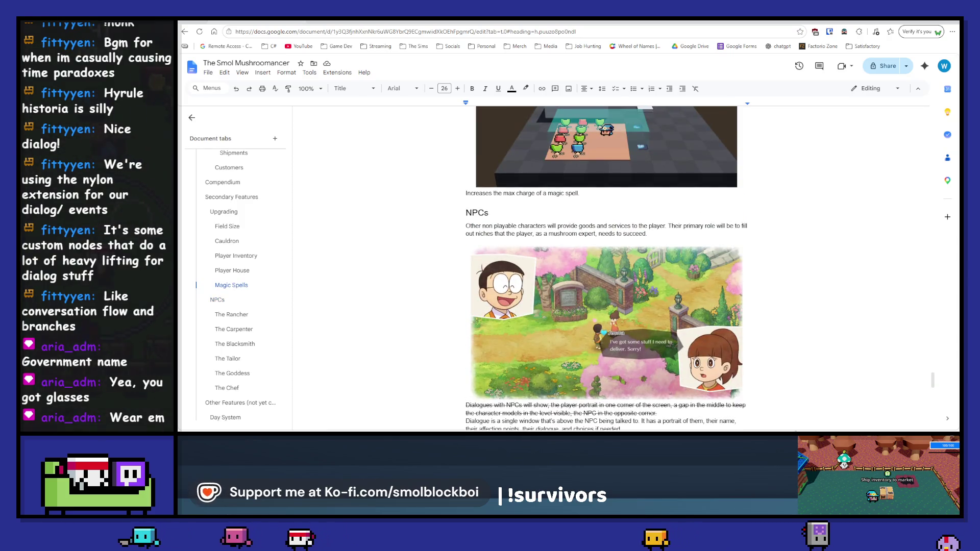
{"action": "key", "text": "alt+Tab"}
{"action": "left_click", "coordinate": [840, 25]}
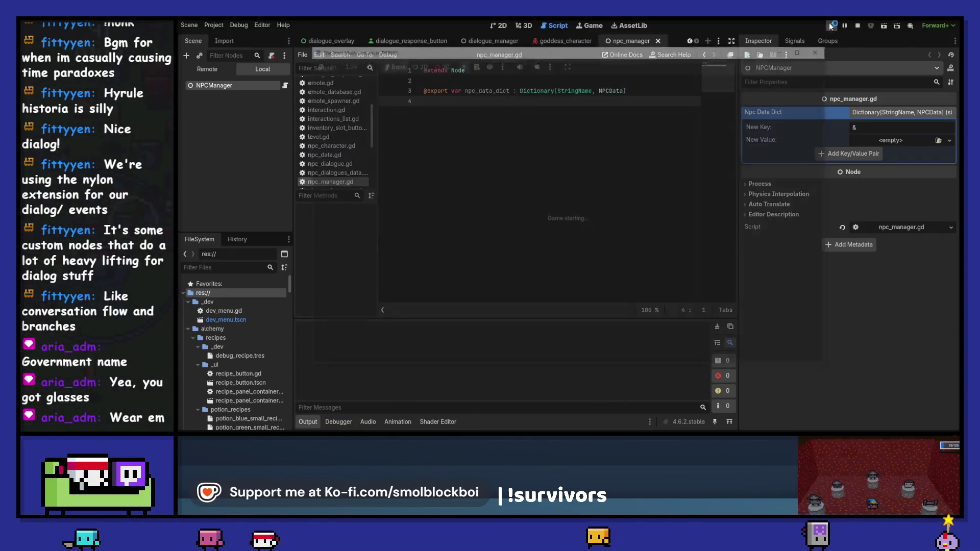
Load the test level, snip Dumpster's first-conversation dialogue, and return to the design document
{"action": "left_click", "coordinate": [588, 248]}
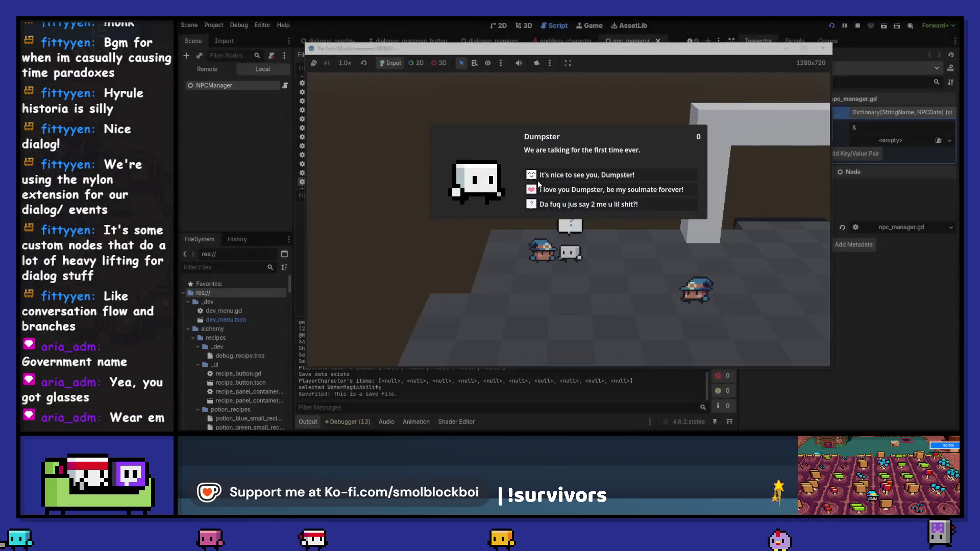
{"action": "left_click", "coordinate": [538, 185]}
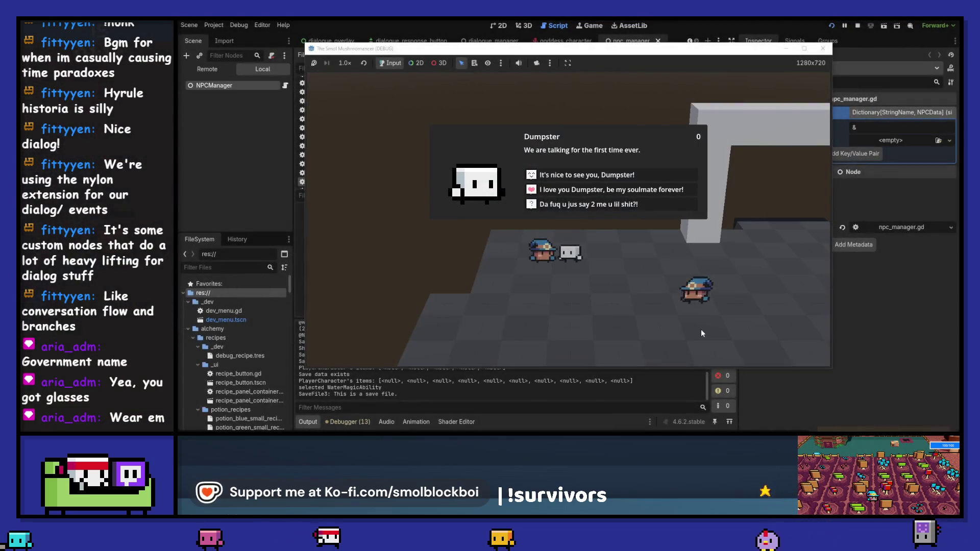
{"action": "left_click", "coordinate": [488, 406]}
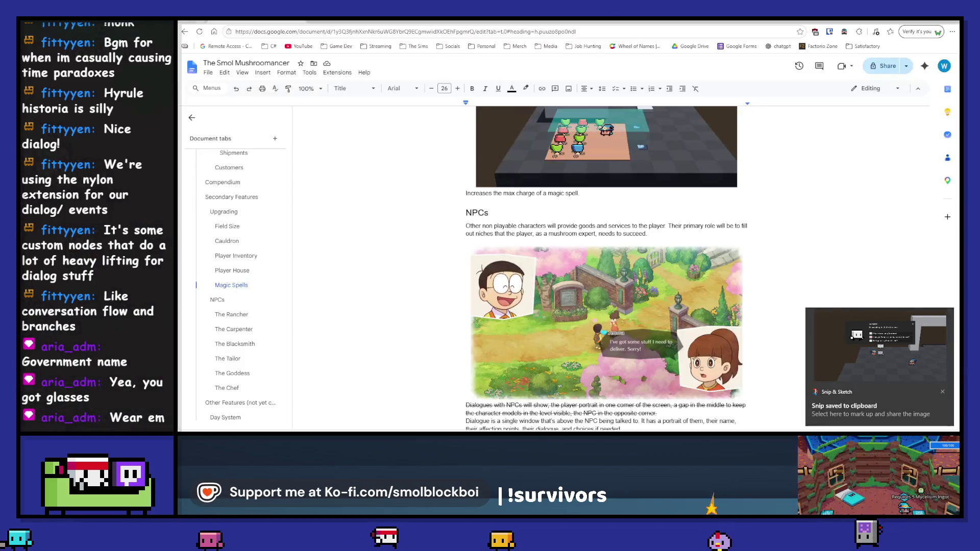
Replace the NPCs section image with the Dumpster dialogue snip, shrunk to about half size
{"action": "left_click", "coordinate": [723, 308]}
{"action": "key", "text": "ctrl+v"}
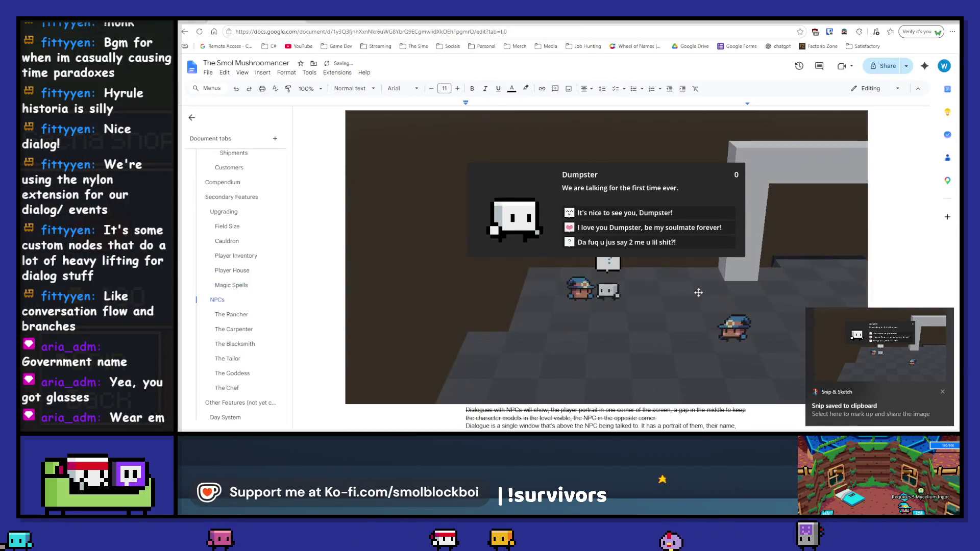
{"action": "scroll", "coordinate": [671, 273], "scroll_direction": "down", "scroll_amount": 2}
{"action": "scroll", "coordinate": [799, 226], "scroll_direction": "up", "scroll_amount": 2}
{"action": "left_click", "coordinate": [799, 226]}
{"action": "scroll", "coordinate": [800, 226], "scroll_direction": "up", "scroll_amount": 2}
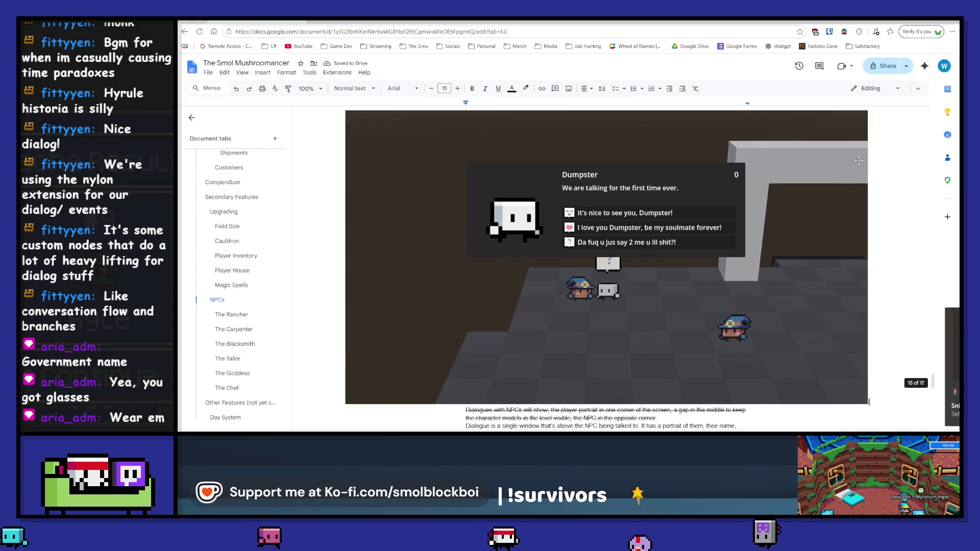
{"action": "mouse_move", "coordinate": [866, 133]}
{"action": "left_mouse_down"}
{"action": "mouse_move", "coordinate": [727, 171]}
{"action": "mouse_move", "coordinate": [617, 276]}
{"action": "mouse_move", "coordinate": [421, 285]}
{"action": "left_mouse_up"}
Delete the struck-through lines under the image, copy the word Rancher, and return to Godot
{"action": "key", "text": "BackSpace"}
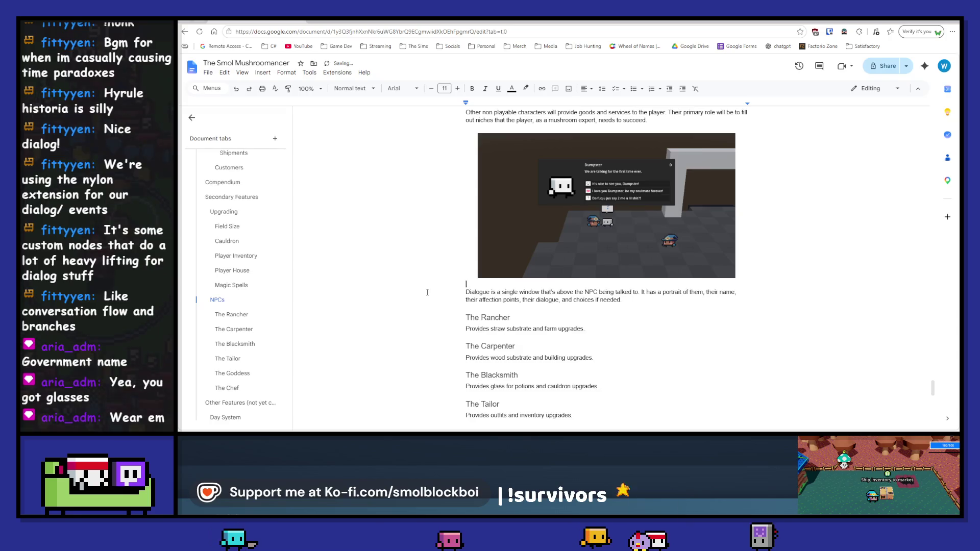
{"action": "key", "text": "Delete"}
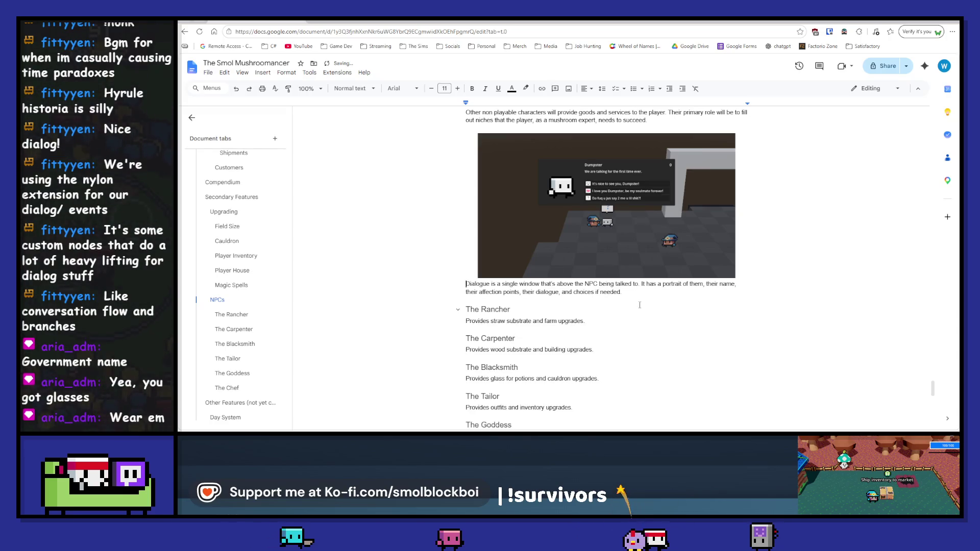
{"action": "scroll", "coordinate": [638, 301], "scroll_direction": "down", "scroll_amount": 1}
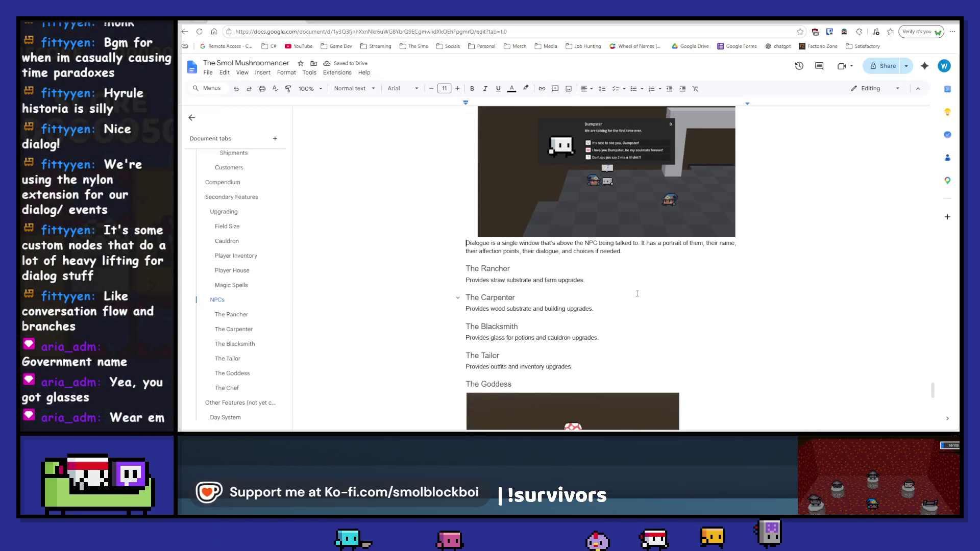
{"action": "double_click", "coordinate": [481, 270]}
{"action": "key", "text": "ctrl+c"}
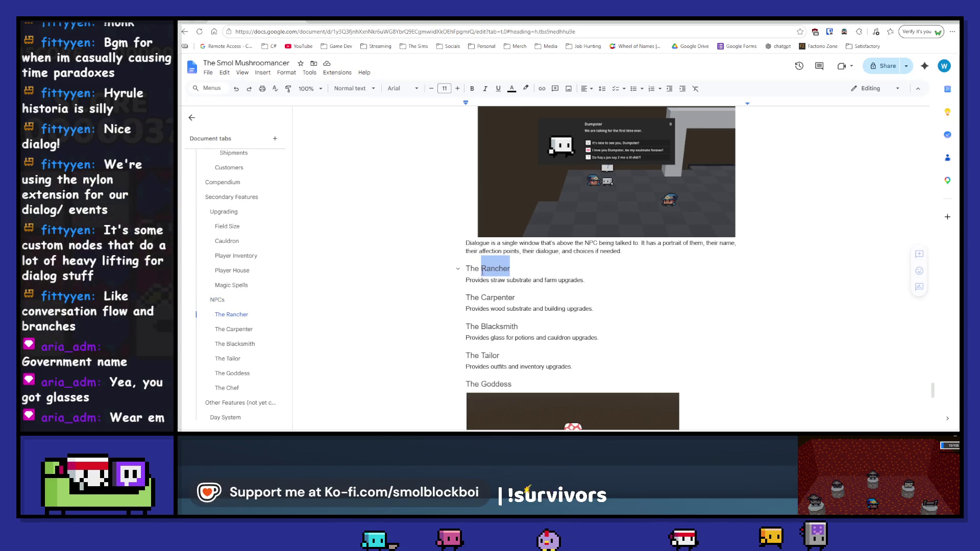
{"action": "left_click", "coordinate": [825, 430]}
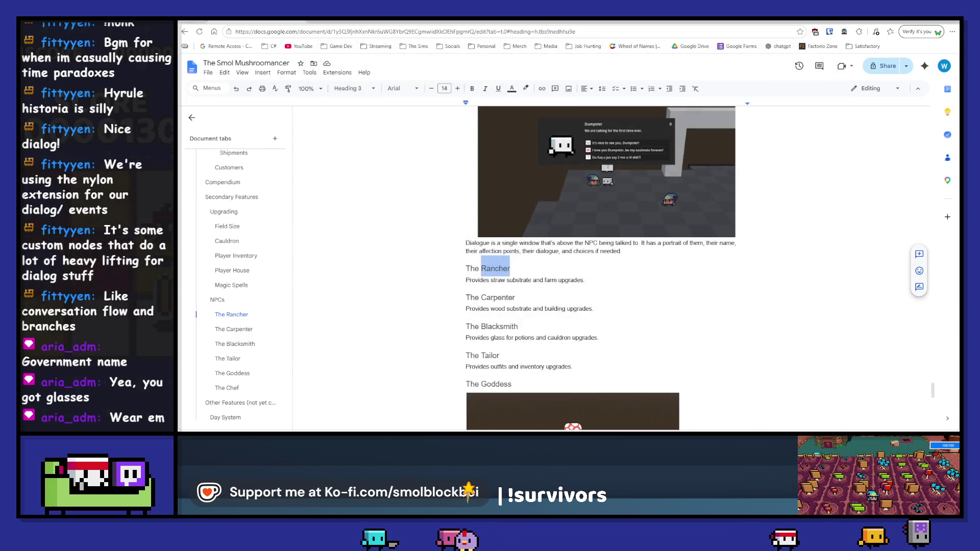
{"action": "left_click", "coordinate": [783, 404]}
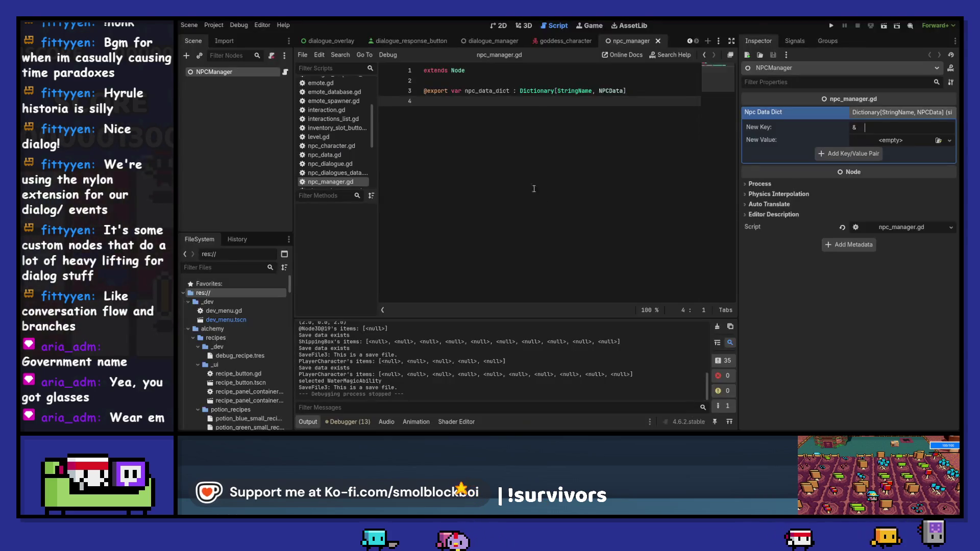
Add Rancher as a new key in NPCManager's Npc Data Dict
{"action": "key", "text": "ctrl+v"}
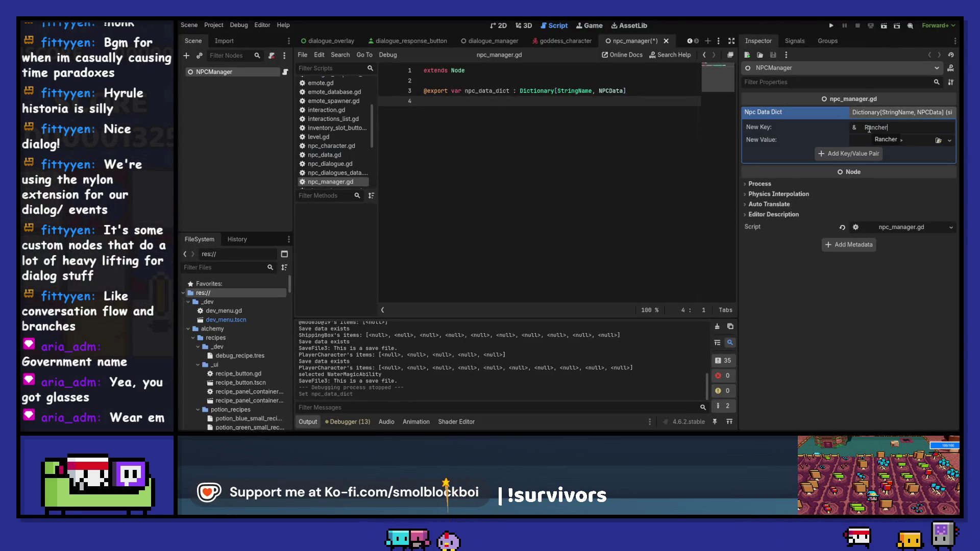
{"action": "left_click", "coordinate": [860, 154]}
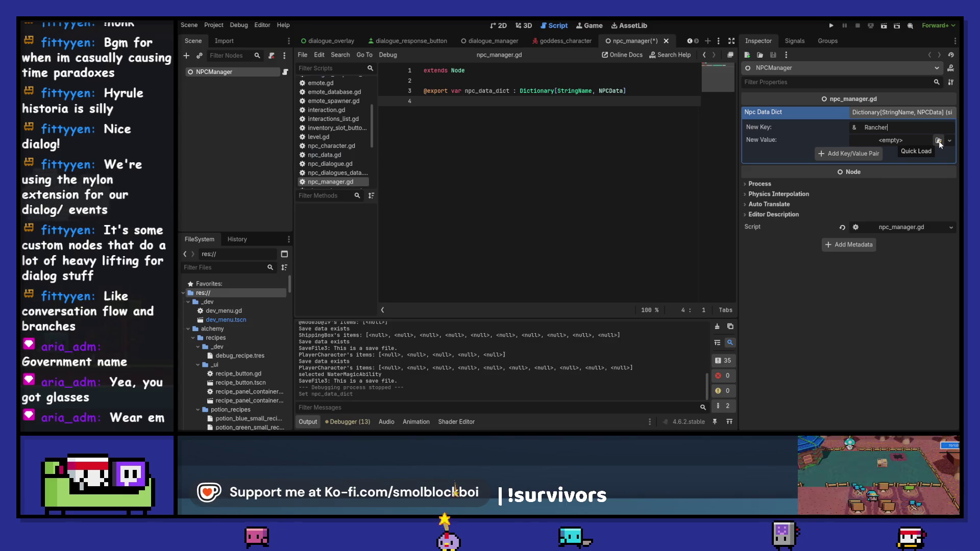
{"action": "left_click", "coordinate": [869, 153]}
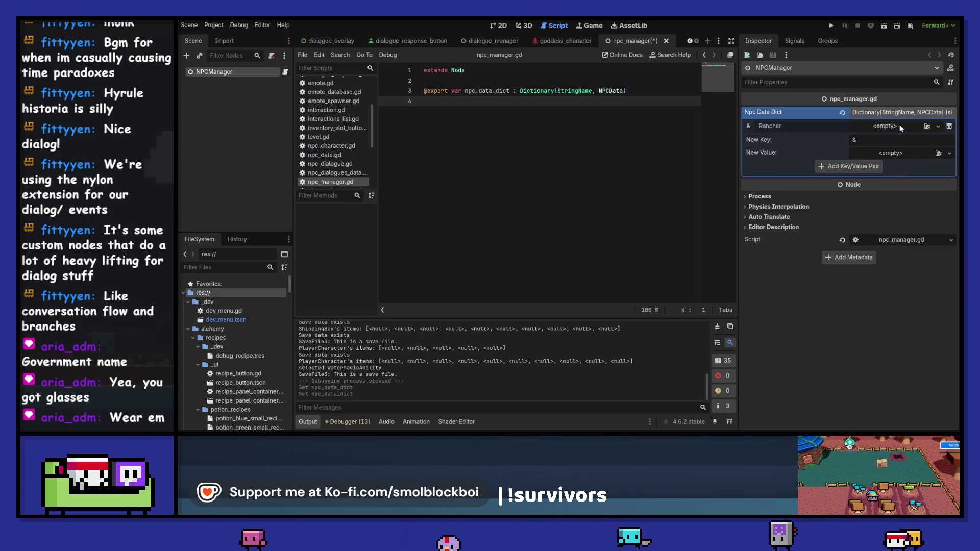
Try a new NPCData value for Rancher, then clear it back to empty
{"action": "left_click", "coordinate": [926, 126]}
{"action": "left_click", "coordinate": [907, 149]}
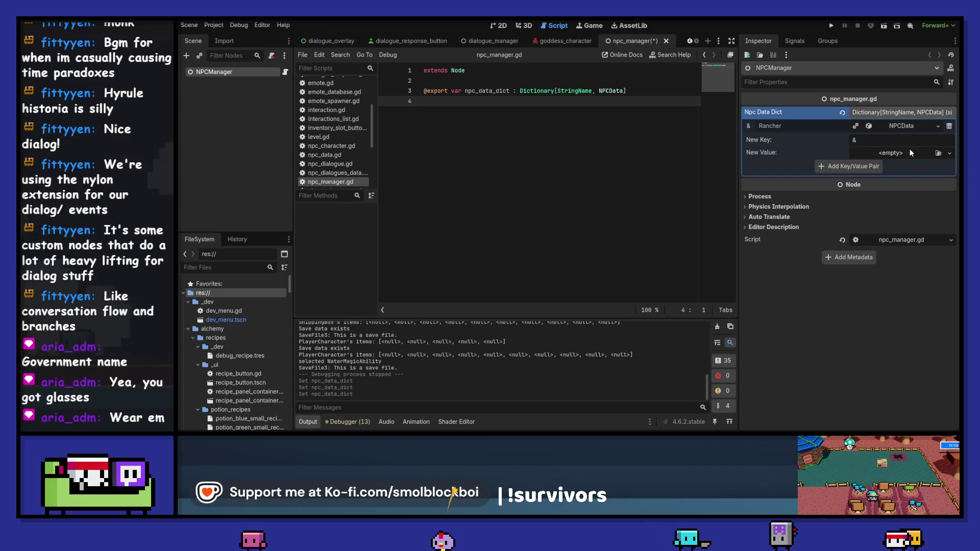
{"action": "double_click", "coordinate": [789, 125]}
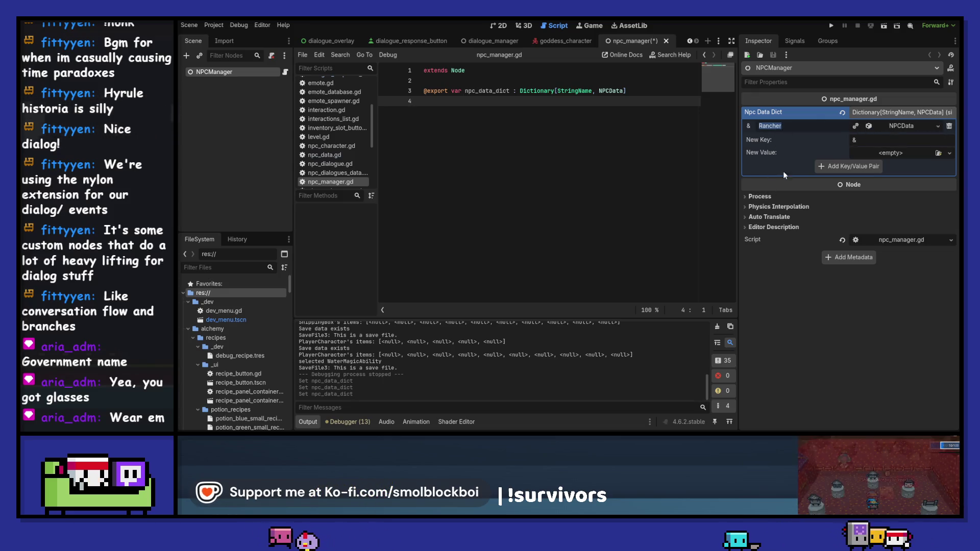
{"action": "left_click", "coordinate": [903, 125]}
{"action": "left_click", "coordinate": [914, 125]}
{"action": "left_click", "coordinate": [940, 126]}
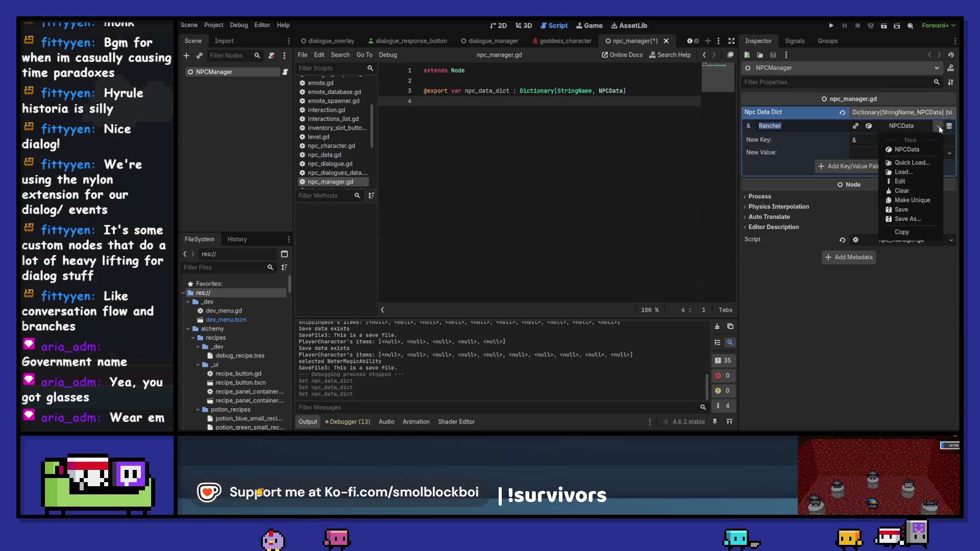
{"action": "left_click", "coordinate": [911, 188]}
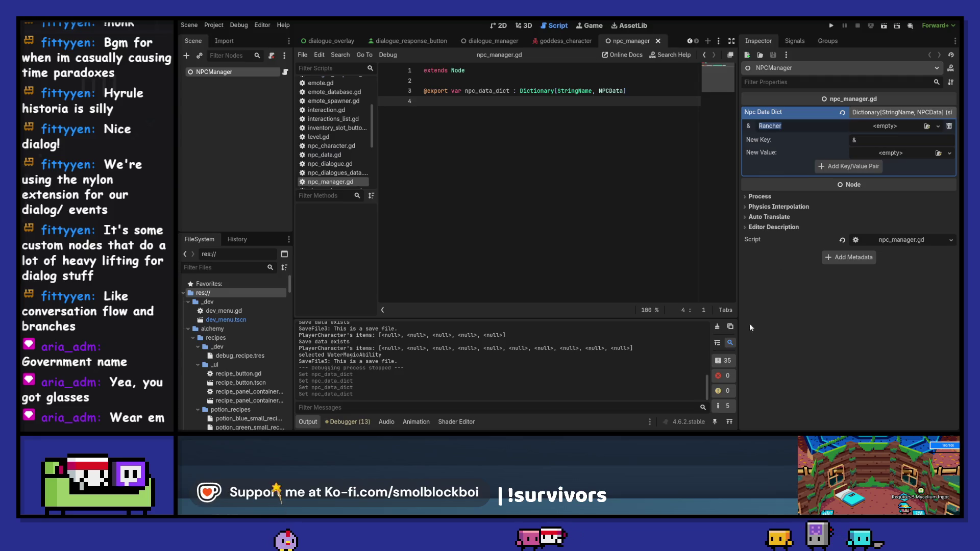
{"action": "left_click", "coordinate": [488, 403]}
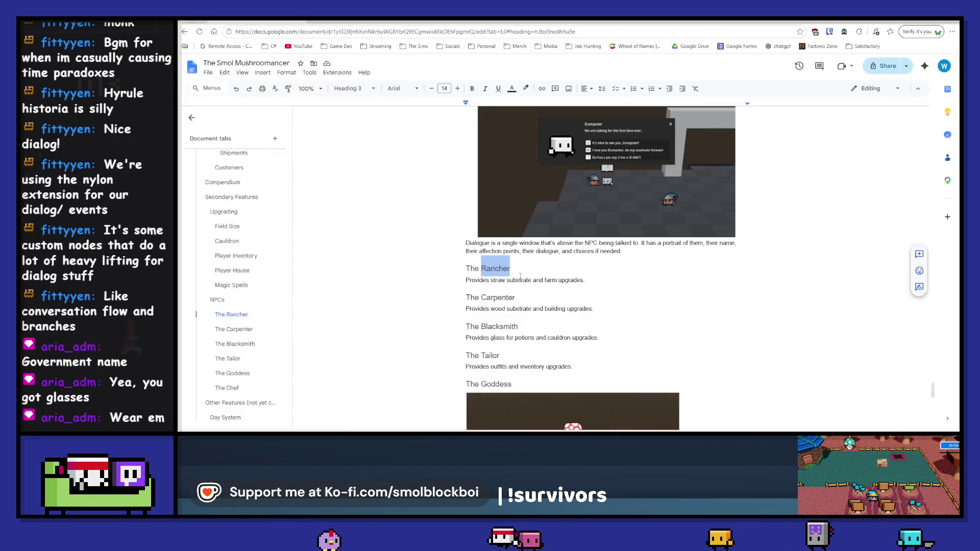
Copy Carpenter and Blacksmith from the document and add them as dictionary keys
{"action": "double_click", "coordinate": [490, 298]}
{"action": "key", "text": "ctrl+c"}
{"action": "key", "text": "alt+Tab"}
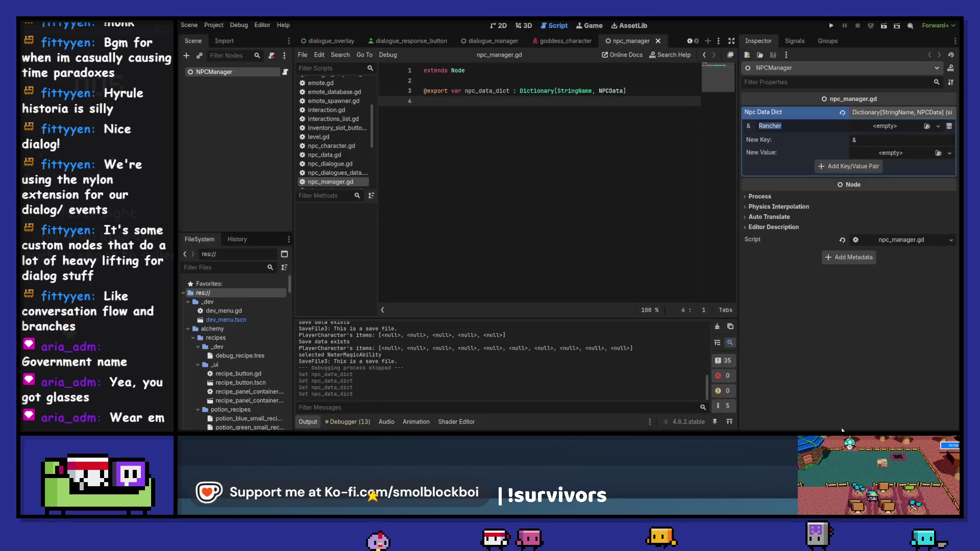
{"action": "key", "text": "ctrl+v"}
{"action": "left_click", "coordinate": [848, 166]}
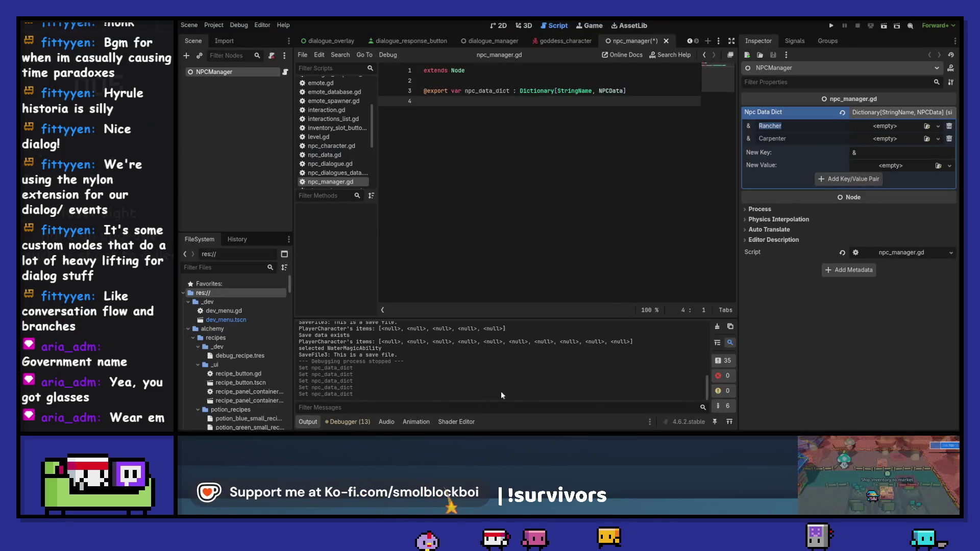
{"action": "key", "text": "alt+Tab"}
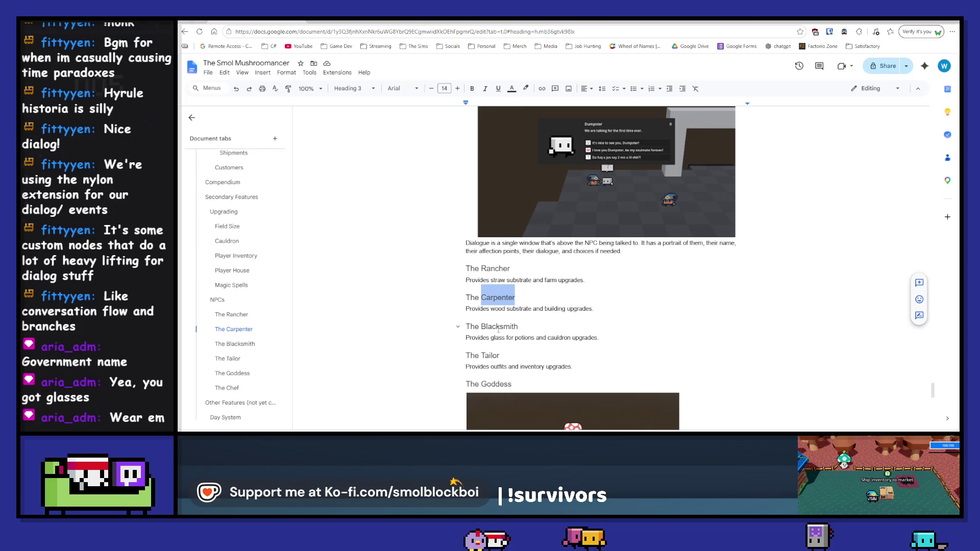
{"action": "double_click", "coordinate": [499, 328]}
{"action": "key", "text": "ctrl+c"}
{"action": "key", "text": "alt+Tab"}
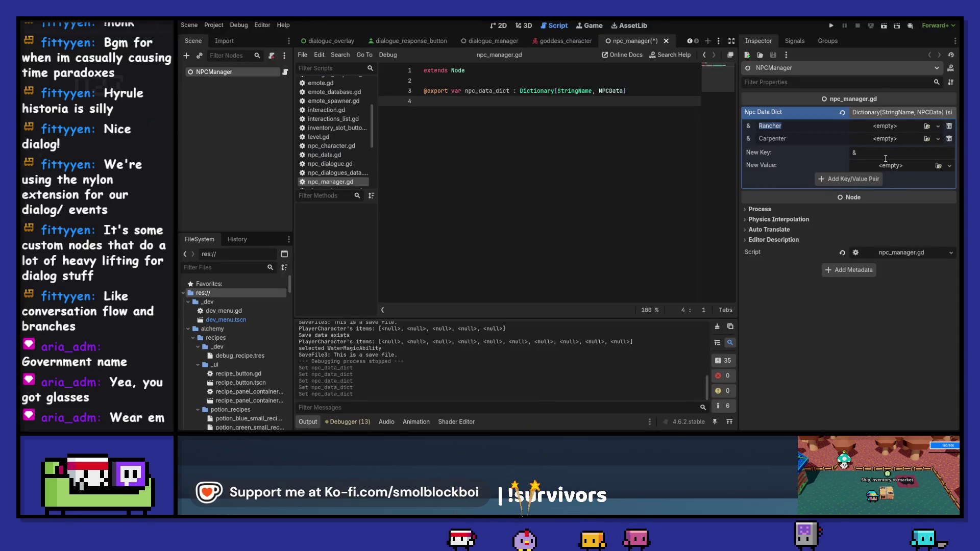
{"action": "key", "text": "ctrl+v"}
{"action": "left_click", "coordinate": [849, 178]}
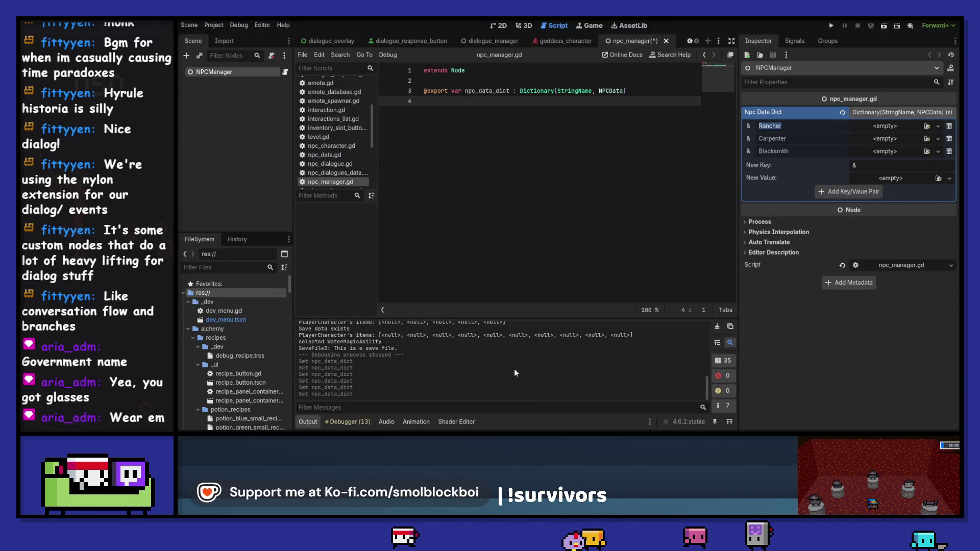
Copy Tailor and Goddess from the document and add them as dictionary keys
{"action": "key", "text": "alt+Tab"}
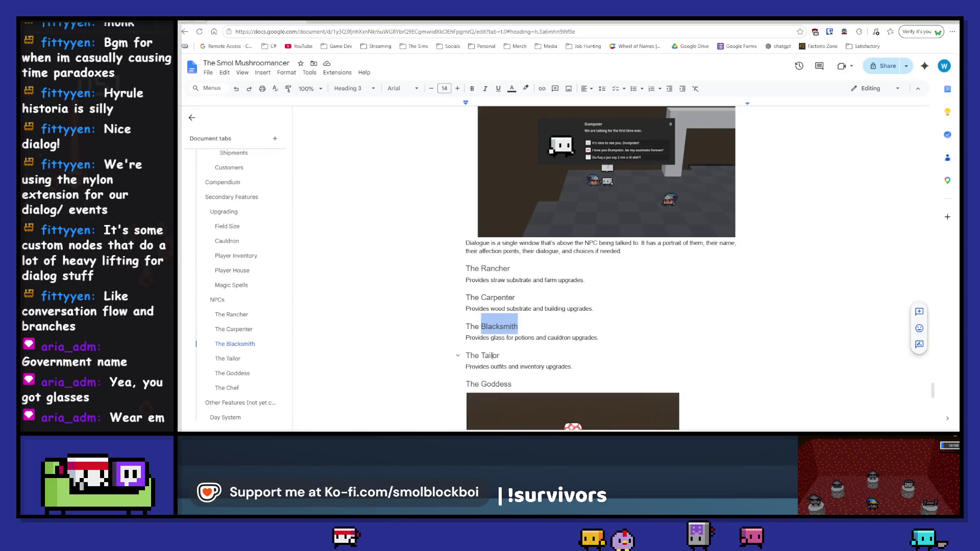
{"action": "double_click", "coordinate": [492, 355]}
{"action": "key", "text": "ctrl+c"}
{"action": "key", "text": "alt+Tab"}
{"action": "key", "text": "ctrl+v"}
{"action": "left_click", "coordinate": [865, 191]}
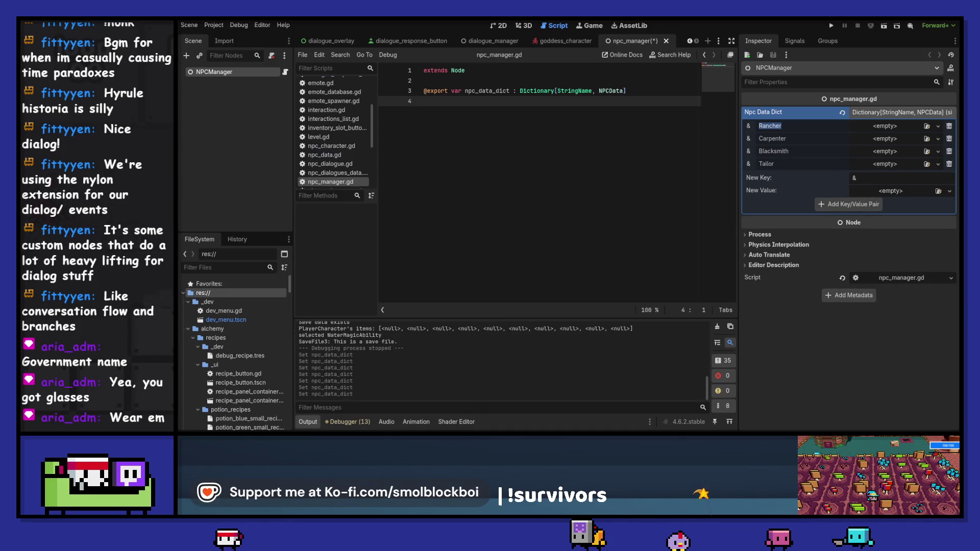
{"action": "key", "text": "alt+Tab"}
{"action": "scroll", "coordinate": [495, 308], "scroll_direction": "down", "scroll_amount": 2}
{"action": "double_click", "coordinate": [502, 303]}
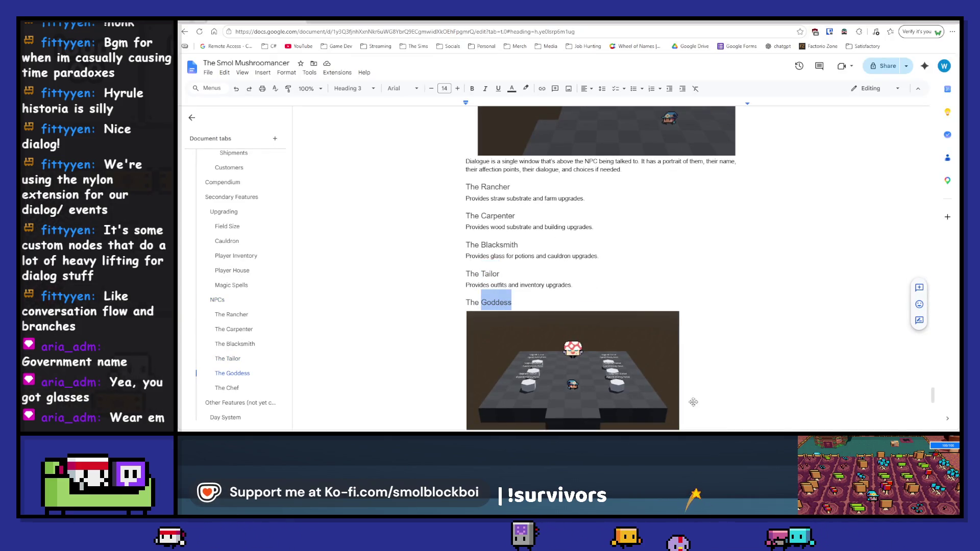
{"action": "key", "text": "alt+Tab"}
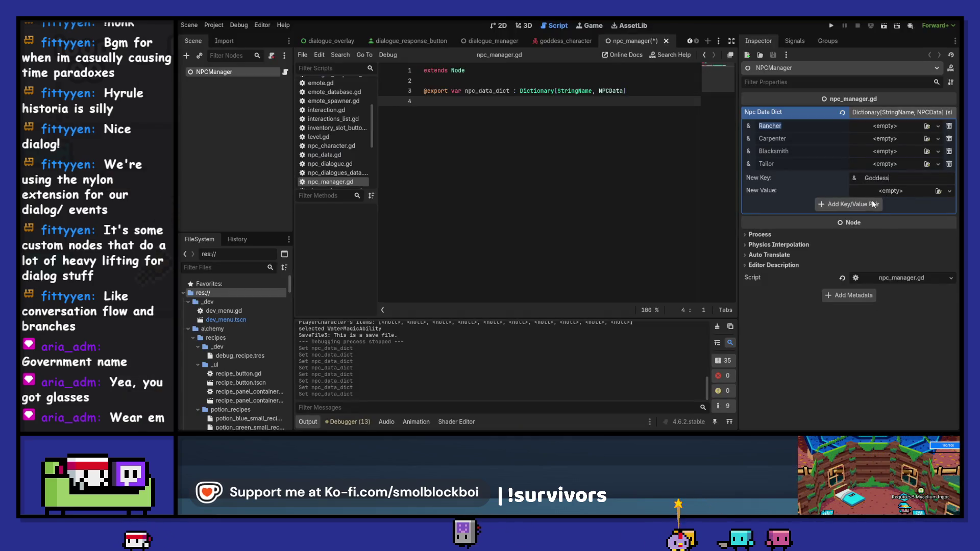
{"action": "left_click", "coordinate": [871, 203]}
Add Chef and Generic keys, then check for an existing NPCData file for Generic
{"action": "key", "text": "alt+Tab"}
{"action": "scroll", "coordinate": [481, 298], "scroll_direction": "down", "scroll_amount": 5}
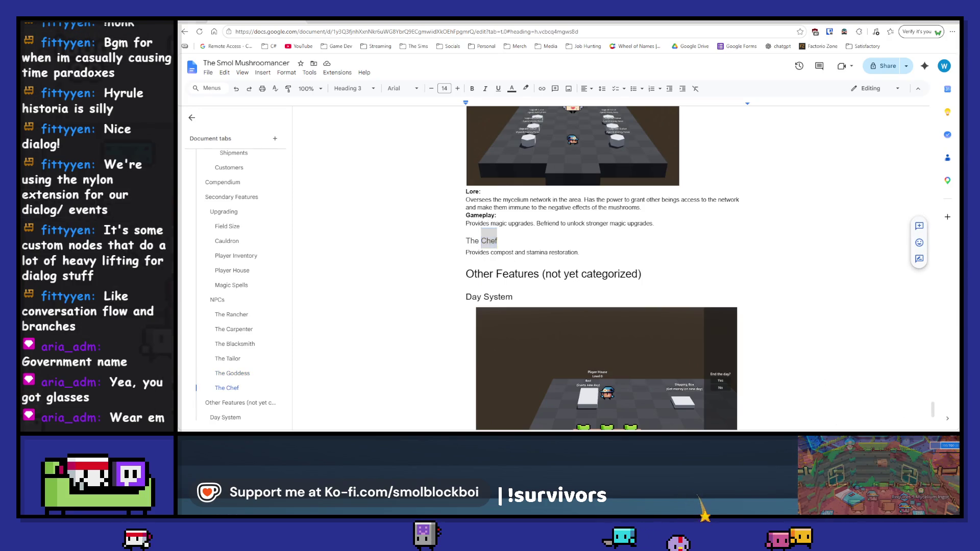
{"action": "key", "text": "alt+Tab"}
{"action": "type", "text": "Chef"}
{"action": "left_click", "coordinate": [865, 216]}
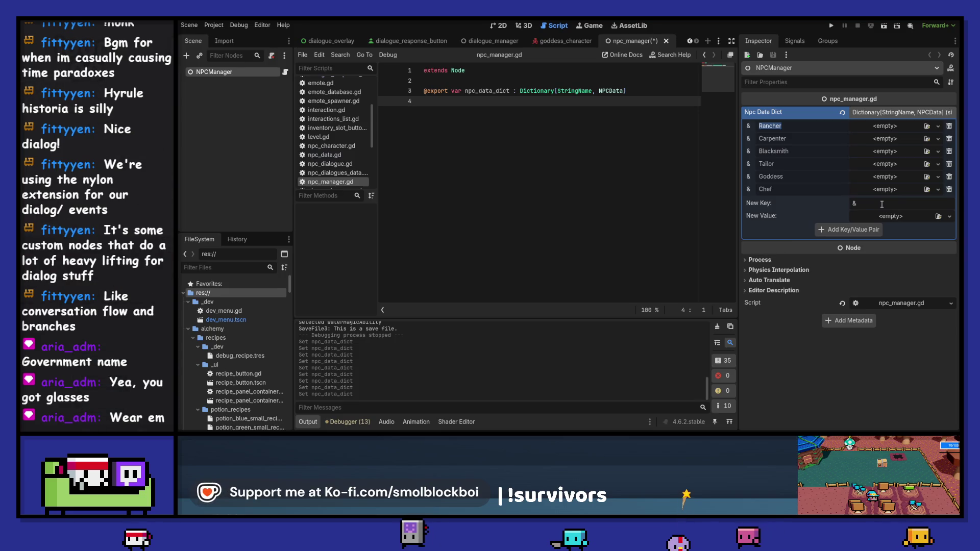
{"action": "type", "text": "Generic"}
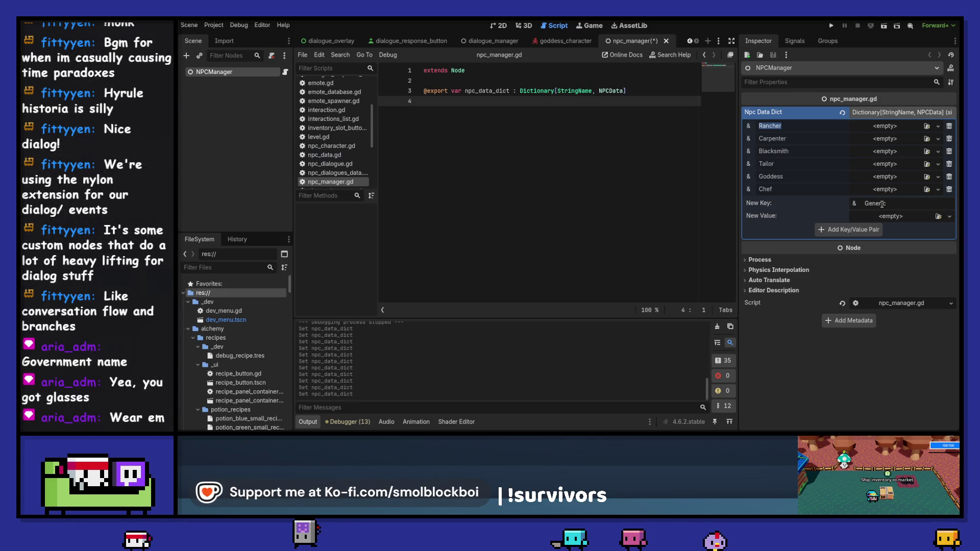
{"action": "left_click", "coordinate": [852, 229]}
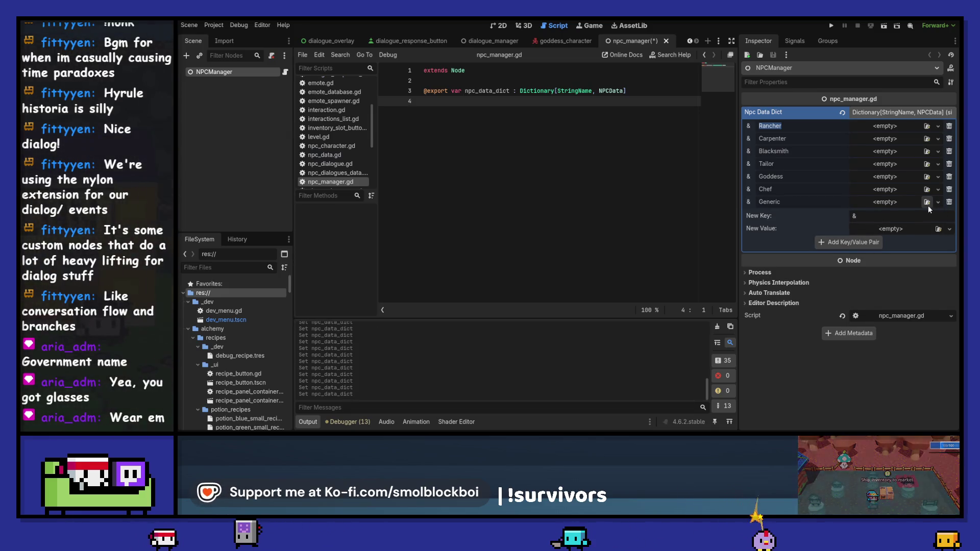
{"action": "left_click", "coordinate": [927, 203]}
{"action": "left_click", "coordinate": [720, 89]}
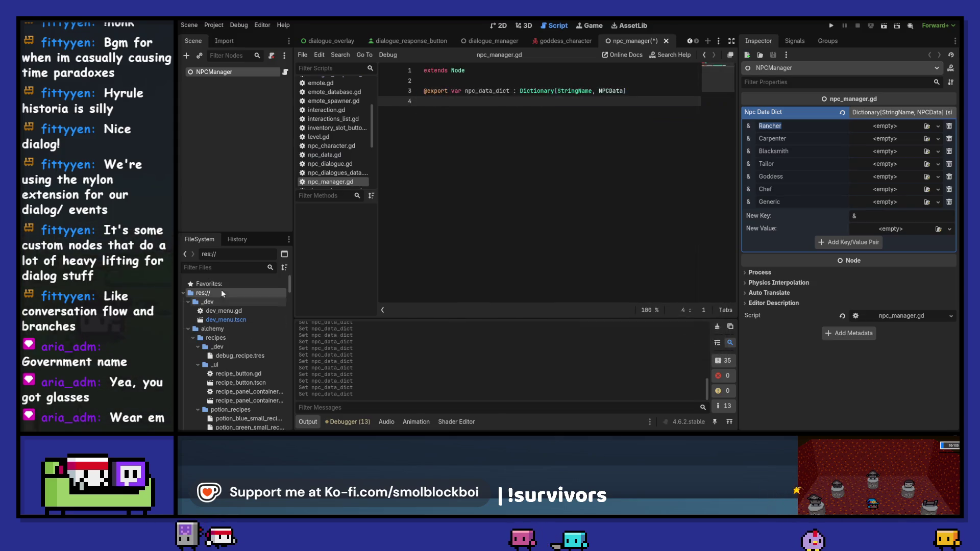
Collapse the alchemy and emotes folders in FileSystem and select the characters/npcs folder
{"action": "left_click", "coordinate": [188, 328]}
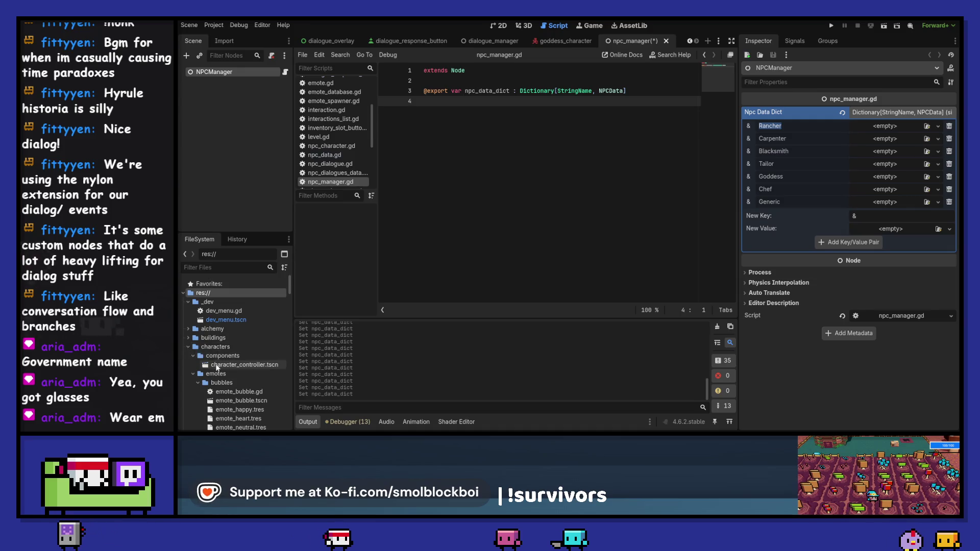
{"action": "scroll", "coordinate": [186, 347], "scroll_direction": "down", "scroll_amount": 1}
{"action": "left_click", "coordinate": [192, 337]}
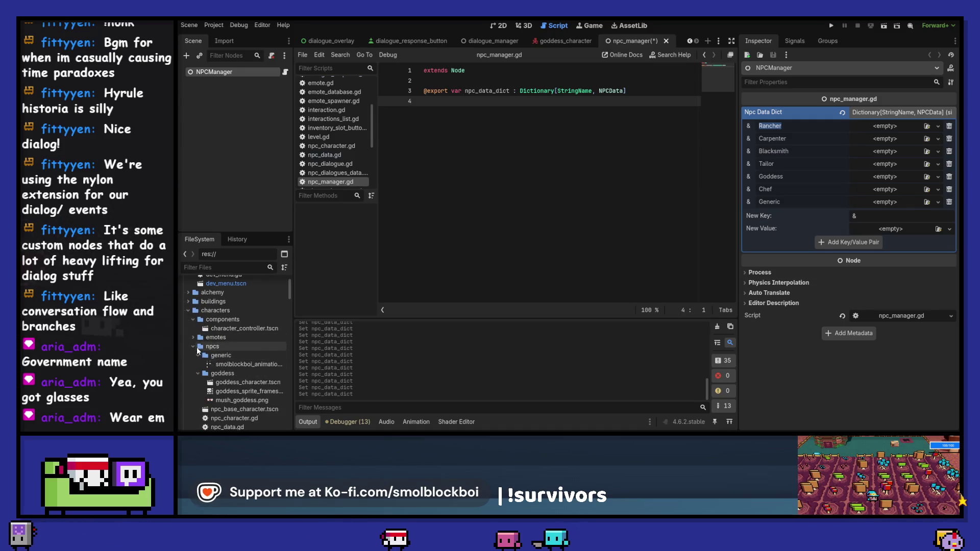
{"action": "left_click", "coordinate": [213, 347]}
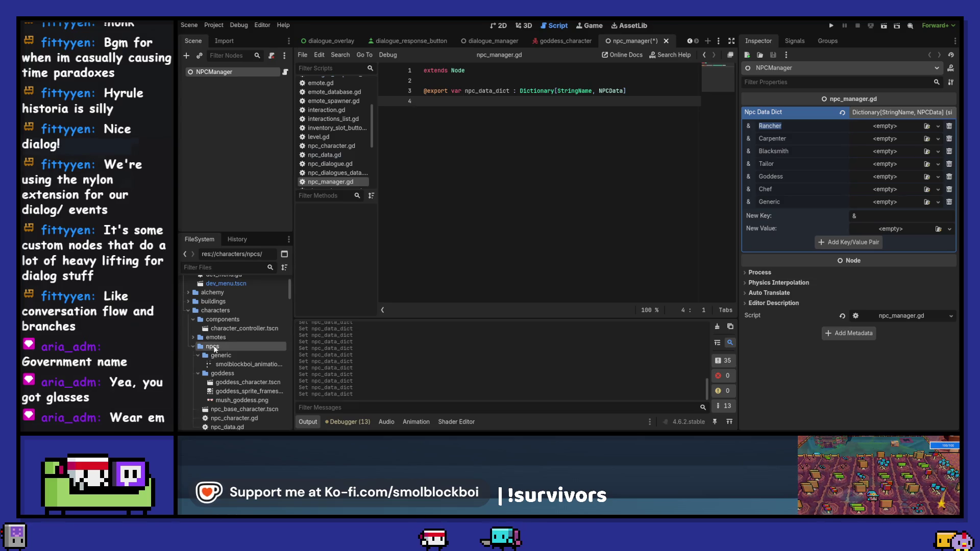
{"action": "scroll", "coordinate": [204, 350], "scroll_direction": "down", "scroll_amount": 1}
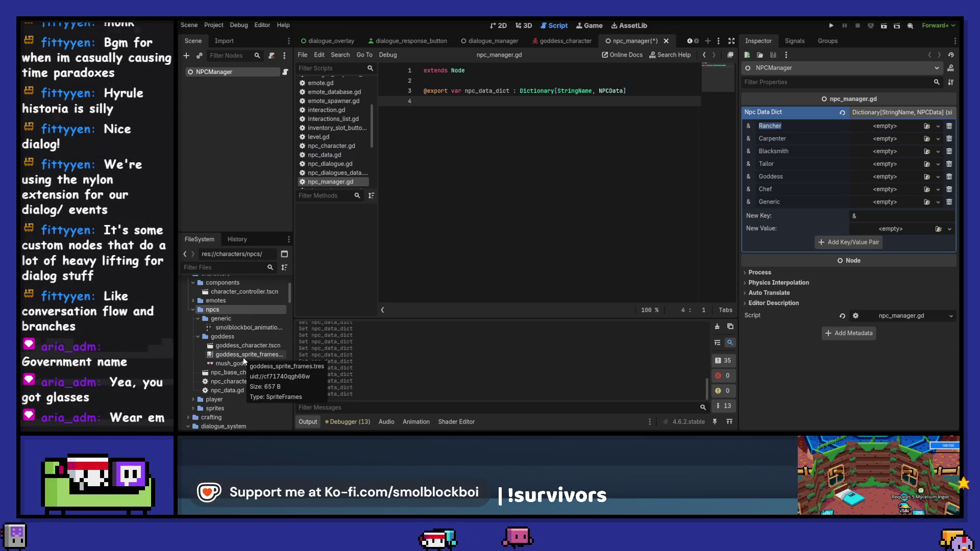
{"action": "right_click", "coordinate": [240, 310]}
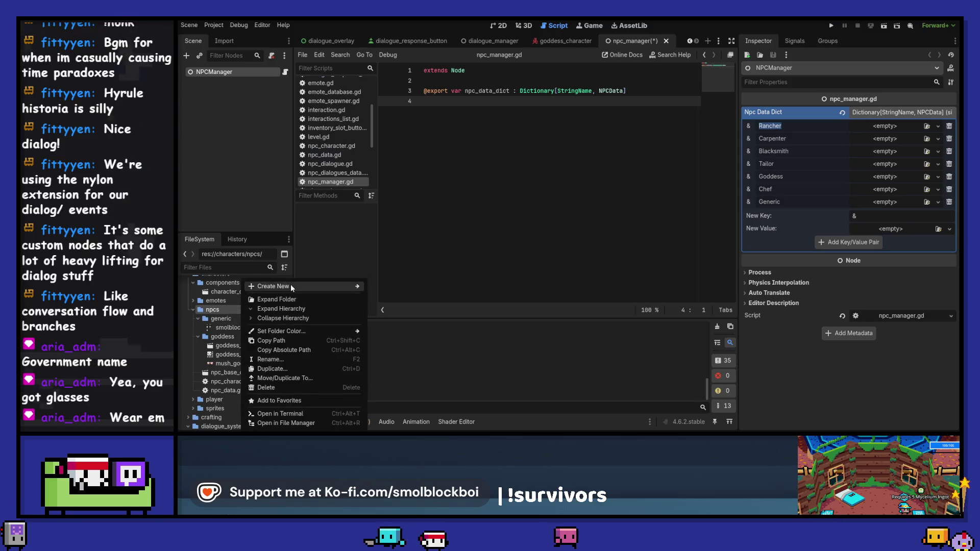
Create a new NPCData resource saved as npc_data_generic_01.tres in the npcs/generic folder
{"action": "mouse_move", "coordinate": [290, 283]}
{"action": "left_click", "coordinate": [397, 314]}
{"action": "type", "text": "npc"}
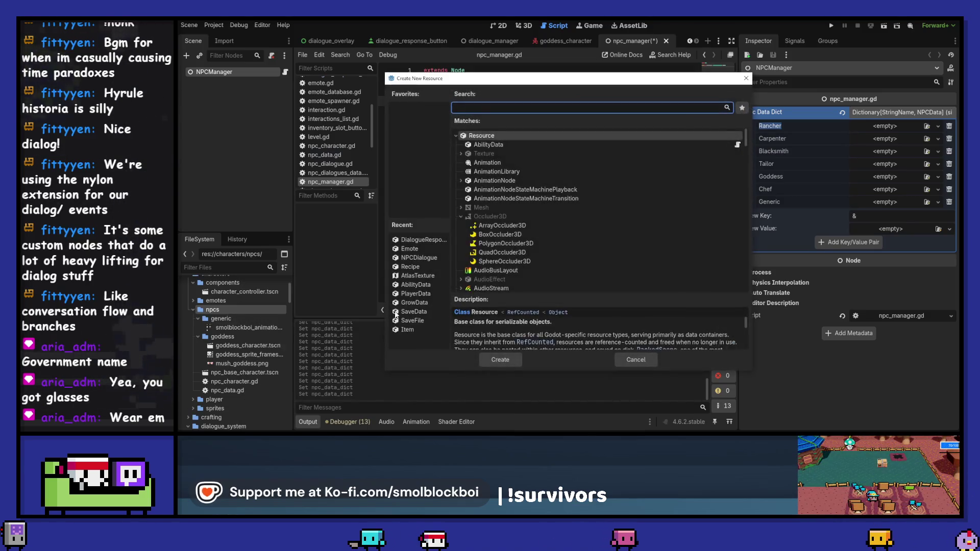
{"action": "type", "text": "d"}
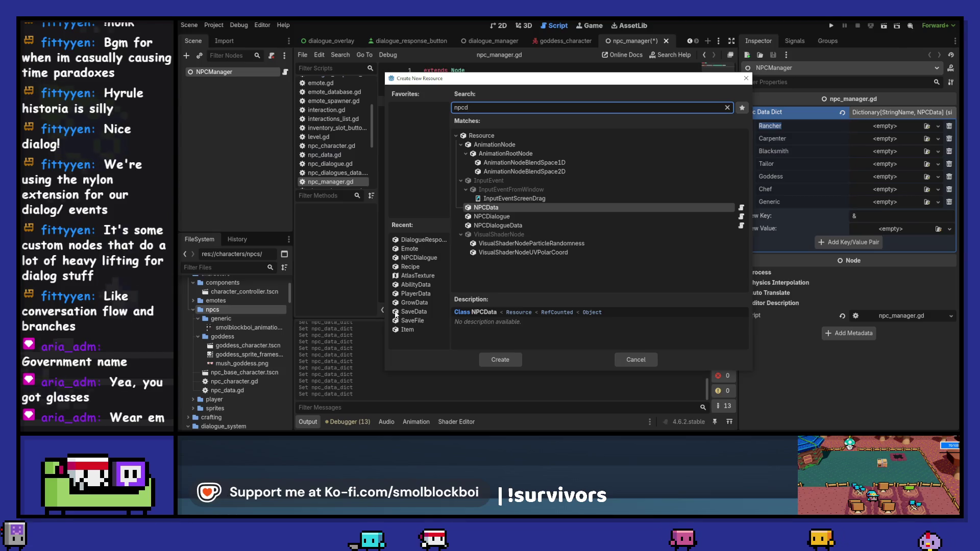
{"action": "key", "text": "Return"}
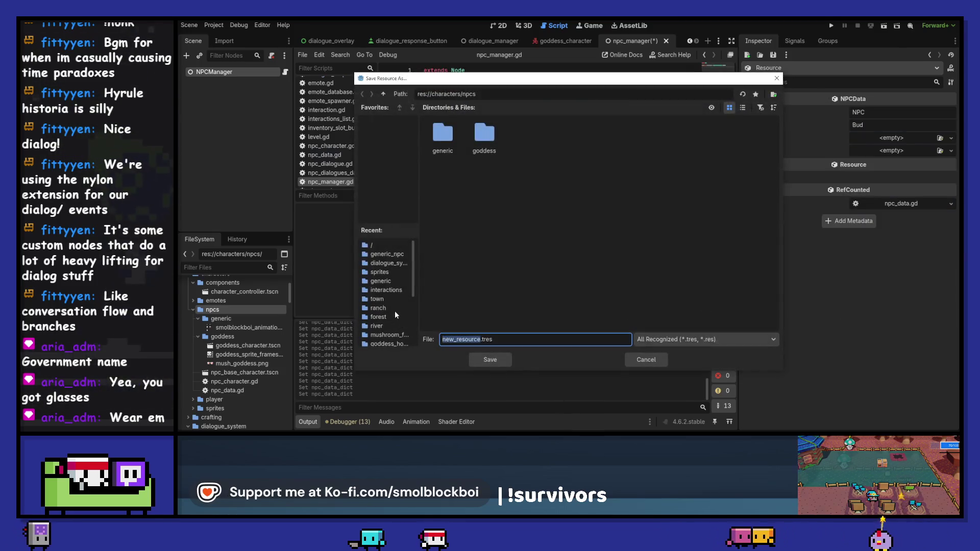
{"action": "type", "text": "npc_da"}
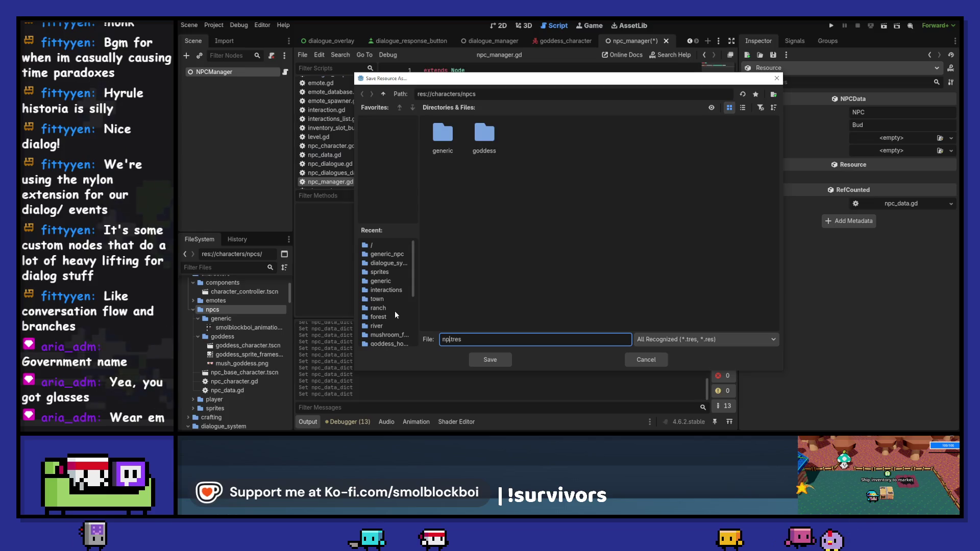
{"action": "type", "text": "ta_generic"}
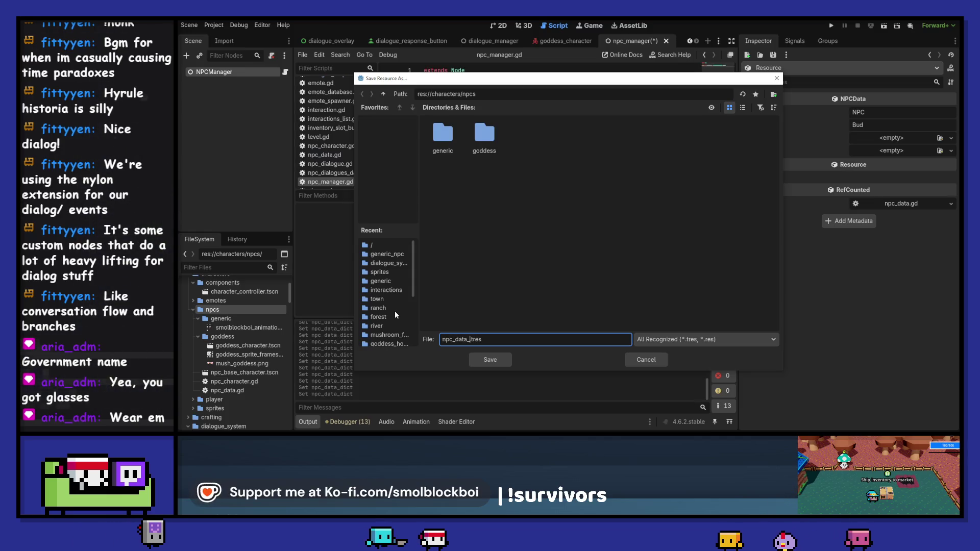
{"action": "type", "text": "_01"}
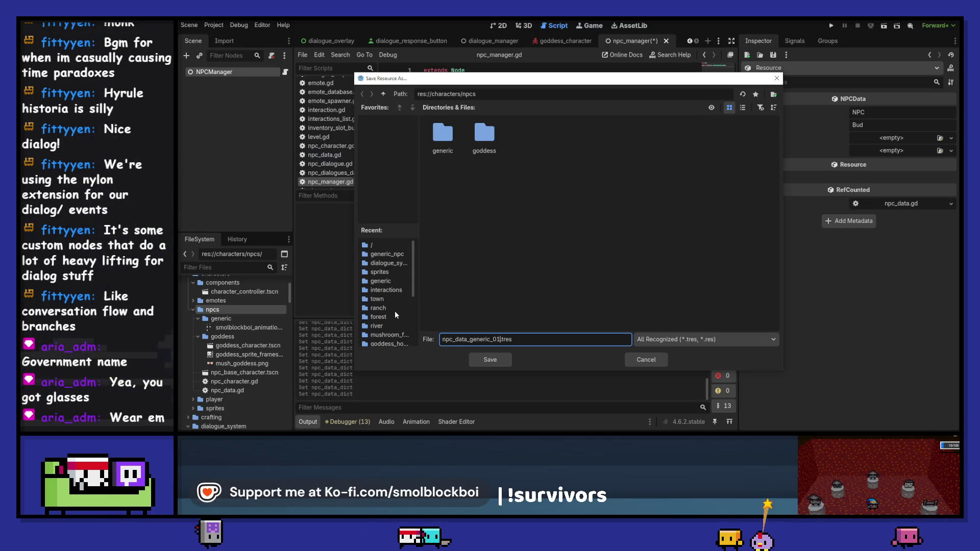
{"action": "double_click", "coordinate": [446, 134]}
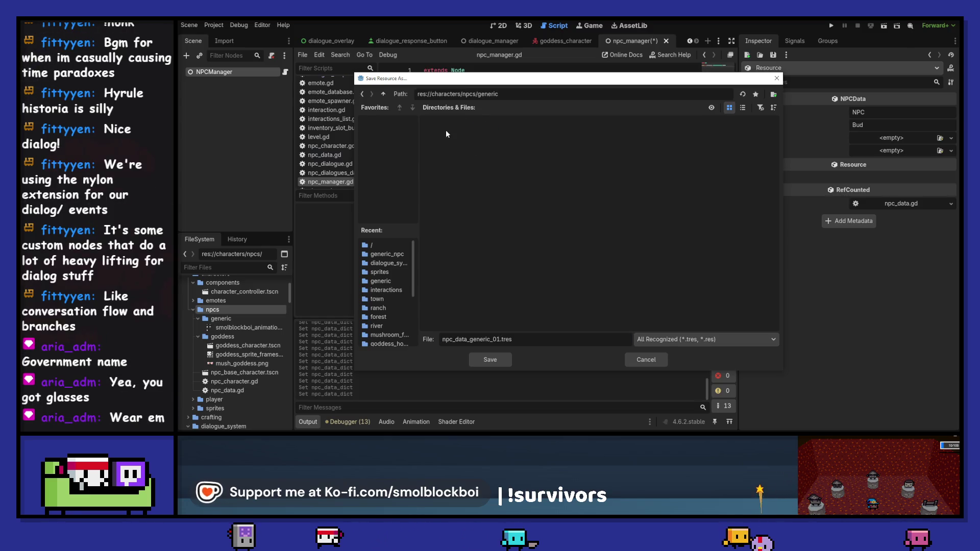
{"action": "left_click", "coordinate": [489, 363]}
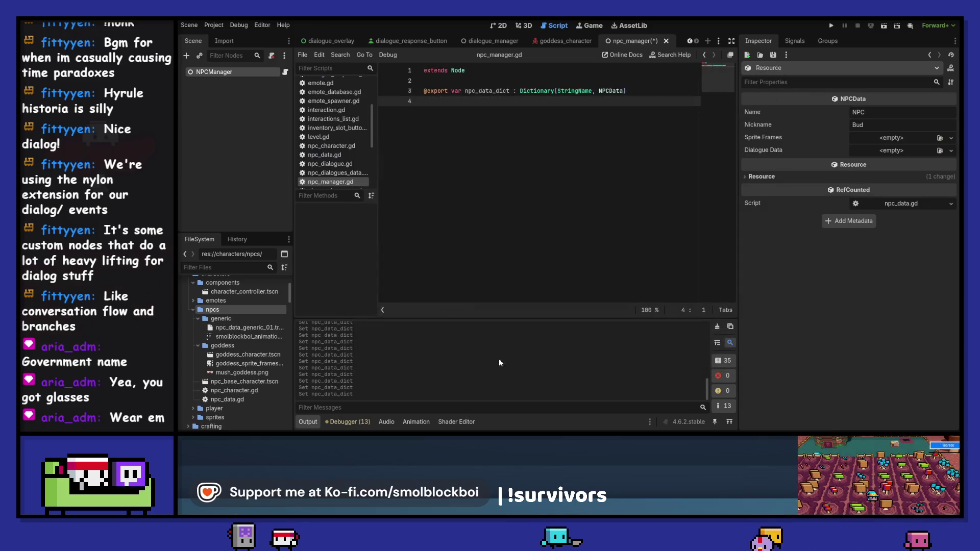
{"action": "left_click", "coordinate": [261, 327]}
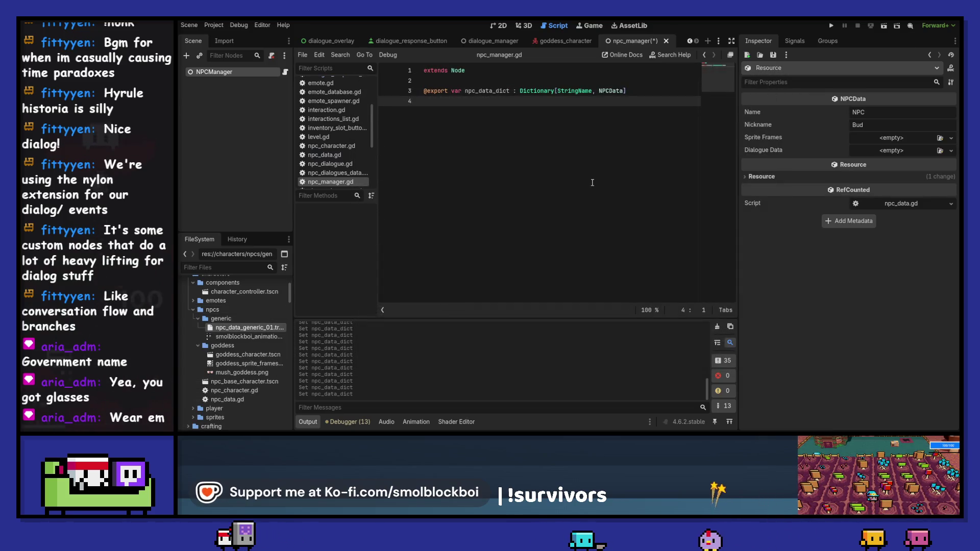
In the npc_base_character scene, choose to save NPCBaseCharacter's SpriteFrames as its own file
{"action": "left_click", "coordinate": [939, 138]}
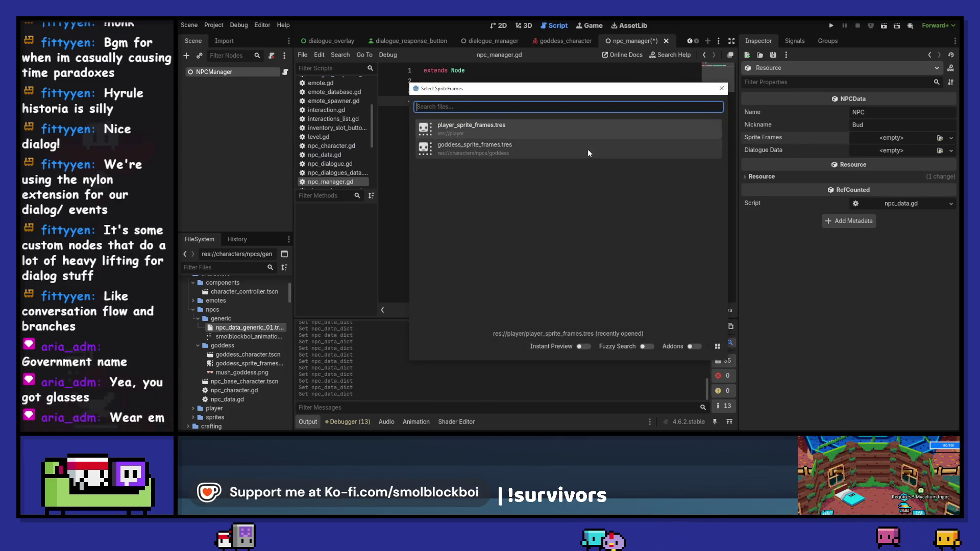
{"action": "left_click", "coordinate": [721, 89]}
{"action": "left_click", "coordinate": [718, 41]}
{"action": "left_click", "coordinate": [760, 56]}
{"action": "left_click", "coordinate": [236, 74]}
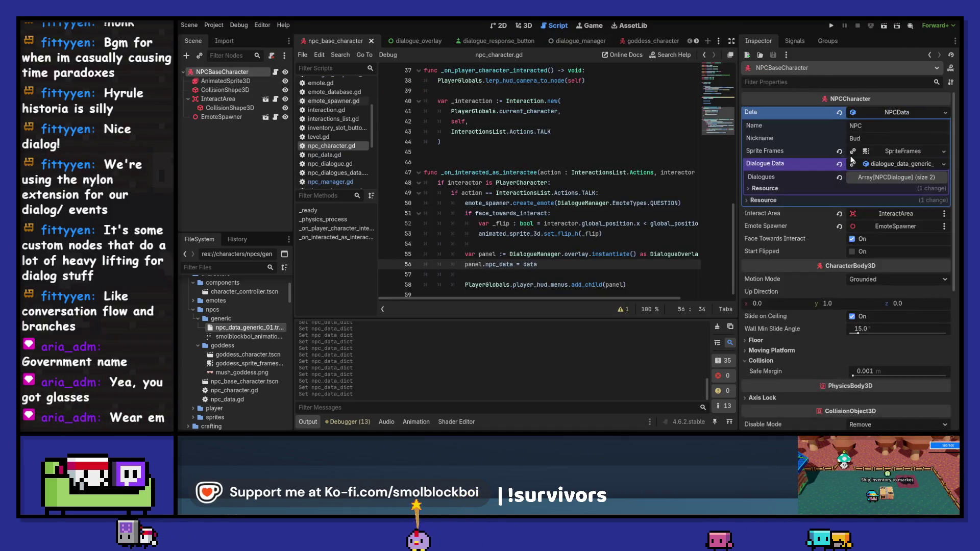
{"action": "left_click", "coordinate": [920, 151]}
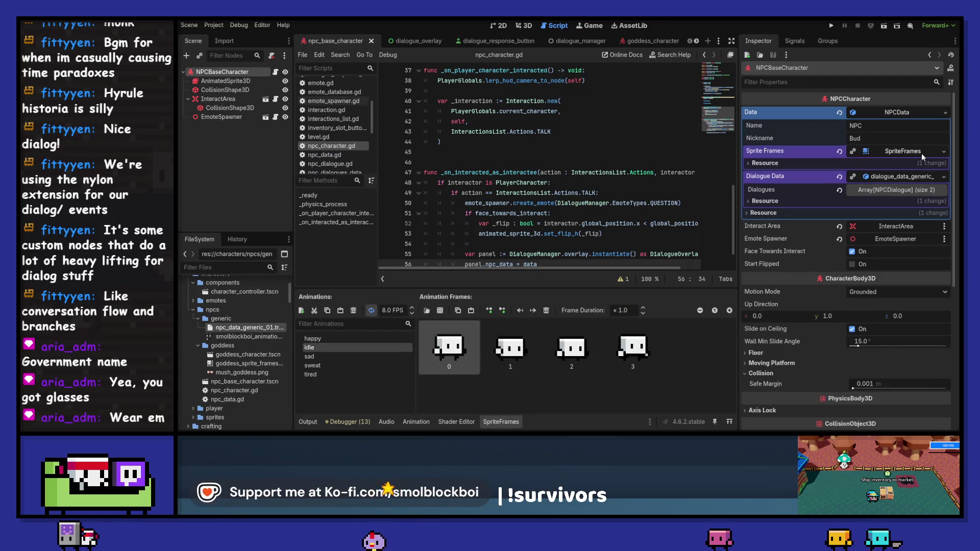
{"action": "left_click", "coordinate": [943, 151]}
{"action": "left_click", "coordinate": [928, 246]}
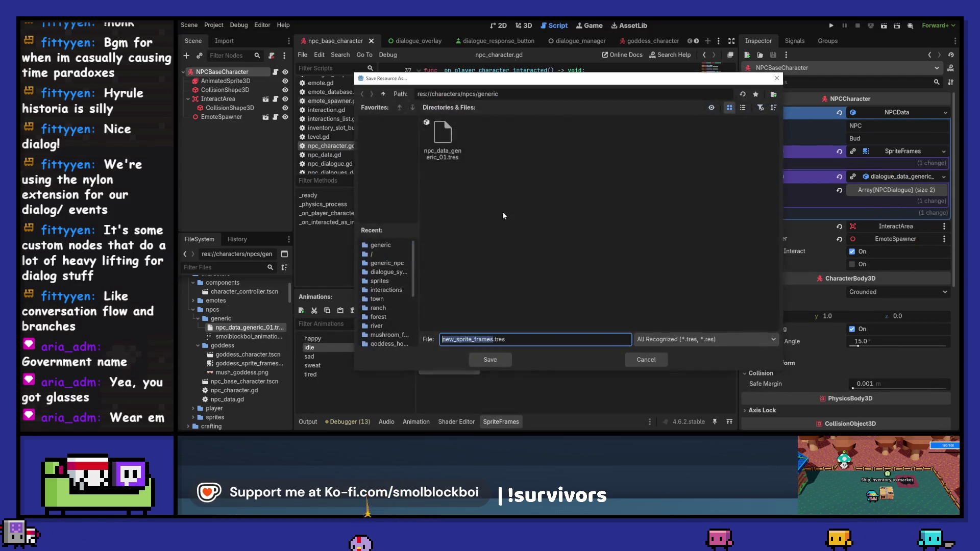
Save the SpriteFrames as sprite_frames_generic in res://characters/npcs/generic
{"action": "left_click", "coordinate": [387, 94]}
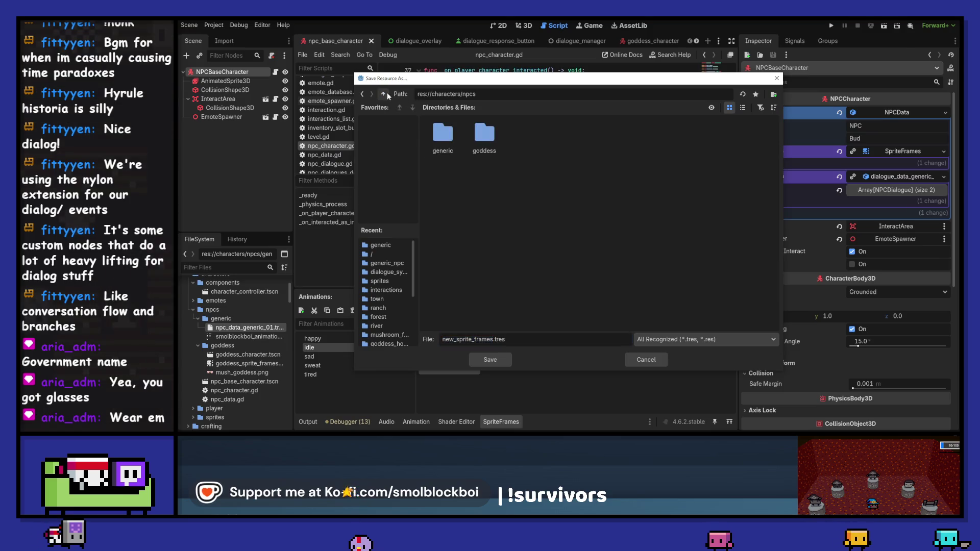
{"action": "left_click", "coordinate": [387, 94]}
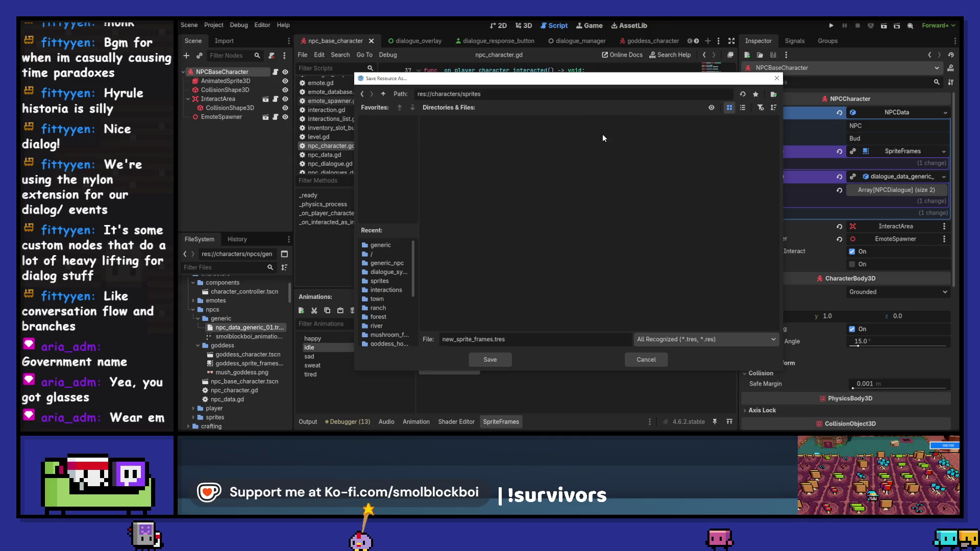
{"action": "left_click", "coordinate": [383, 94]}
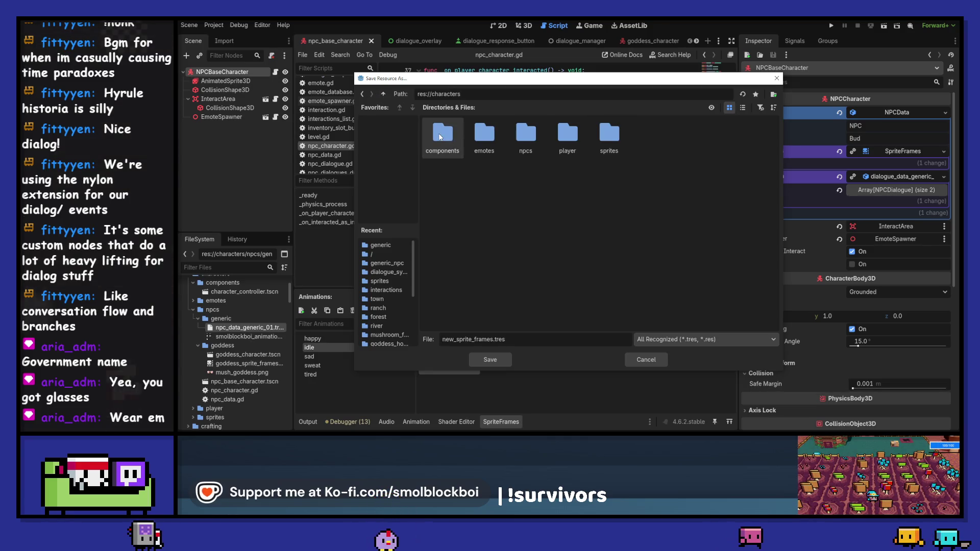
{"action": "double_click", "coordinate": [526, 133]}
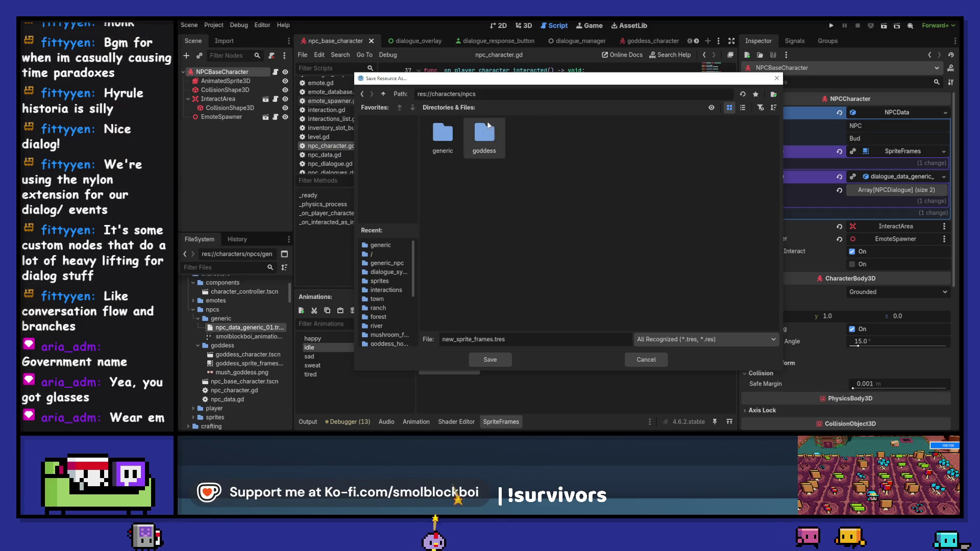
{"action": "double_click", "coordinate": [484, 133]}
{"action": "left_click", "coordinate": [383, 94]}
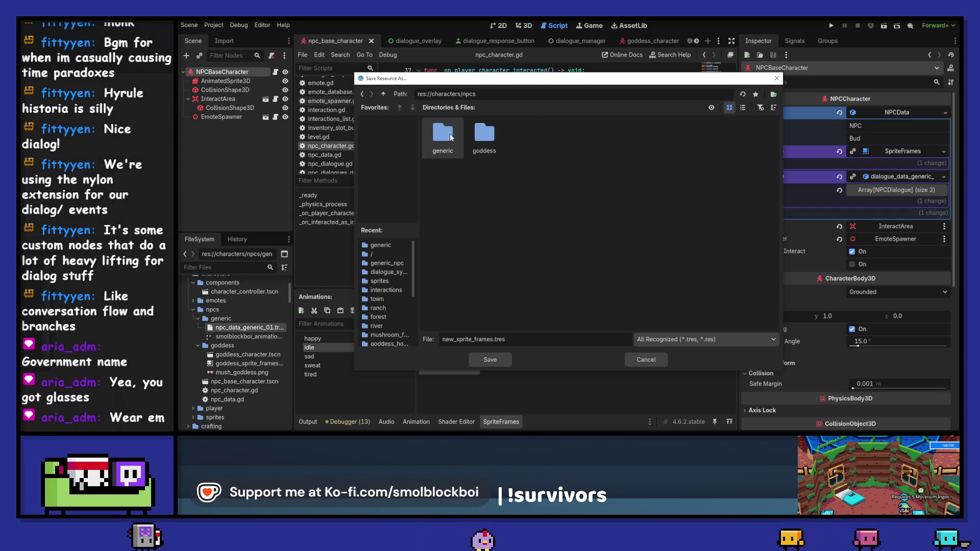
{"action": "double_click", "coordinate": [439, 134]}
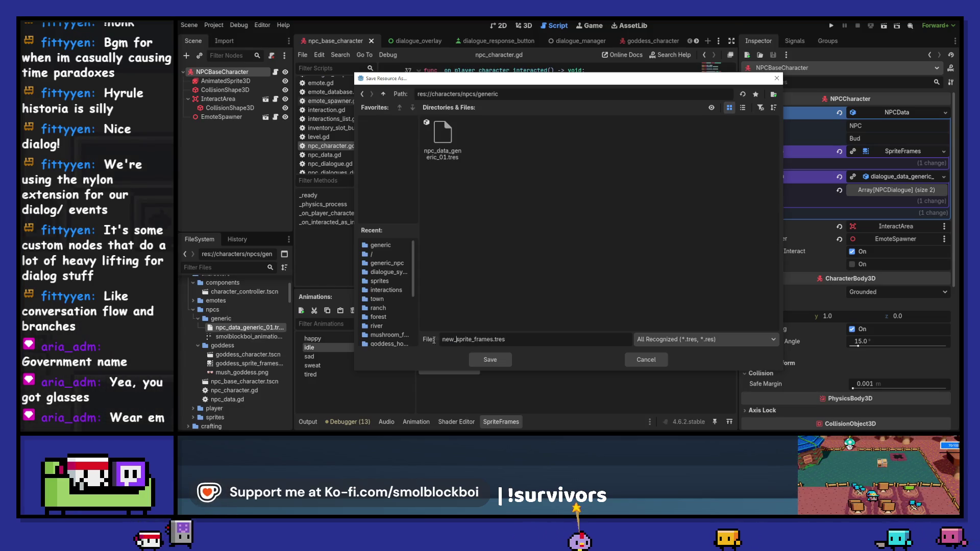
{"action": "key", "text": "BackSpace"}
{"action": "key", "text": "BackSpace"}
{"action": "key", "text": "BackSpace"}
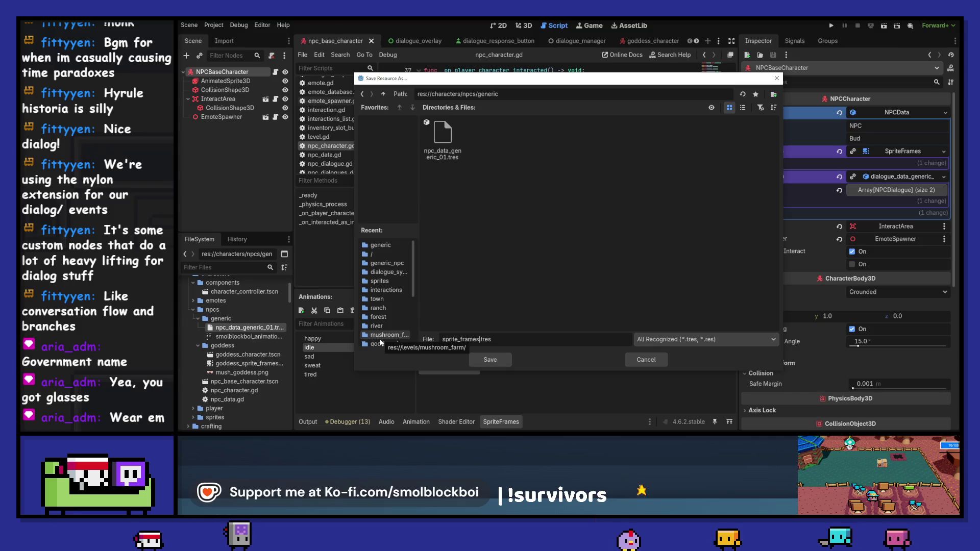
{"action": "type", "text": "generic_01"}
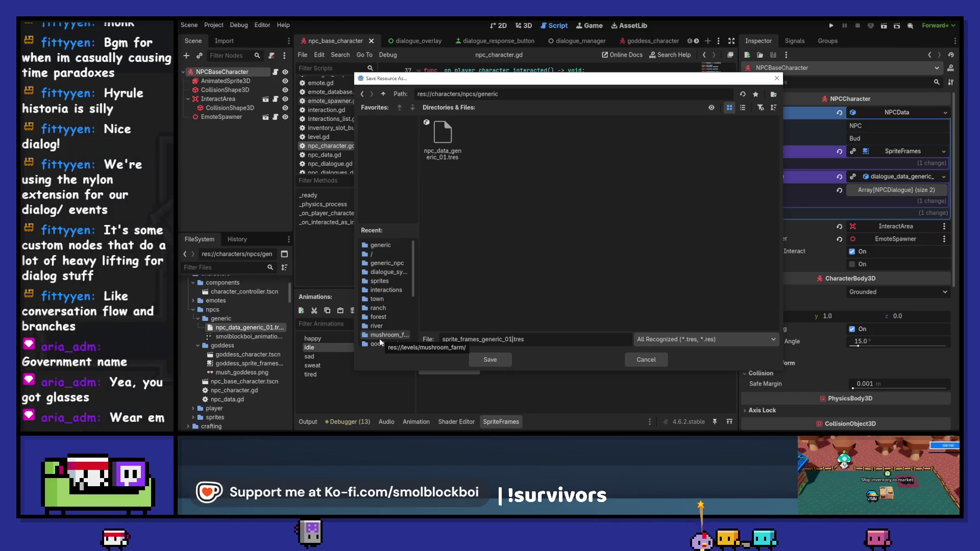
{"action": "key", "text": "Return"}
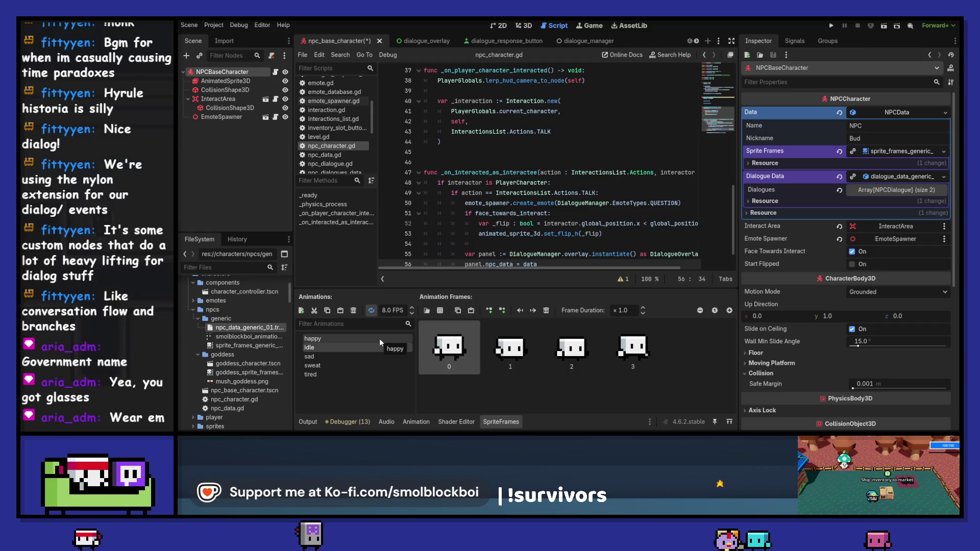
Assign sprite_frames_generic to npc_data_generic_01.tres's Sprite Frames and save
{"action": "left_click", "coordinate": [913, 152]}
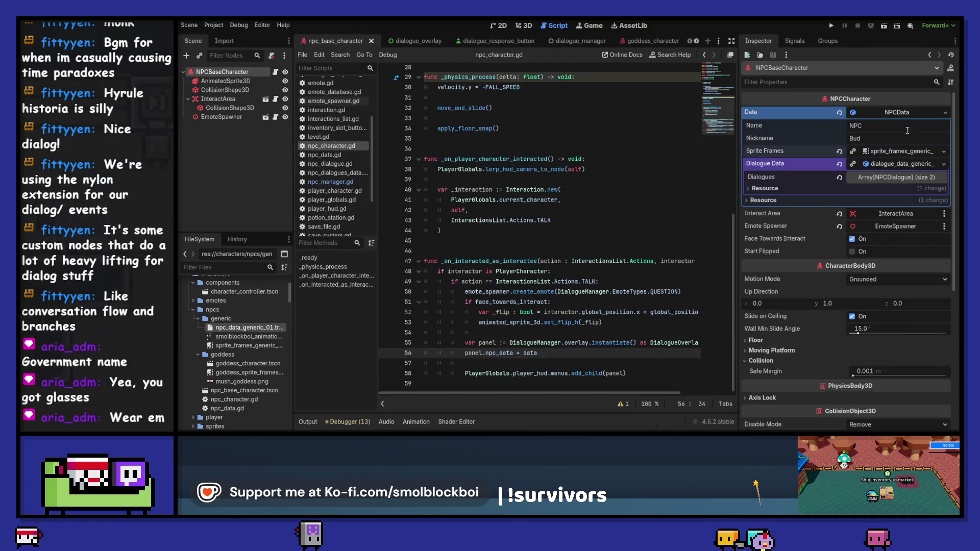
{"action": "left_click", "coordinate": [897, 113]}
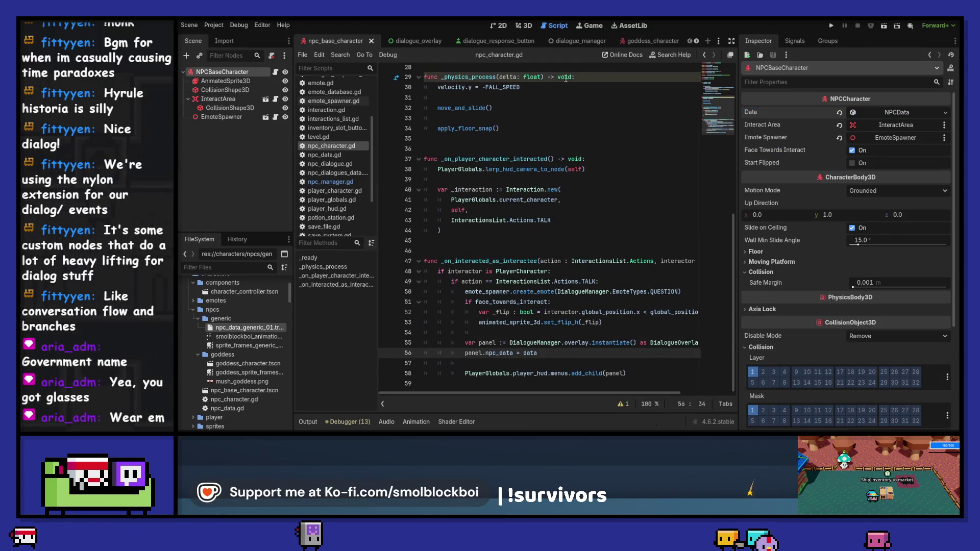
{"action": "left_click", "coordinate": [247, 328]}
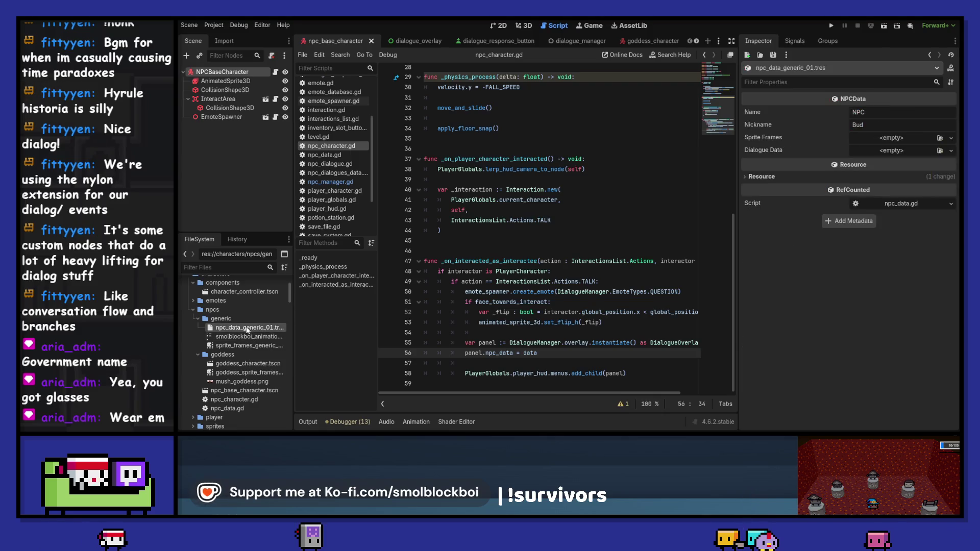
{"action": "left_click_drag", "start_coordinate": [228, 343], "coordinate": [894, 139]}
{"action": "key", "text": "ctrl+s"}
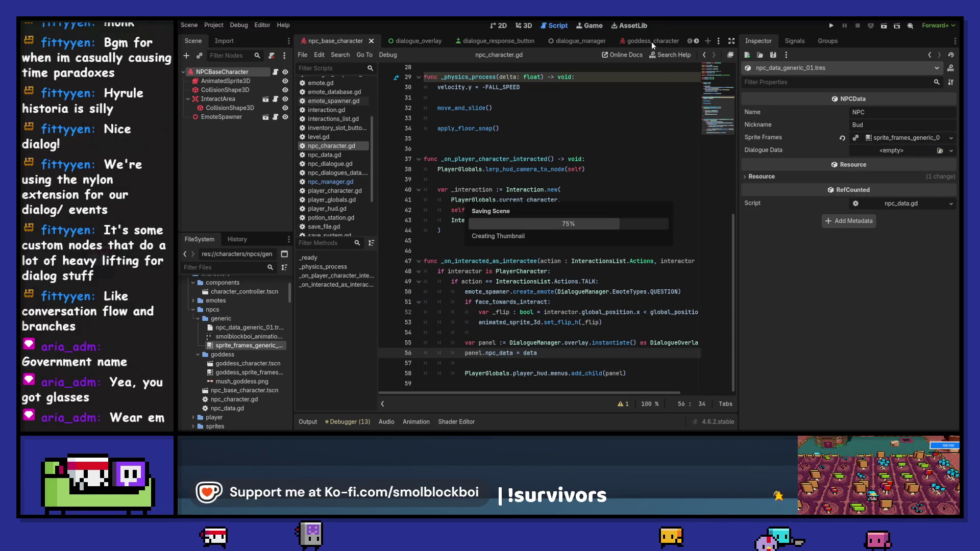
Copy NPCBaseCharacter's Dialogue Data value into npc_data_generic_01.tres
{"action": "left_click", "coordinate": [228, 72]}
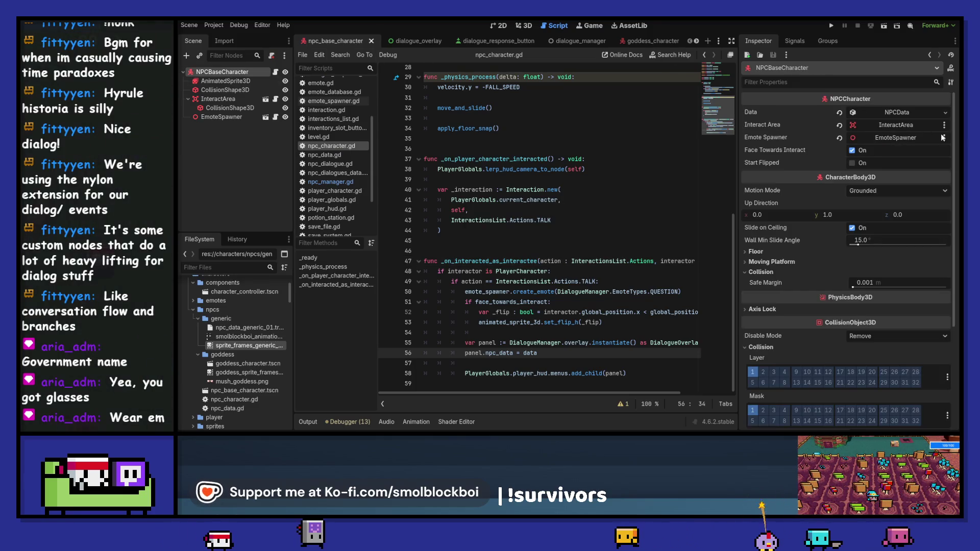
{"action": "left_click", "coordinate": [901, 112]}
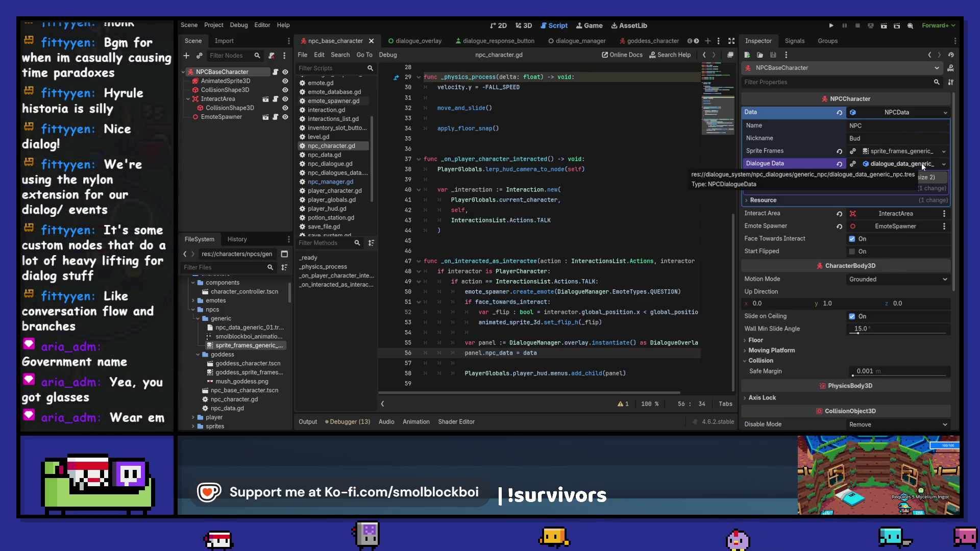
{"action": "left_click", "coordinate": [943, 164]}
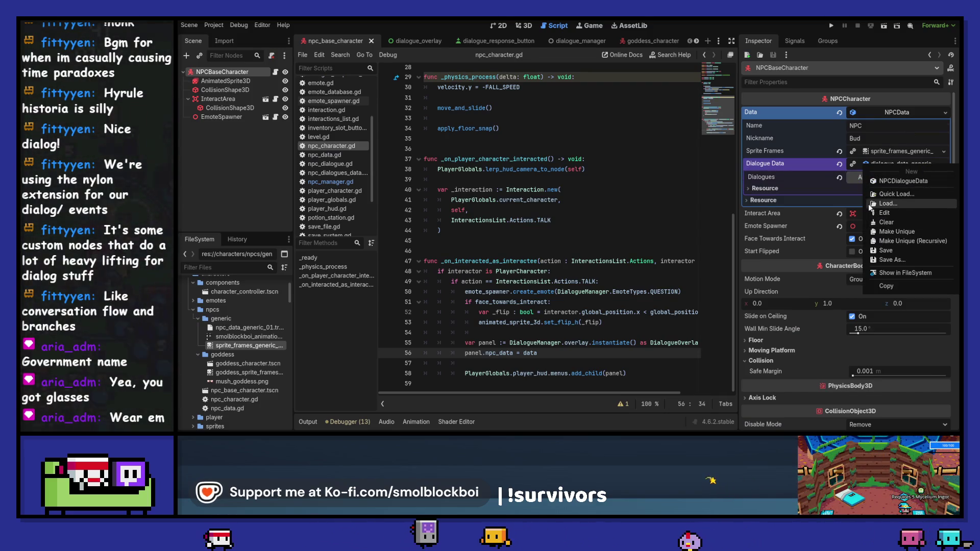
{"action": "left_click", "coordinate": [882, 167]}
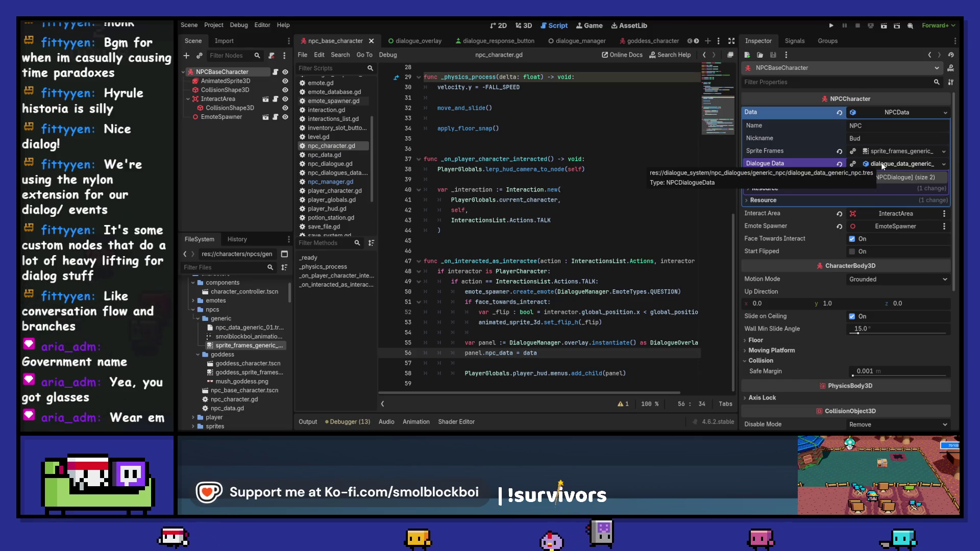
{"action": "right_click", "coordinate": [785, 164]}
{"action": "left_click", "coordinate": [816, 169]}
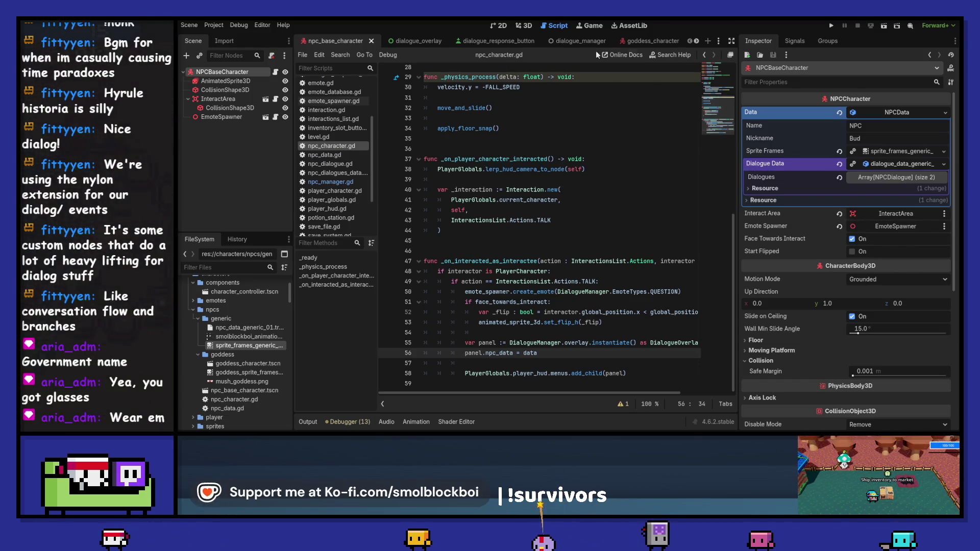
{"action": "left_click", "coordinate": [254, 332]}
{"action": "right_click", "coordinate": [787, 149]}
{"action": "left_click", "coordinate": [819, 168]}
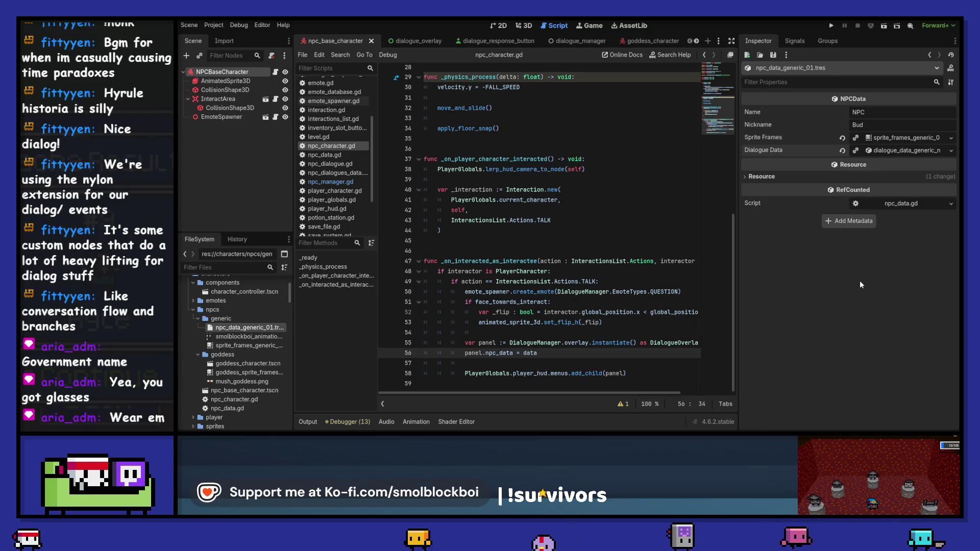
{"action": "left_click", "coordinate": [571, 43]}
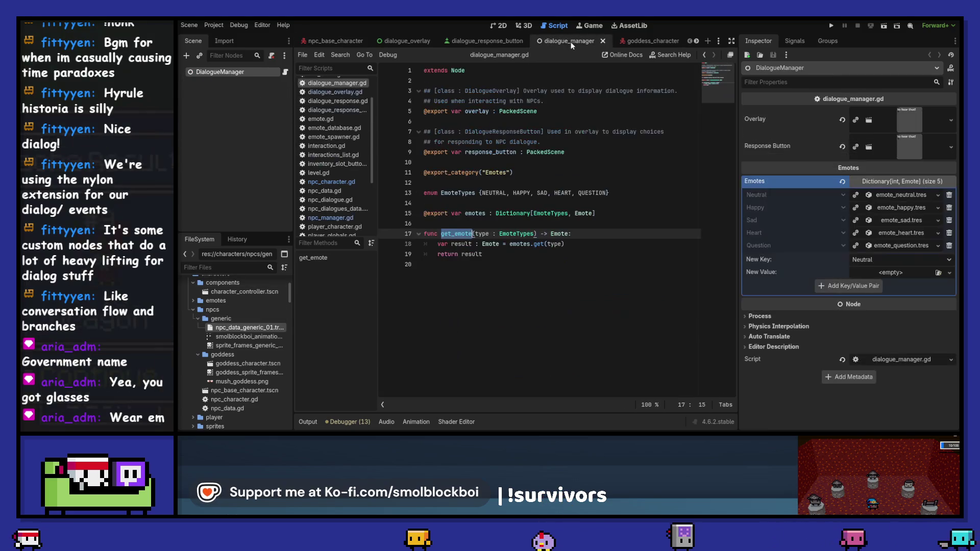
Assign npc_data_generic_01.tres to the Generic key of Npc Data Dict and save the npc_manager scene
{"action": "left_click", "coordinate": [672, 41]}
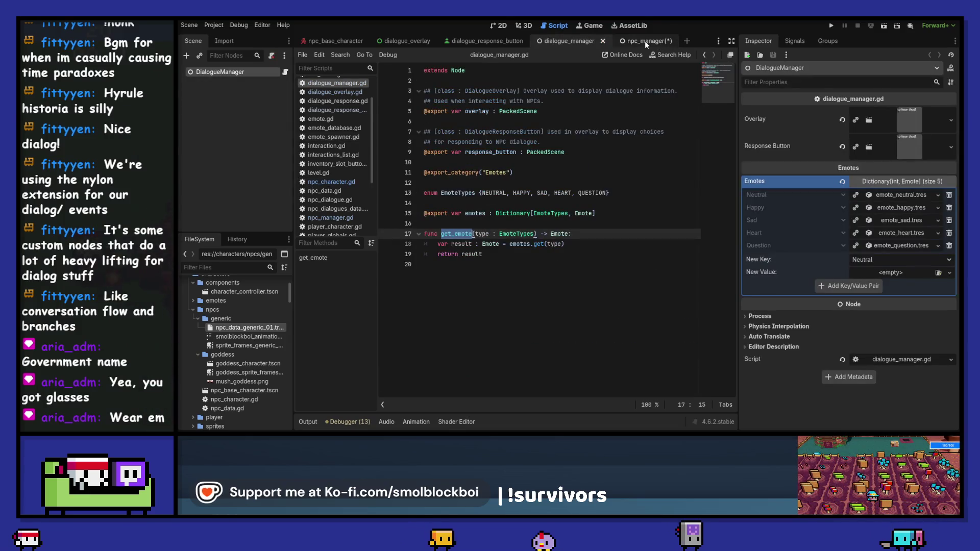
{"action": "left_click", "coordinate": [645, 41]}
{"action": "key", "text": "ctrl+s"}
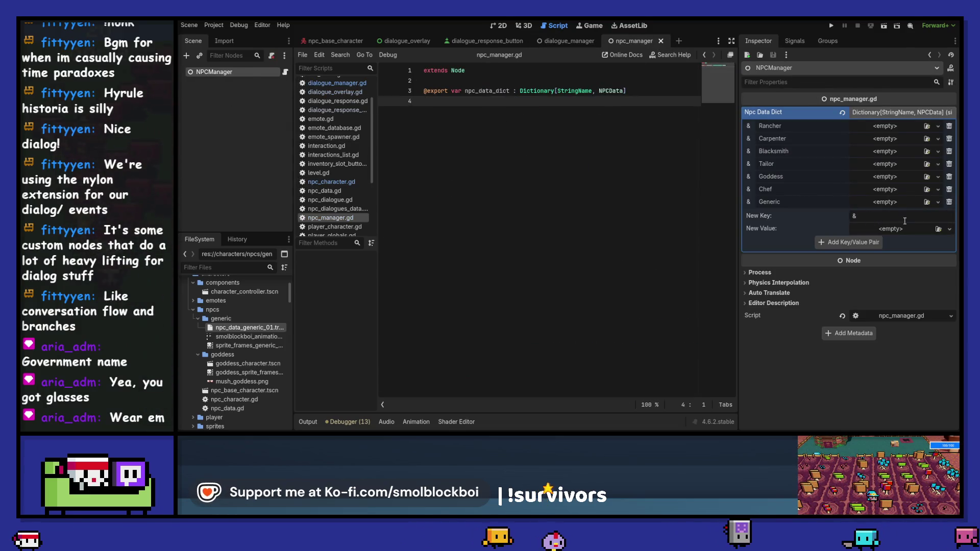
{"action": "left_click", "coordinate": [927, 202]}
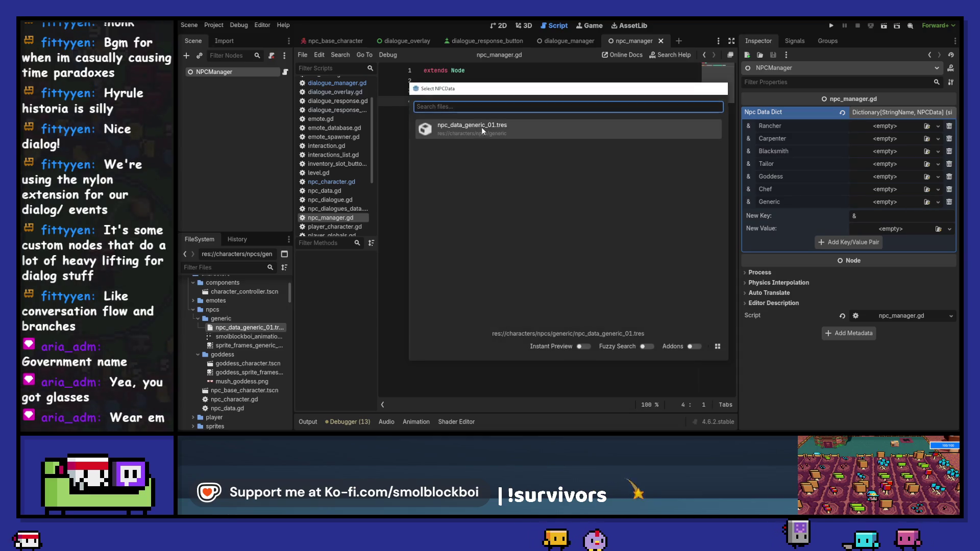
{"action": "double_click", "coordinate": [481, 126]}
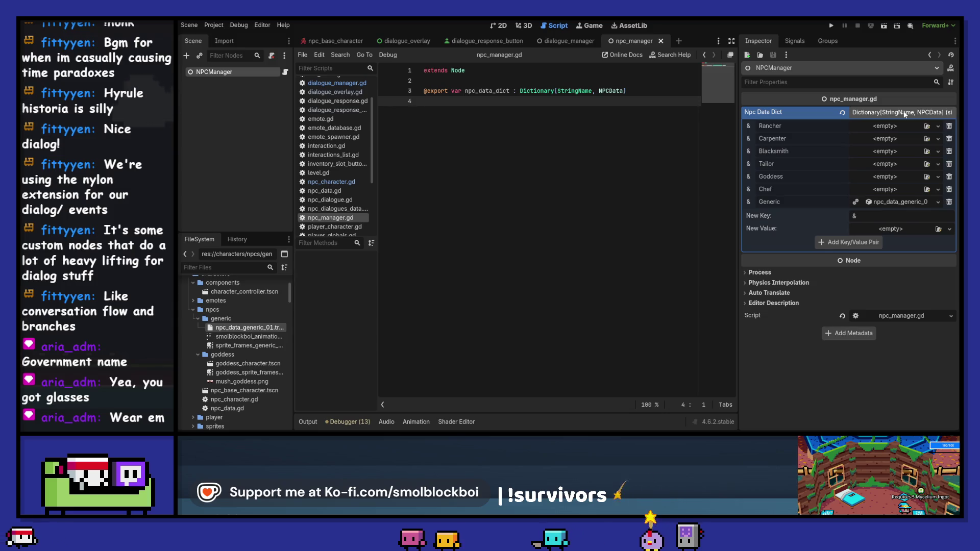
{"action": "left_click", "coordinate": [904, 113]}
{"action": "key", "text": "ctrl+s"}
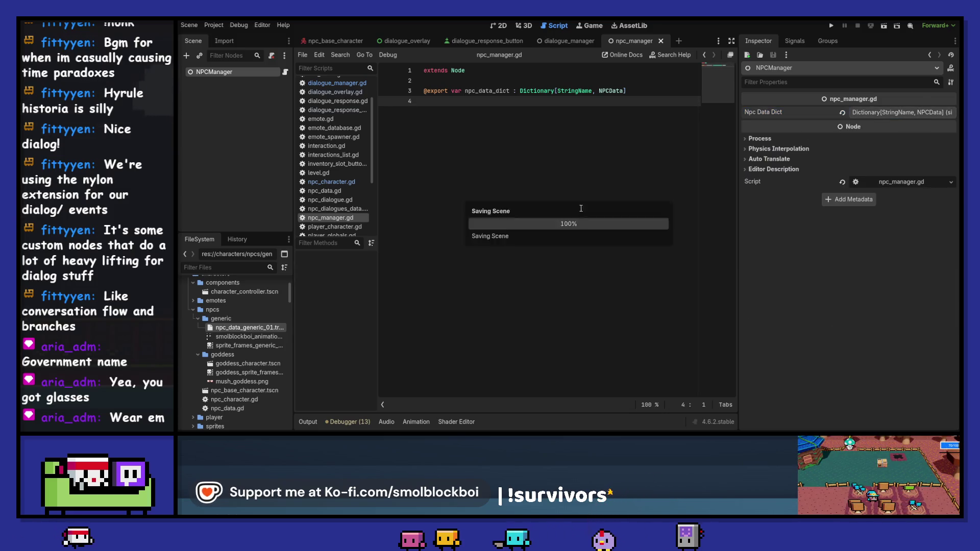
{"action": "left_click", "coordinate": [334, 43]}
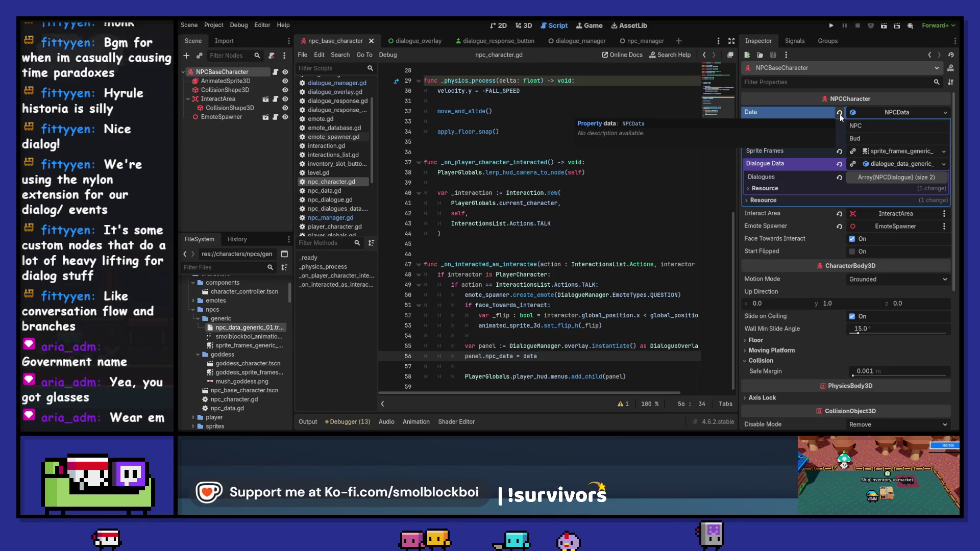
{"action": "scroll", "coordinate": [488, 116], "scroll_direction": "up", "scroll_amount": 9}
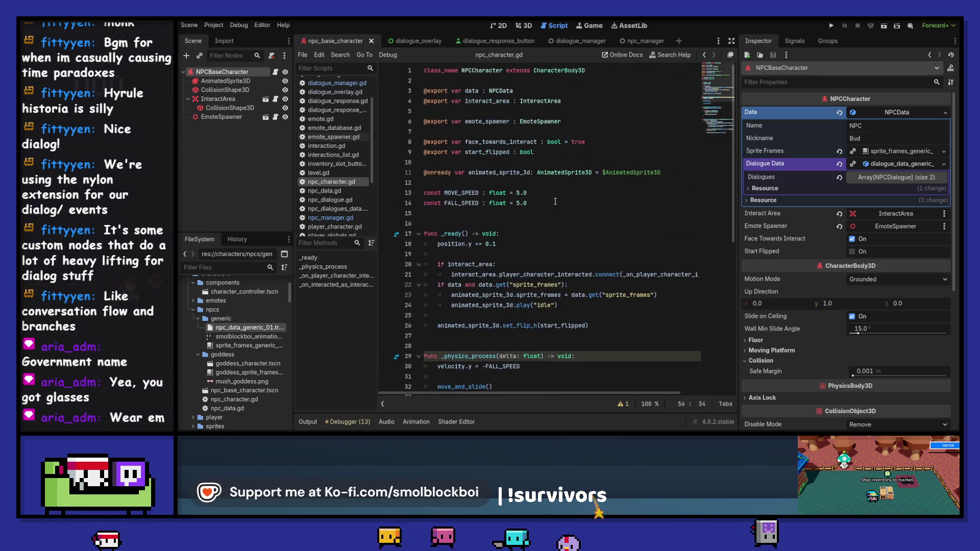
{"action": "left_click", "coordinate": [474, 80]}
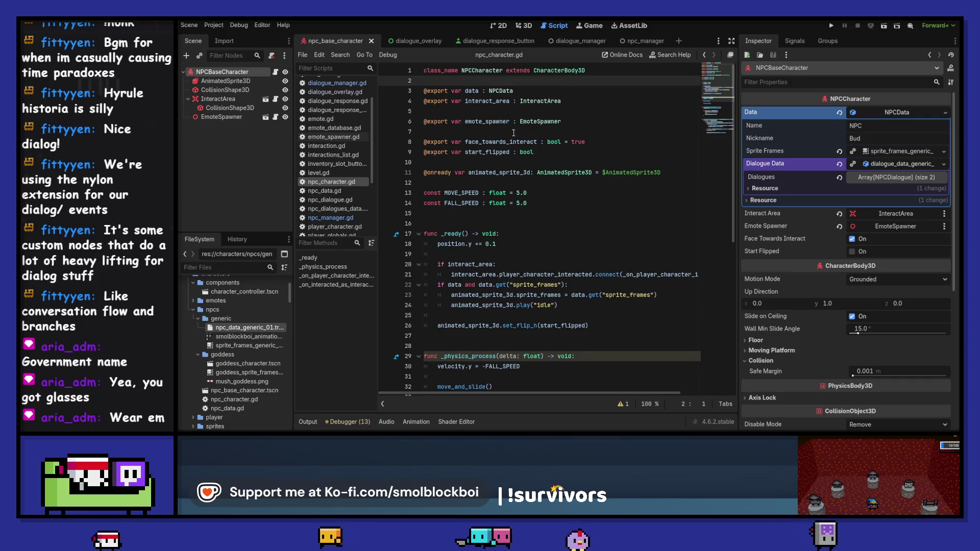
{"action": "key", "text": "Return"}
{"action": "type", "text": "@export var data"}
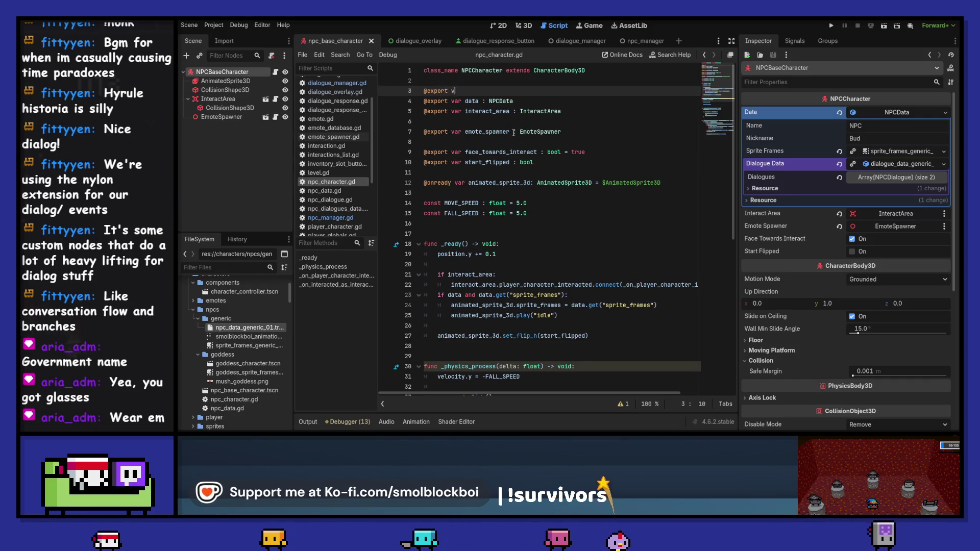
{"action": "type", "text": "_string : "}
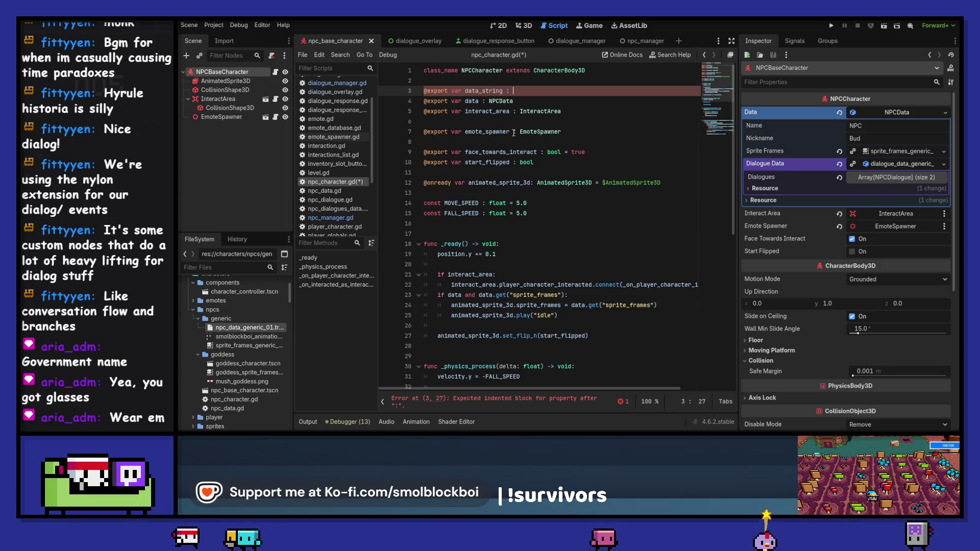
{"action": "type", "text": "StringName"}
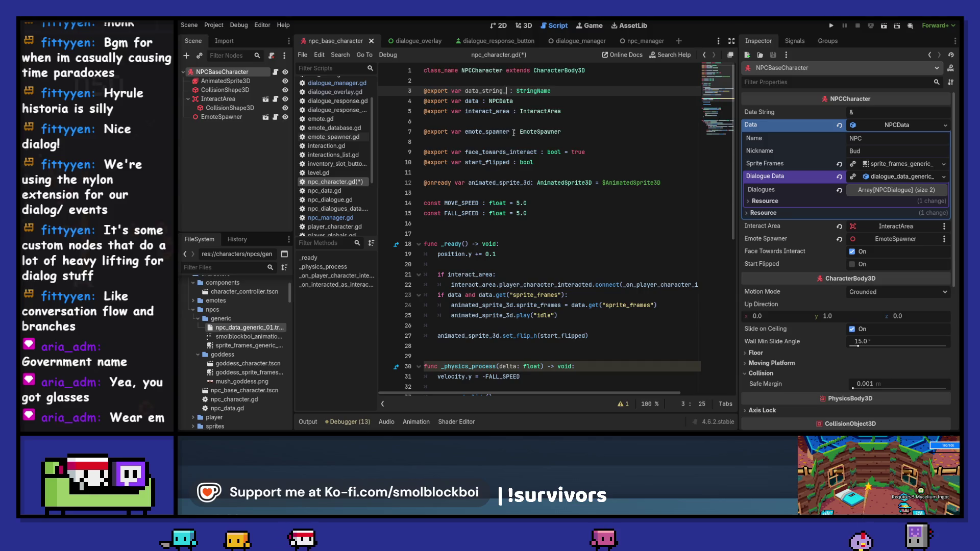
{"action": "key", "text": "ctrl+s"}
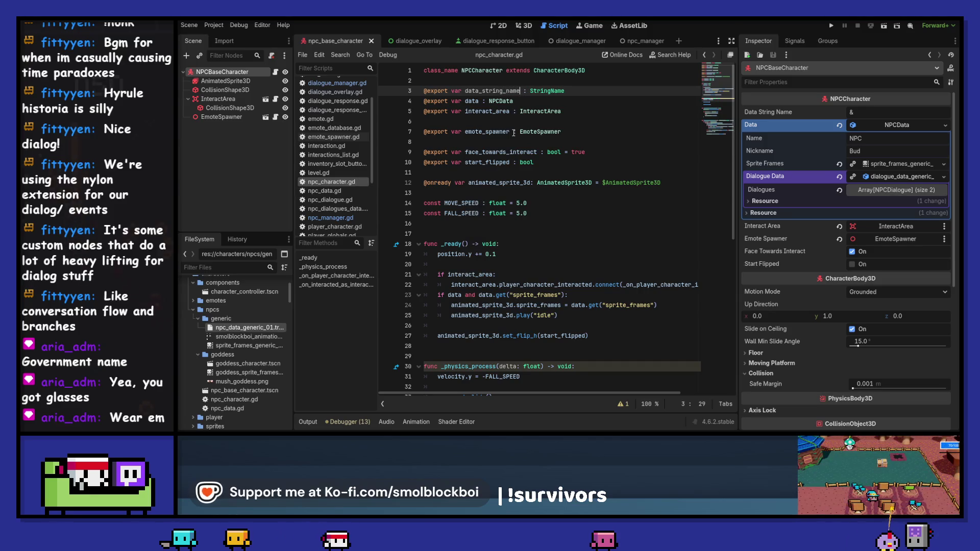
Correct the line 3 type back to StringName and save so the script has no errors
{"action": "key", "text": "ctrl+shift+Left"}
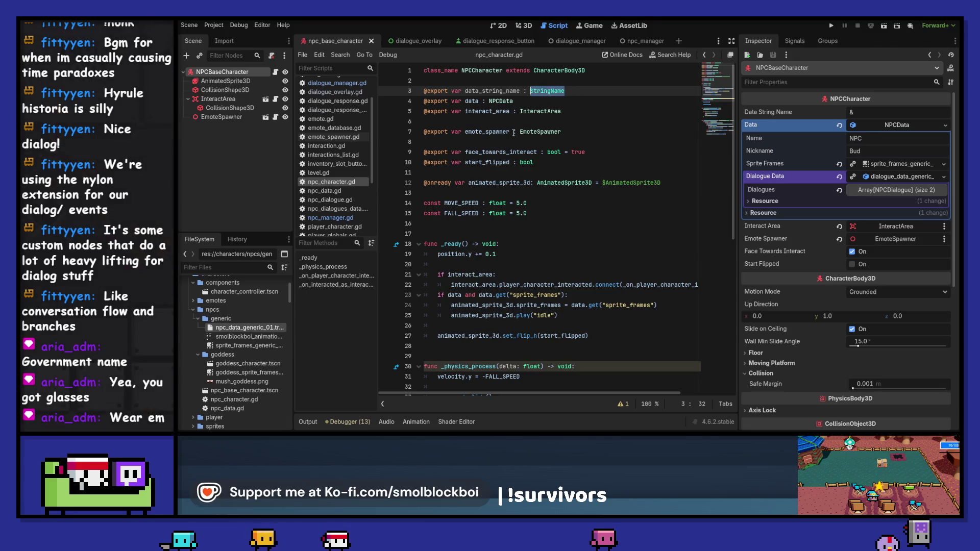
{"action": "type", "text": "PCM"}
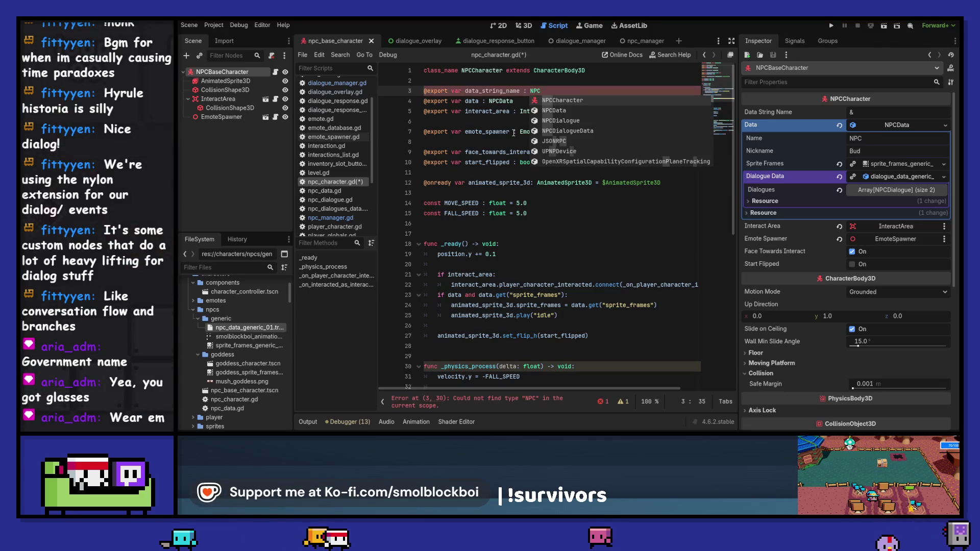
{"action": "type", "text": "anager."}
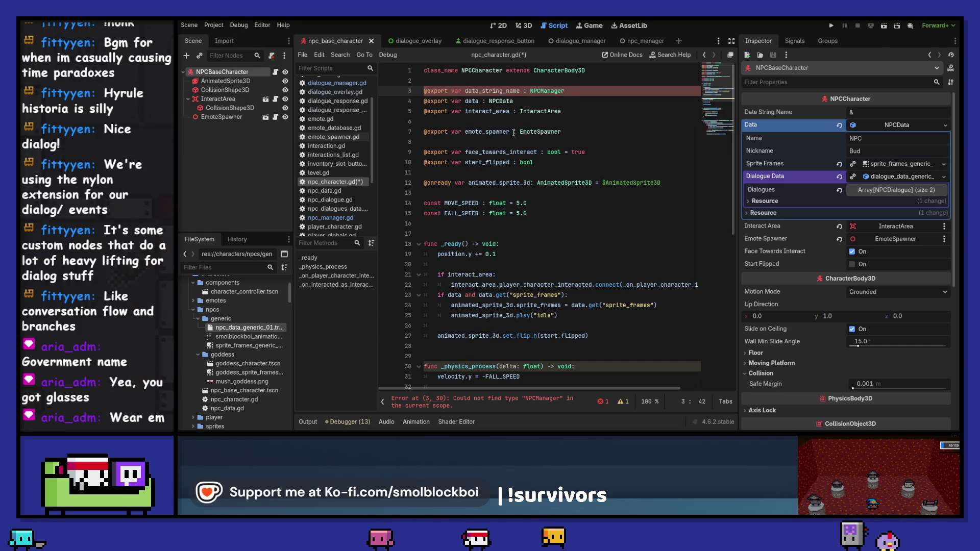
{"action": "left_click", "coordinate": [634, 40]}
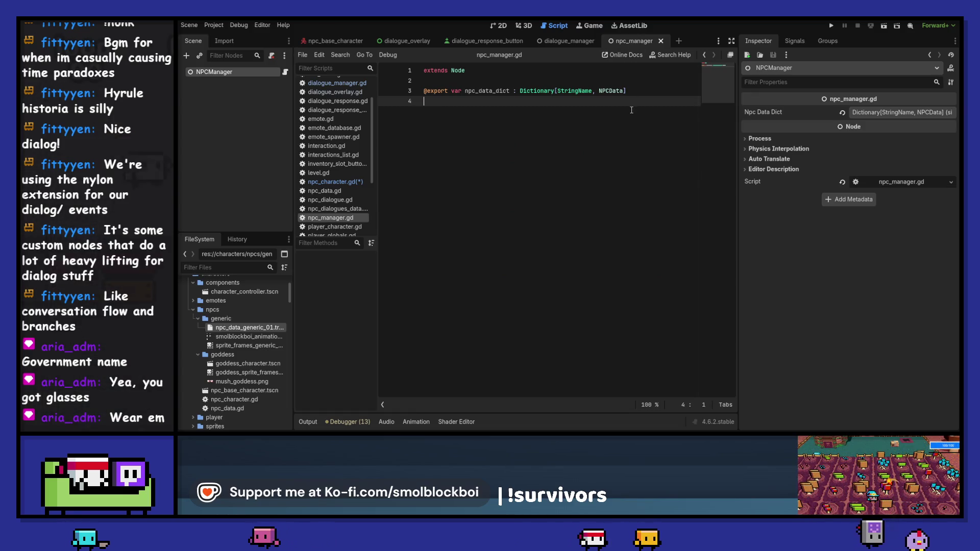
{"action": "left_click", "coordinate": [332, 41]}
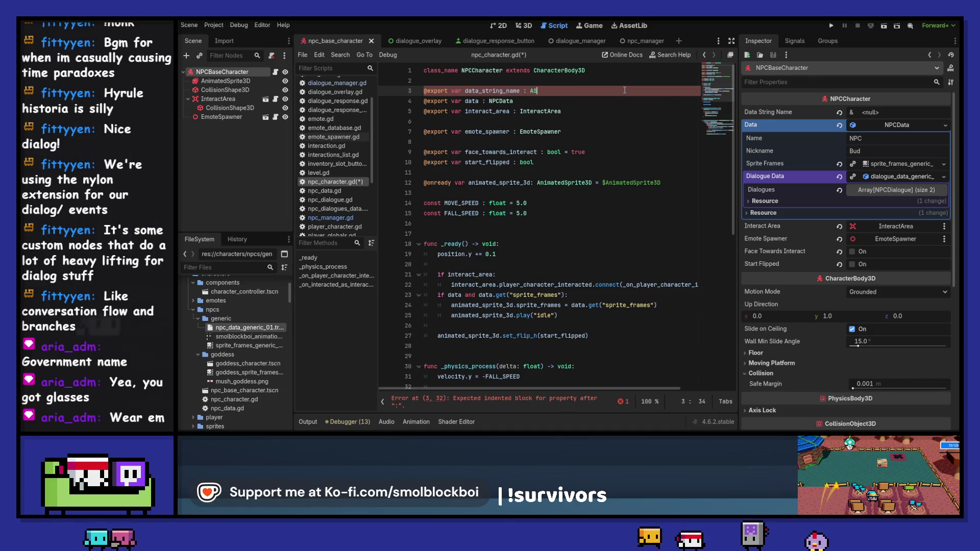
{"action": "key", "text": "BackSpace"}
{"action": "key", "text": "BackSpace"}
{"action": "type", "text": "StringNa"}
{"action": "key", "text": "ctrl+s"}
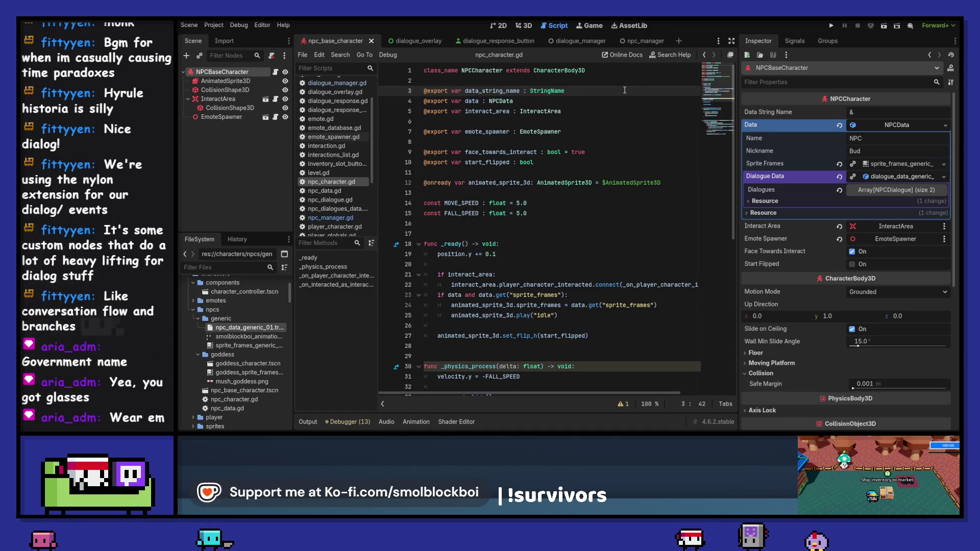
{"action": "left_click", "coordinate": [897, 128]}
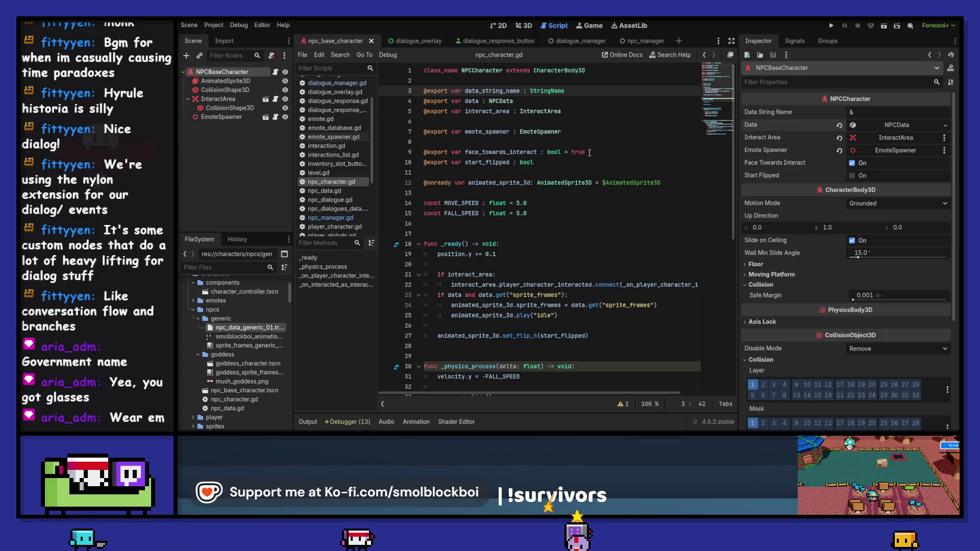
Copy the Generic key from Npc Data Dict into NPCBaseCharacter's Data String Name and save
{"action": "left_click", "coordinate": [638, 44]}
{"action": "left_click", "coordinate": [897, 112]}
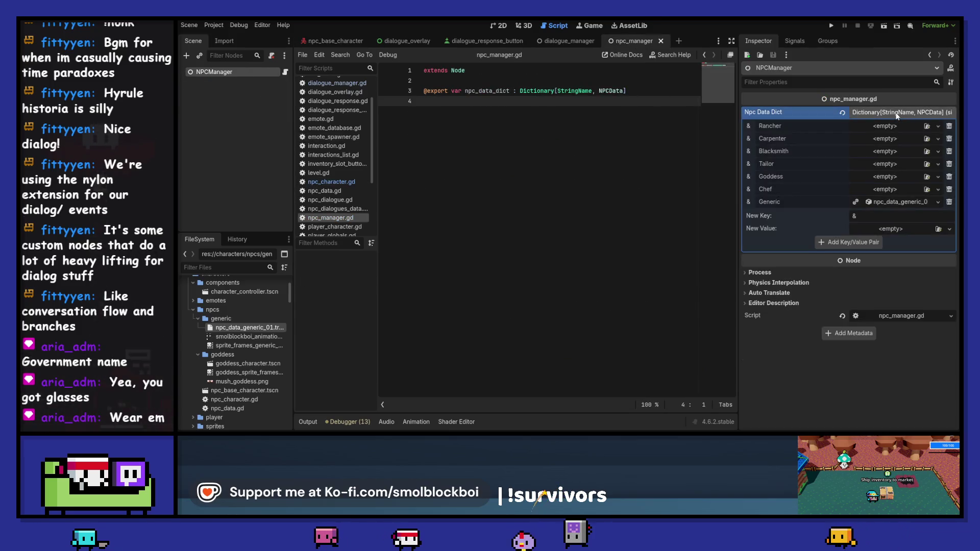
{"action": "double_click", "coordinate": [769, 202]}
{"action": "key", "text": "ctrl+c"}
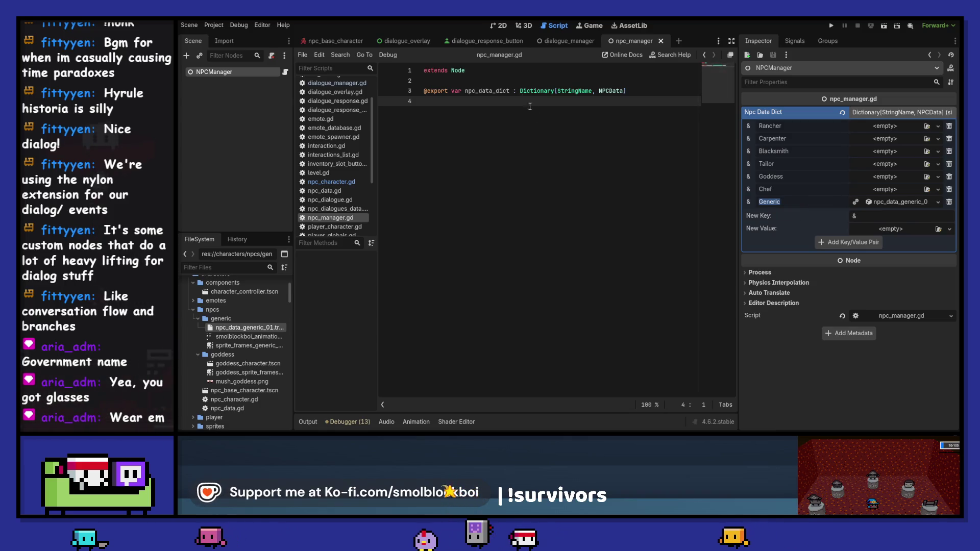
{"action": "left_click", "coordinate": [324, 43]}
{"action": "left_click", "coordinate": [898, 112]}
{"action": "key", "text": "ctrl+v"}
{"action": "key", "text": "ctrl+s"}
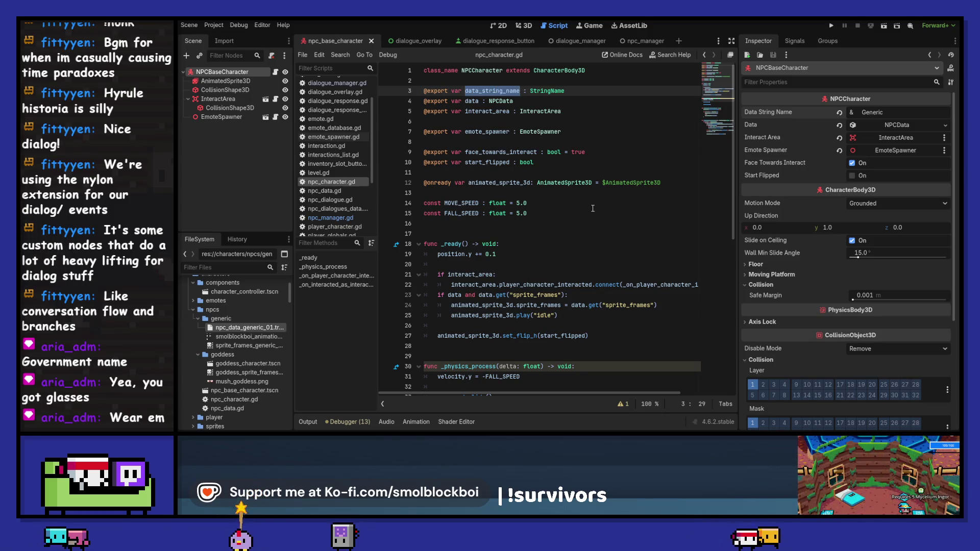
{"action": "scroll", "coordinate": [592, 208], "scroll_direction": "down", "scroll_amount": 1}
{"action": "left_click", "coordinate": [612, 305]}
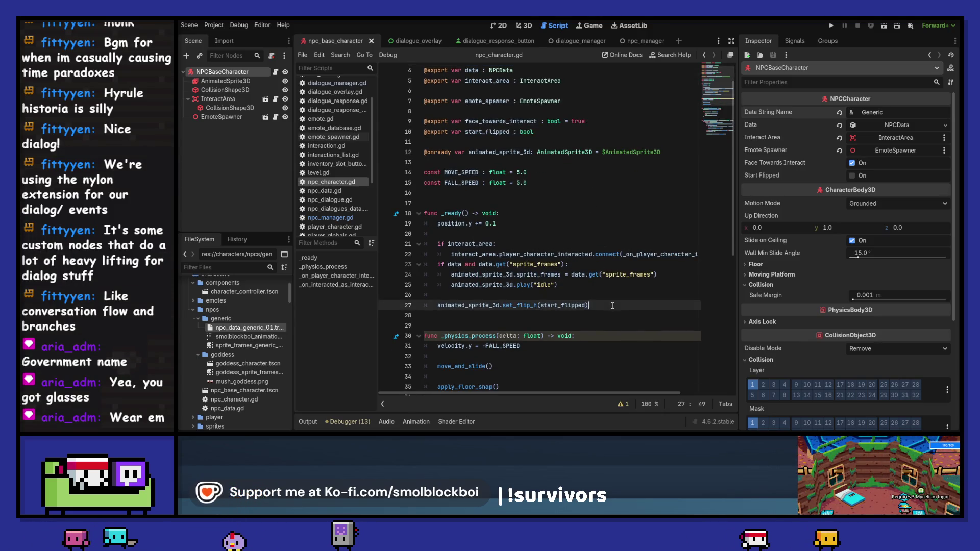
{"action": "key", "text": "ctrl+shift+Tab"}
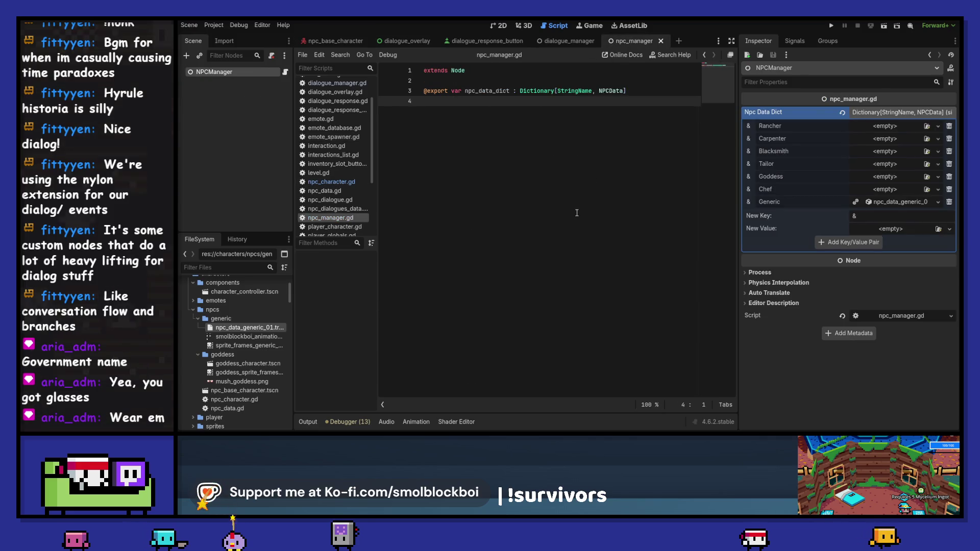
Declare func get_data_from_string_name(search : StringName) -> NPCData in npc_manager.gd
{"action": "key", "text": "Return"}
{"action": "key", "text": "Return"}
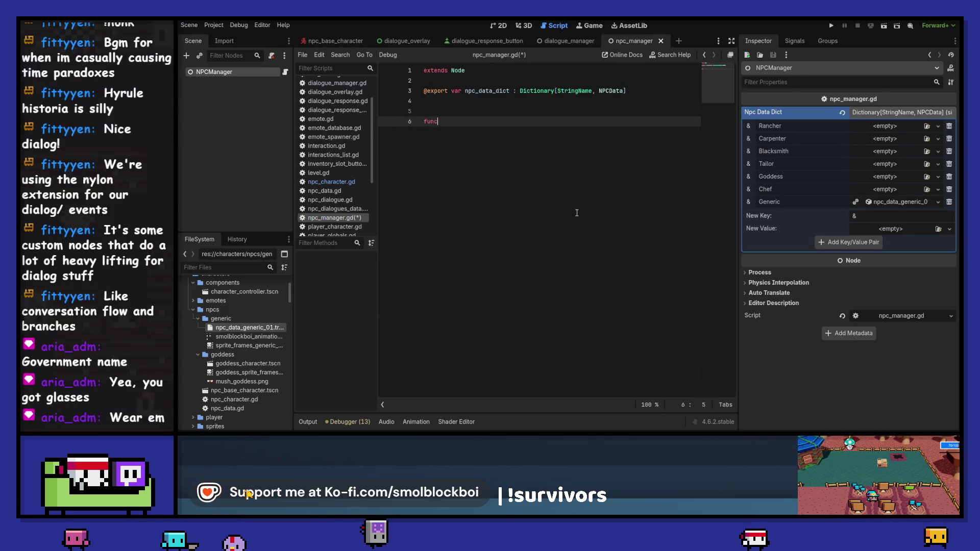
{"action": "type", "text": "data"}
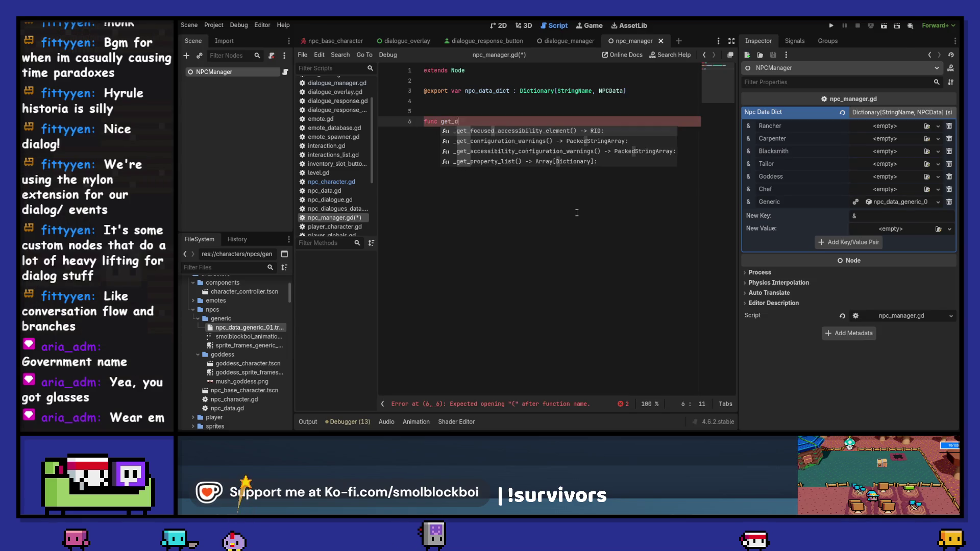
{"action": "type", "text": "_from_string_name("}
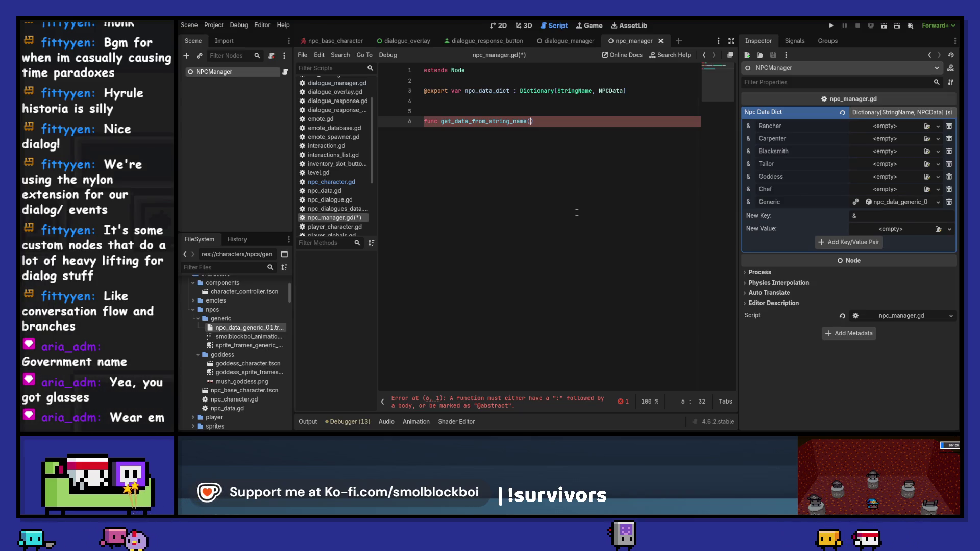
{"action": "type", "text": "earch : StringName"}
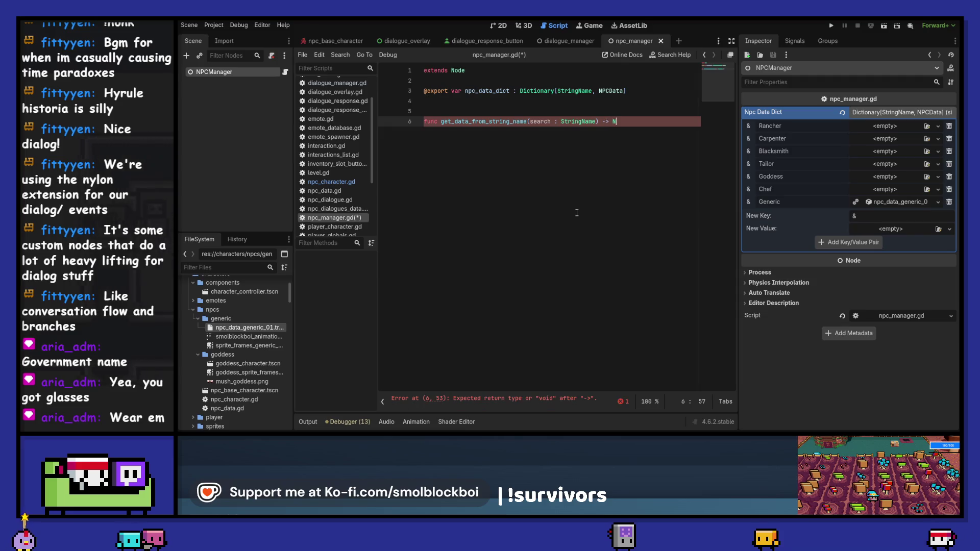
{"action": "type", "text": "PC"}
{"action": "key", "text": "Return"}
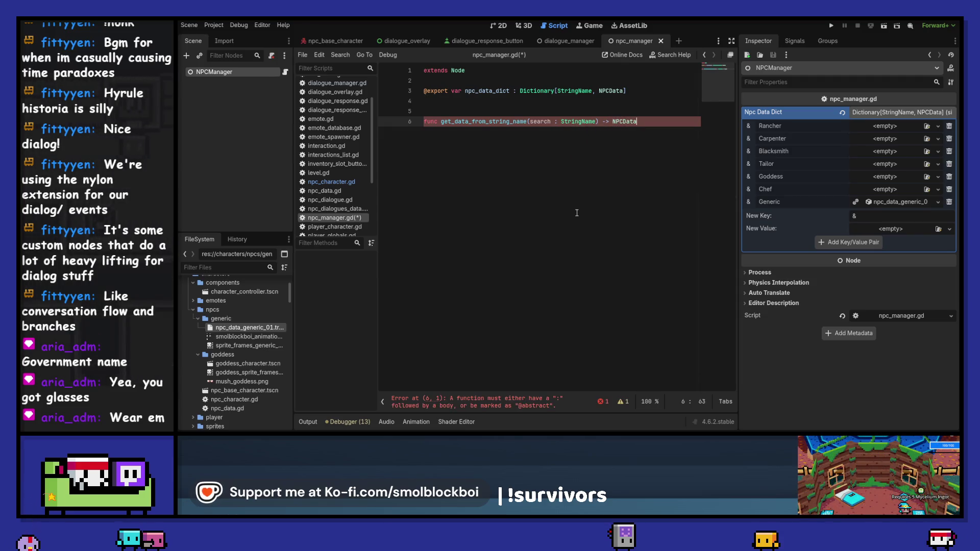
{"action": "type", "text": ":"}
{"action": "key", "text": "Return"}
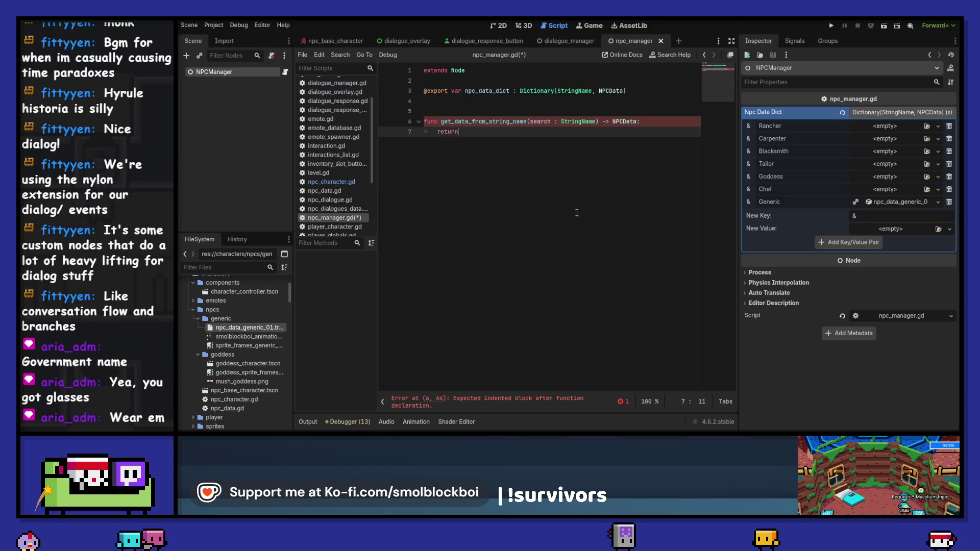
Make the function return npc_data_dict.get(search, null) and save npc_manager.gd
{"action": "key", "text": "Return"}
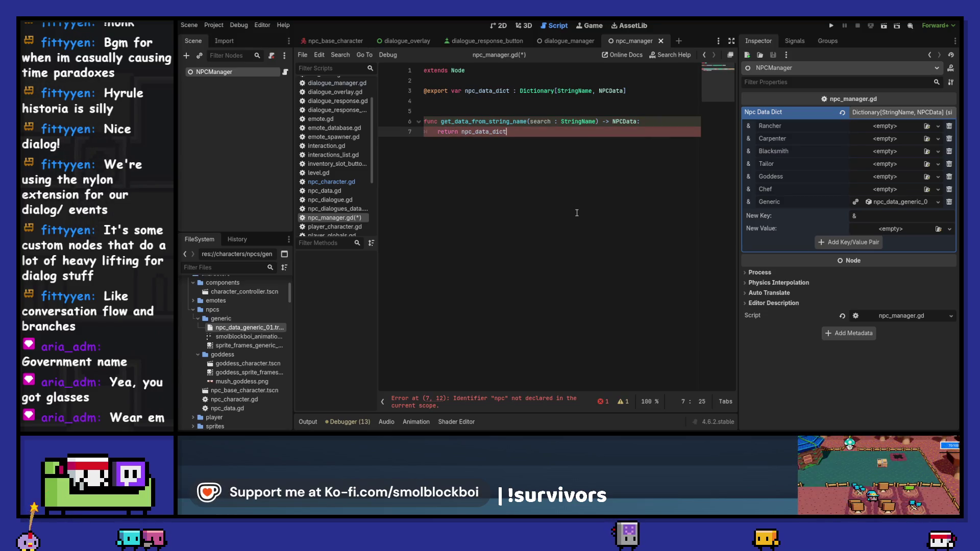
{"action": "type", "text": "get"}
{"action": "key", "text": "Return"}
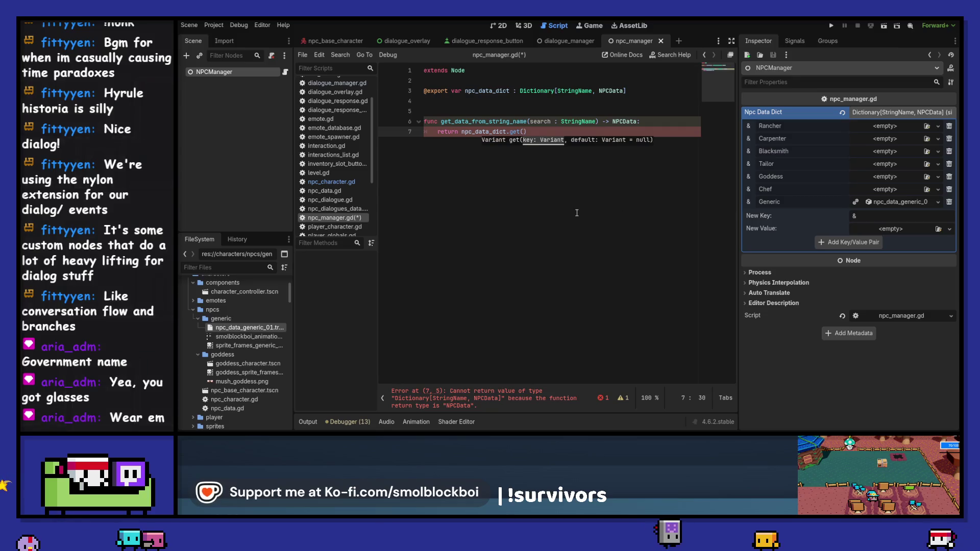
{"action": "type", "text": "search"}
{"action": "type", "text": ","}
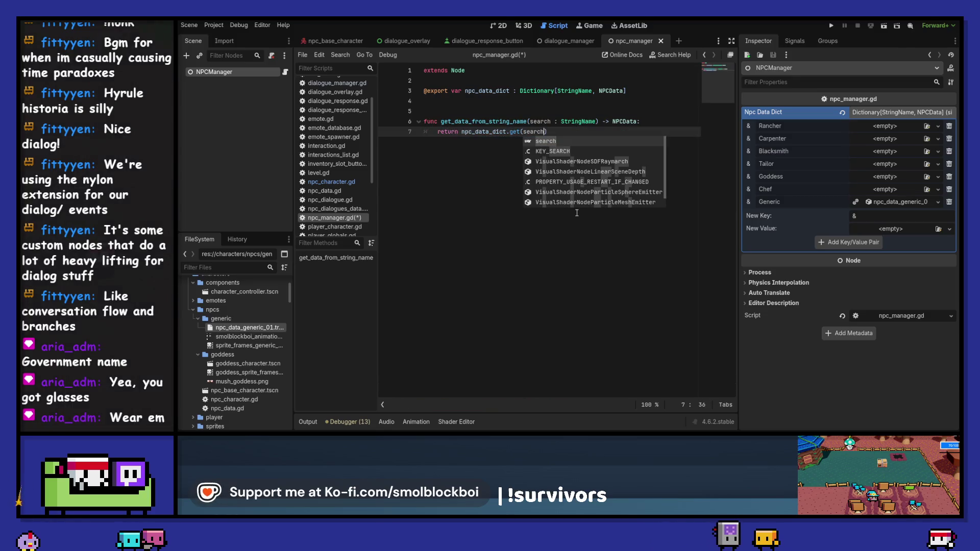
{"action": "type", "text": " null)"}
{"action": "key", "text": "ctrl+s"}
{"action": "double_click", "coordinate": [465, 122]}
{"action": "key", "text": "ctrl+s"}
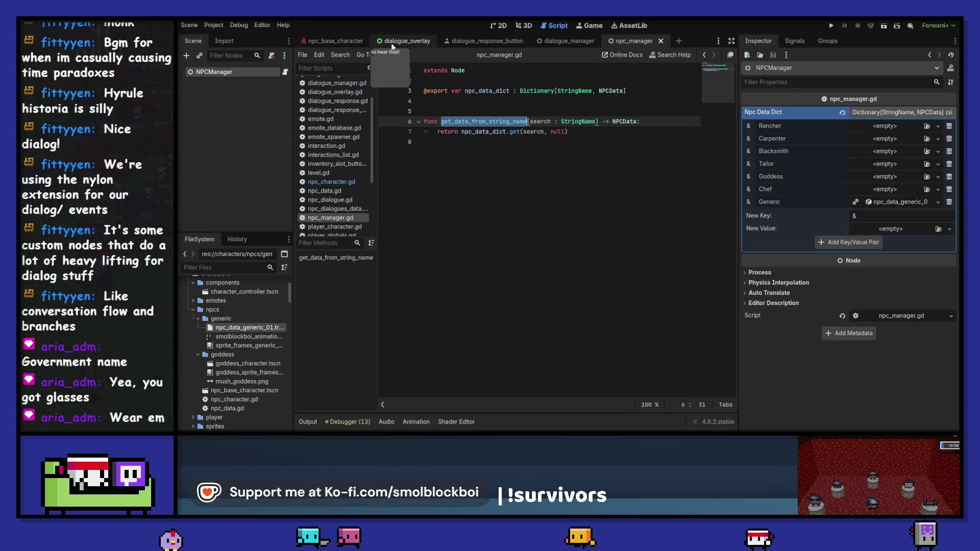
{"action": "left_click", "coordinate": [335, 41]}
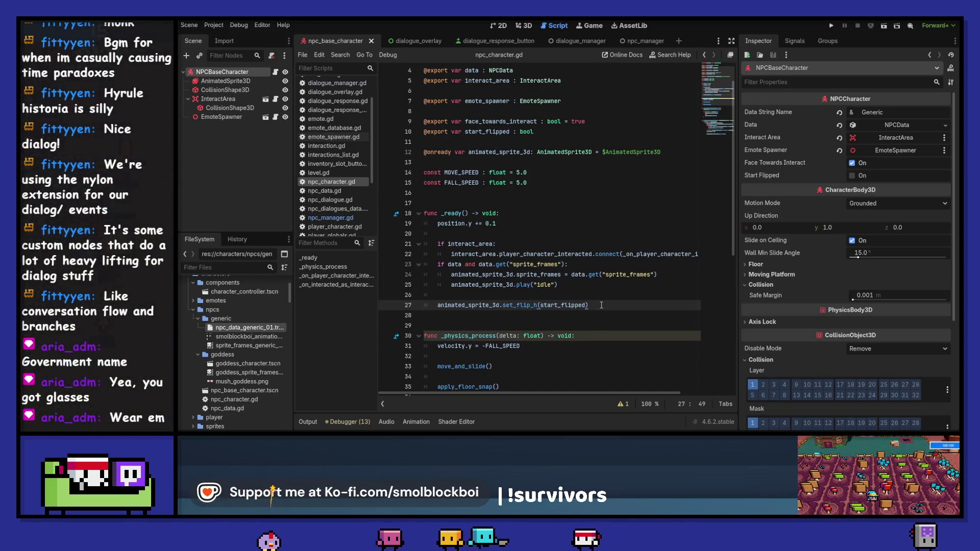
Add an 'if data_string_name:' check to the character's _ready function
{"action": "left_click", "coordinate": [496, 235]}
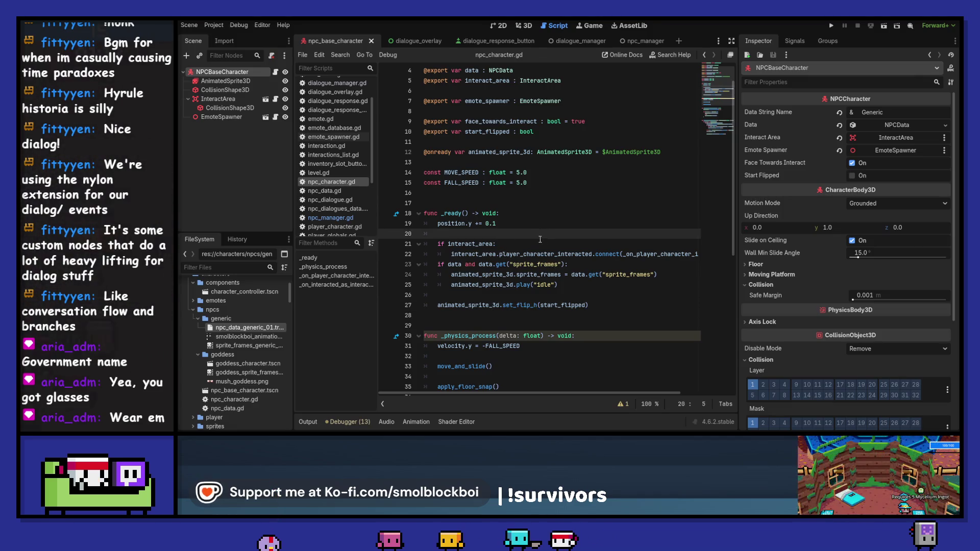
{"action": "key", "text": "Return"}
{"action": "key", "text": "Return"}
{"action": "key", "text": "Up"}
{"action": "type", "text": "if data"}
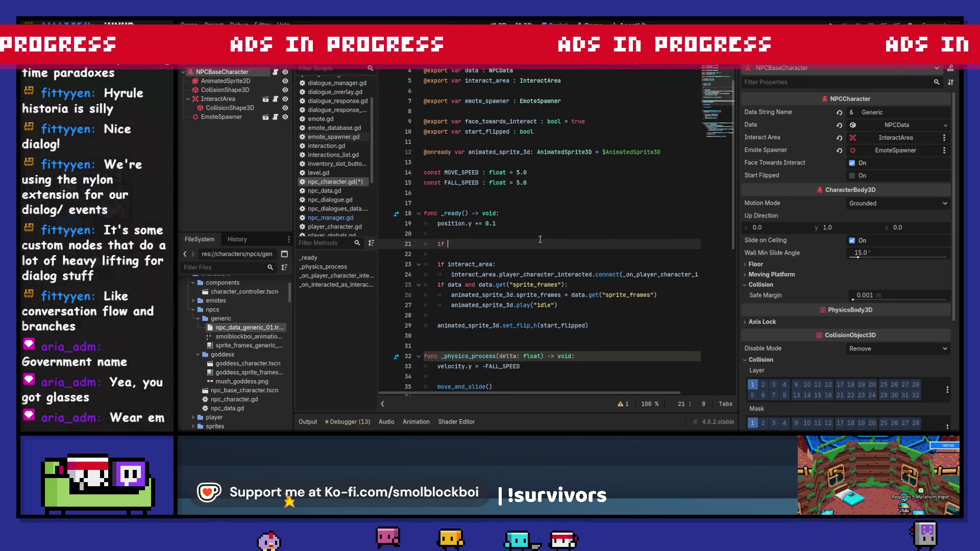
{"action": "type", "text": "_string_name:"}
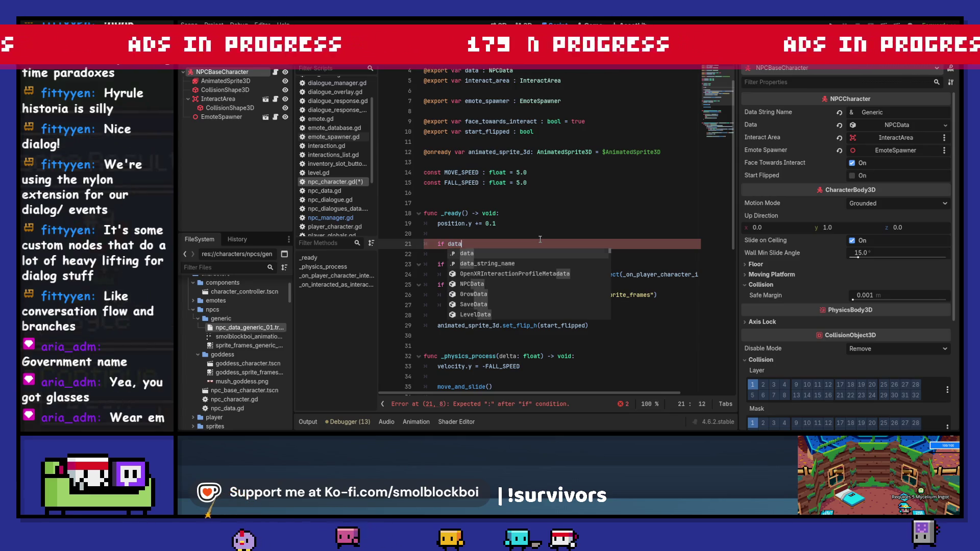
{"action": "key", "text": "Return"}
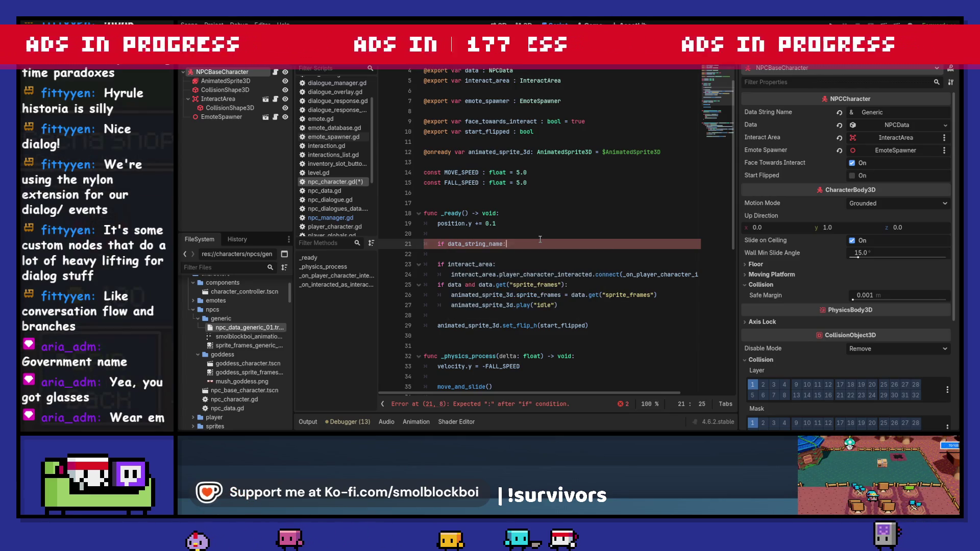
{"action": "type", "text": ":"}
{"action": "key", "text": "Return"}
Call NpcManager.get_data_from_string_name(data_string_name) inside the check and save the script
{"action": "type", "text": "get_data_from_string_name"}
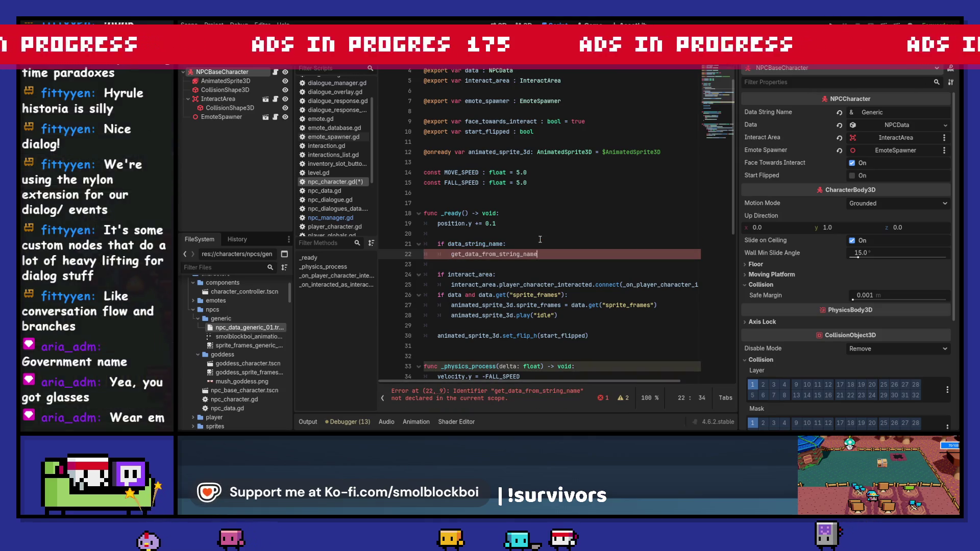
{"action": "key", "text": "shift+Home"}
{"action": "type", "text": "NPCM"}
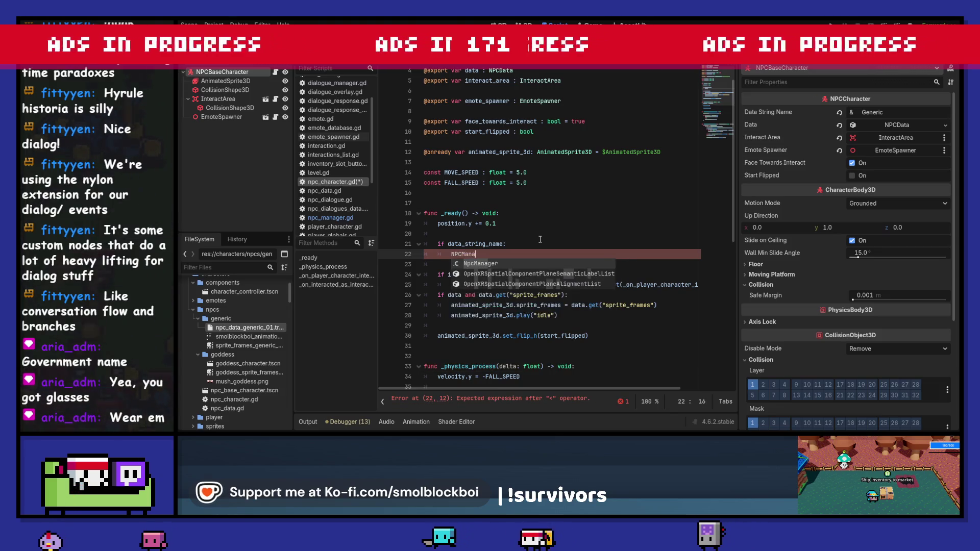
{"action": "key", "text": "Return"}
{"action": "type", "text": "."}
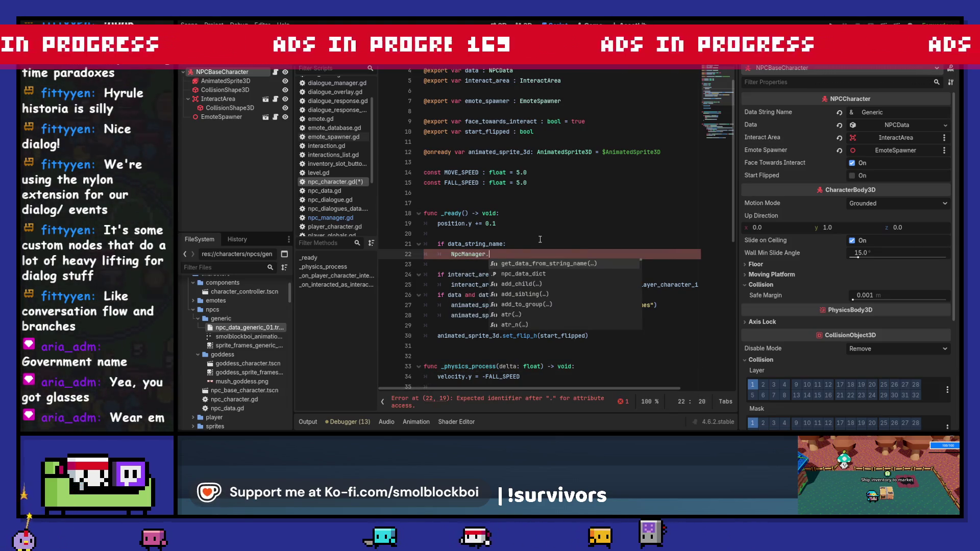
{"action": "key", "text": "Return"}
{"action": "type", "text": "data_from"}
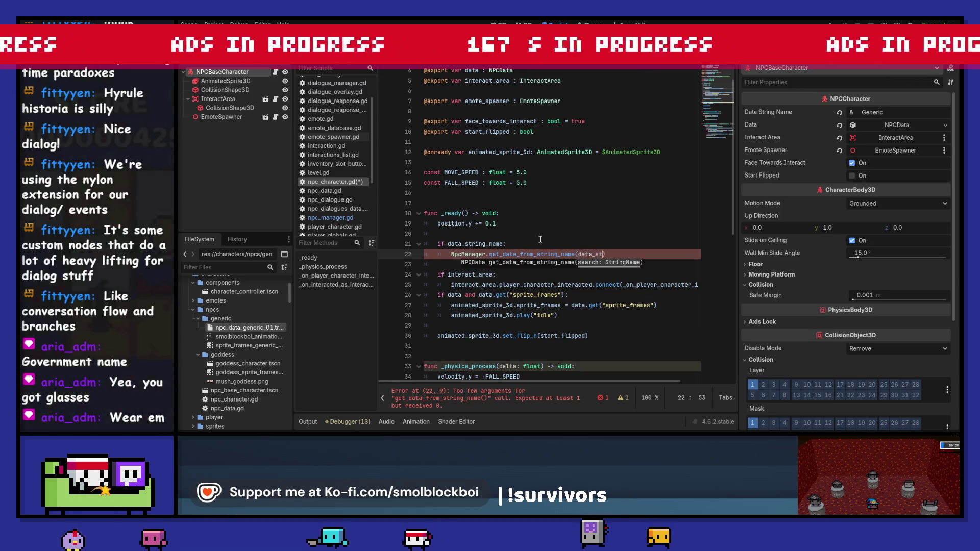
{"action": "type", "text": "_string_name"}
{"action": "key", "text": "ctrl+s"}
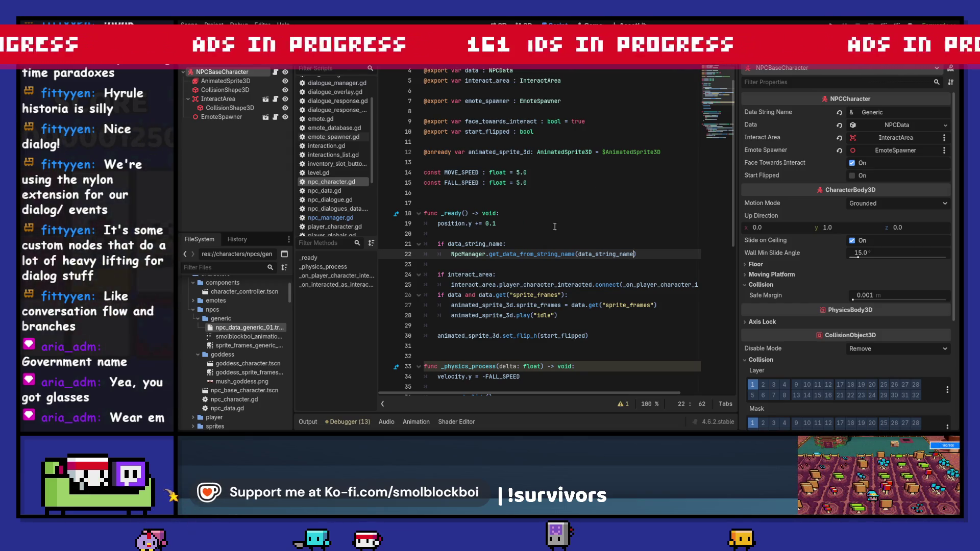
Clear the character's Data resource in the Inspector and jump to the function's definition
{"action": "left_click", "coordinate": [889, 125]}
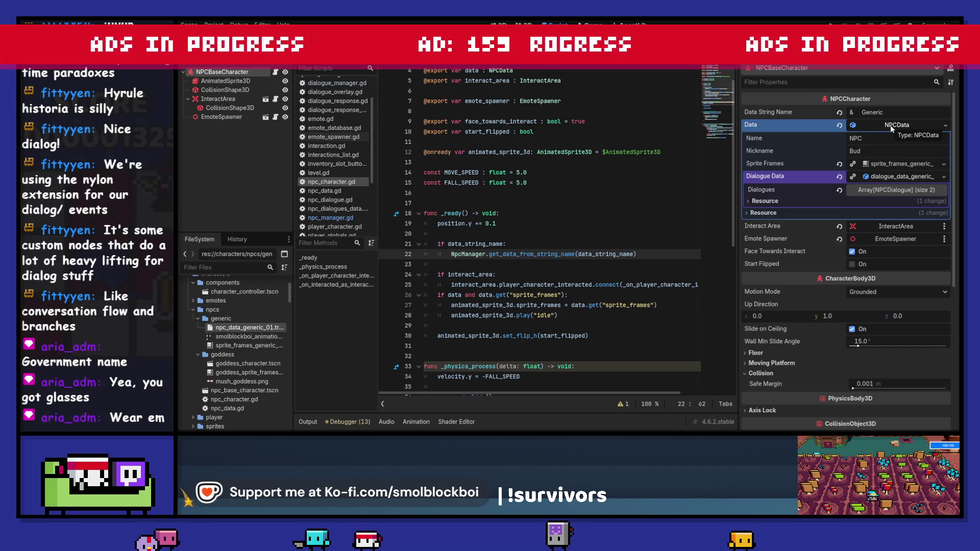
{"action": "key", "text": "ctrl+z"}
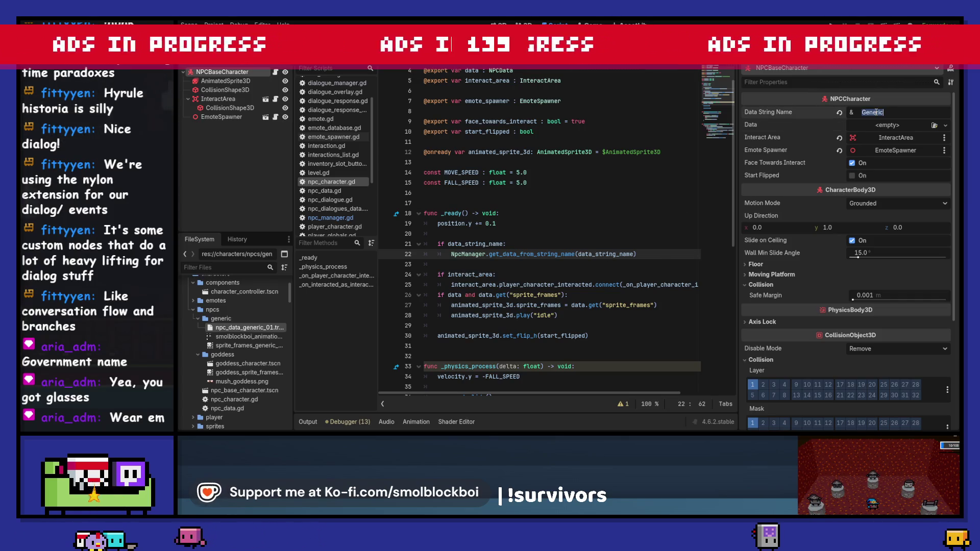
{"action": "left_click", "coordinate": [508, 254], "text": "ctrl"}
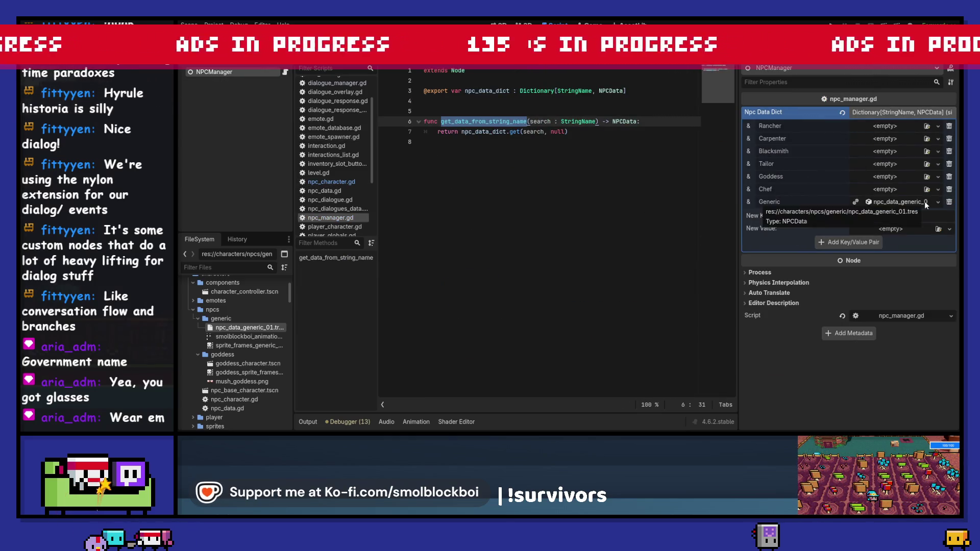
Test-run the level from npc_character.gd; the NPC still shows placeholder lorem-ipsum dialogue
{"action": "key", "text": "alt+Left"}
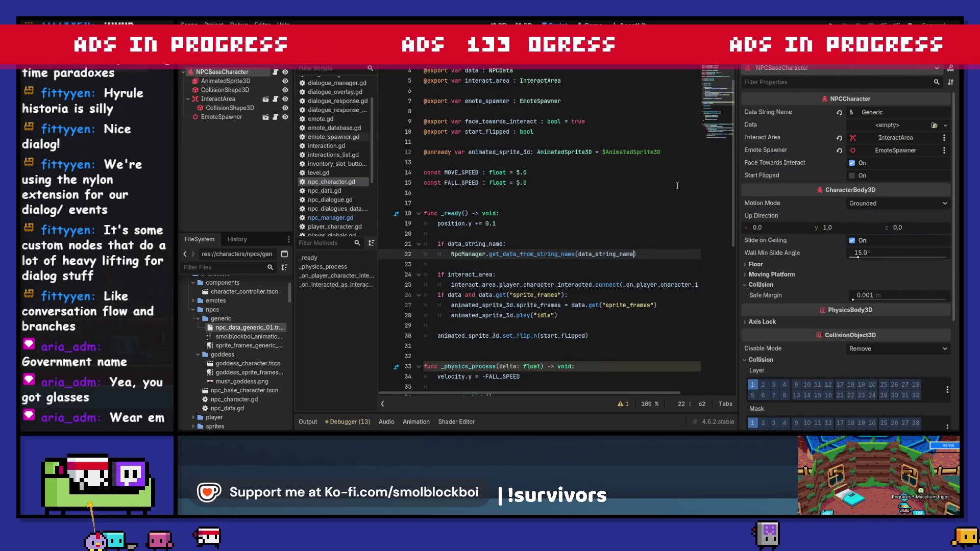
{"action": "key", "text": "F5"}
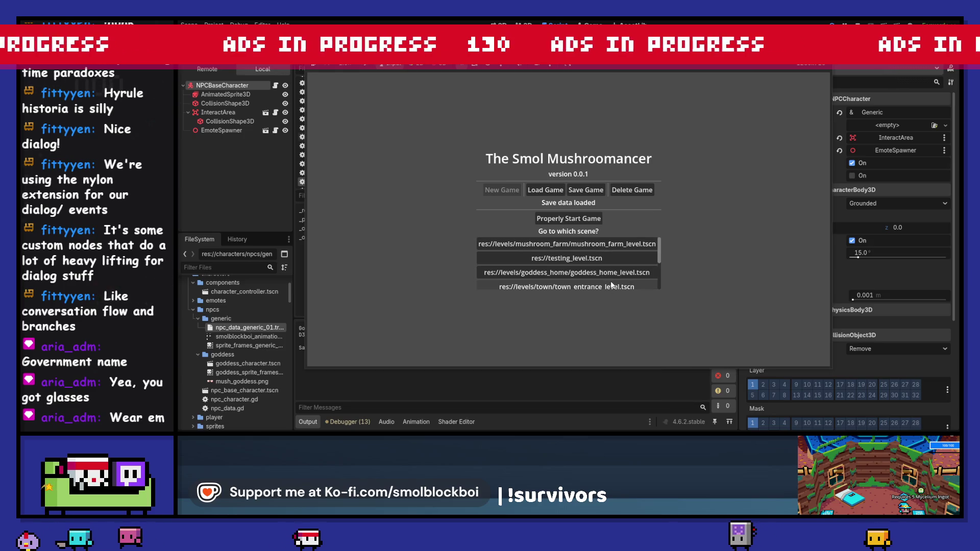
{"action": "left_click", "coordinate": [616, 243]}
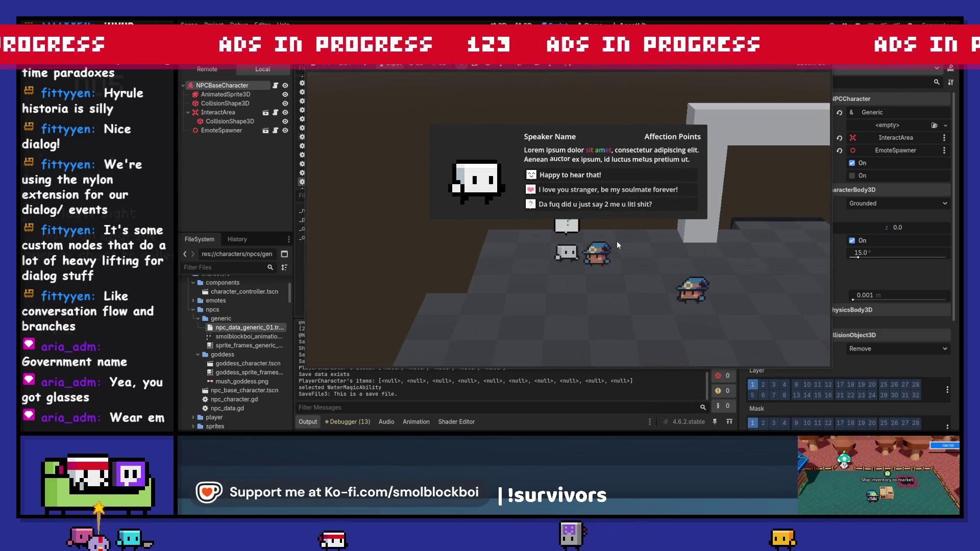
{"action": "key", "text": "Return"}
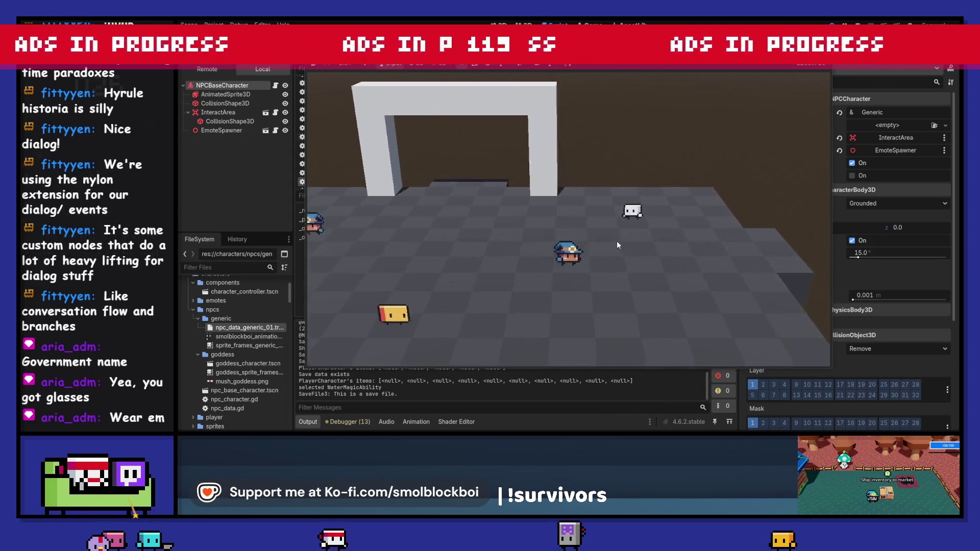
{"action": "key", "text": "Return"}
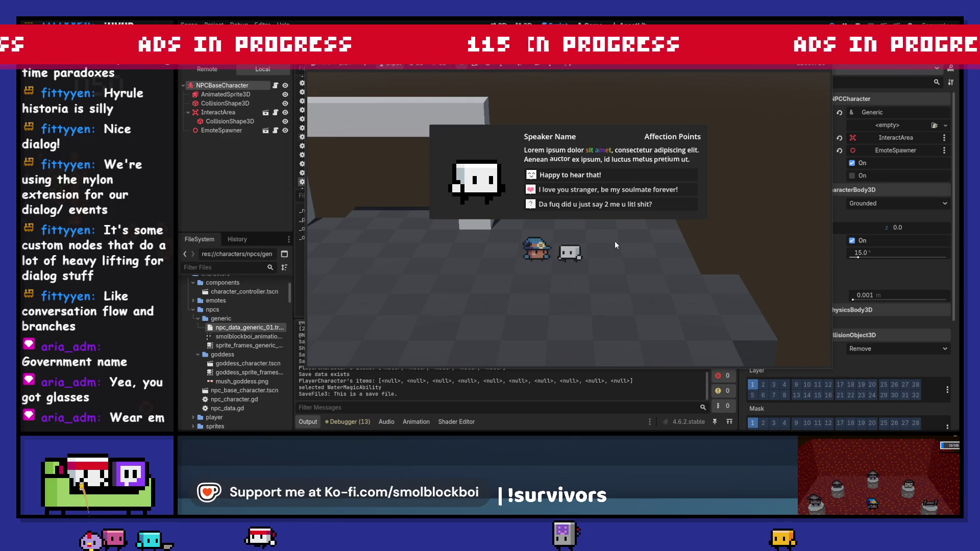
{"action": "key", "text": "Return"}
{"action": "key", "text": "F8"}
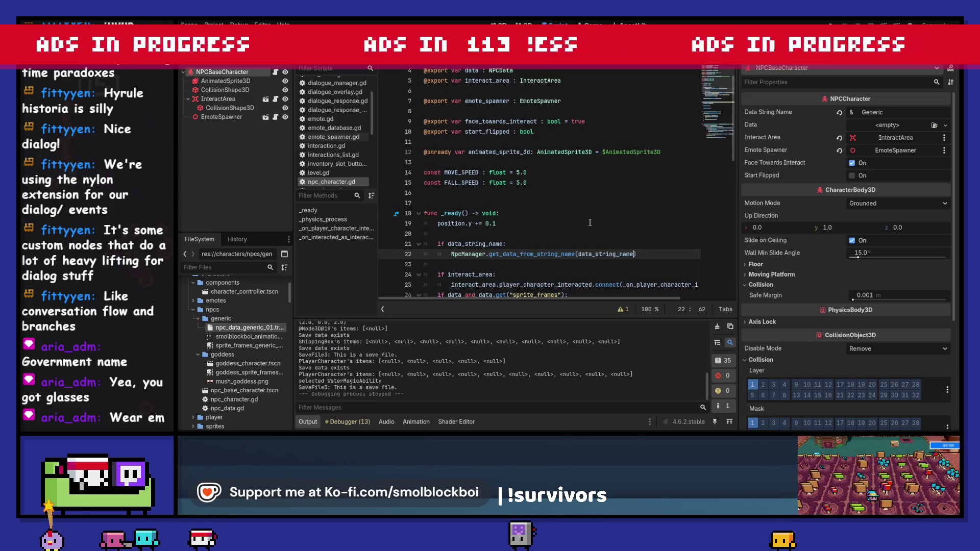
Prefix line 22 with 'data = ' so the NpcManager lookup result is stored in data
{"action": "scroll", "coordinate": [590, 221], "scroll_direction": "down", "scroll_amount": 1}
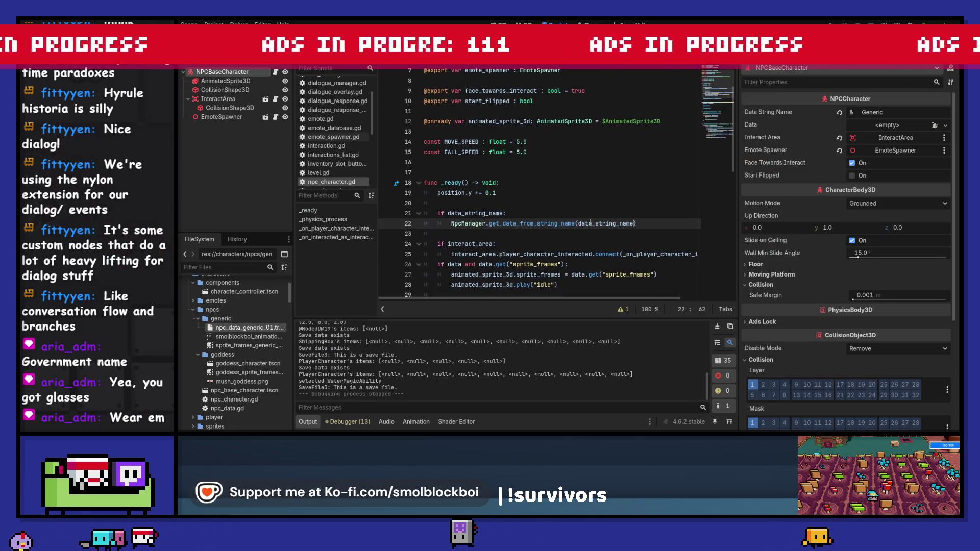
{"action": "scroll", "coordinate": [527, 120], "scroll_direction": "up", "scroll_amount": 2}
{"action": "left_click", "coordinate": [468, 101]}
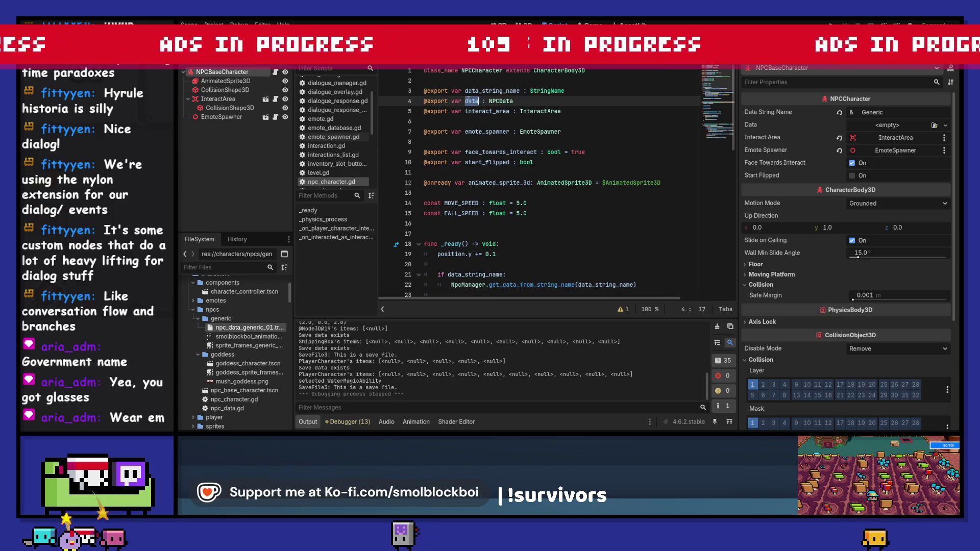
{"action": "key", "text": "ctrl+c"}
{"action": "scroll", "coordinate": [449, 223], "scroll_direction": "down", "scroll_amount": 2}
{"action": "left_click", "coordinate": [449, 223]}
{"action": "key", "text": "ctrl+v"}
Run the game, load the test level, and talk to P. Three twice
{"action": "key", "text": "F5"}
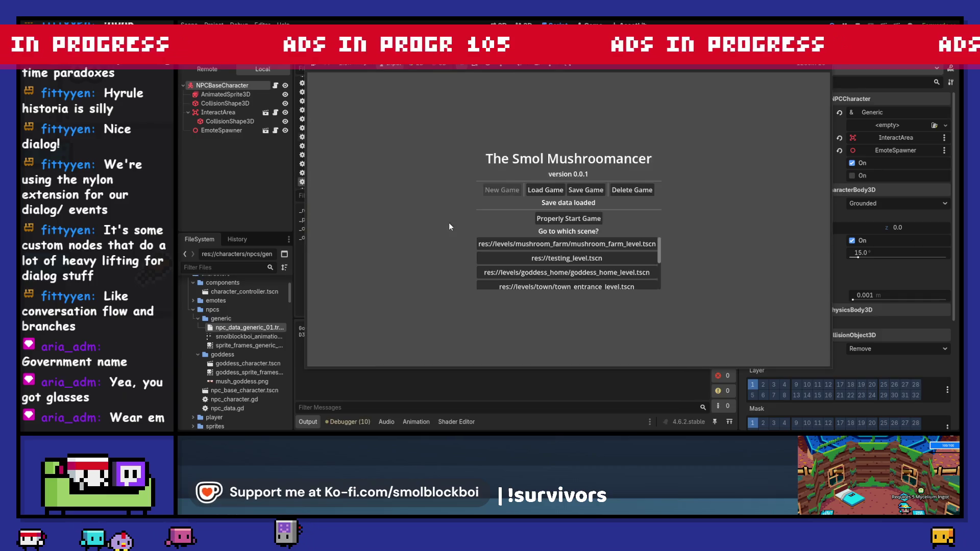
{"action": "left_click", "coordinate": [599, 283]}
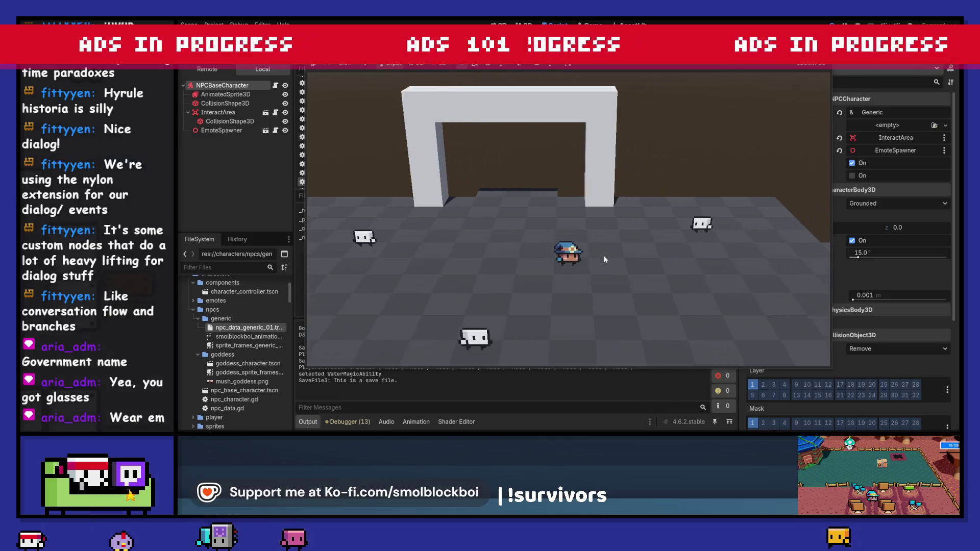
{"action": "key", "text": "s"}
{"action": "key", "text": "e"}
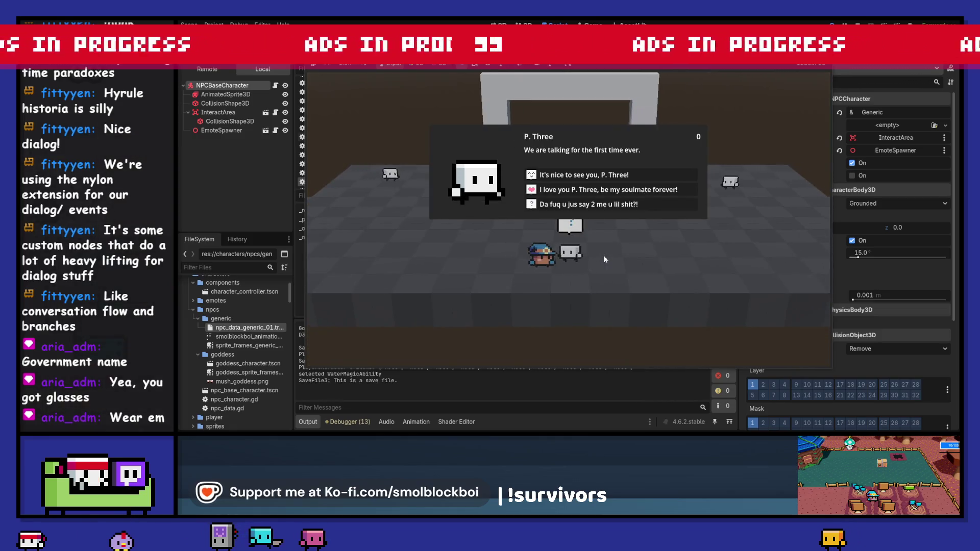
{"action": "key", "text": "Return"}
{"action": "key", "text": "w"}
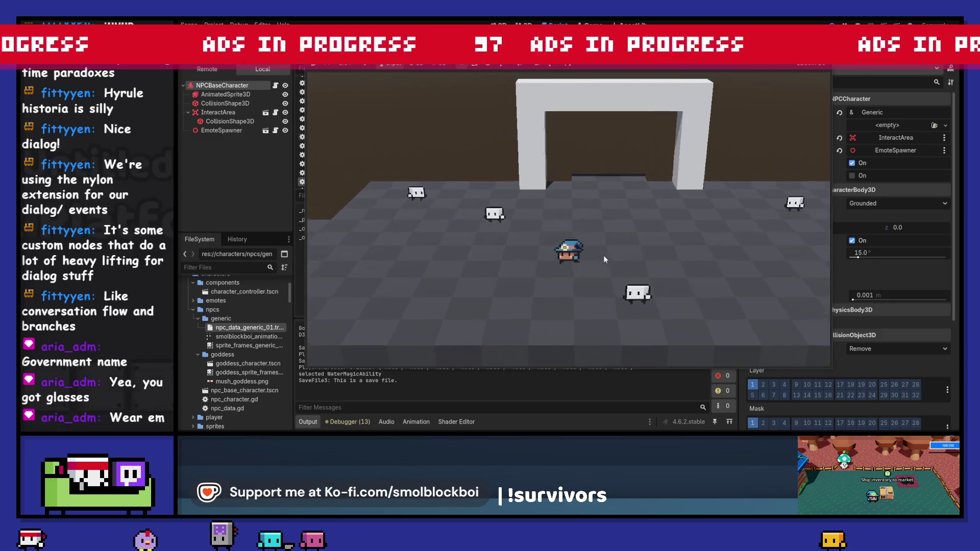
{"action": "key", "text": "e"}
{"action": "key", "text": "Return"}
Walk to Goddess Mushroomie, see her greeting with three replies, then stop the game
{"action": "key", "text": "q"}
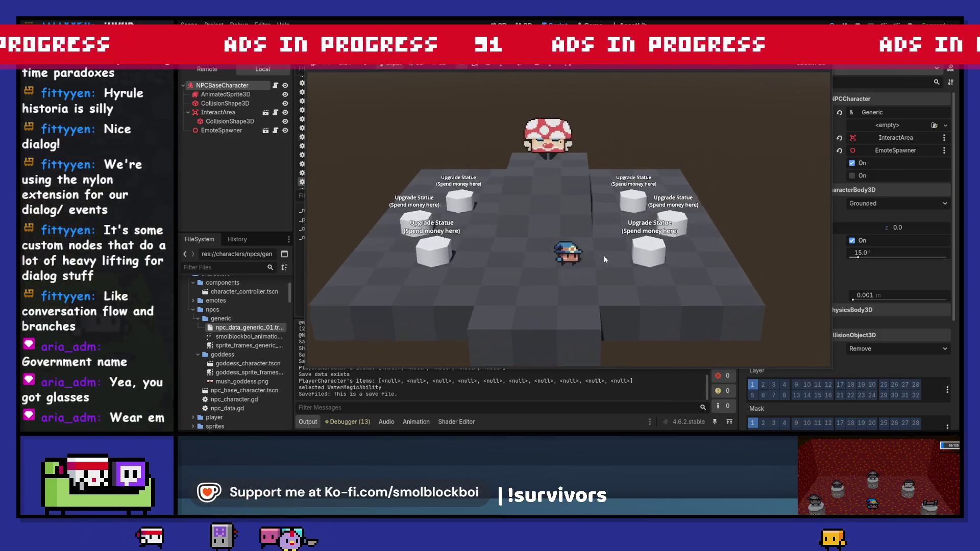
{"action": "key", "text": "w"}
{"action": "key", "text": "e"}
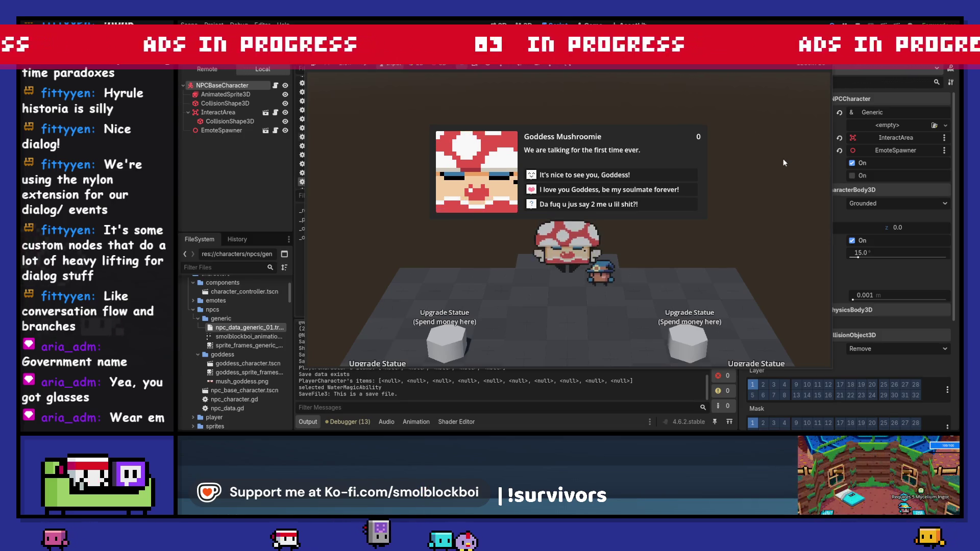
{"action": "key", "text": "F8"}
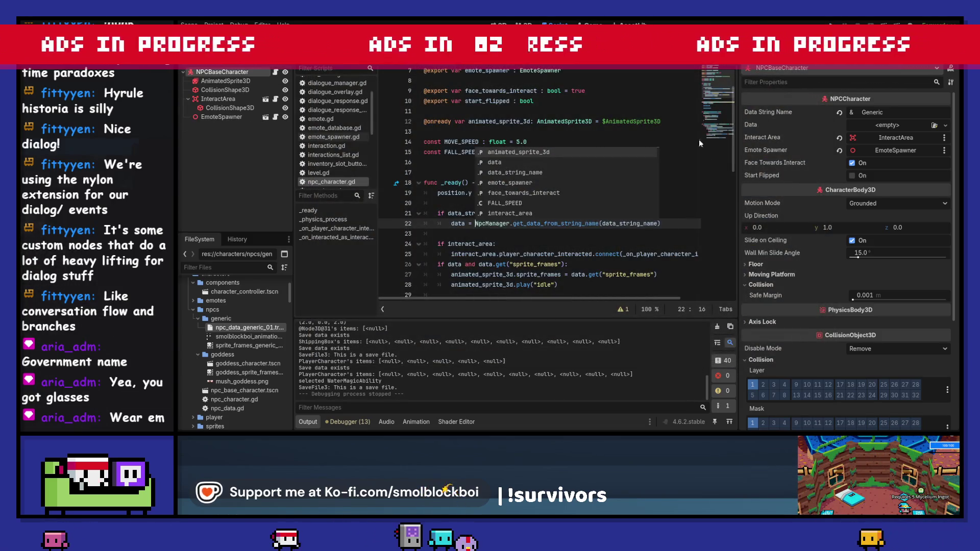
{"action": "left_click", "coordinate": [657, 126]}
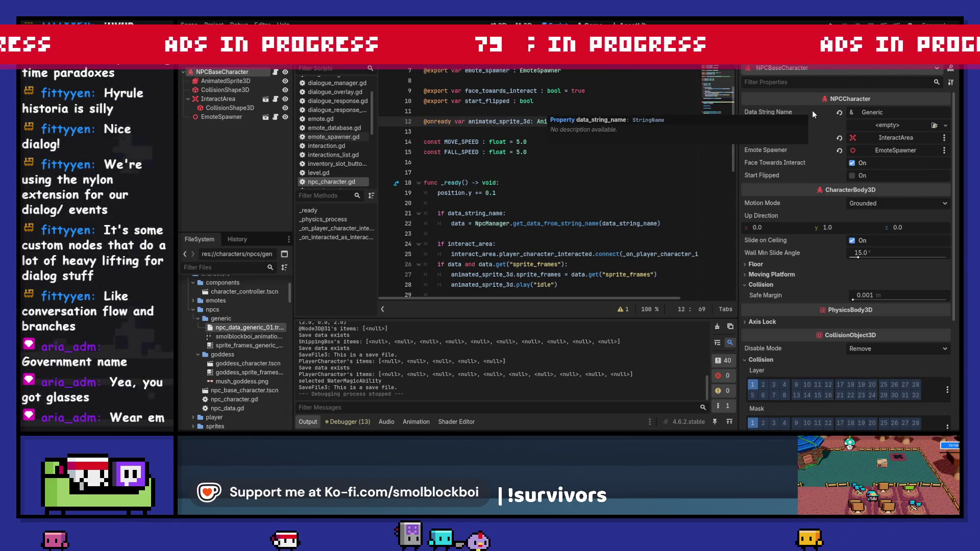
Stop exporting the data variable, add a blank line before interact_area, and save
{"action": "scroll", "coordinate": [478, 171], "scroll_direction": "up", "scroll_amount": 2}
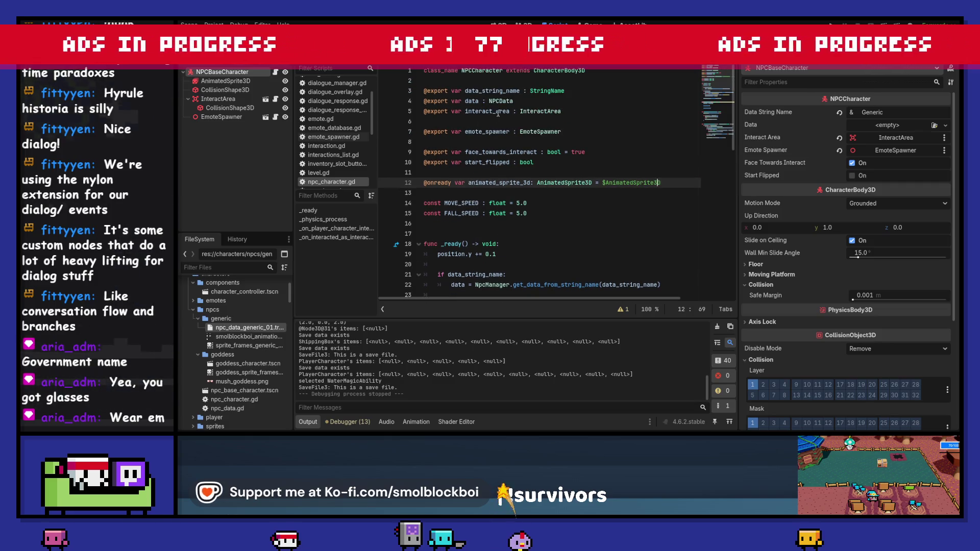
{"action": "left_click", "coordinate": [405, 101]}
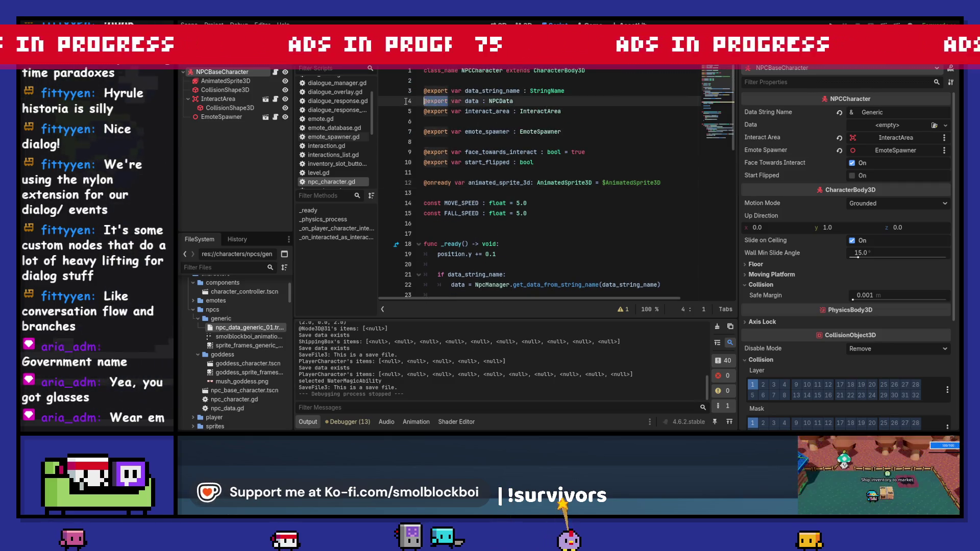
{"action": "key", "text": "Delete"}
{"action": "key", "text": "Delete"}
{"action": "key", "text": "Delete"}
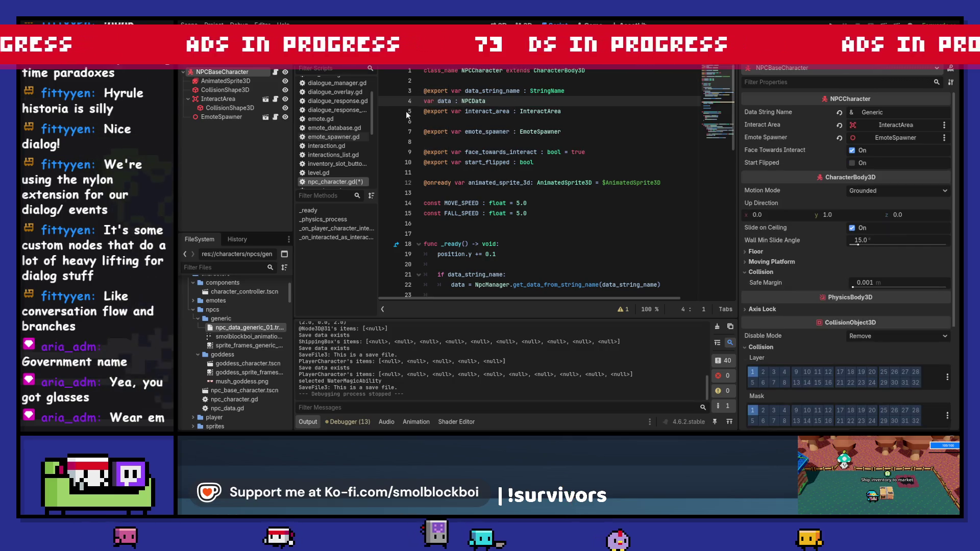
{"action": "key", "text": "Down"}
{"action": "key", "text": "Return"}
{"action": "key", "text": "ctrl+s"}
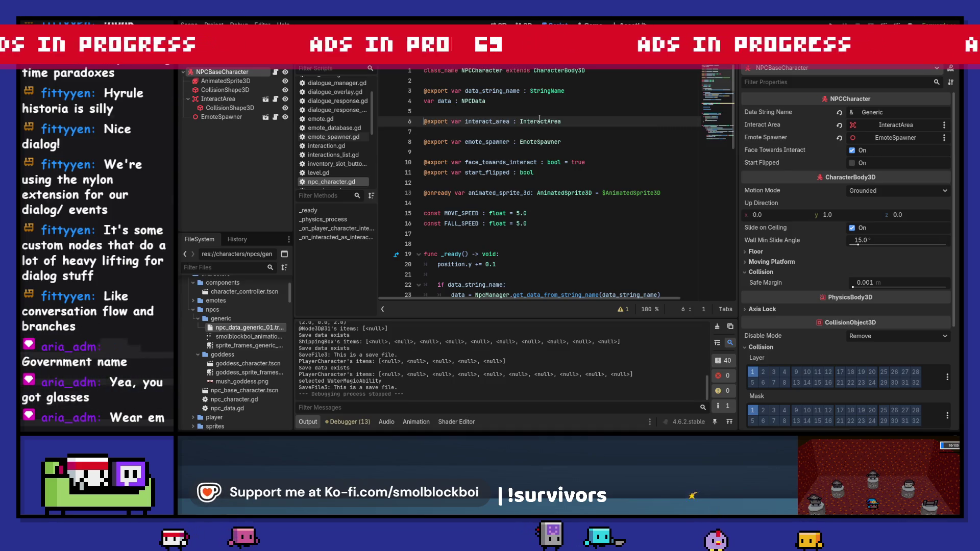
Add the doc comment '## Pulled from NpcManager.gd' above data_string_name and save
{"action": "left_click", "coordinate": [490, 80]}
{"action": "key", "text": "Return"}
{"action": "type", "text": "## "}
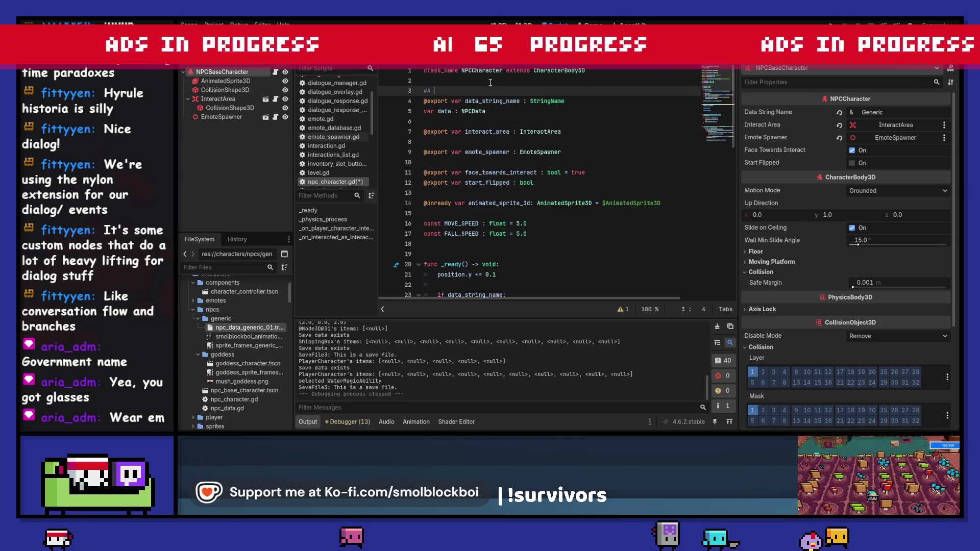
{"action": "type", "text": "PP"}
{"action": "key", "text": "BackSpace"}
{"action": "type", "text": "ulled from N"}
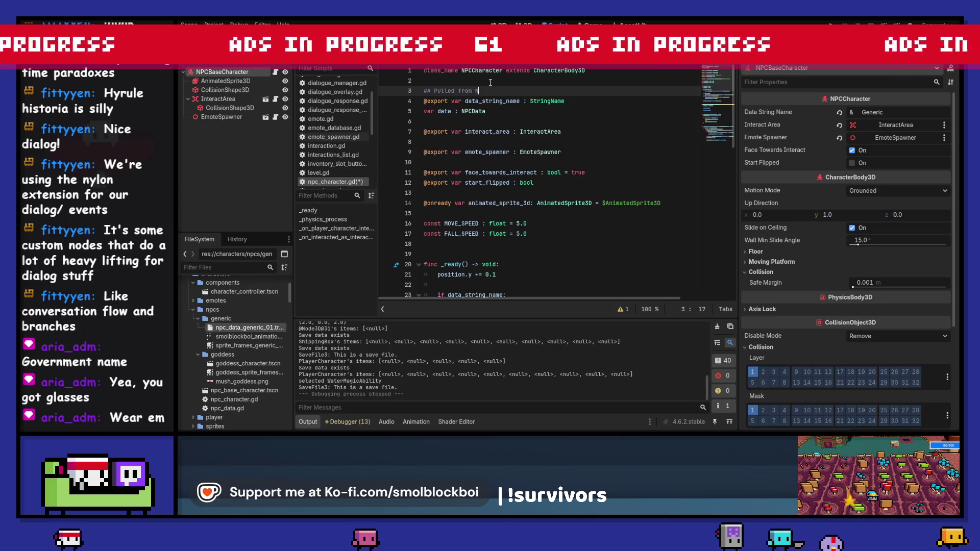
{"action": "type", "text": "cManager"}
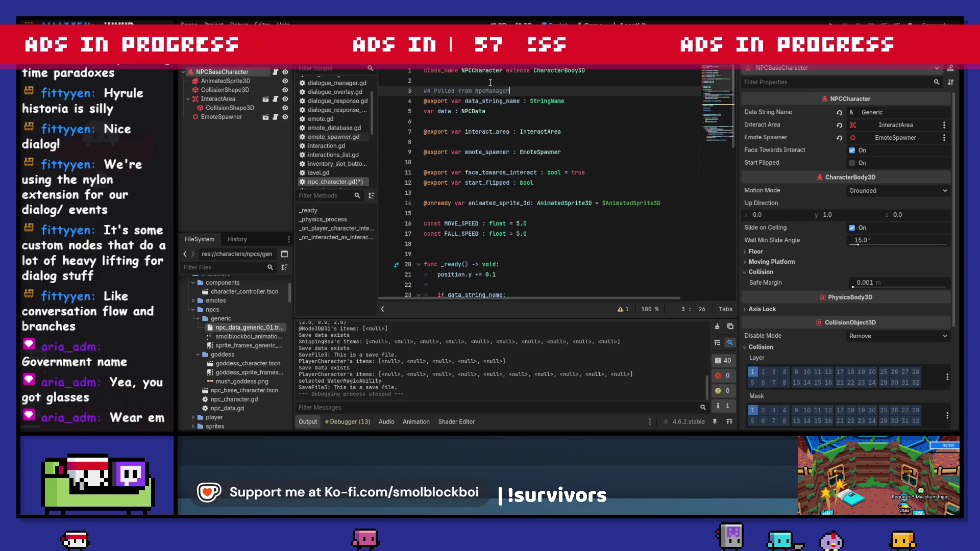
{"action": "type", "text": ".gd"}
{"action": "key", "text": "ctrl+s"}
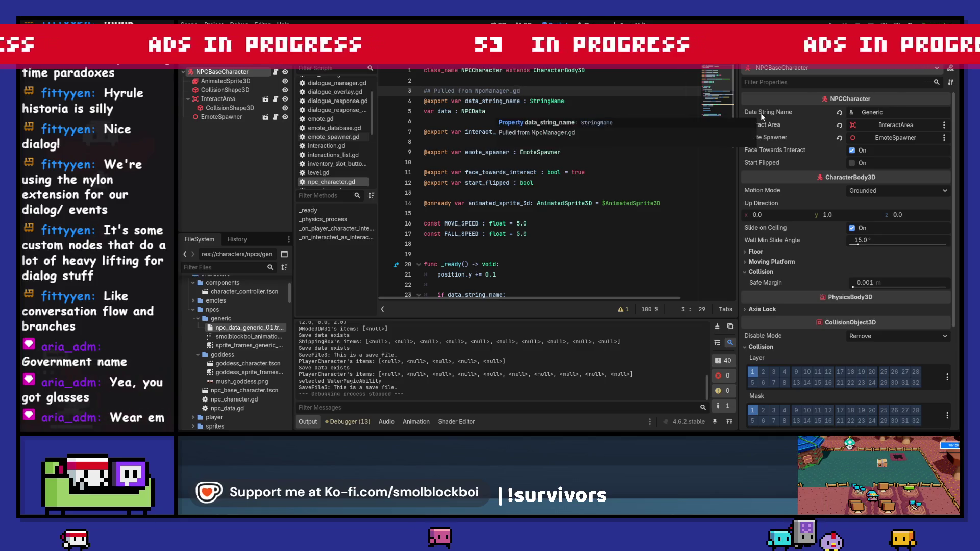
{"action": "mouse_move", "coordinate": [760, 113]}
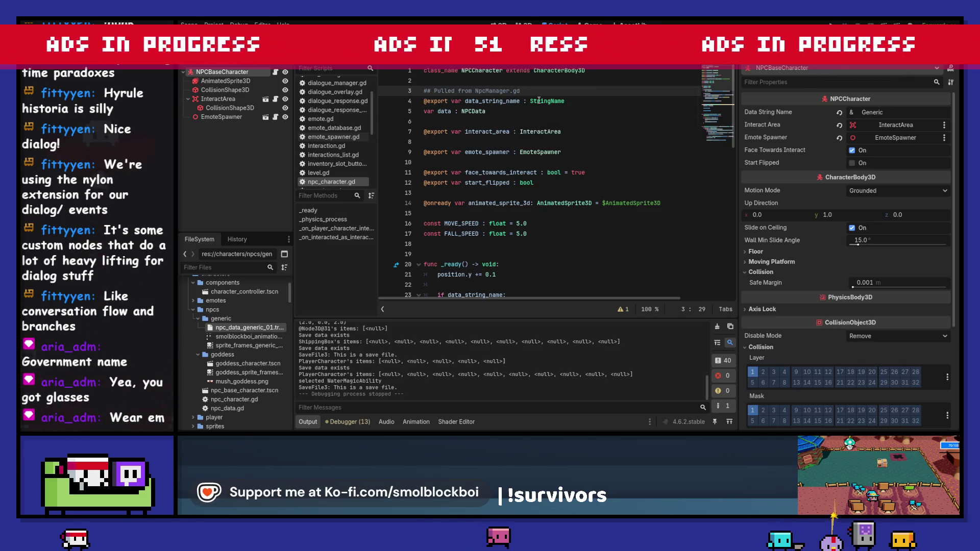
{"action": "mouse_move", "coordinate": [537, 101]}
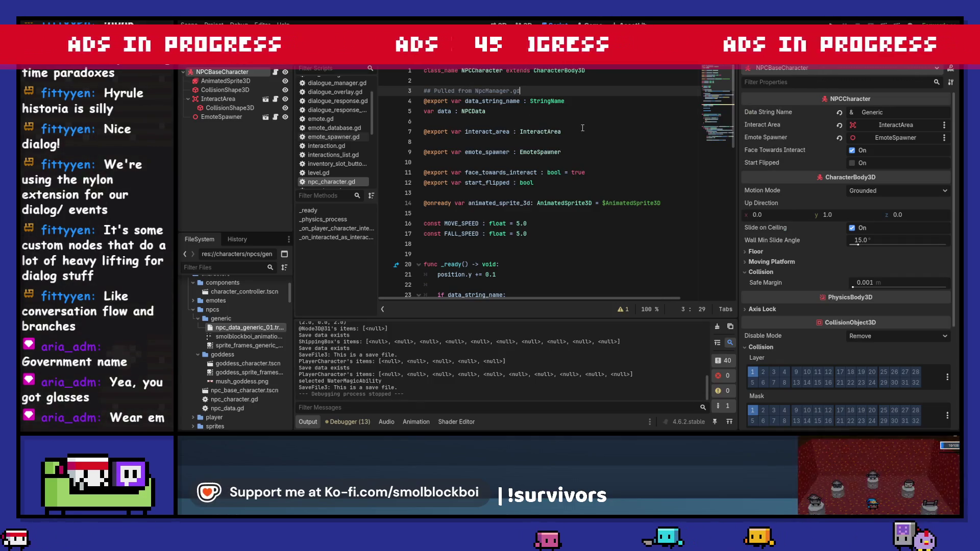
{"action": "left_click", "coordinate": [612, 138], "text": "ctrl"}
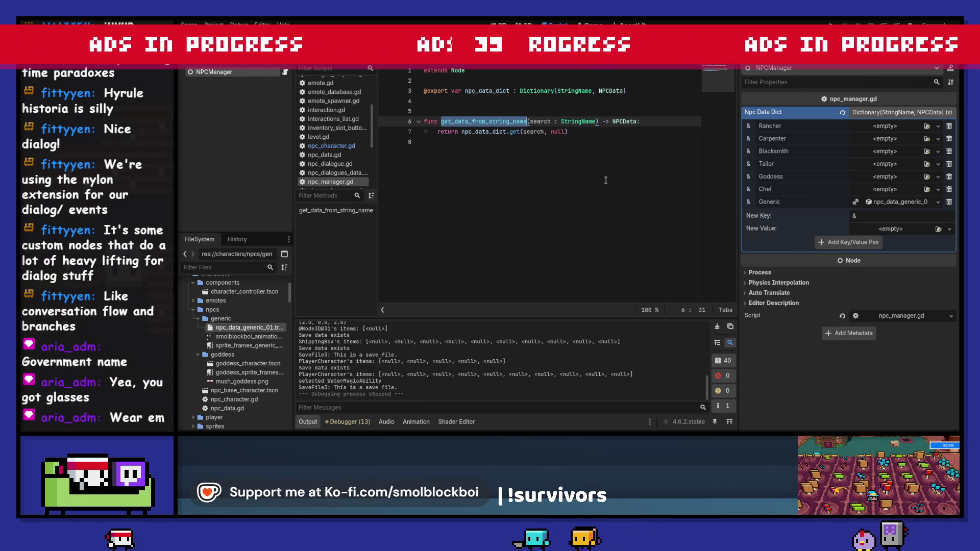
Save the manager scene and open goddess_character.tscn using a 'goddess' FileSystem filter
{"action": "left_click", "coordinate": [458, 107]}
{"action": "key", "text": "ctrl+s"}
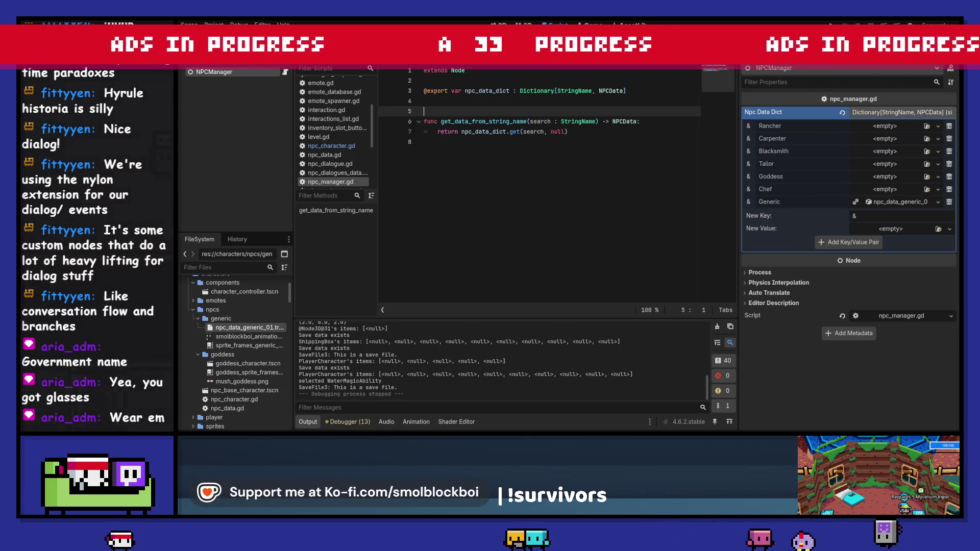
{"action": "left_click", "coordinate": [705, 67]}
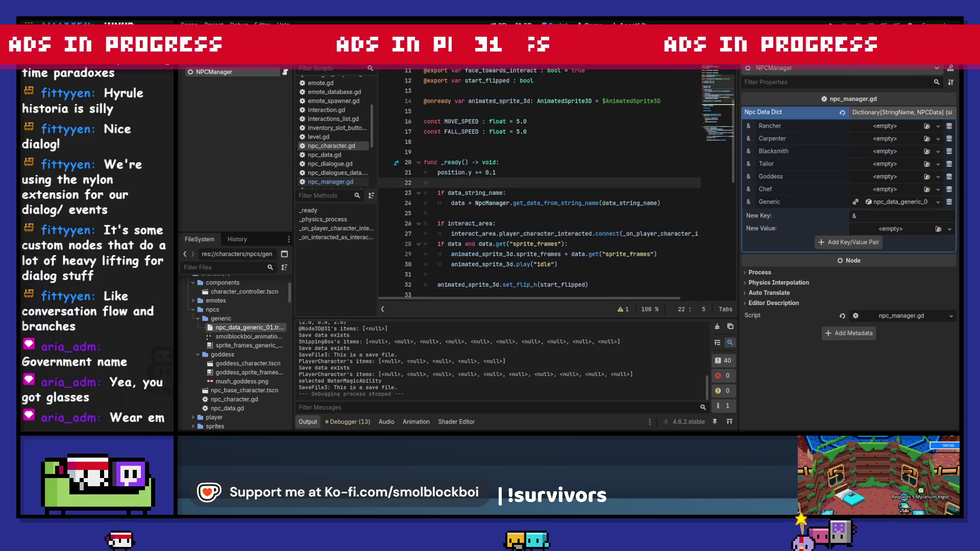
{"action": "left_click", "coordinate": [223, 267]}
{"action": "type", "text": "goddess"}
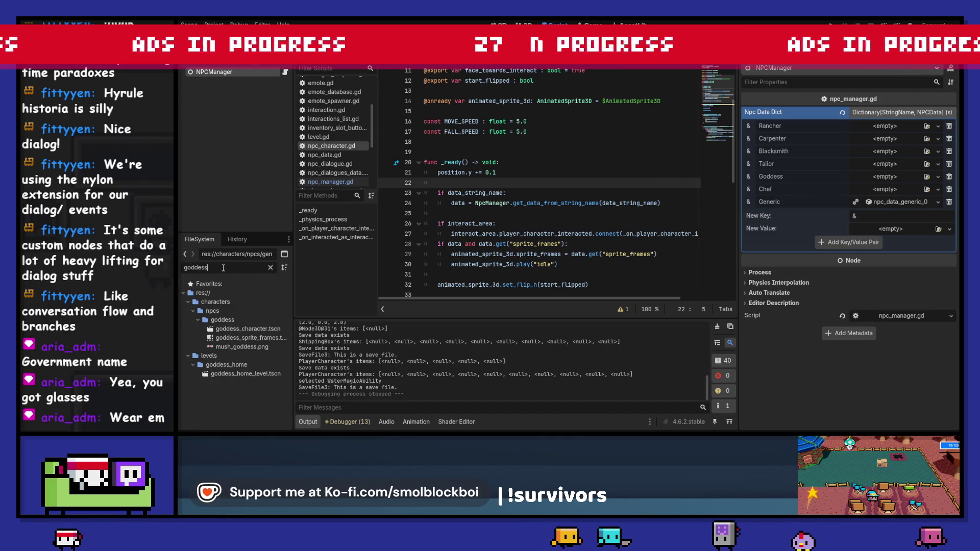
{"action": "double_click", "coordinate": [268, 329]}
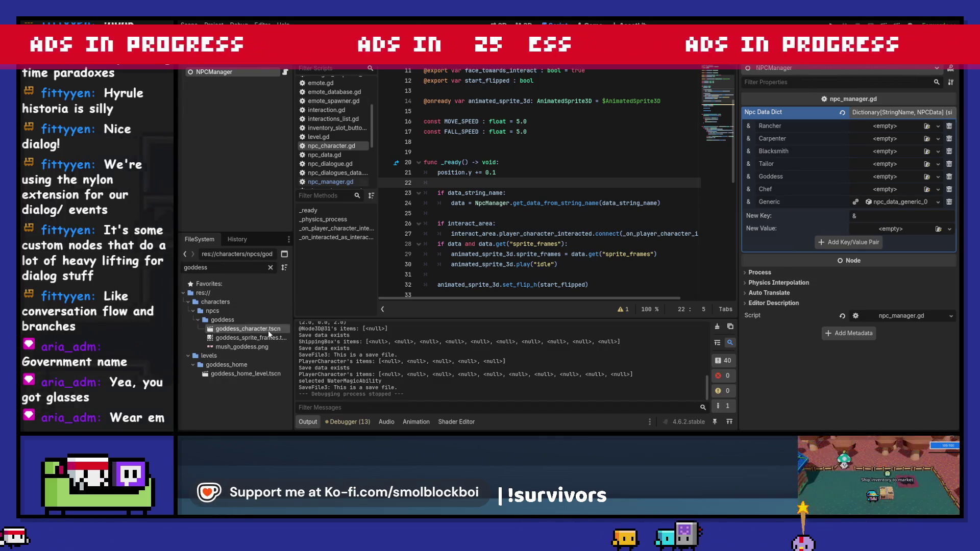
Try 'Goddess' as the goddess character's Data String Name, save, then revert it to empty
{"action": "left_click", "coordinate": [882, 114]}
{"action": "type", "text": "Goddess"}
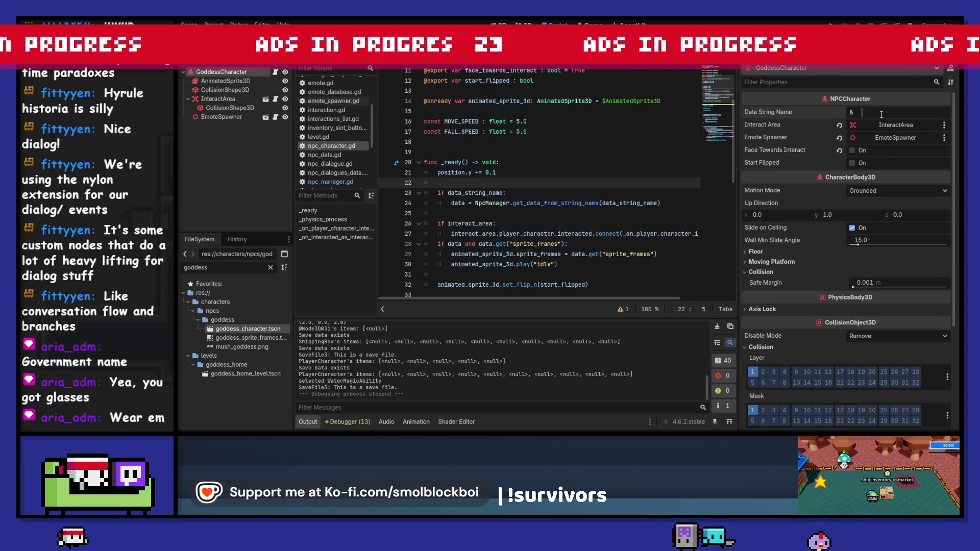
{"action": "key", "text": "ctrl+s"}
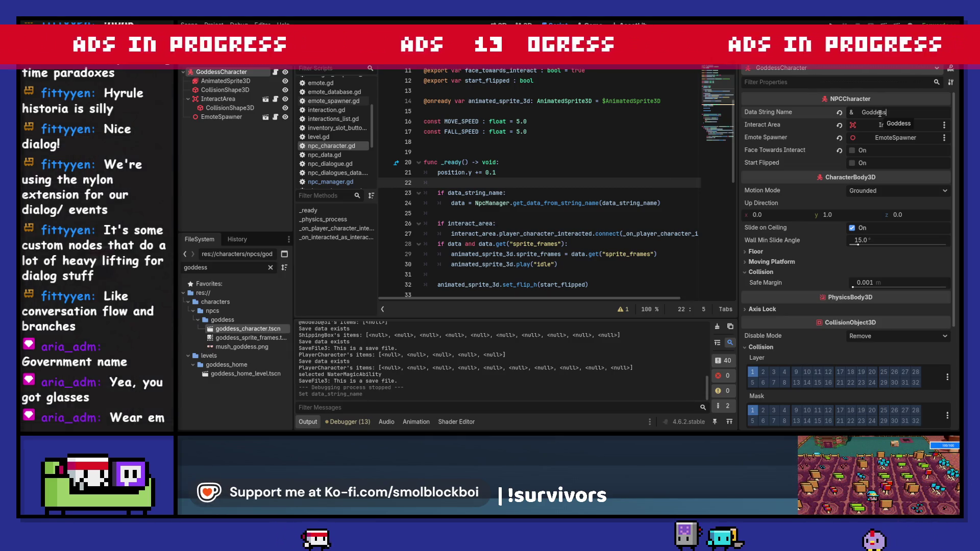
{"action": "left_click", "coordinate": [839, 112]}
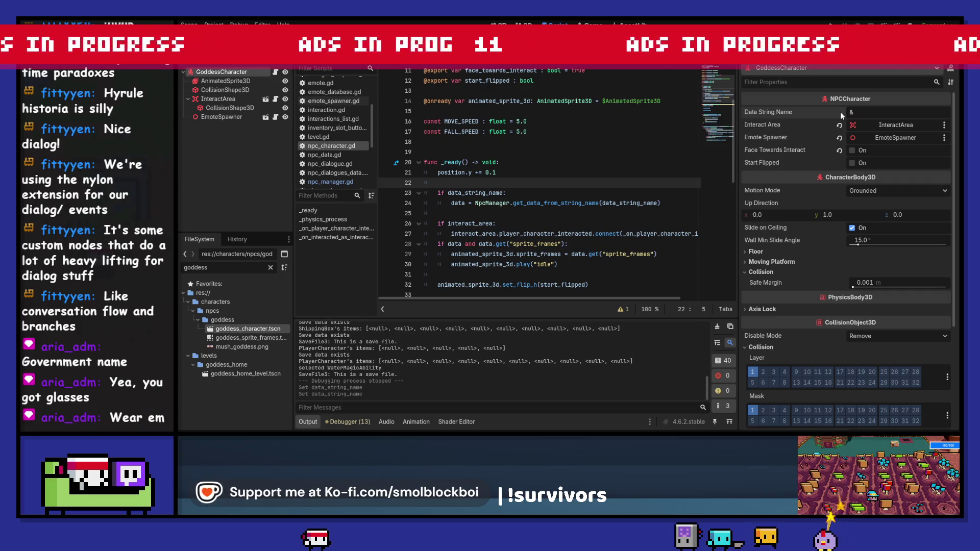
Open goddess_home_level.tscn from the filtered file list
{"action": "scroll", "coordinate": [617, 124], "scroll_direction": "up", "scroll_amount": 3}
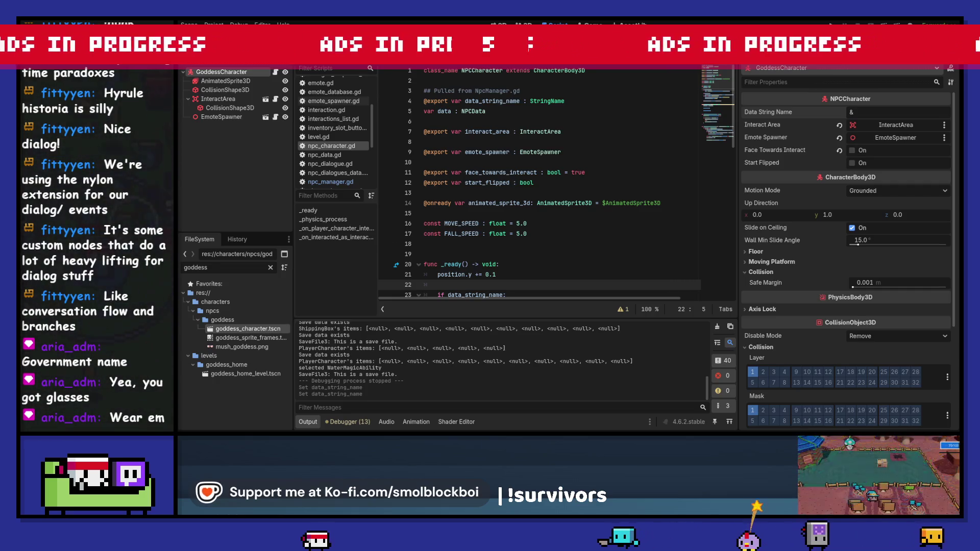
{"action": "double_click", "coordinate": [216, 268]}
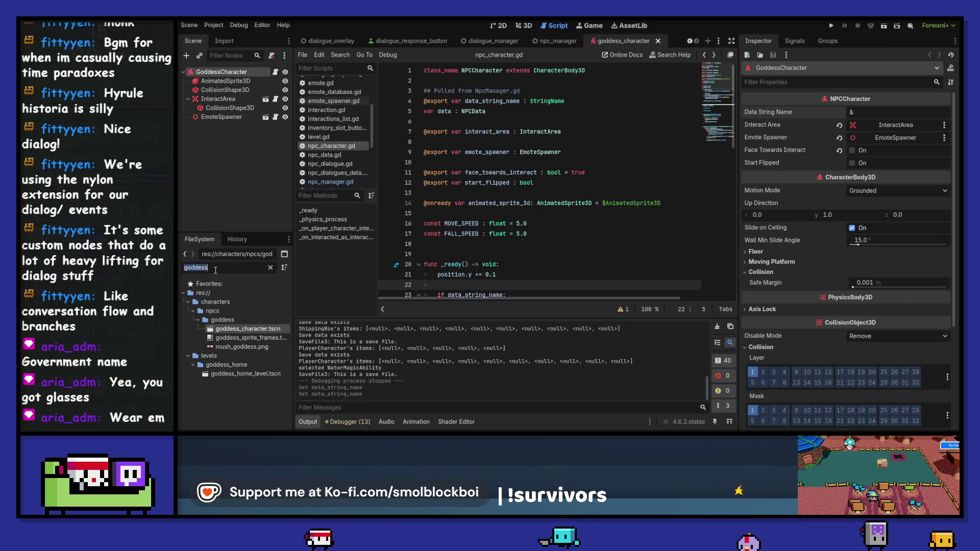
{"action": "double_click", "coordinate": [245, 374]}
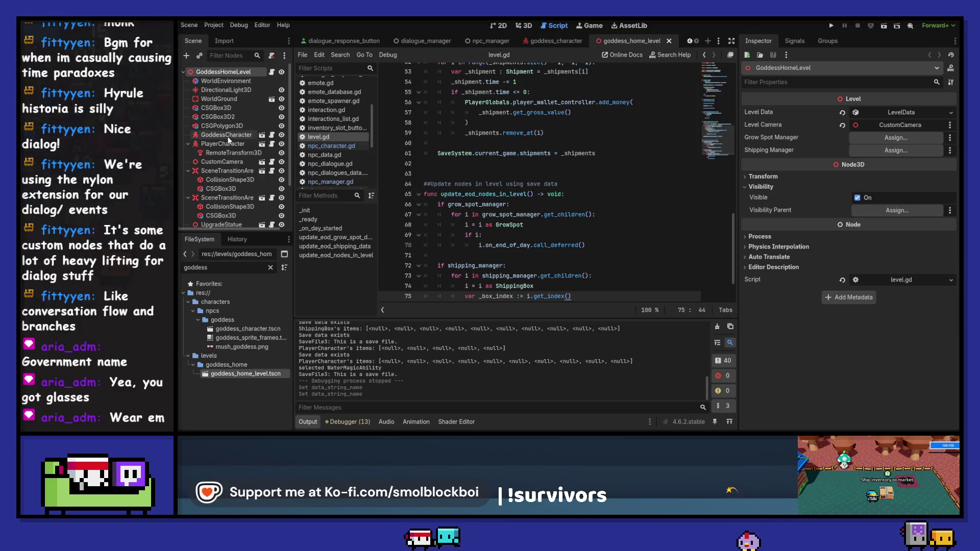
{"action": "left_click", "coordinate": [228, 136]}
{"action": "left_click", "coordinate": [831, 25]}
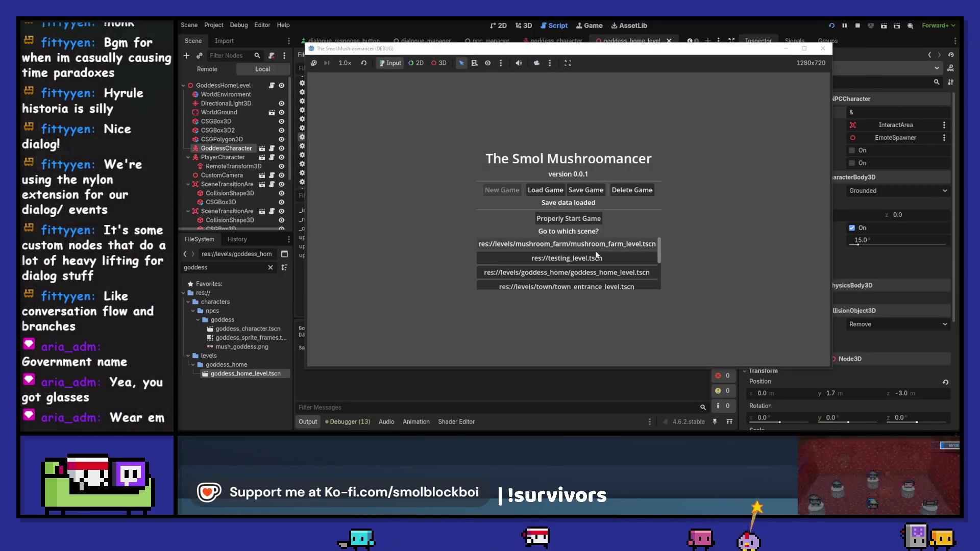
{"action": "left_click", "coordinate": [590, 275]}
{"action": "key", "text": "d"}
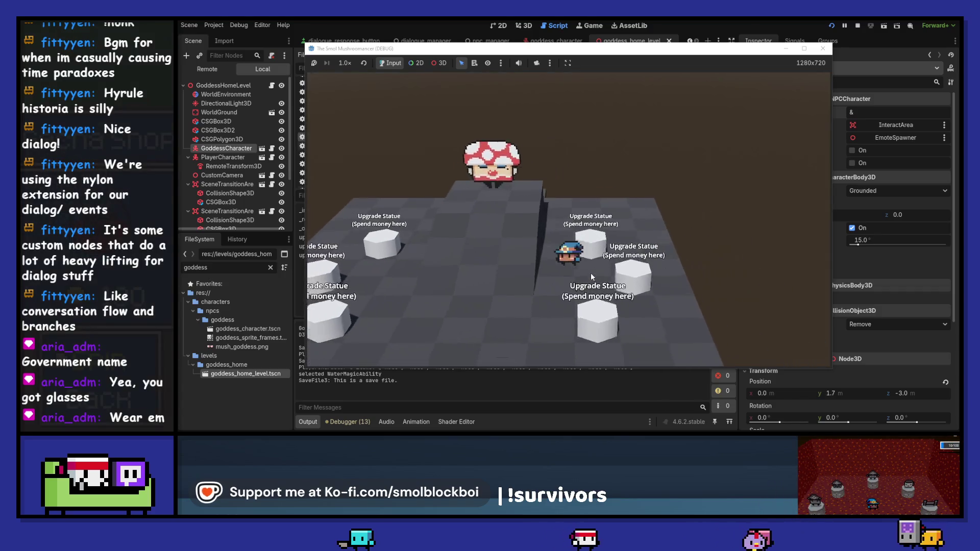
{"action": "key", "text": "w"}
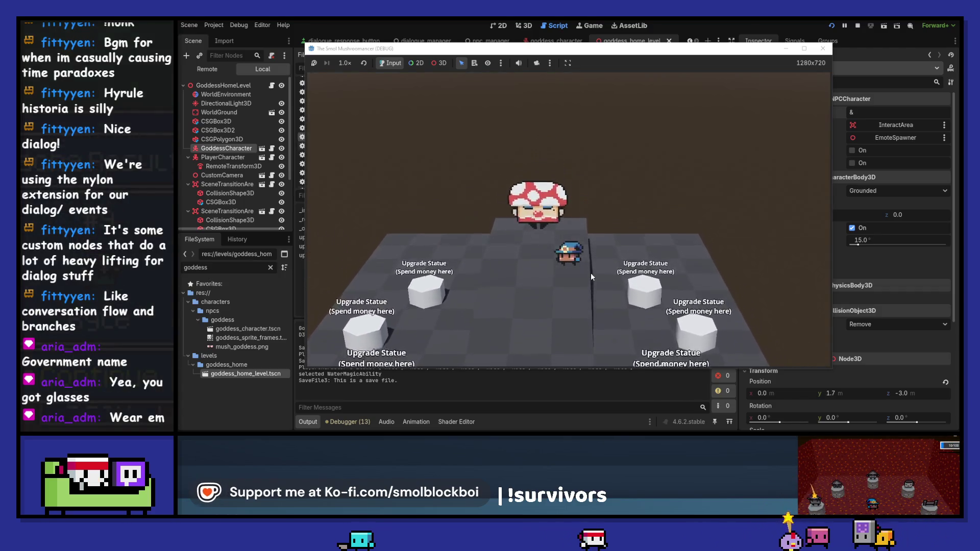
{"action": "left_click", "coordinate": [823, 48]}
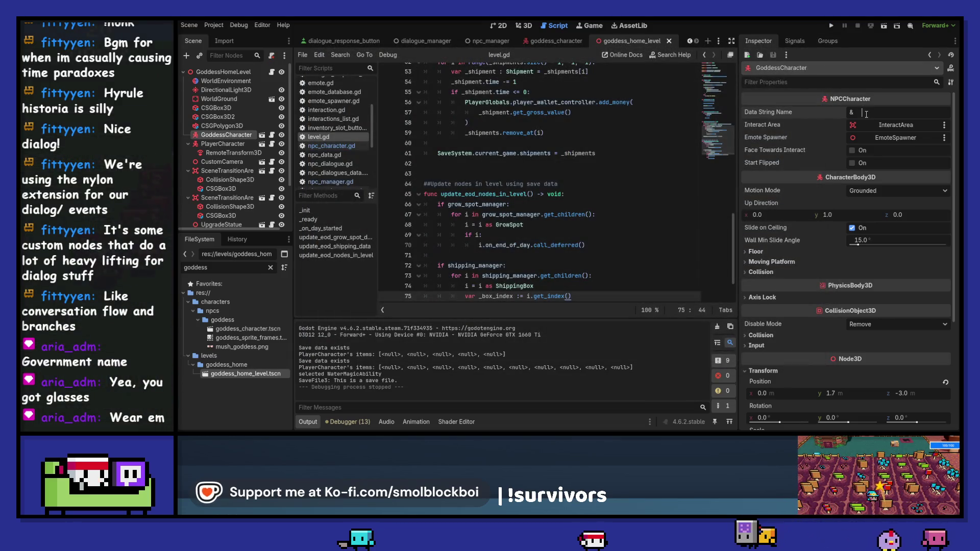
Set the goddess character's Data String Name to Goddess and save the scene
{"action": "left_click", "coordinate": [556, 45]}
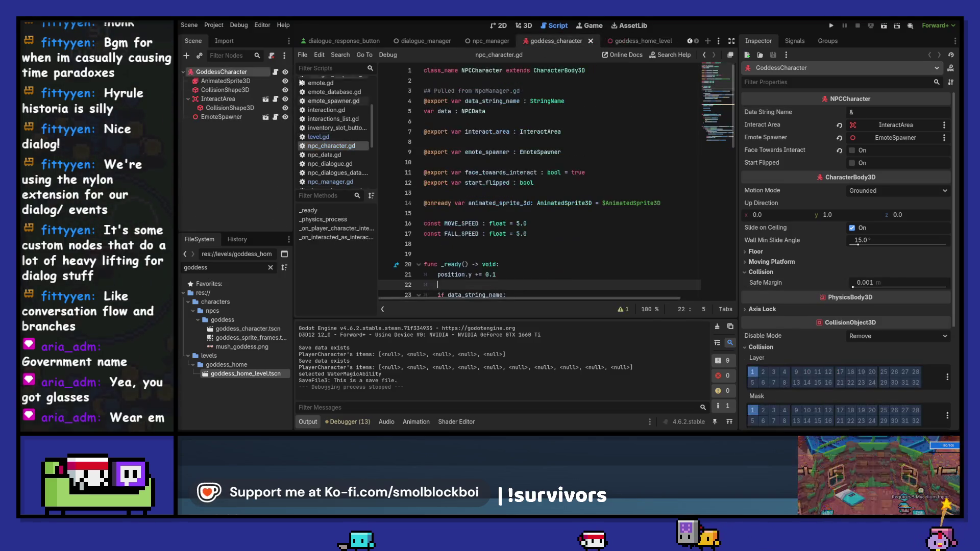
{"action": "type", "text": "Goddess"}
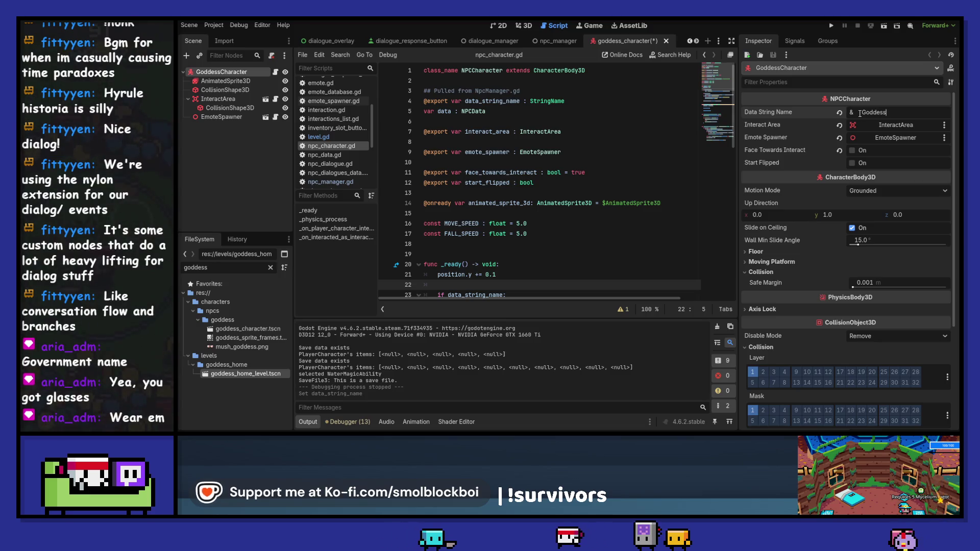
{"action": "key", "text": "Return"}
{"action": "key", "text": "ctrl+s"}
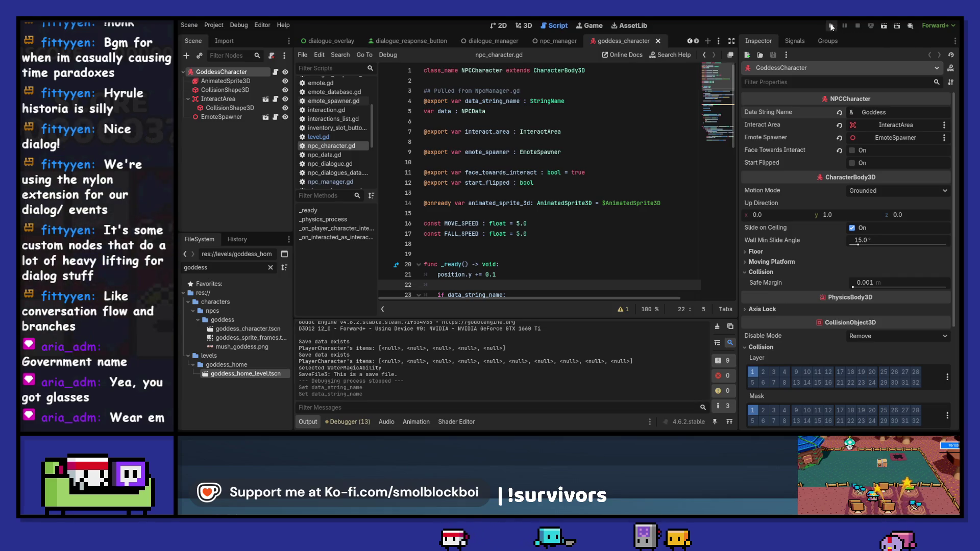
{"action": "left_click", "coordinate": [558, 40]}
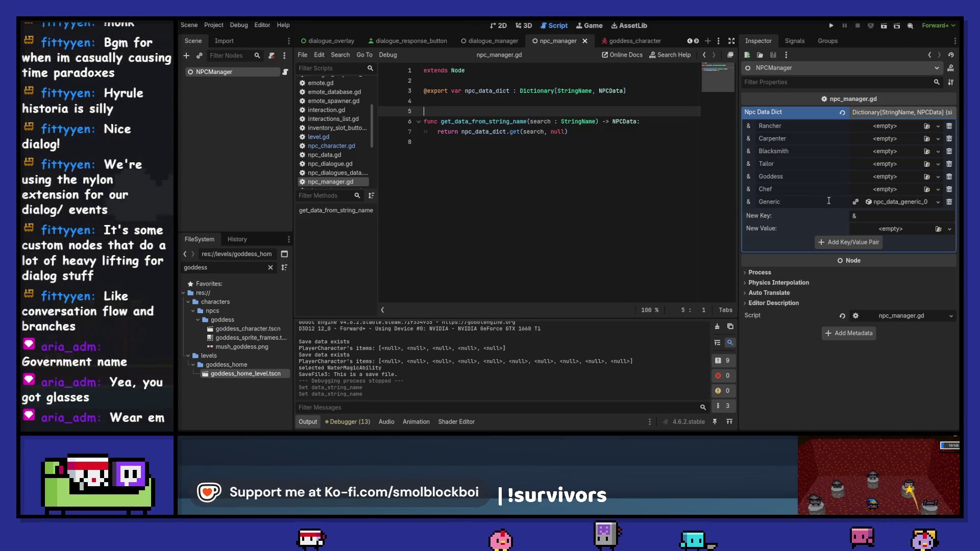
Create an NPCData resource saved as npc_data_goddess.tres in the npcs/goddess folder
{"action": "left_click", "coordinate": [270, 267]}
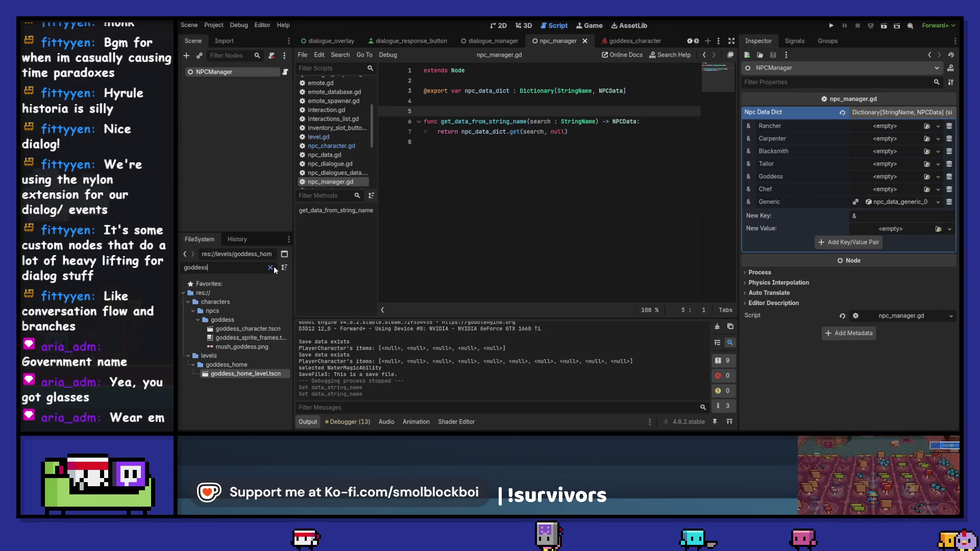
{"action": "scroll", "coordinate": [269, 334], "scroll_direction": "up", "scroll_amount": 3}
{"action": "scroll", "coordinate": [269, 334], "scroll_direction": "up", "scroll_amount": 10}
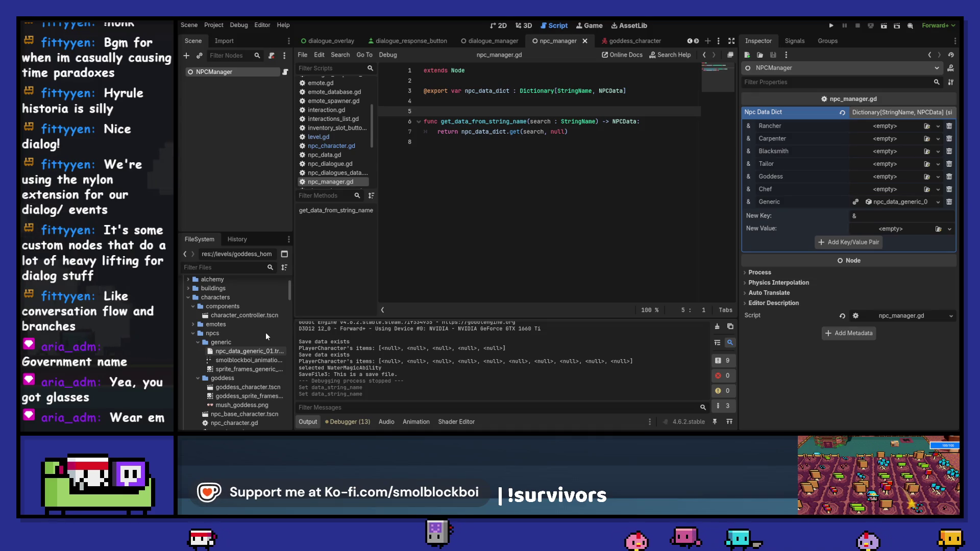
{"action": "scroll", "coordinate": [252, 341], "scroll_direction": "down", "scroll_amount": 2}
{"action": "left_click", "coordinate": [239, 342]}
{"action": "right_click", "coordinate": [239, 345]}
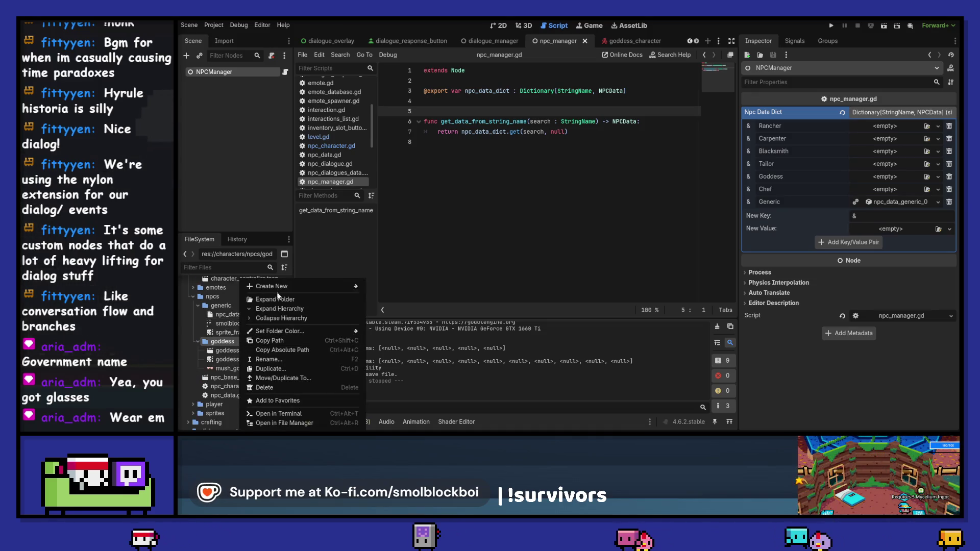
{"action": "left_click", "coordinate": [402, 322]}
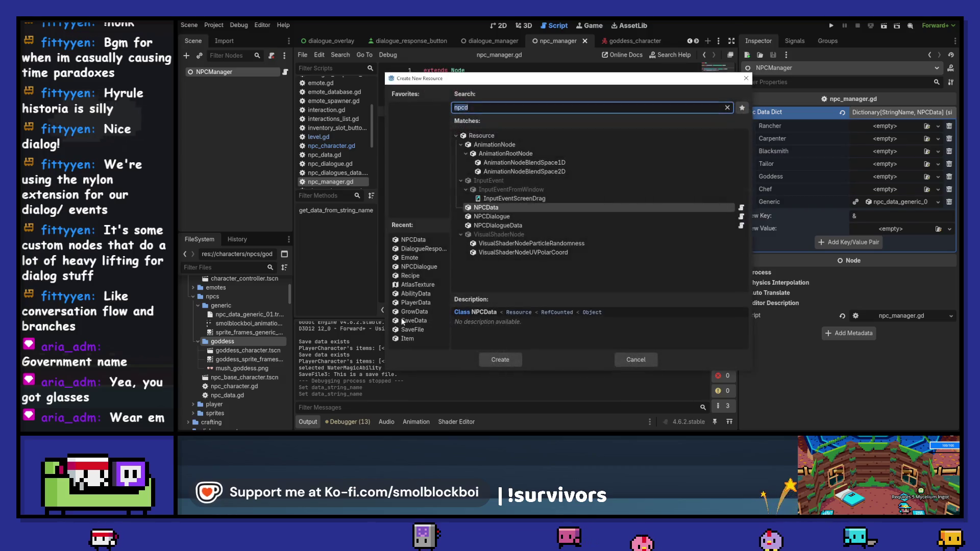
{"action": "double_click", "coordinate": [495, 208]}
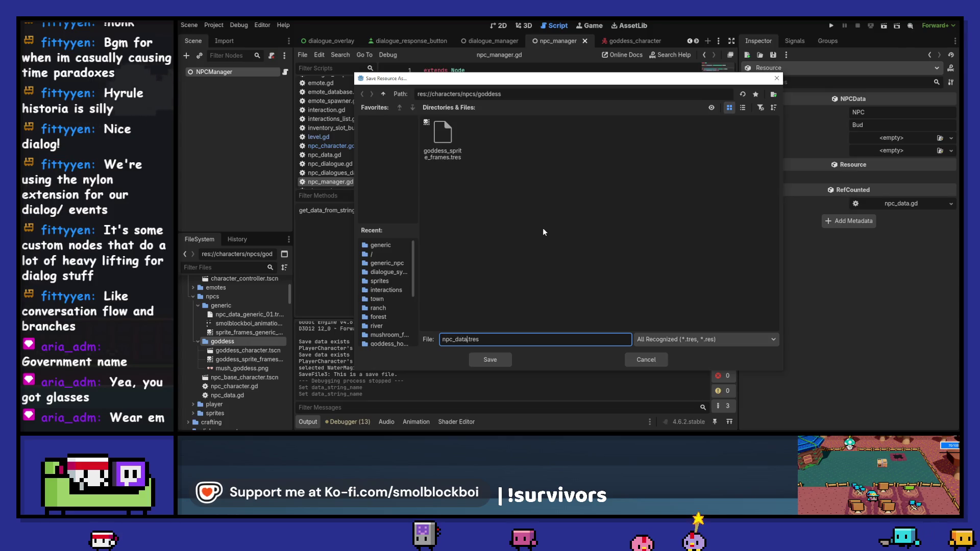
{"action": "type", "text": "_goddess"}
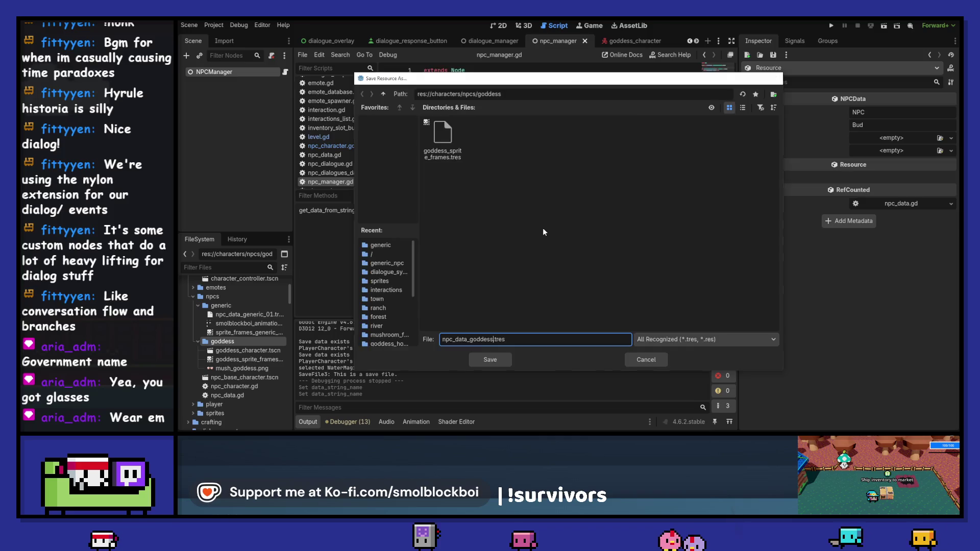
{"action": "key", "text": "Return"}
{"action": "left_click", "coordinate": [888, 111]}
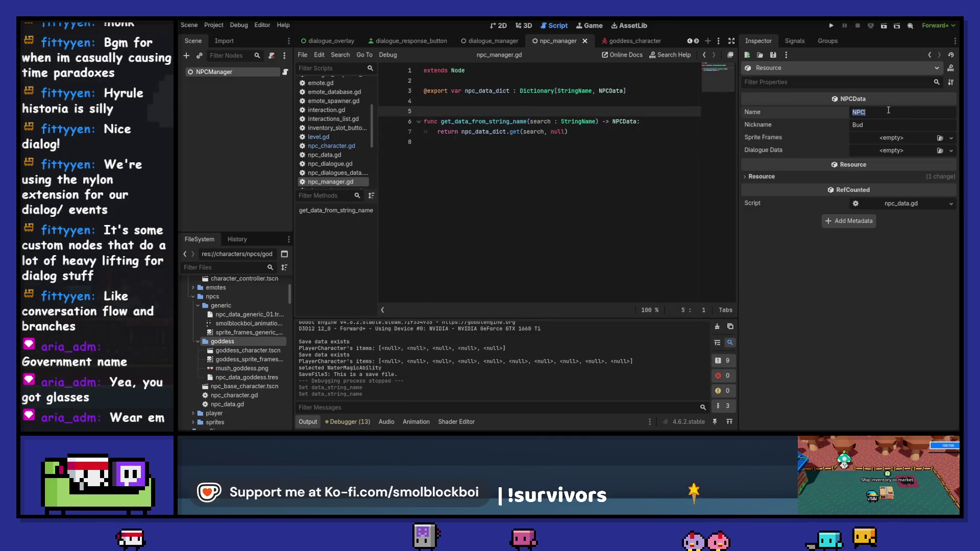
Name the NPC 'Goddess Mushroomie' with the nickname 'Goddess'
{"action": "type", "text": "Goddess Mushroomie"}
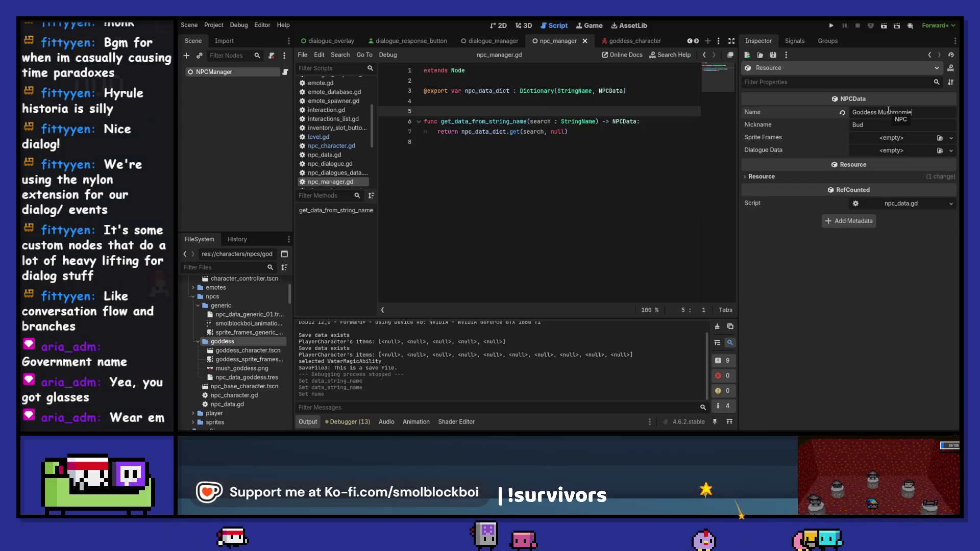
{"action": "key", "text": "Tab"}
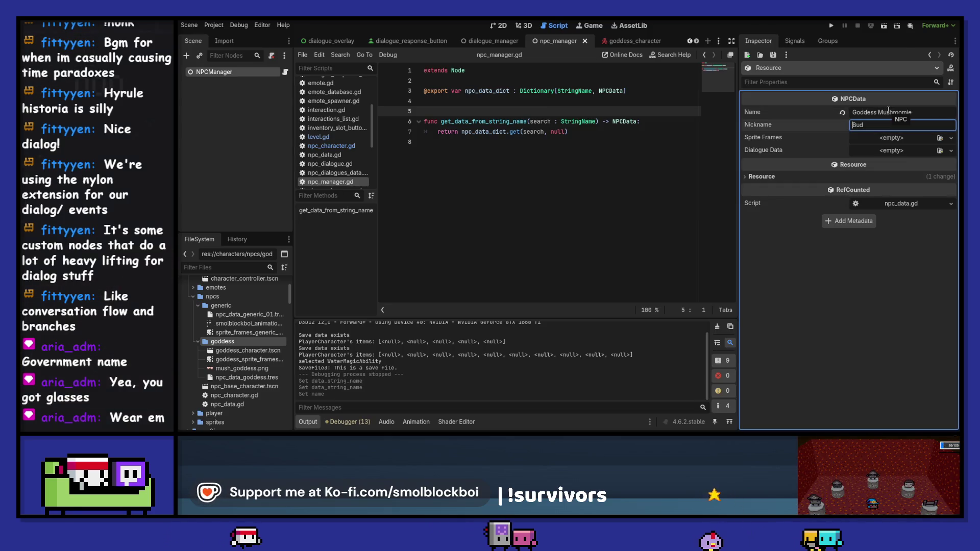
{"action": "type", "text": "Goddess"}
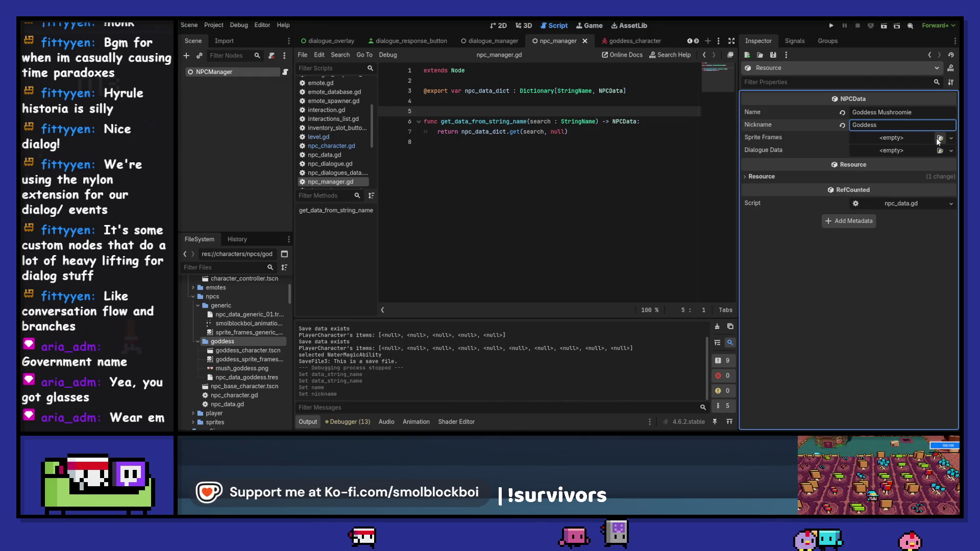
Copy the goddess scene's sprite frames into npc_data_goddess.tres and save
{"action": "left_click", "coordinate": [624, 46]}
{"action": "left_click", "coordinate": [225, 80]}
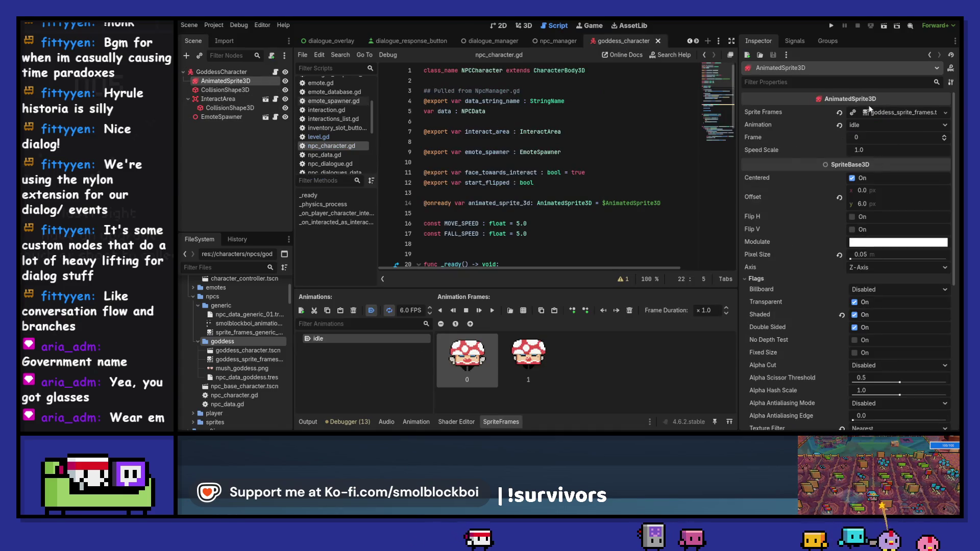
{"action": "right_click", "coordinate": [781, 112]}
{"action": "key", "text": "Escape"}
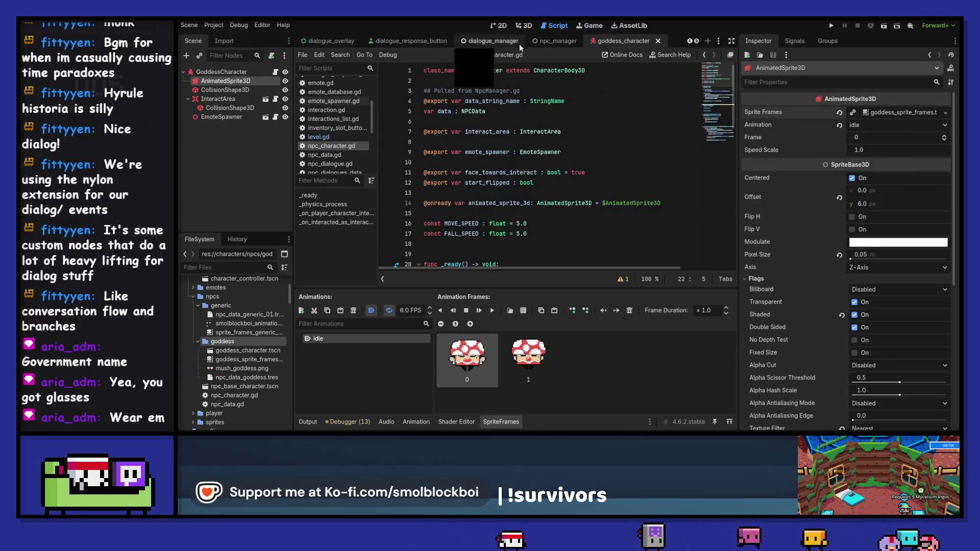
{"action": "left_click", "coordinate": [556, 41]}
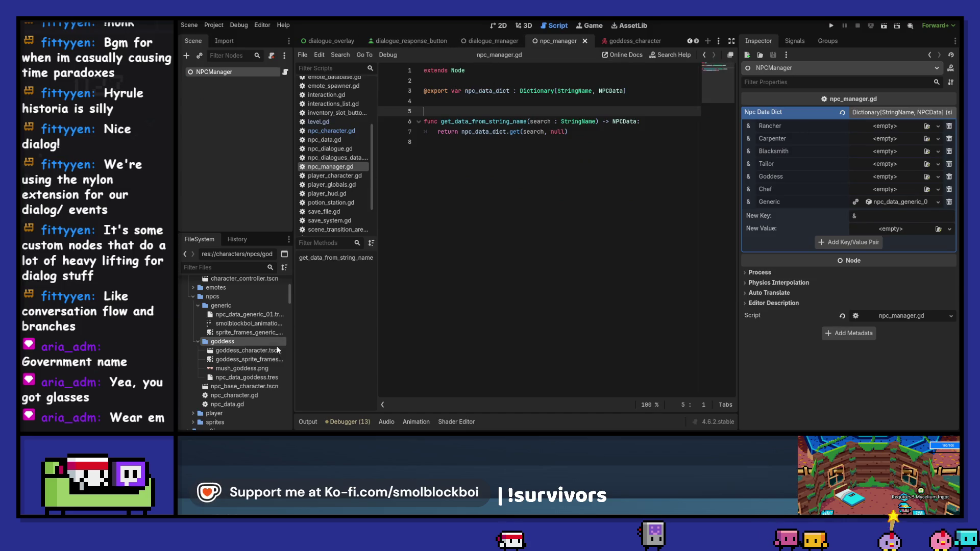
{"action": "double_click", "coordinate": [246, 377]}
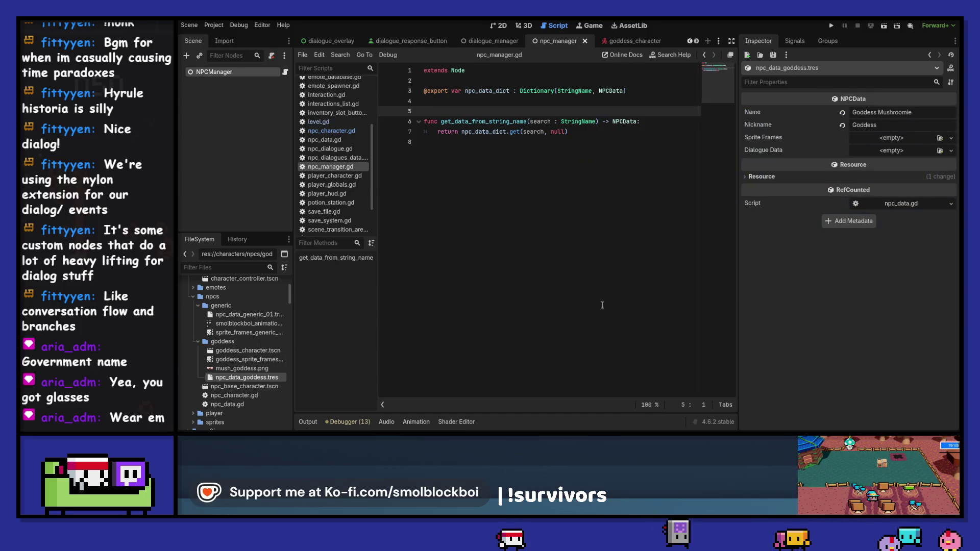
{"action": "right_click", "coordinate": [774, 142]}
{"action": "left_click", "coordinate": [806, 159]}
{"action": "key", "text": "ctrl+s"}
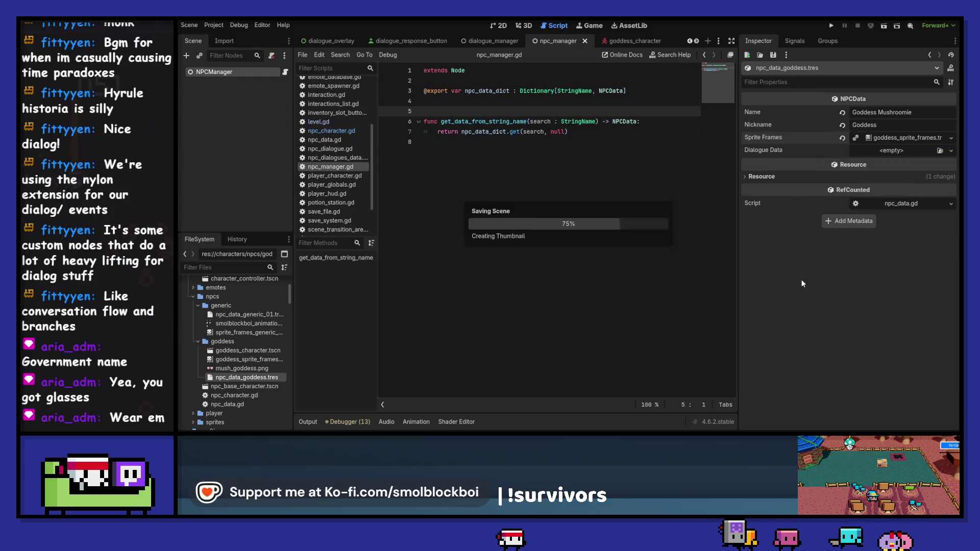
Give the data a new NPCDialogueData with one empty Dialogues entry
{"action": "left_click", "coordinate": [939, 151]}
{"action": "left_click", "coordinate": [721, 90]}
{"action": "left_click", "coordinate": [950, 150]}
{"action": "left_click", "coordinate": [930, 180]}
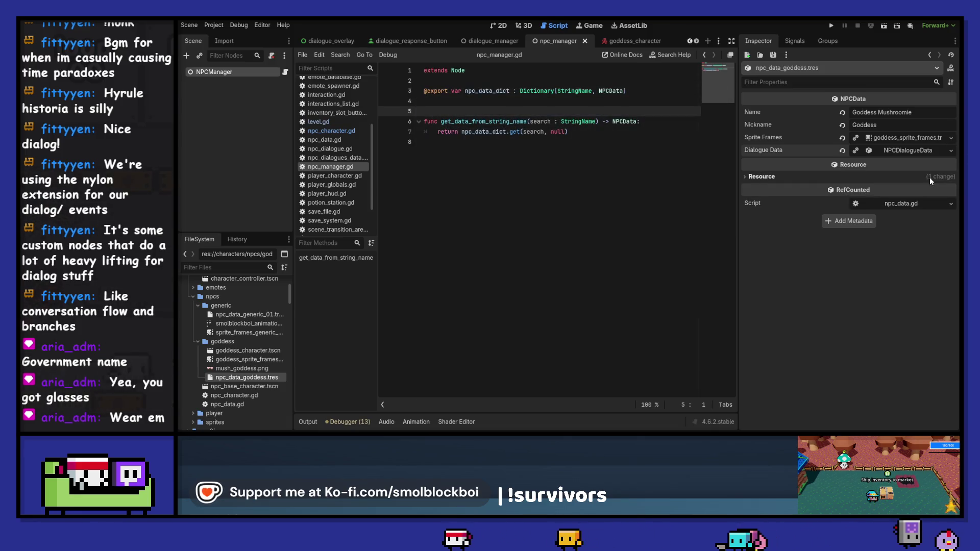
{"action": "left_click", "coordinate": [891, 151]}
{"action": "left_click", "coordinate": [900, 163]}
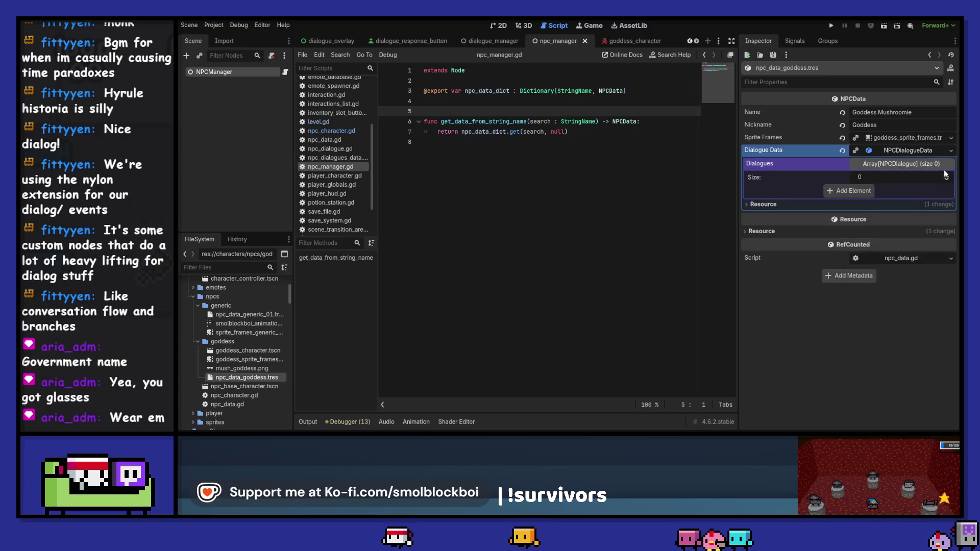
{"action": "left_click", "coordinate": [946, 175]}
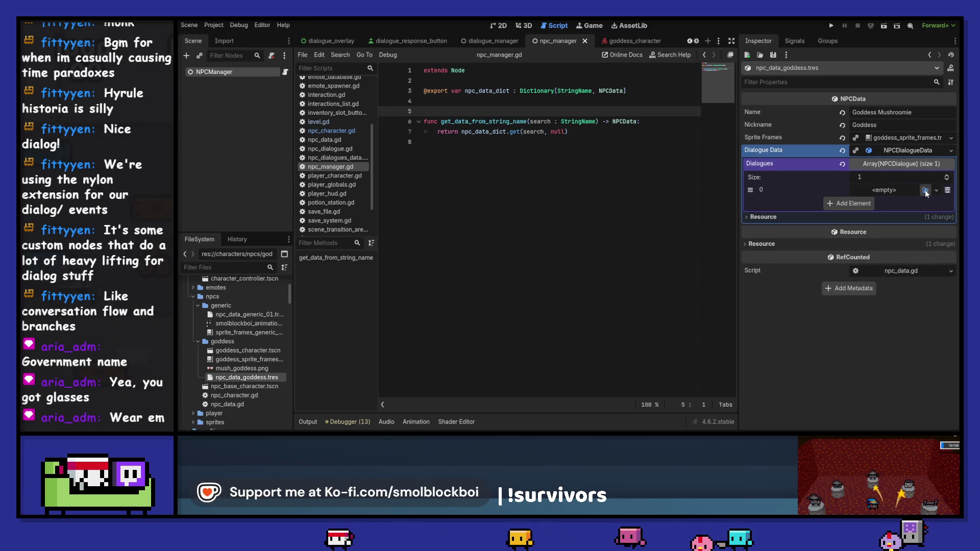
{"action": "left_click", "coordinate": [925, 190]}
{"action": "key", "text": "Escape"}
{"action": "left_click", "coordinate": [935, 191]}
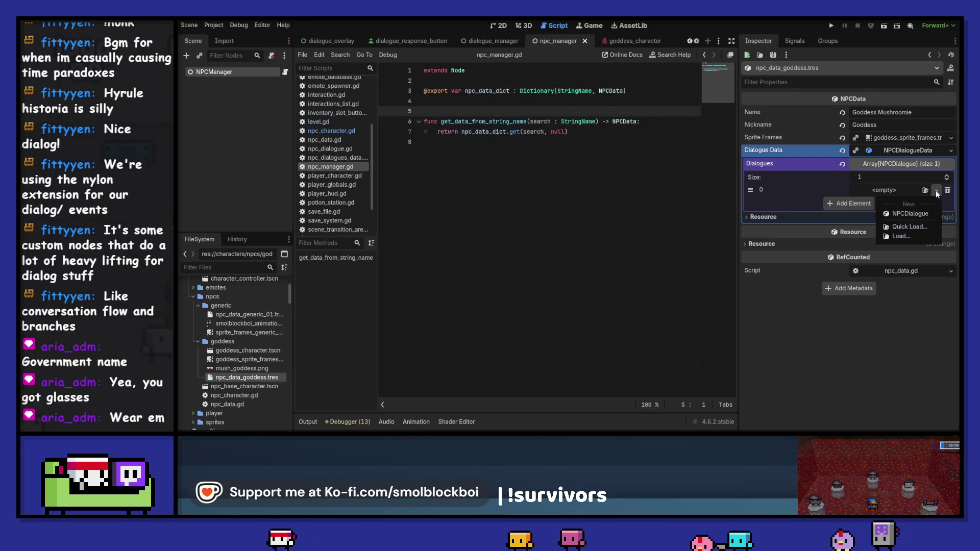
Make element 0 a First Greet NPCDialogue reading "'Sup homie? Never seen you 'round these parts before."
{"action": "left_click", "coordinate": [906, 208]}
{"action": "left_click", "coordinate": [905, 191]}
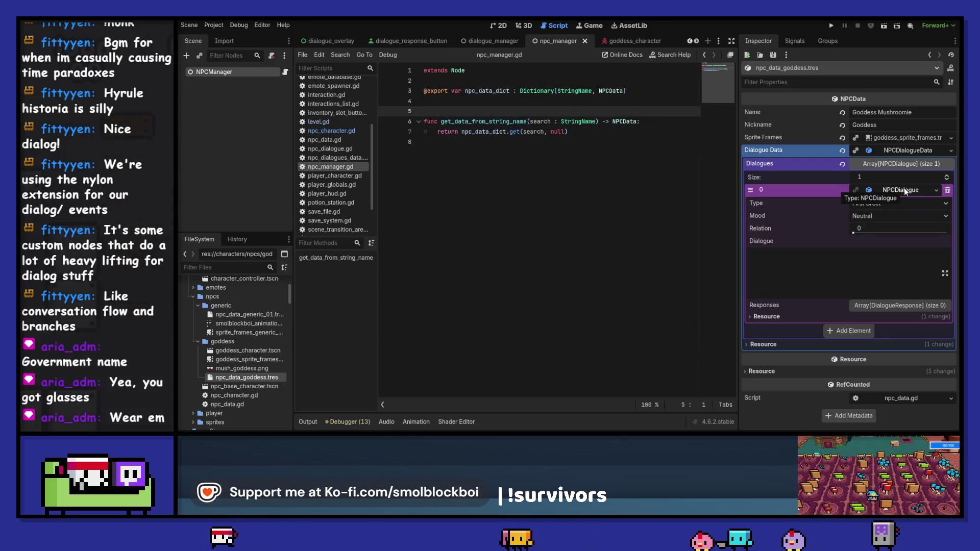
{"action": "left_click", "coordinate": [901, 203]}
{"action": "left_click", "coordinate": [879, 218]}
{"action": "left_click", "coordinate": [836, 265]}
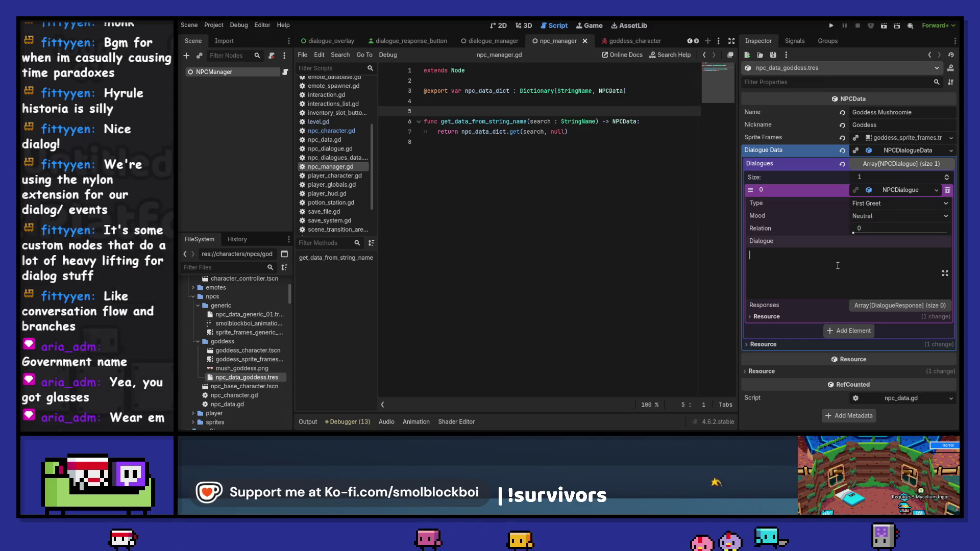
{"action": "type", "text": "ello"}
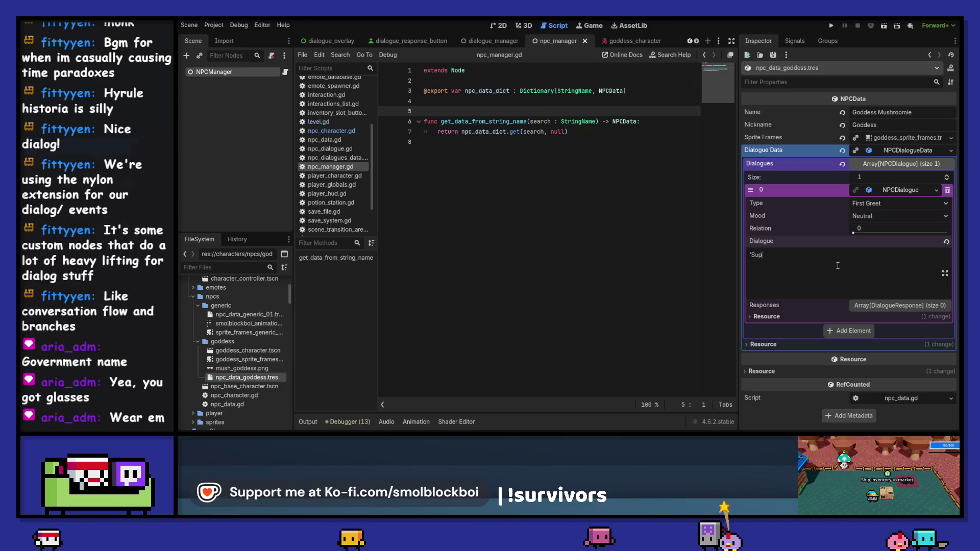
{"action": "type", "text": "homie?"}
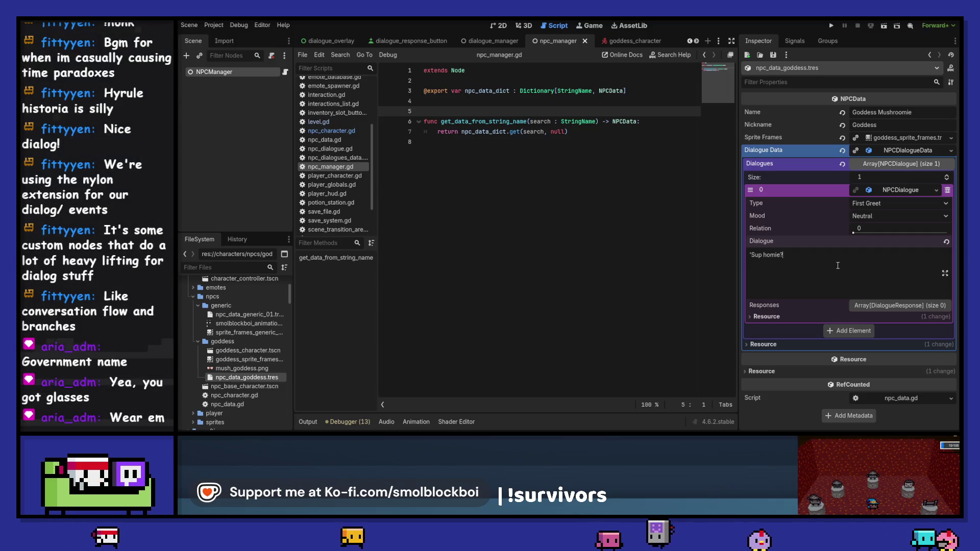
{"action": "type", "text": " N"}
{"action": "type", "text": "ever seen y"}
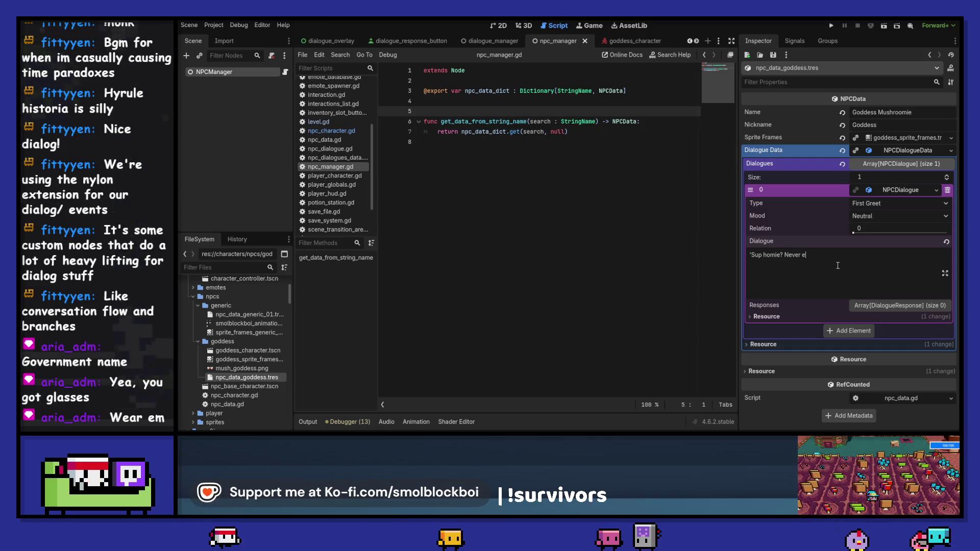
{"action": "type", "text": "ou 'round t"}
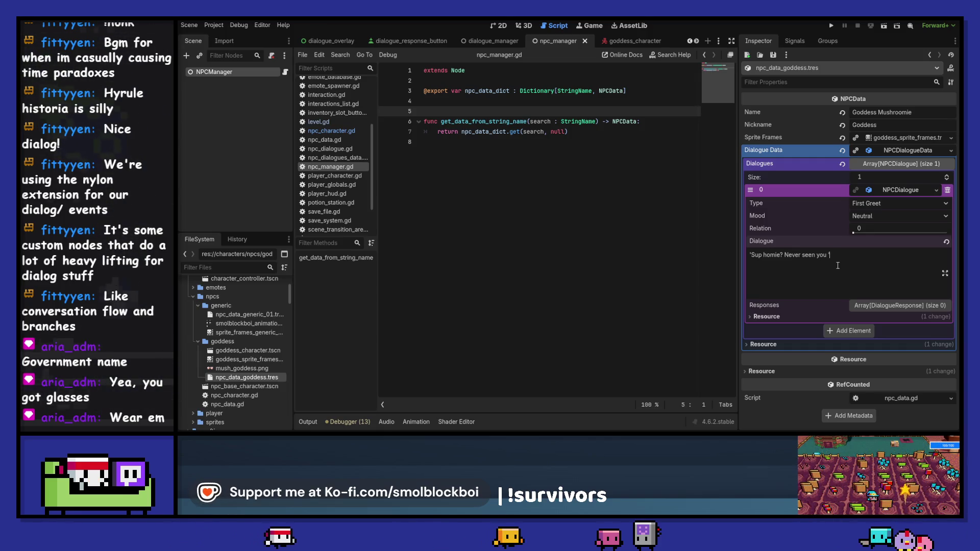
{"action": "type", "text": "parts bef"}
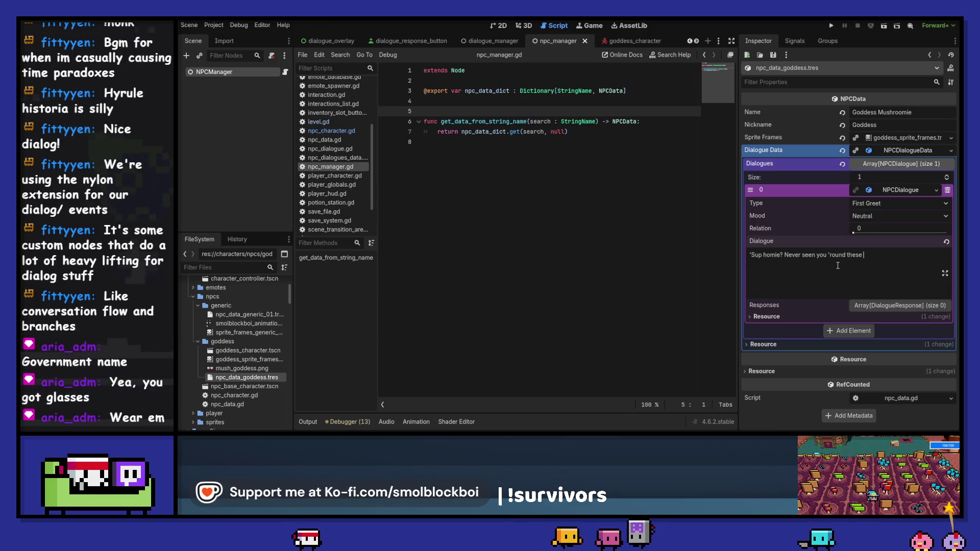
{"action": "type", "text": "ore."}
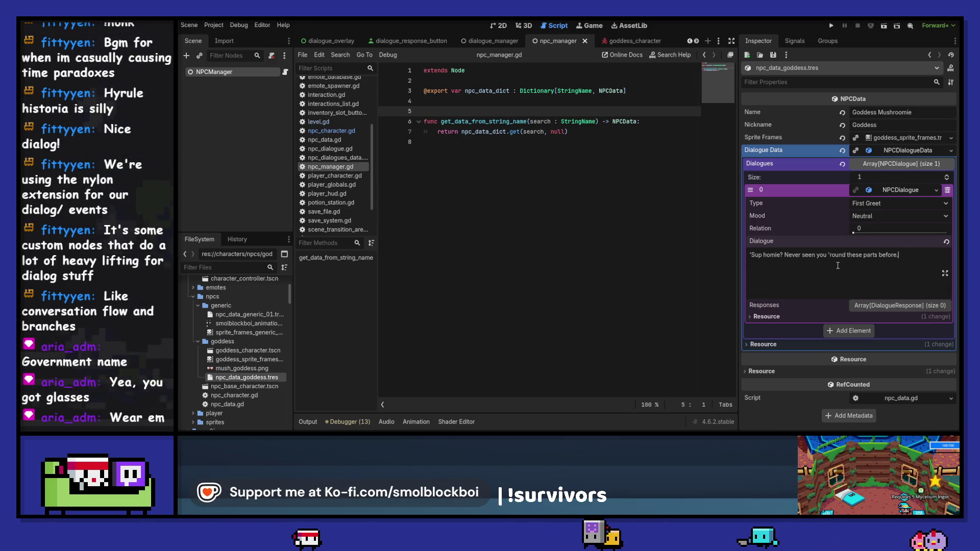
{"action": "left_click", "coordinate": [888, 305]}
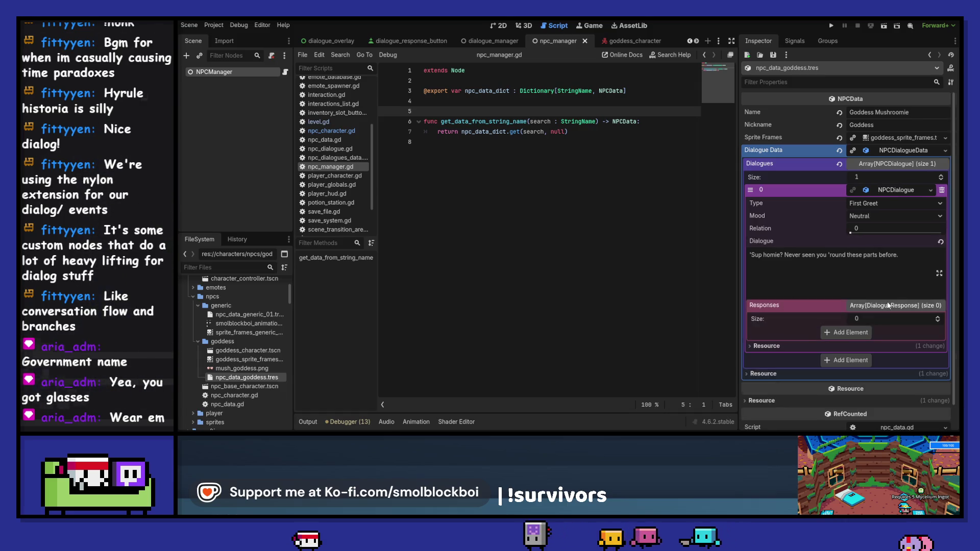
Add one new DialogueResponse to the greeting, keeping its mood Neutral
{"action": "left_click", "coordinate": [937, 319]}
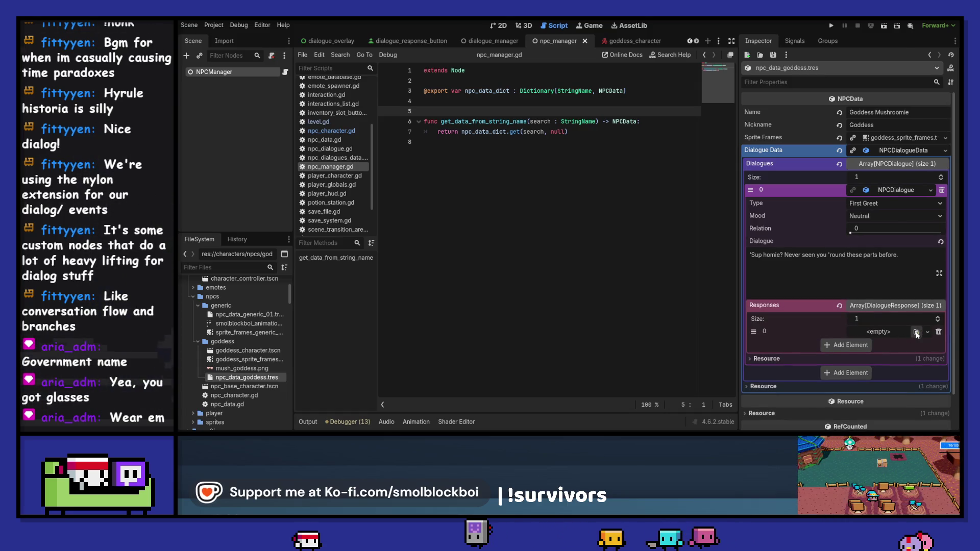
{"action": "left_click", "coordinate": [916, 333]}
{"action": "key", "text": "Escape"}
{"action": "left_click", "coordinate": [927, 332]}
{"action": "left_click", "coordinate": [876, 356]}
{"action": "left_click", "coordinate": [894, 332]}
{"action": "left_click", "coordinate": [881, 263]}
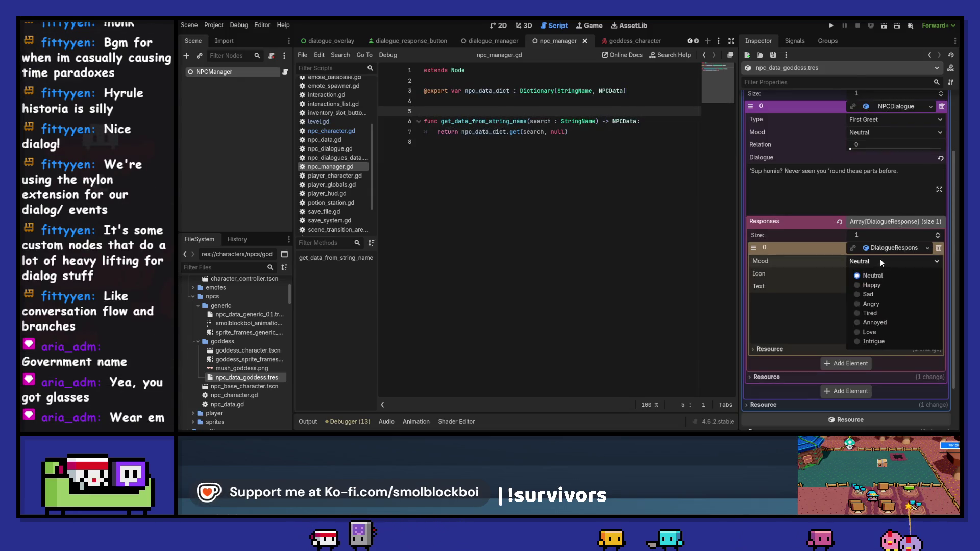
{"action": "left_click", "coordinate": [881, 262]}
{"action": "left_click", "coordinate": [880, 261]}
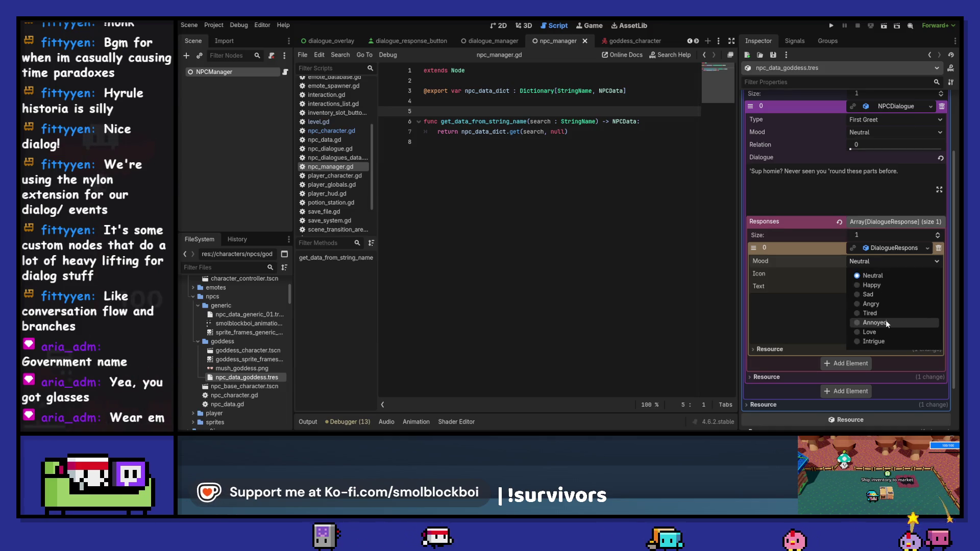
{"action": "left_click", "coordinate": [916, 276]}
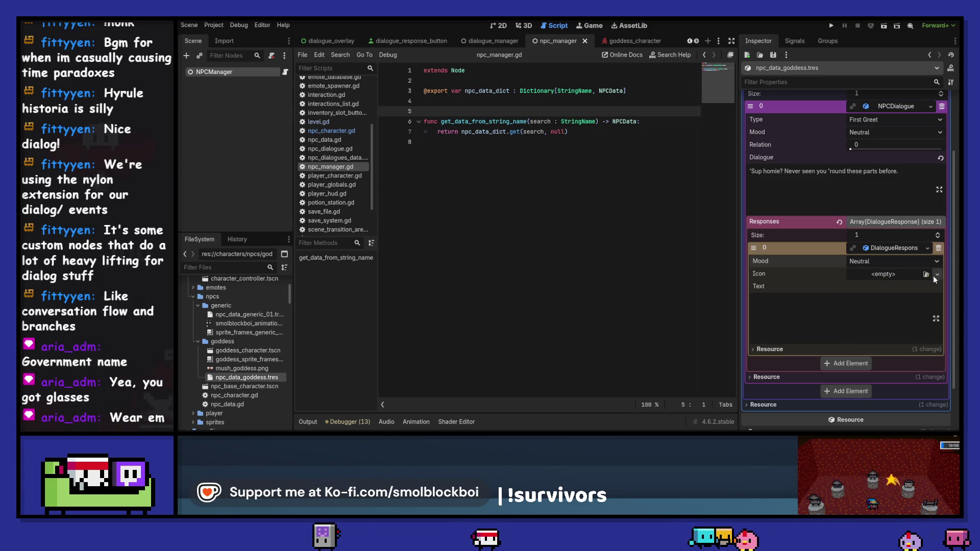
Set the response icon to an AtlasTexture cropped to the heart tile of emotes.png
{"action": "left_click", "coordinate": [934, 275]}
{"action": "key", "text": "Escape"}
{"action": "left_click", "coordinate": [937, 275]}
{"action": "left_click", "coordinate": [925, 287]}
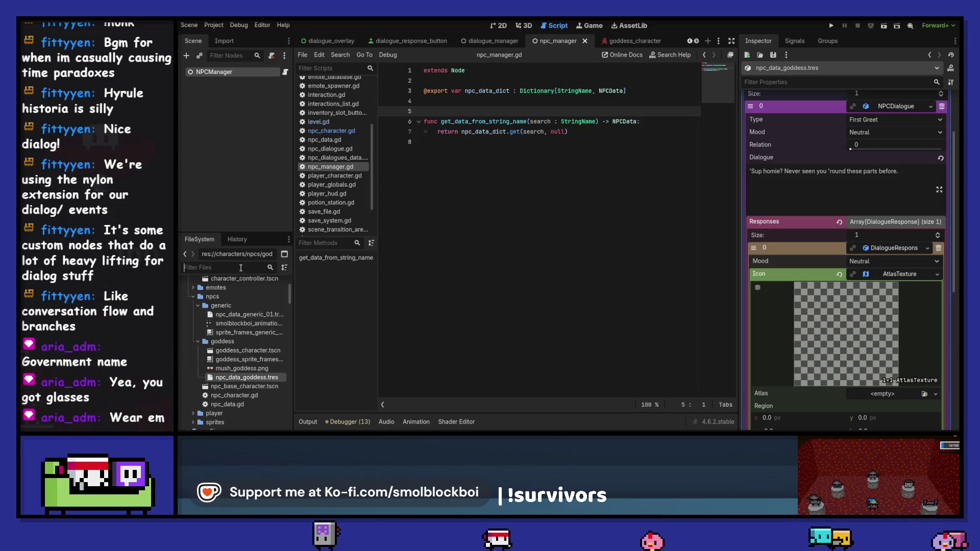
{"action": "type", "text": "emote"}
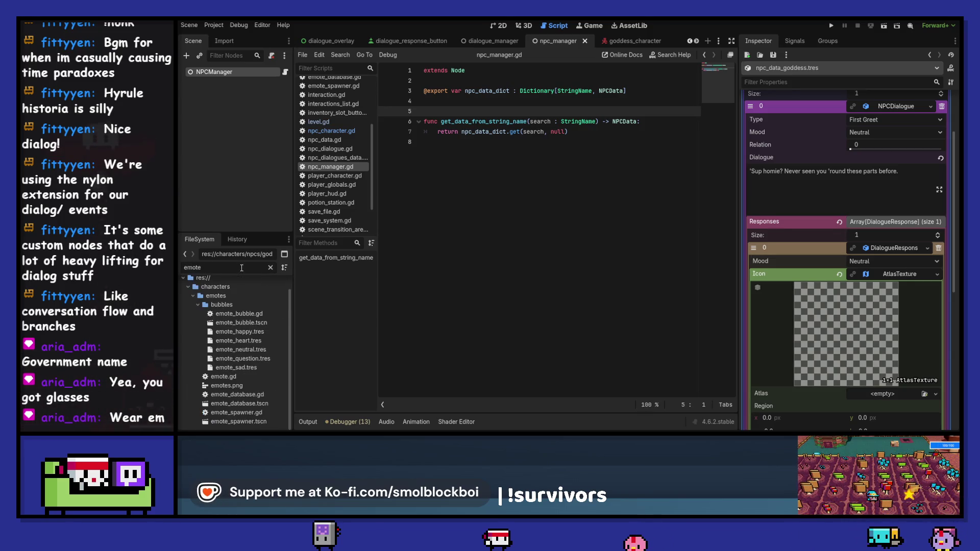
{"action": "left_click_drag", "start_coordinate": [243, 388], "coordinate": [882, 394]}
{"action": "scroll", "coordinate": [872, 359], "scroll_direction": "down", "scroll_amount": 3}
{"action": "left_click", "coordinate": [851, 335]}
{"action": "scroll", "coordinate": [574, 224], "scroll_direction": "up", "scroll_amount": 5}
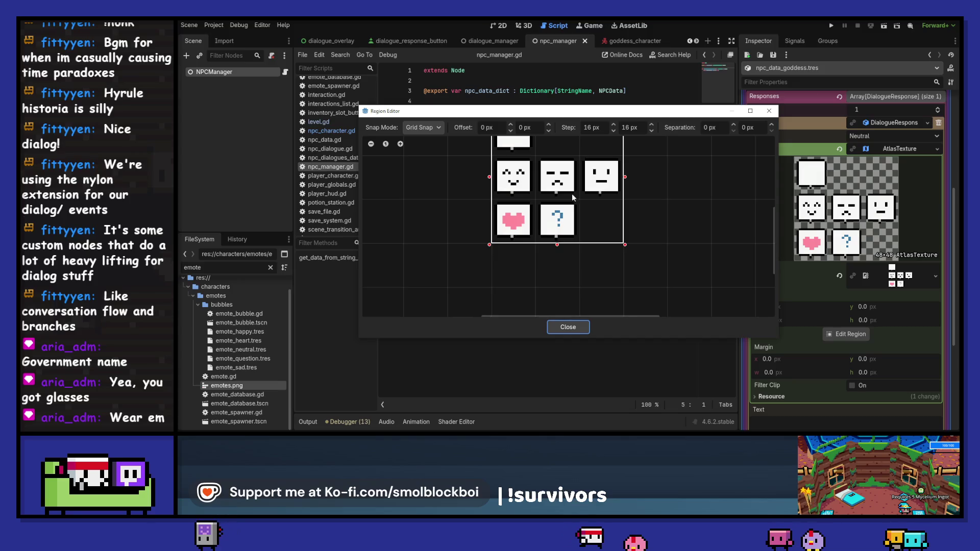
{"action": "left_click_drag", "start_coordinate": [502, 203], "coordinate": [530, 235]}
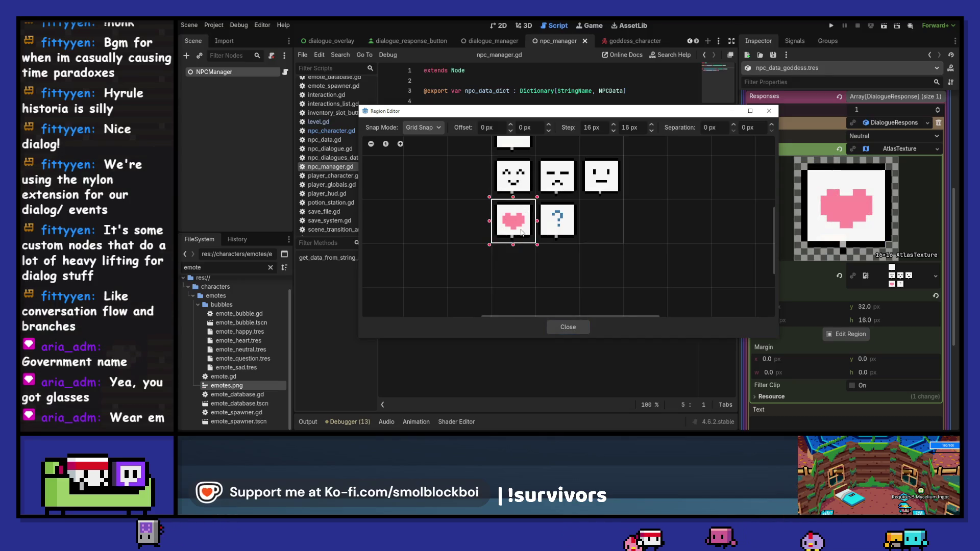
{"action": "left_click", "coordinate": [564, 329]}
{"action": "left_click", "coordinate": [899, 150]}
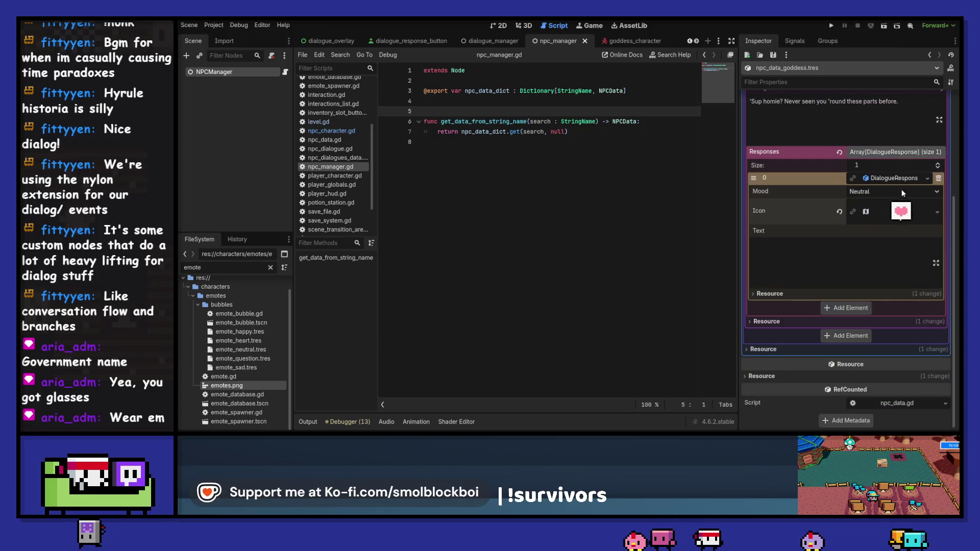
Set the response mood to Love and its text to "omg gurl you cray cray.", then save
{"action": "left_click", "coordinate": [879, 190]}
{"action": "left_click", "coordinate": [869, 262]}
{"action": "left_click", "coordinate": [865, 260]}
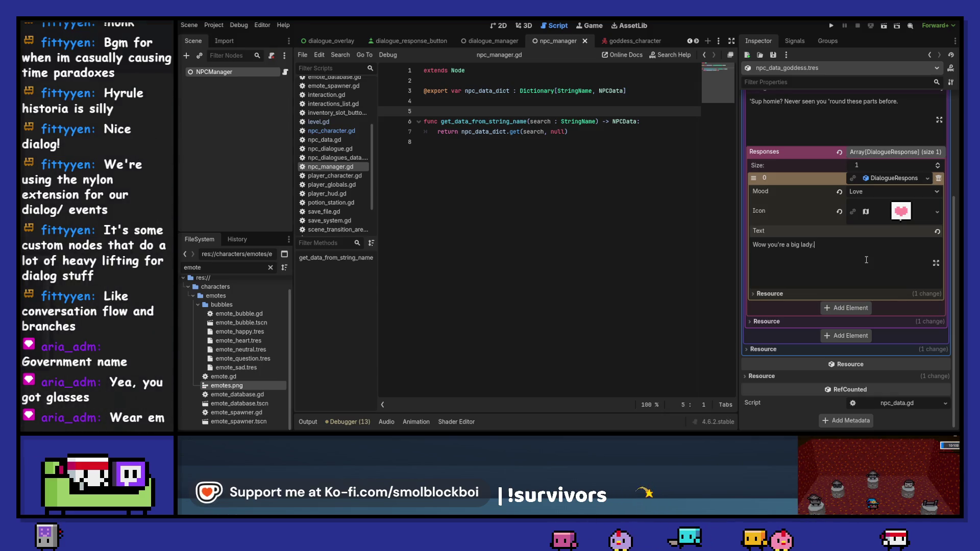
{"action": "scroll", "coordinate": [904, 208], "scroll_direction": "up", "scroll_amount": 1}
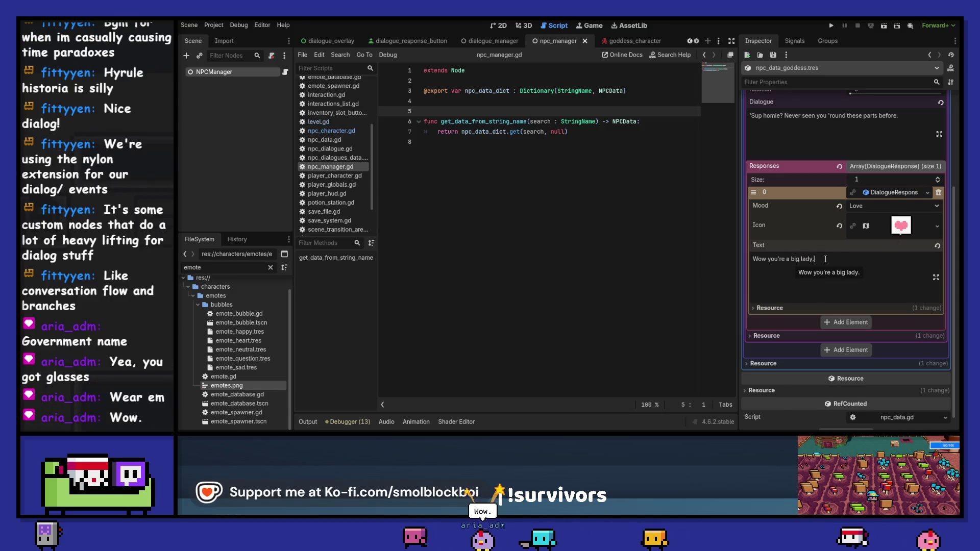
{"action": "key", "text": "ctrl+a"}
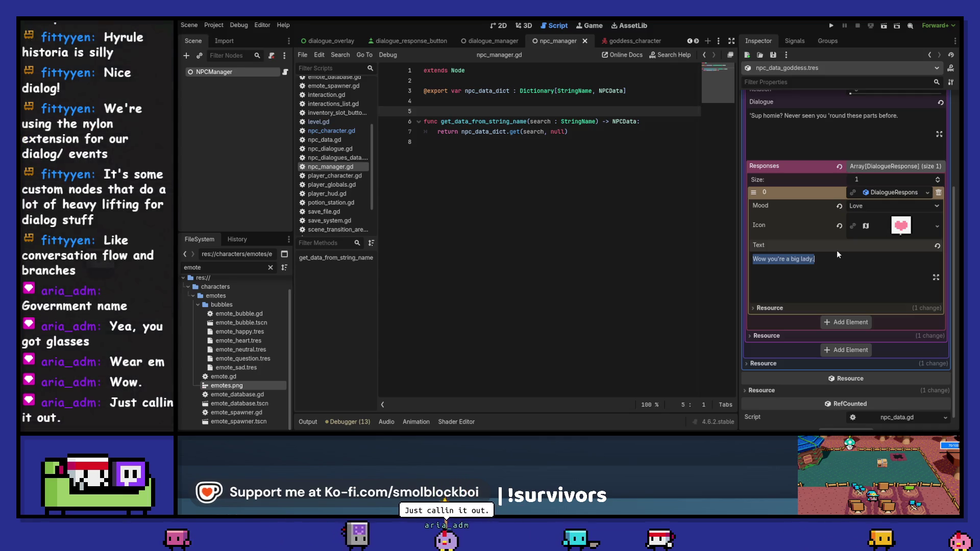
{"action": "type", "text": "omg gurl you cray cray."}
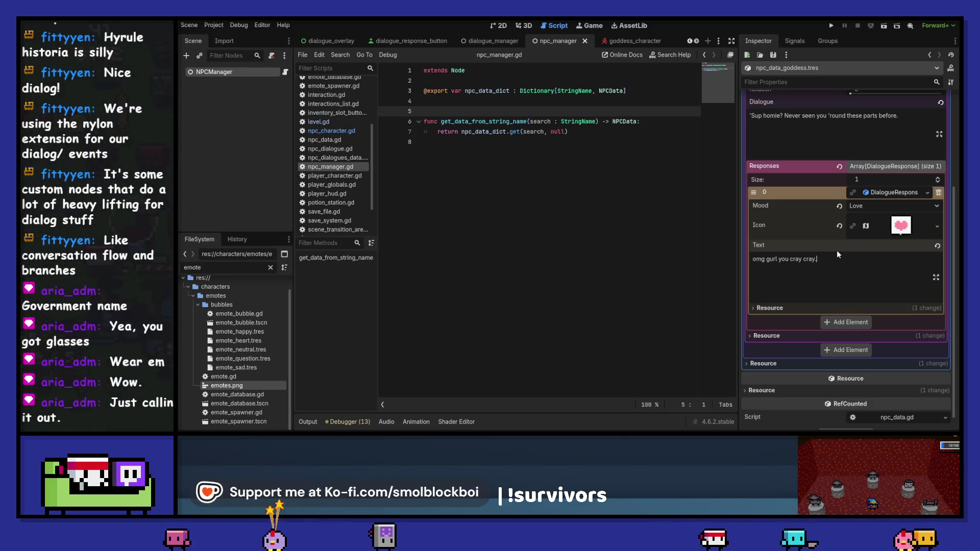
{"action": "key", "text": "ctrl+s"}
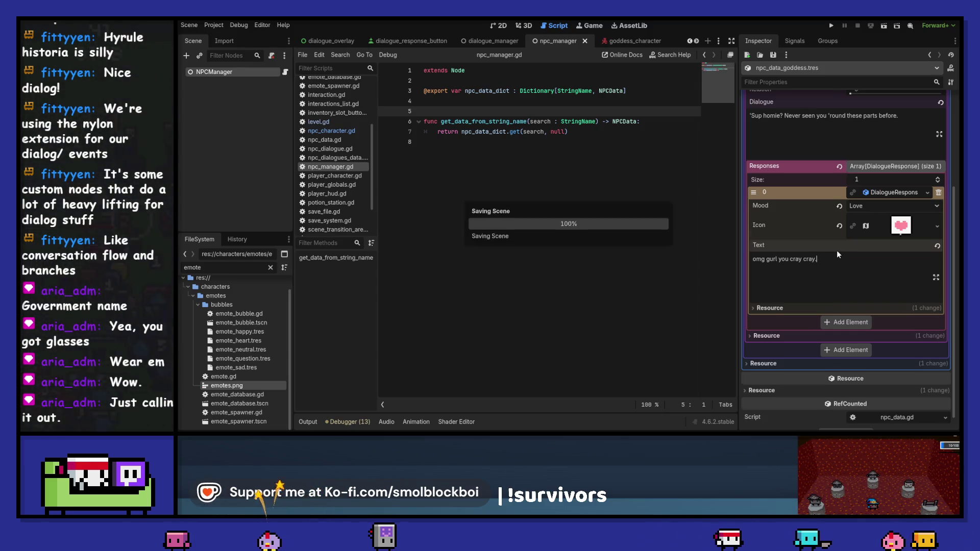
Review the response entry and save the NPC data
{"action": "left_click", "coordinate": [897, 196]}
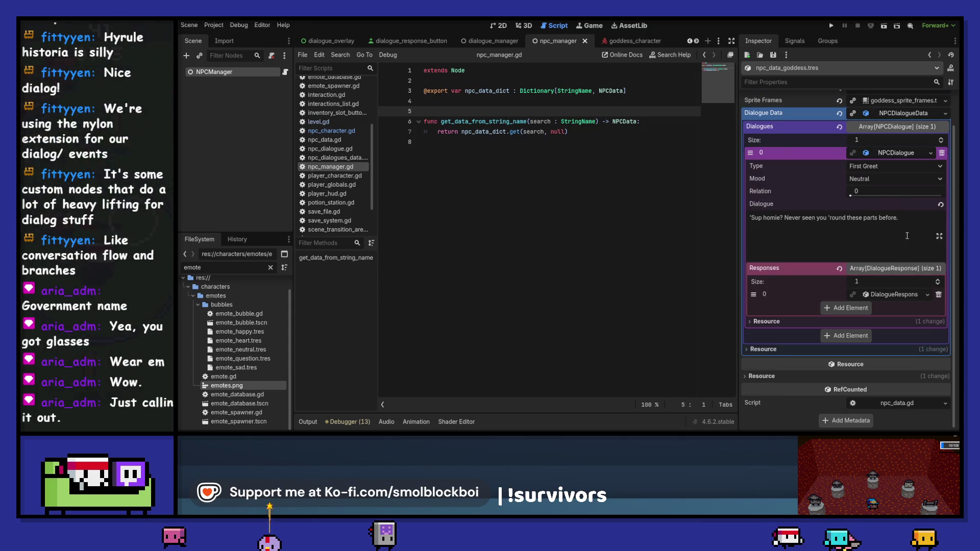
{"action": "left_click", "coordinate": [887, 294]}
{"action": "scroll", "coordinate": [886, 273], "scroll_direction": "down", "scroll_amount": 3}
{"action": "key", "text": "ctrl+s"}
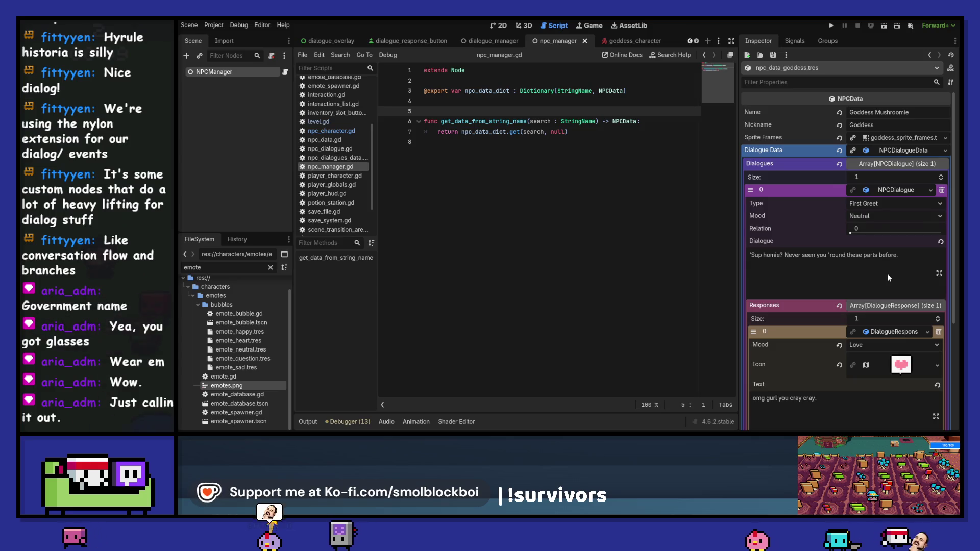
Start saving the dialogue data, cancel, and clear the file filter to reveal the goddess folder
{"action": "left_click", "coordinate": [895, 166]}
{"action": "left_click", "coordinate": [907, 165]}
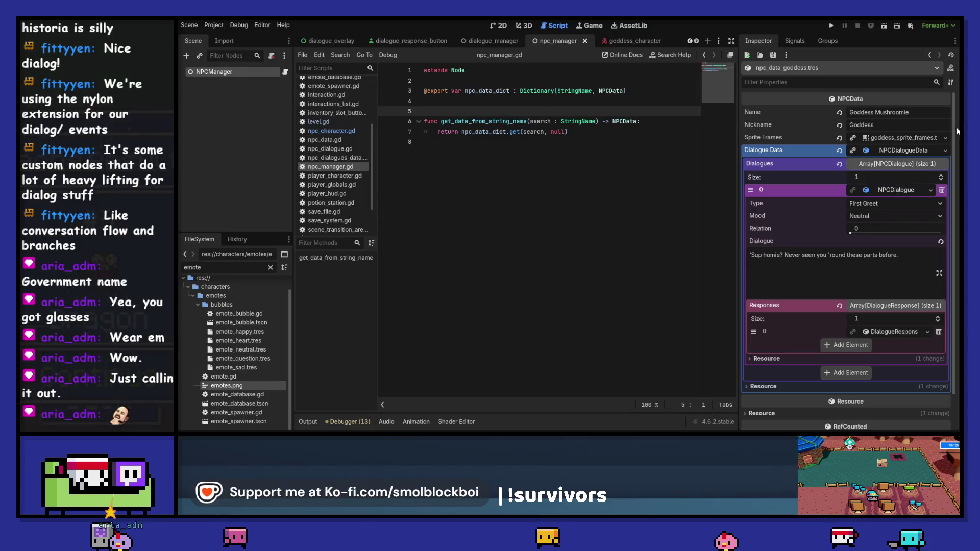
{"action": "left_click", "coordinate": [945, 150]}
{"action": "left_click", "coordinate": [890, 250]}
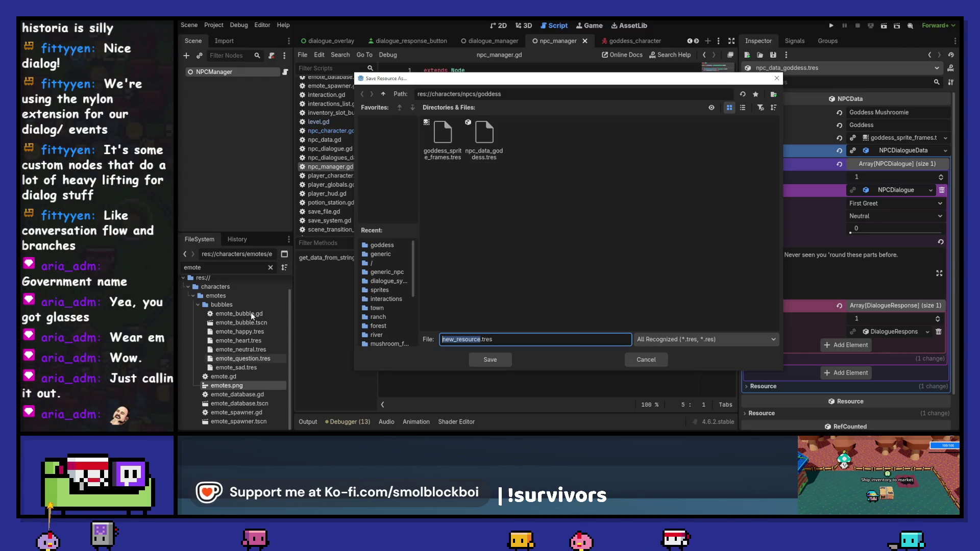
{"action": "left_click", "coordinate": [637, 357]}
{"action": "scroll", "coordinate": [225, 313], "scroll_direction": "up", "scroll_amount": 1}
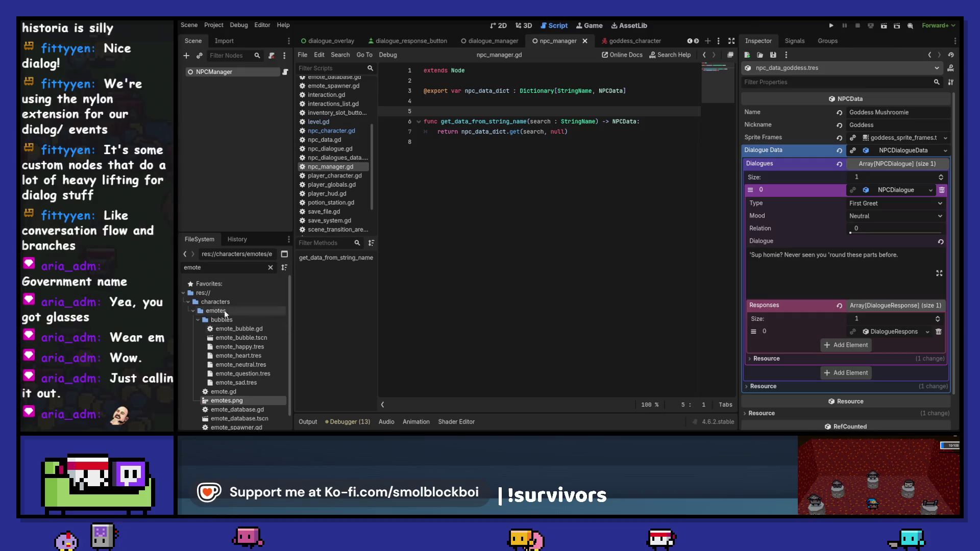
{"action": "left_click", "coordinate": [271, 267]}
{"action": "scroll", "coordinate": [247, 329], "scroll_direction": "down", "scroll_amount": 3}
{"action": "scroll", "coordinate": [250, 332], "scroll_direction": "down", "scroll_amount": 4}
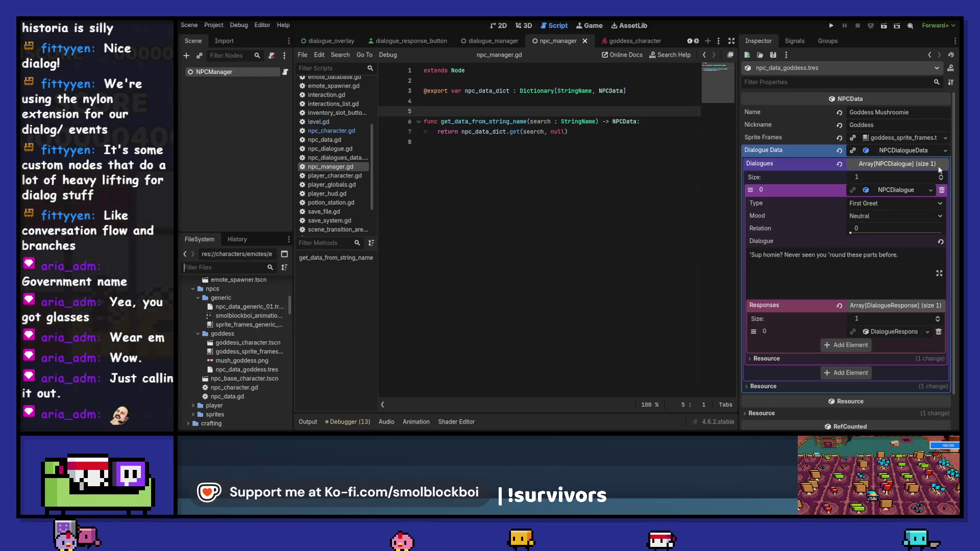
Save the NPCDialogueData as npc_dialogue_data_goddess.tres in the npcs/goddess folder
{"action": "left_click", "coordinate": [945, 150]}
{"action": "left_click", "coordinate": [895, 249]}
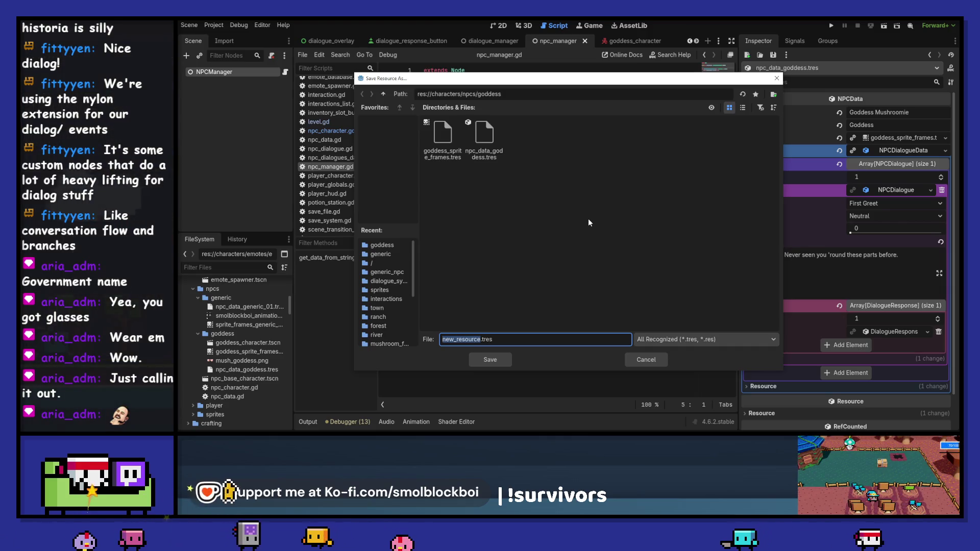
{"action": "type", "text": "npc_d"}
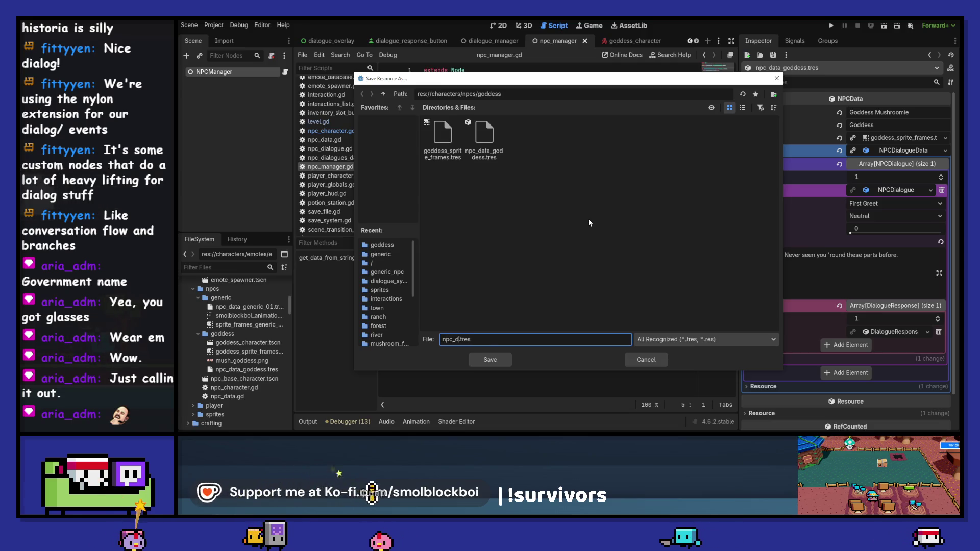
{"action": "type", "text": "ialogue_data_goddess"}
{"action": "key", "text": "Return"}
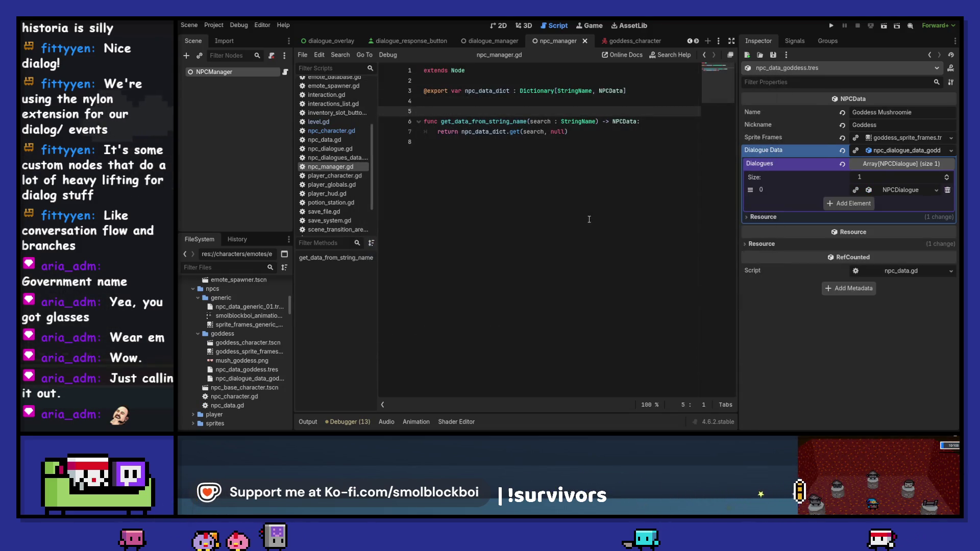
{"action": "left_click", "coordinate": [923, 188]}
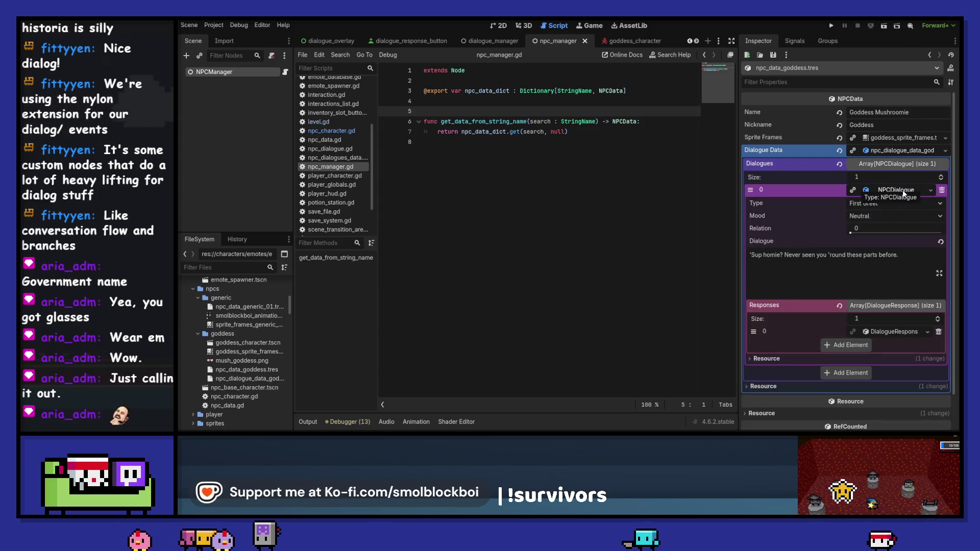
Assign npc_data_goddess.tres to the Goddess key of NPCManager's Npc Data Dict and save the scene
{"action": "left_click", "coordinate": [242, 74]}
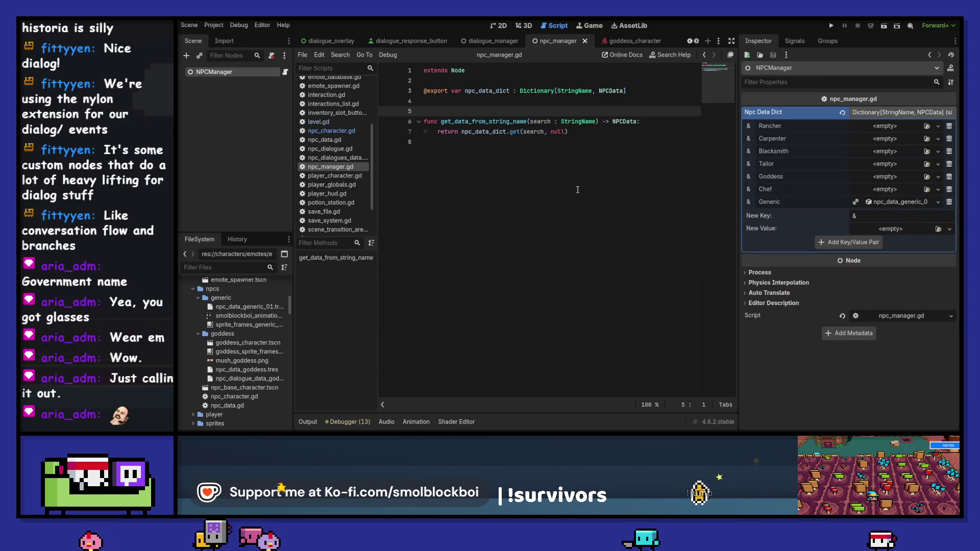
{"action": "left_click", "coordinate": [269, 378]}
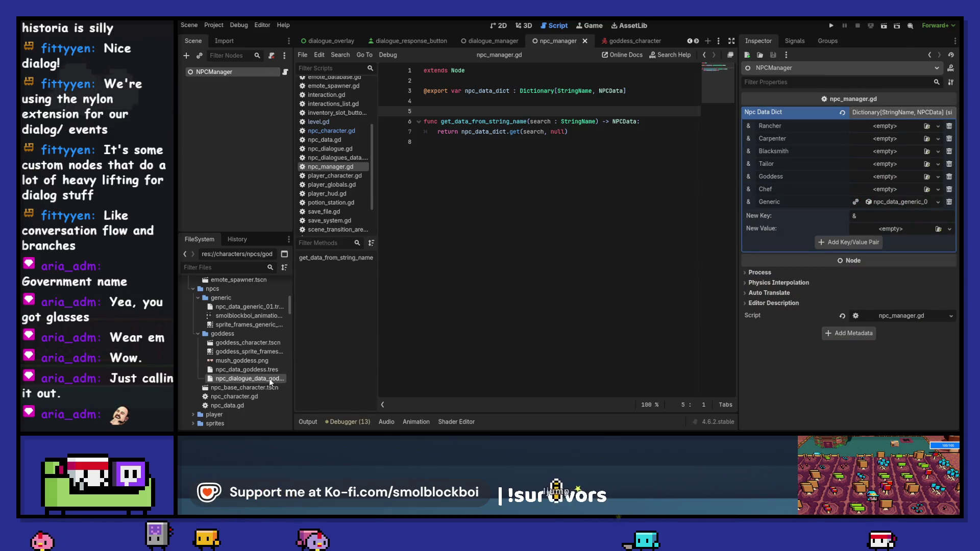
{"action": "left_click", "coordinate": [926, 176]}
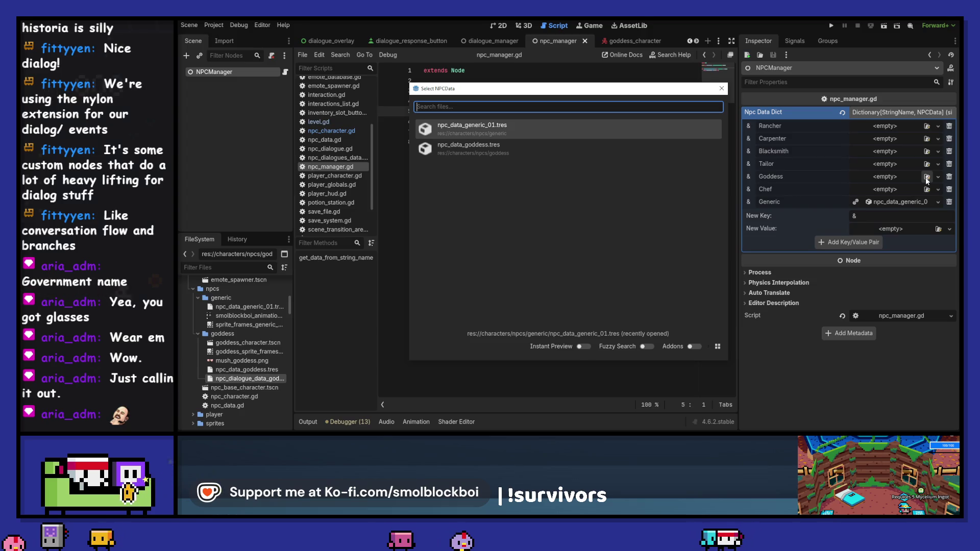
{"action": "double_click", "coordinate": [542, 148]}
{"action": "key", "text": "ctrl+s"}
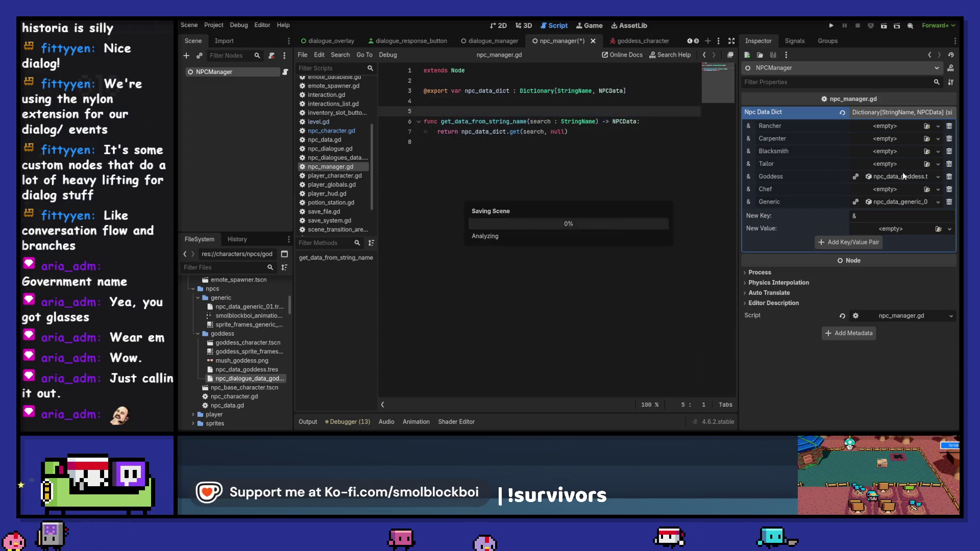
{"action": "left_click", "coordinate": [895, 176]}
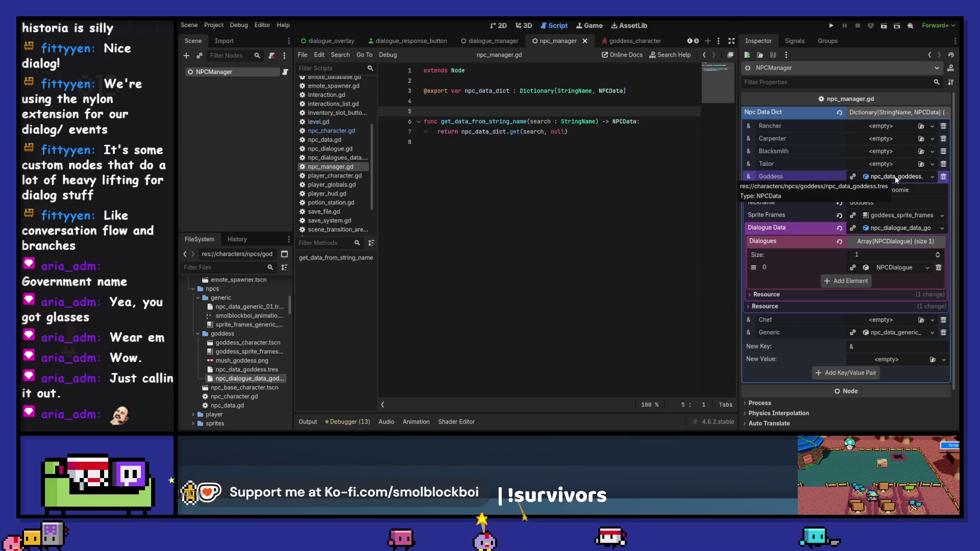
{"action": "left_click", "coordinate": [895, 176]}
{"action": "key", "text": "ctrl+s"}
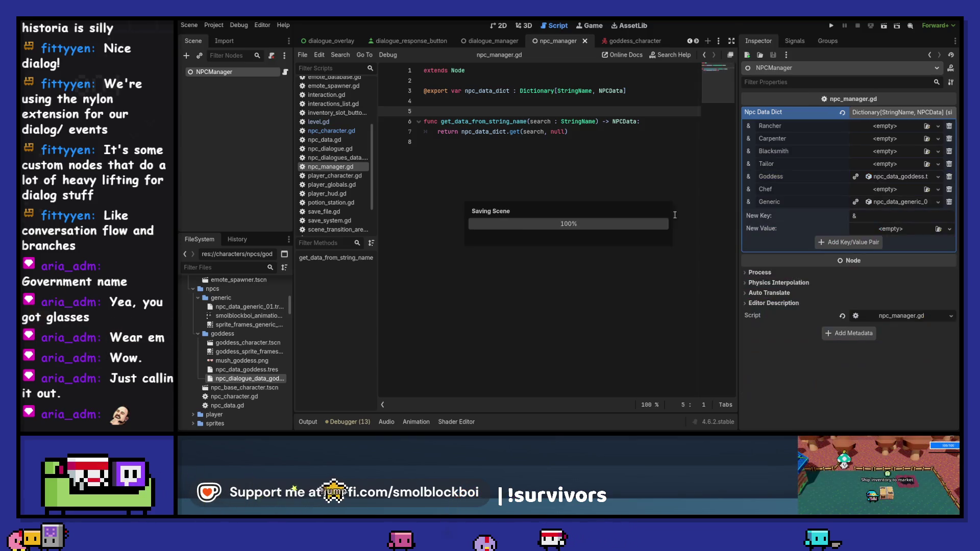
{"action": "left_click", "coordinate": [831, 25]}
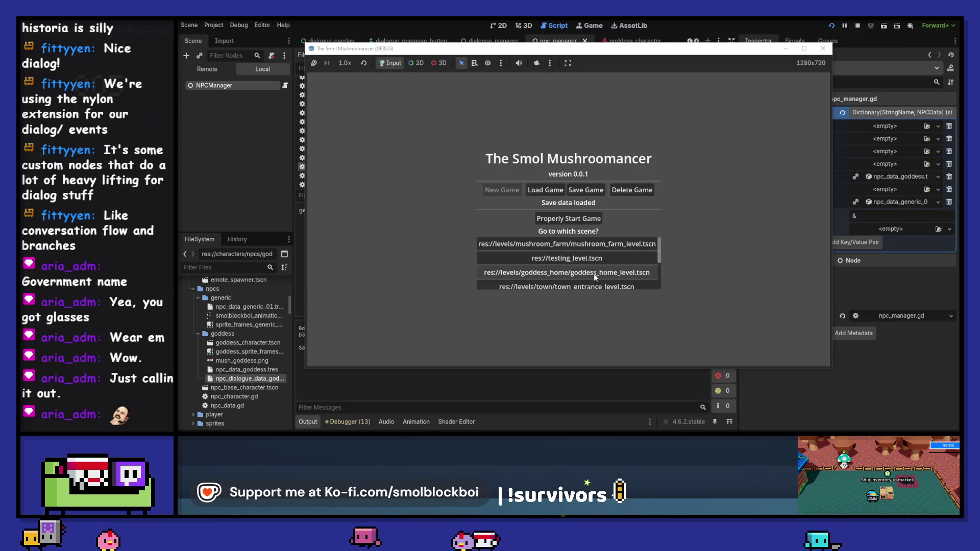
Run goddess_home_level and talk to Goddess Mushroomie to see her greeting and heart reply
{"action": "left_click", "coordinate": [596, 286]}
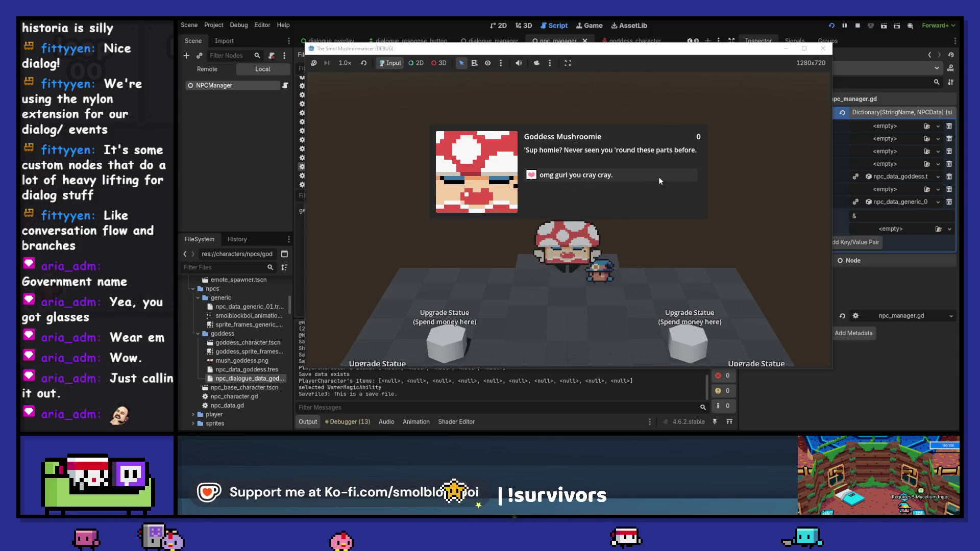
{"action": "left_click", "coordinate": [658, 176]}
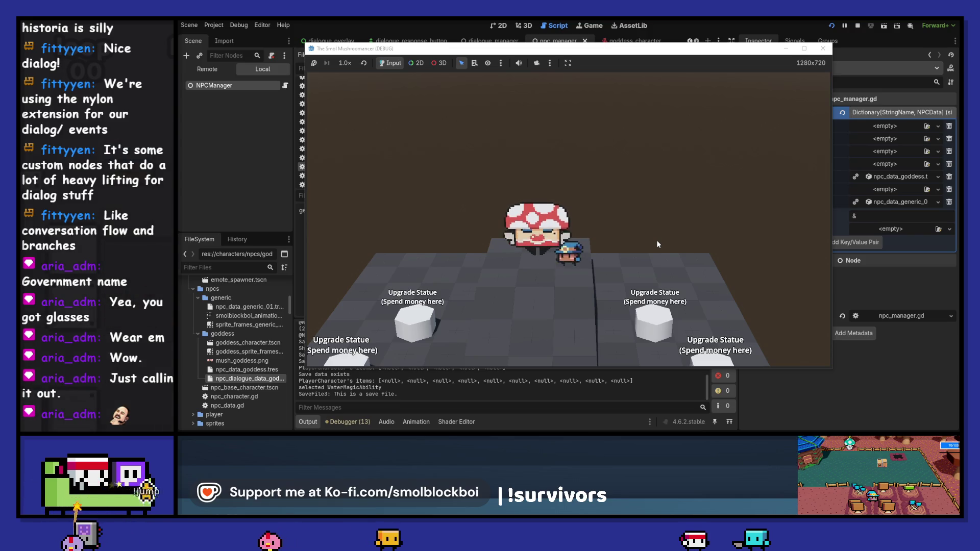
{"action": "key", "text": "e"}
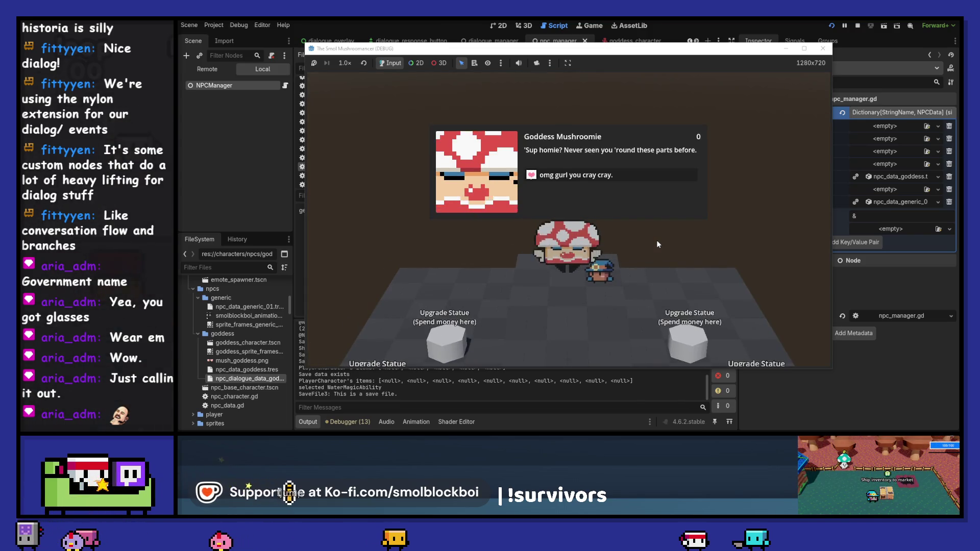
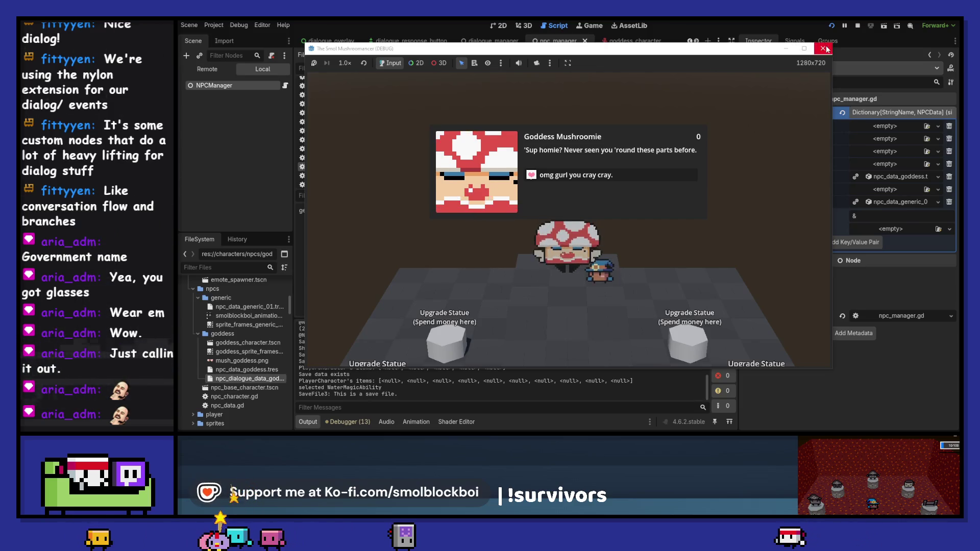
Stop the game and raise the Goddess's first dialogue Responses size to 2
{"action": "key", "text": "F8"}
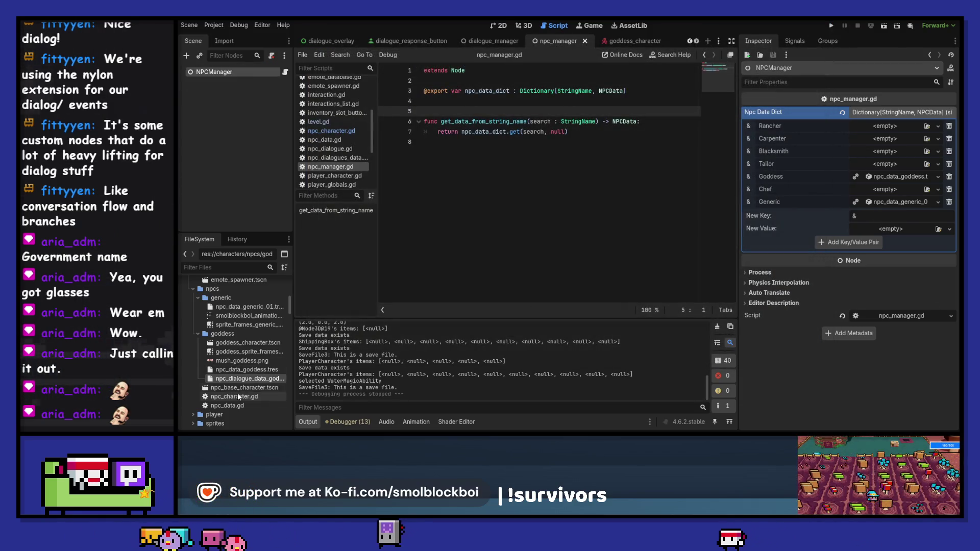
{"action": "left_click", "coordinate": [891, 175]}
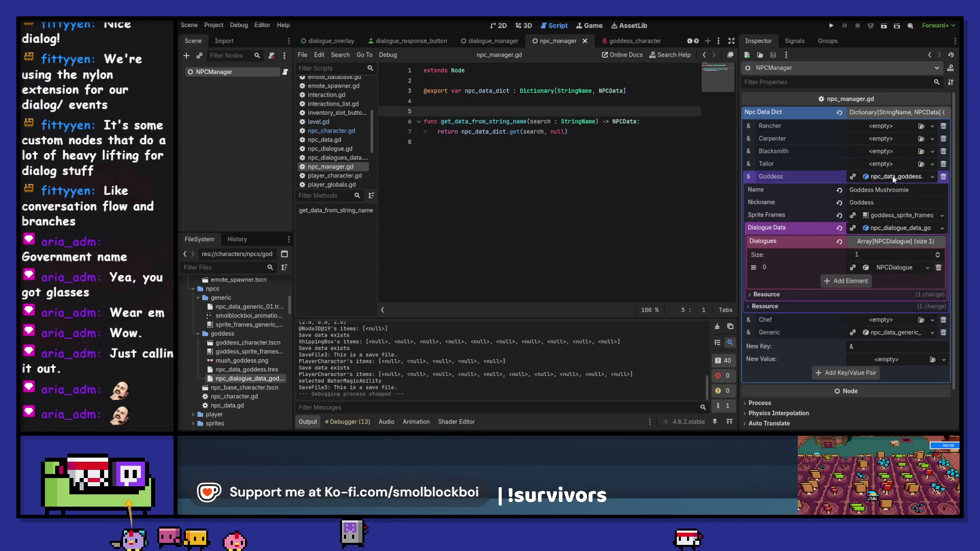
{"action": "scroll", "coordinate": [898, 268], "scroll_direction": "down", "scroll_amount": 2}
{"action": "left_click", "coordinate": [887, 226]}
{"action": "scroll", "coordinate": [880, 284], "scroll_direction": "down", "scroll_amount": 2}
{"action": "scroll", "coordinate": [875, 240], "scroll_direction": "down", "scroll_amount": 2}
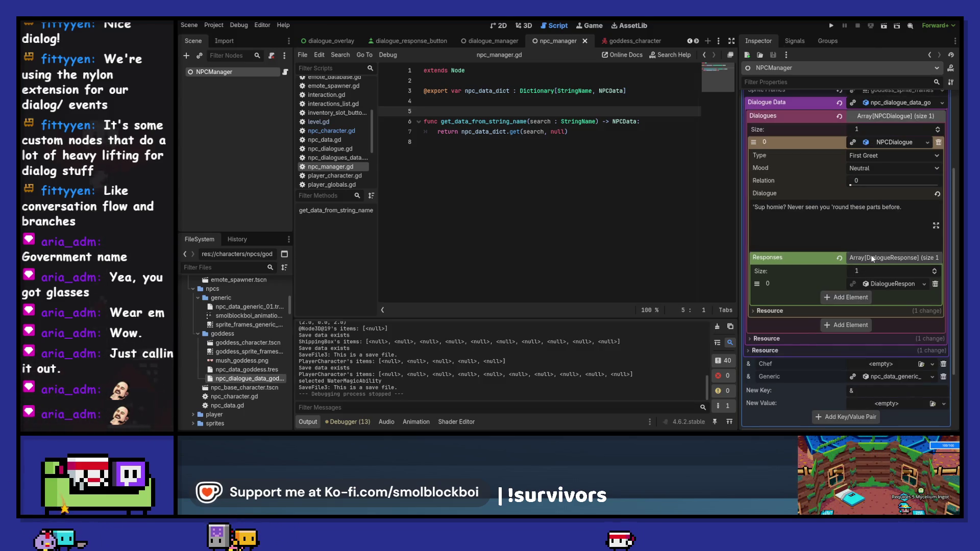
{"action": "scroll", "coordinate": [858, 296], "scroll_direction": "down", "scroll_amount": 1}
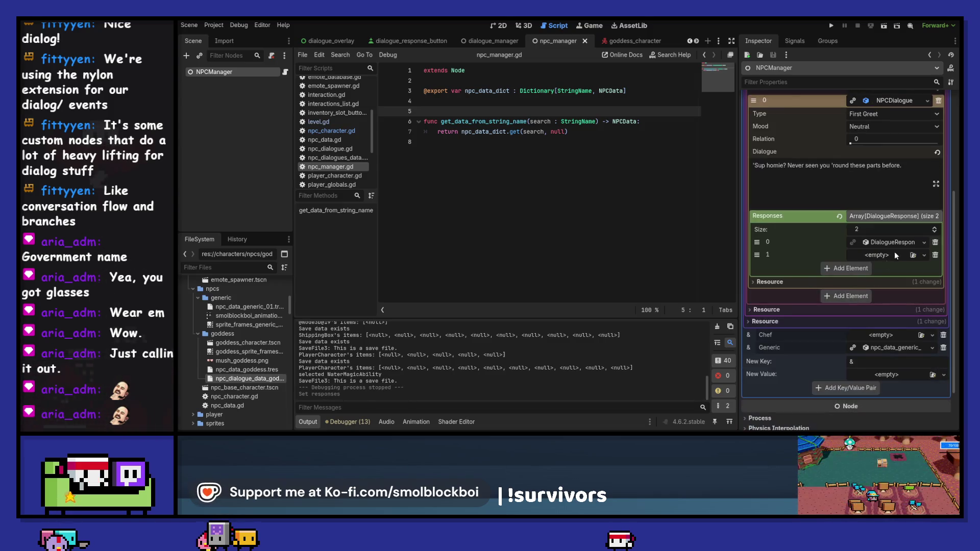
{"action": "left_click", "coordinate": [892, 254]}
Add a new second DialogueResponse with Love mood and the text 'step on me queen'
{"action": "left_click", "coordinate": [888, 266]}
{"action": "left_click", "coordinate": [886, 258]}
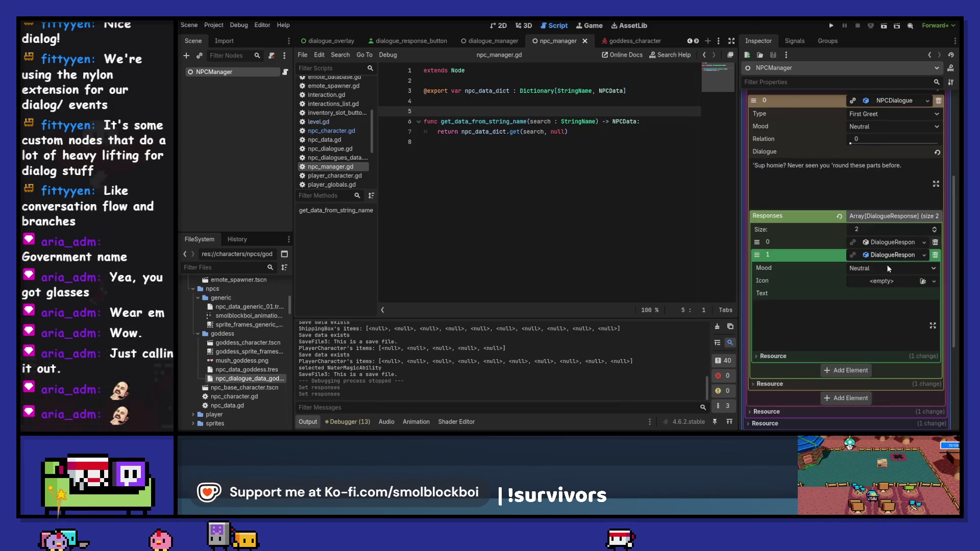
{"action": "left_click", "coordinate": [885, 268]}
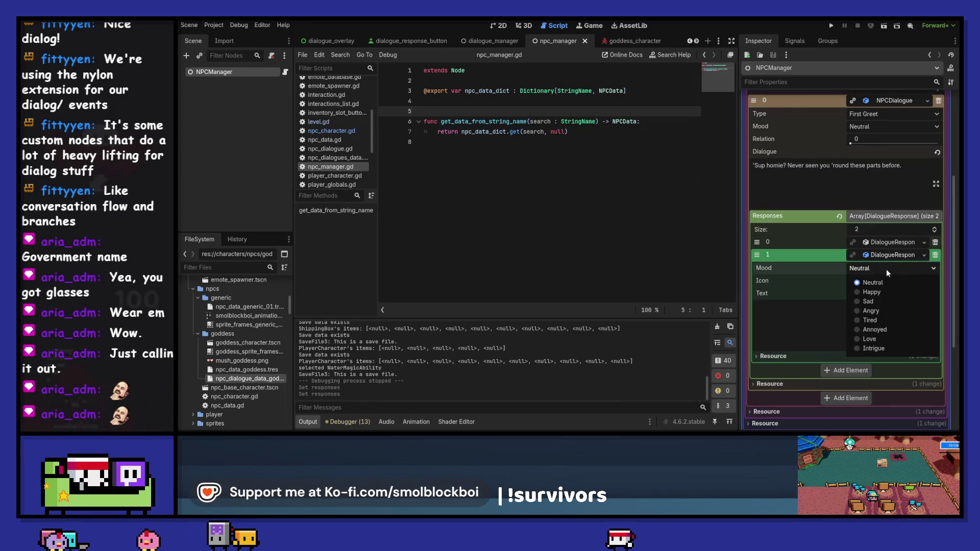
{"action": "left_click", "coordinate": [883, 338]}
{"action": "left_click", "coordinate": [866, 318]}
{"action": "type", "text": "step"}
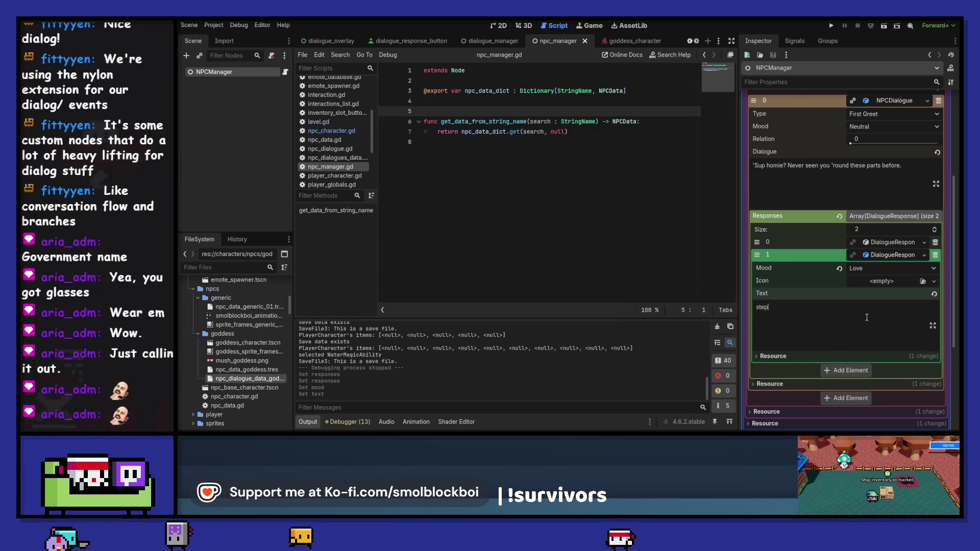
{"action": "type", "text": " on me"}
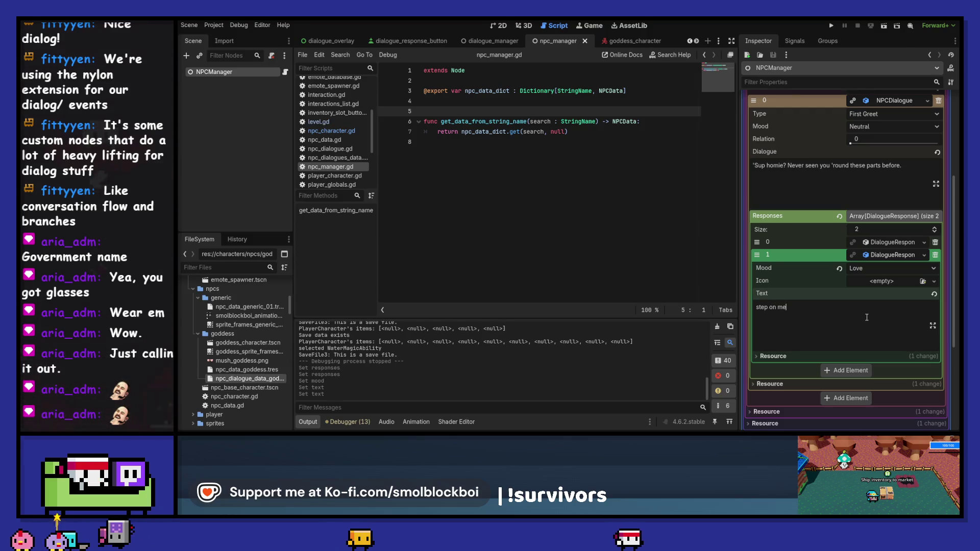
{"action": "type", "text": "n"}
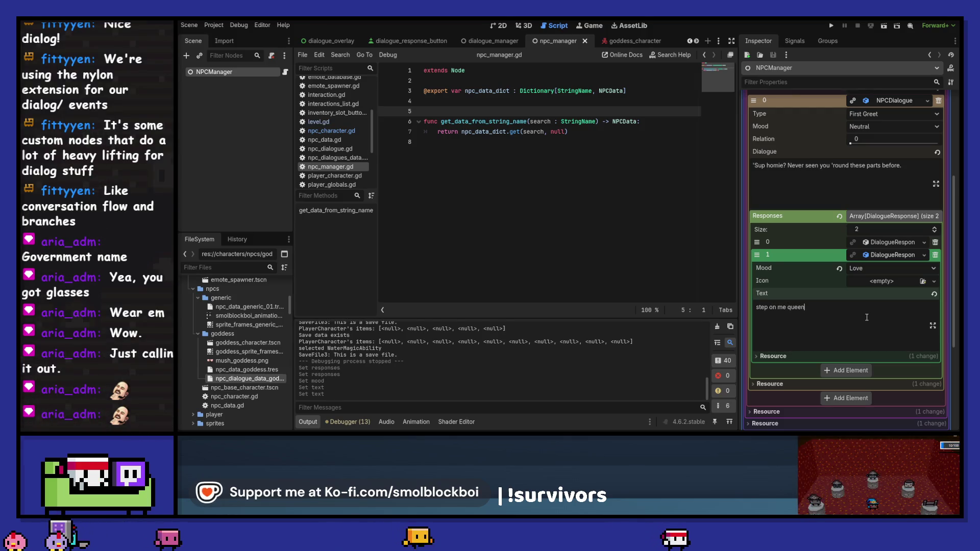
Copy the first response's heart icon and paste it into the second response's Icon
{"action": "left_click", "coordinate": [932, 282]}
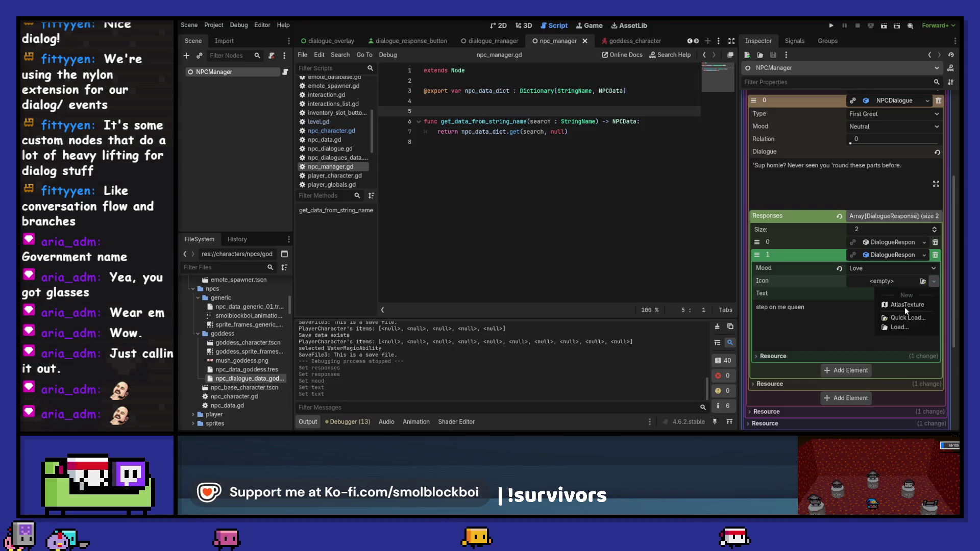
{"action": "left_click", "coordinate": [893, 243]}
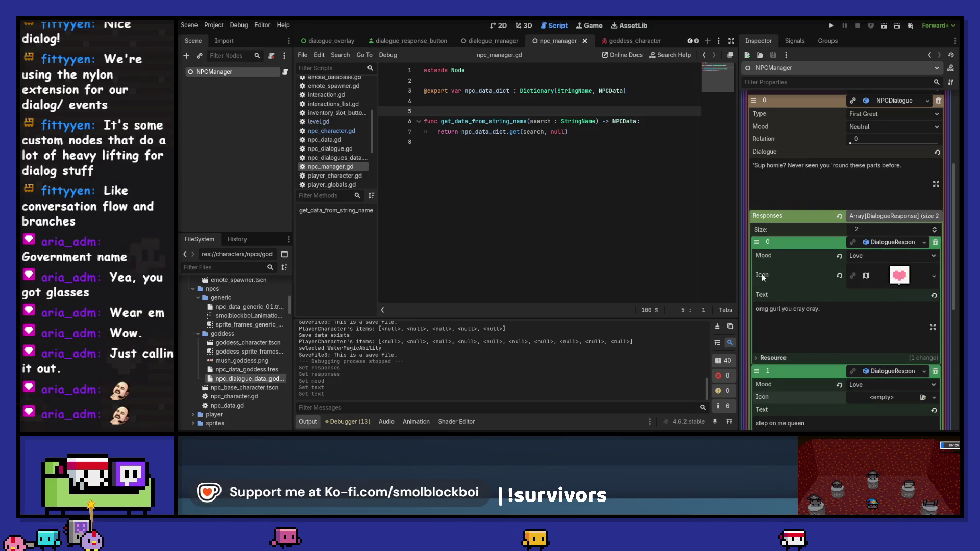
{"action": "left_click", "coordinate": [890, 371]}
{"action": "right_click", "coordinate": [775, 282]}
{"action": "left_click", "coordinate": [812, 300]}
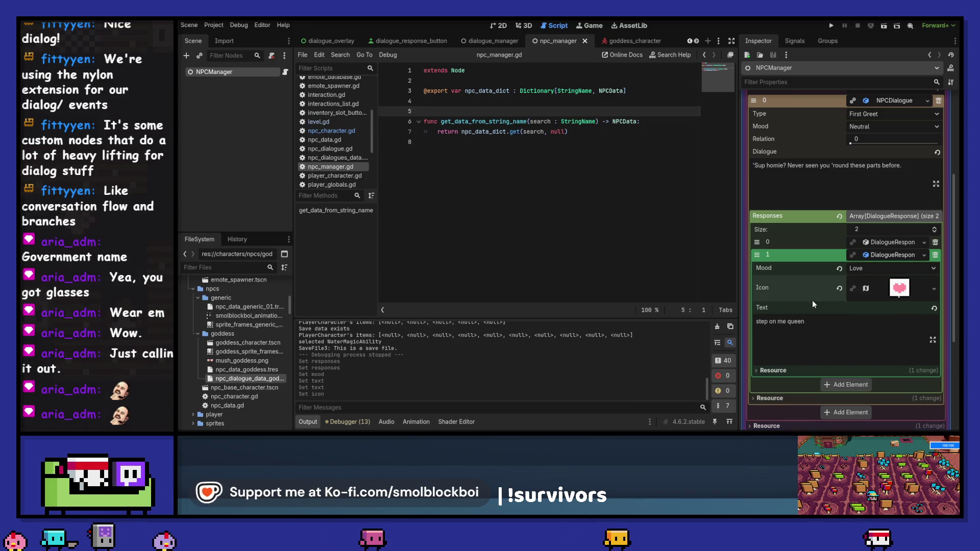
Run the game and load the goddess home level to talk to the Goddess
{"action": "left_click", "coordinate": [832, 26]}
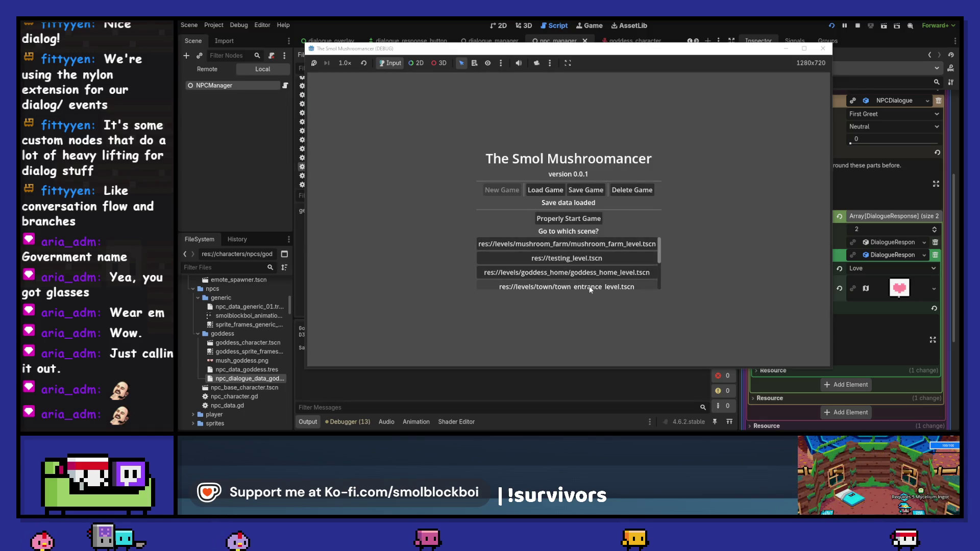
{"action": "left_click", "coordinate": [590, 287]}
{"action": "left_click", "coordinate": [826, 43]}
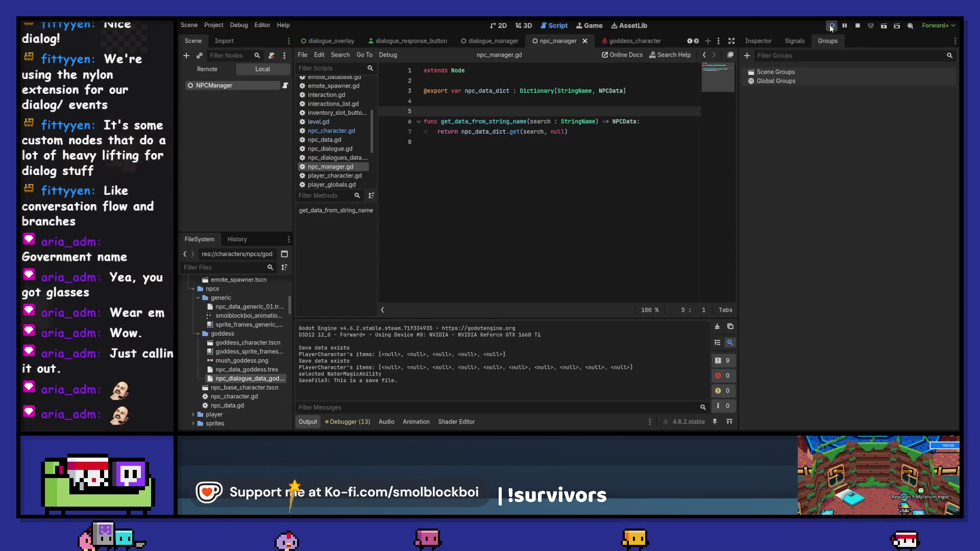
{"action": "left_click", "coordinate": [767, 41]}
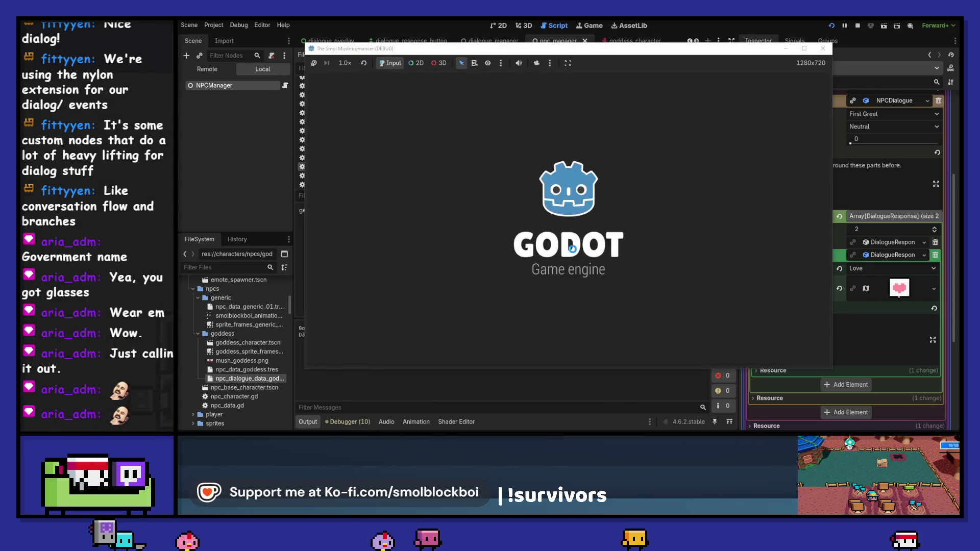
{"action": "left_click", "coordinate": [590, 272]}
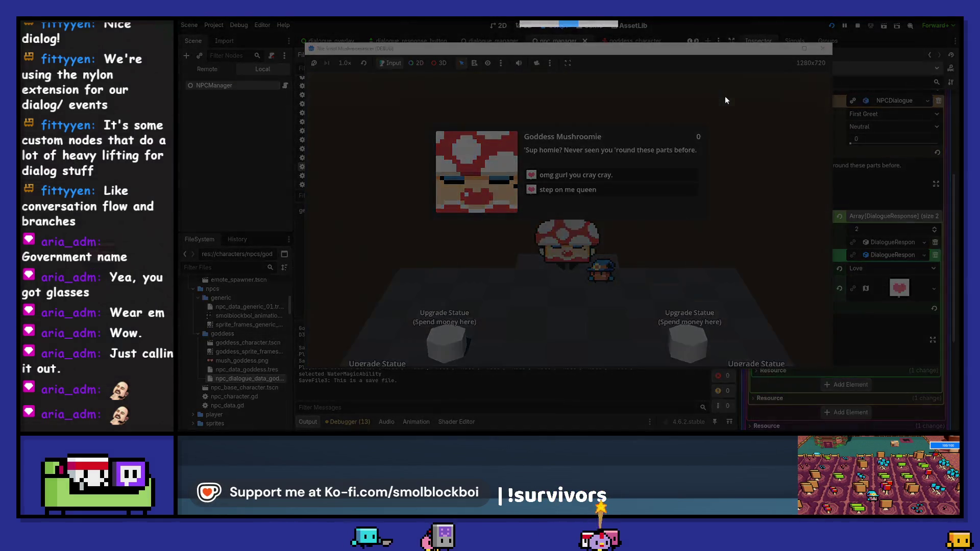
Snip the dialogue showing both responses, save the screenshot, and close Snip & Sketch
{"action": "left_click", "coordinate": [806, 282]}
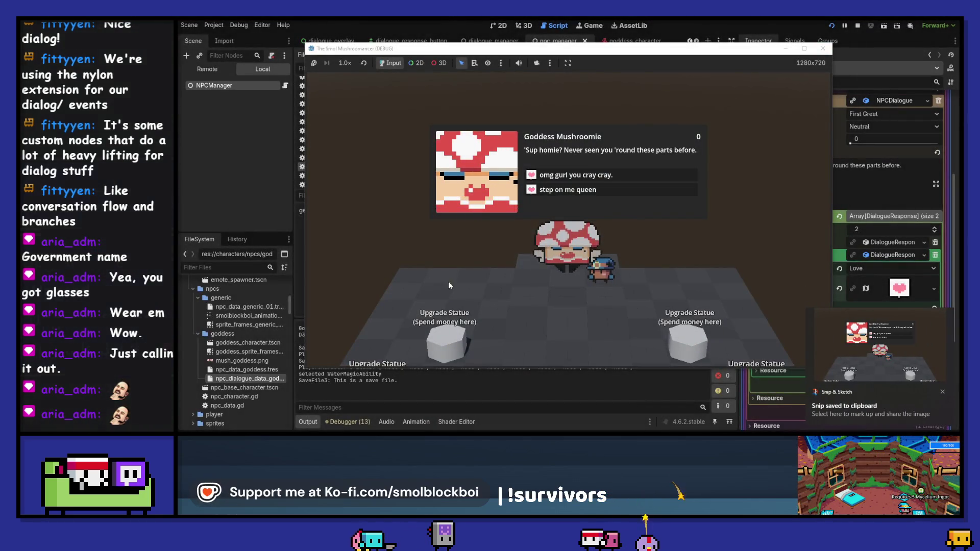
{"action": "left_click", "coordinate": [899, 368]}
{"action": "key", "text": "ctrl+s"}
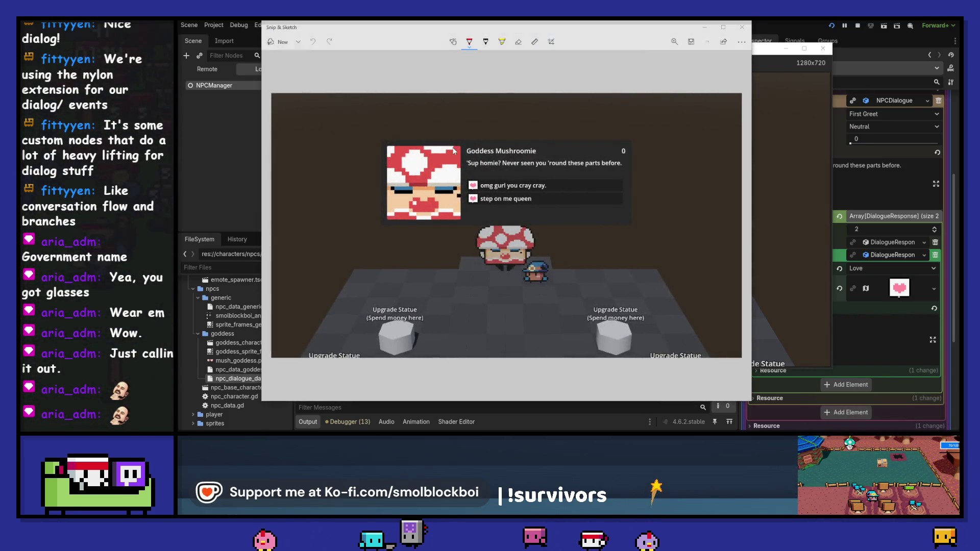
{"action": "left_click", "coordinate": [579, 228]}
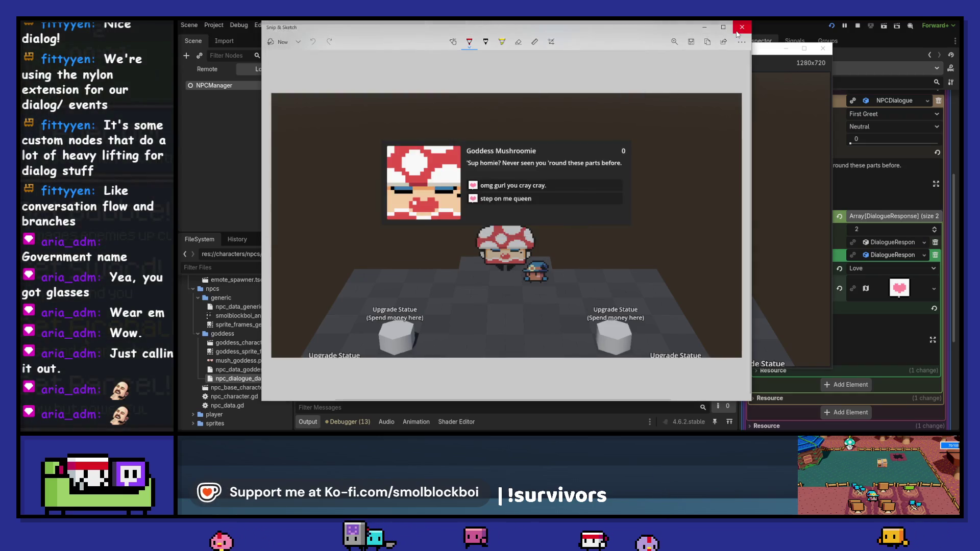
{"action": "left_click", "coordinate": [821, 49]}
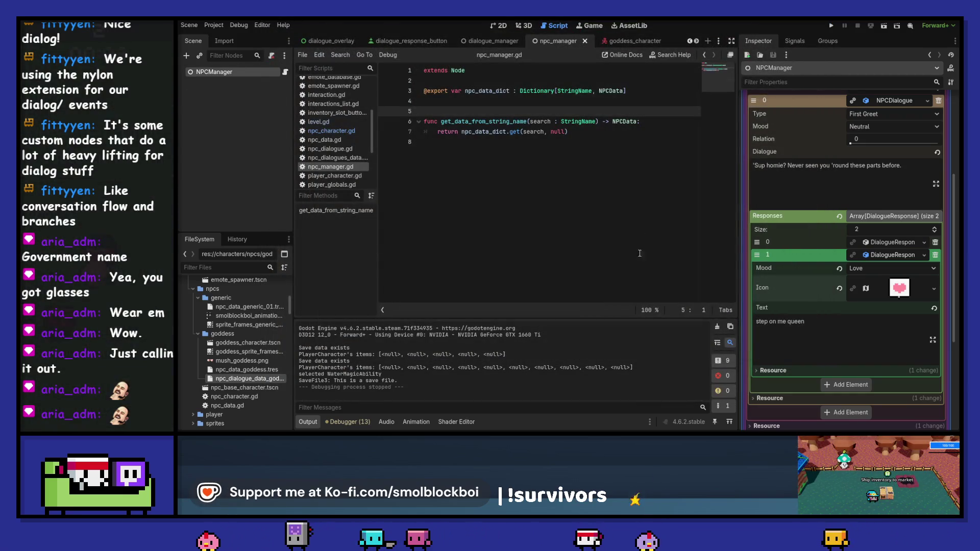
Review and collapse both Goddess responses in the Inspector, then run the project with F5
{"action": "left_click", "coordinate": [643, 237]}
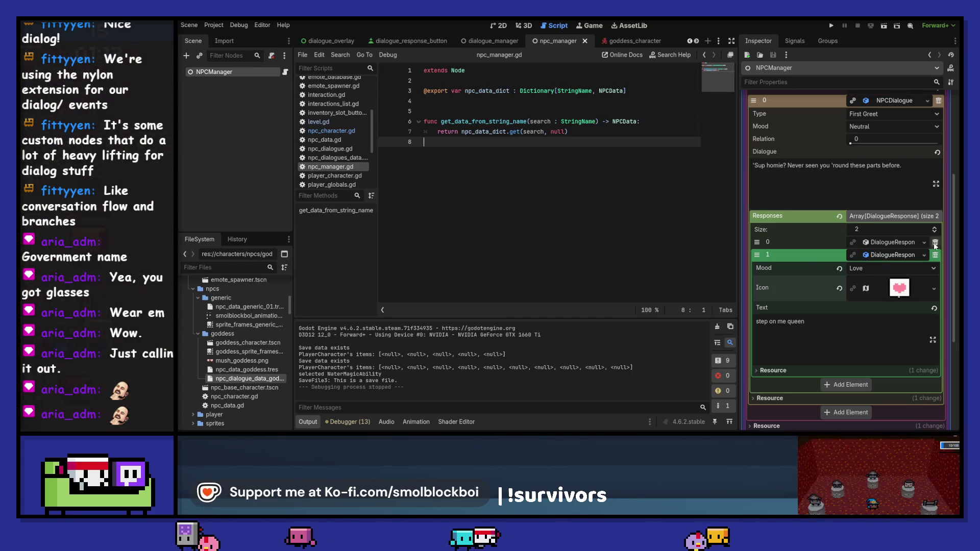
{"action": "left_click", "coordinate": [894, 255]}
{"action": "left_click", "coordinate": [892, 244]}
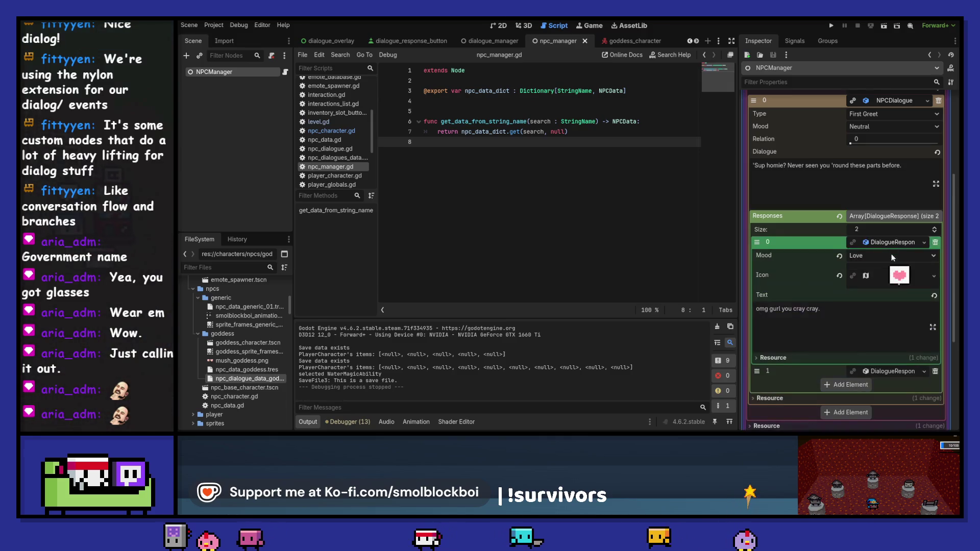
{"action": "left_click", "coordinate": [890, 244]}
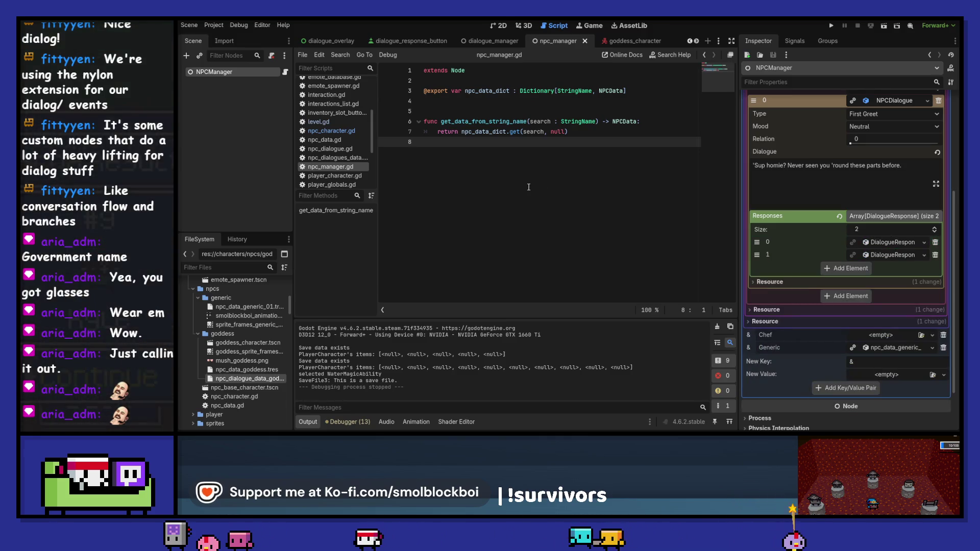
{"action": "scroll", "coordinate": [875, 191], "scroll_direction": "up", "scroll_amount": 4}
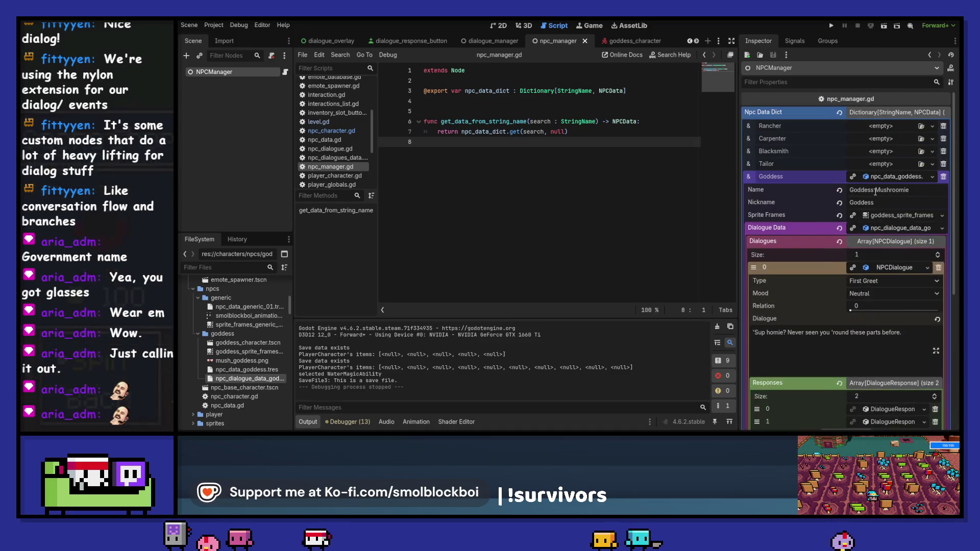
{"action": "key", "text": "F5"}
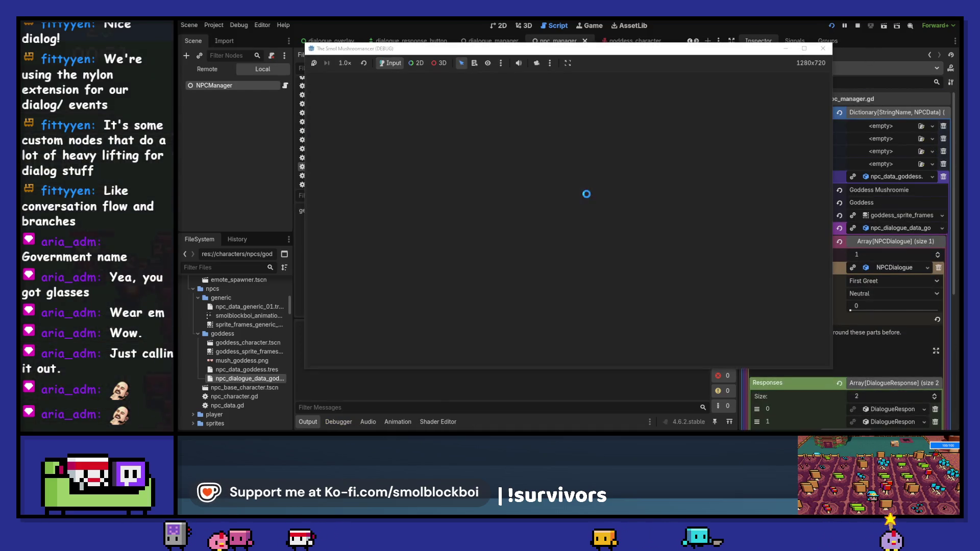
Play the mushroom farm level's NPC dialogue, stop the game, and list the open scenes
{"action": "left_click", "coordinate": [602, 241]}
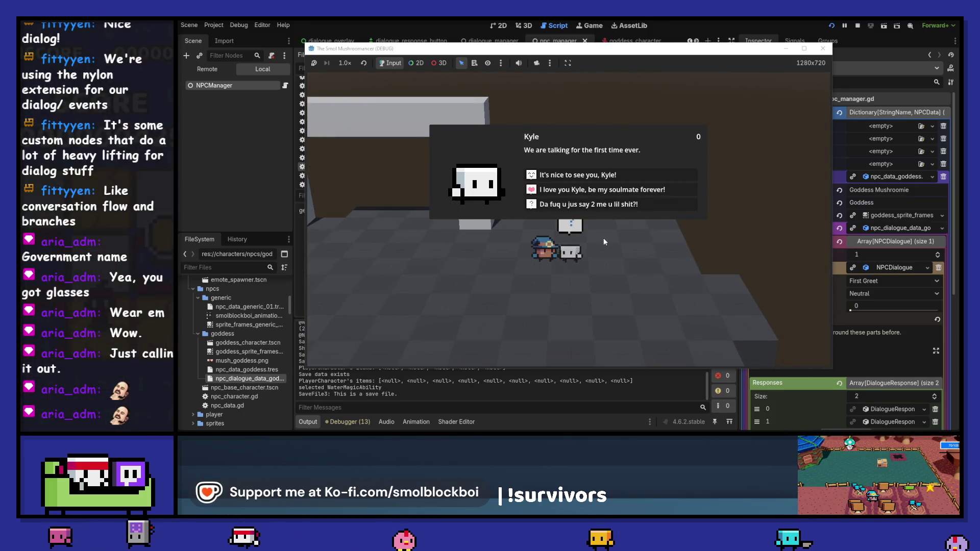
{"action": "key", "text": "F8"}
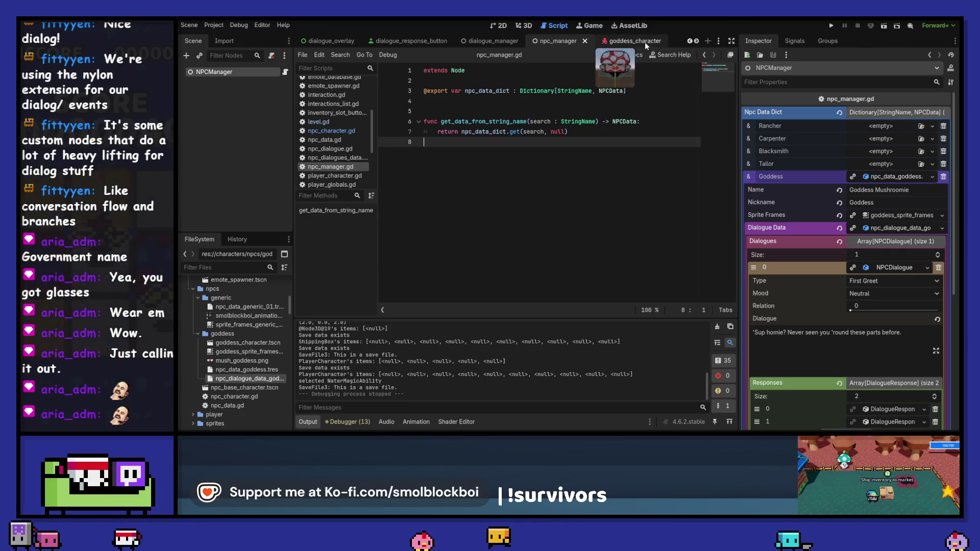
{"action": "left_click", "coordinate": [719, 42]}
Run the game from npc_base_character and talk to the Robot and Dumpster NPCs
{"action": "left_click", "coordinate": [740, 56]}
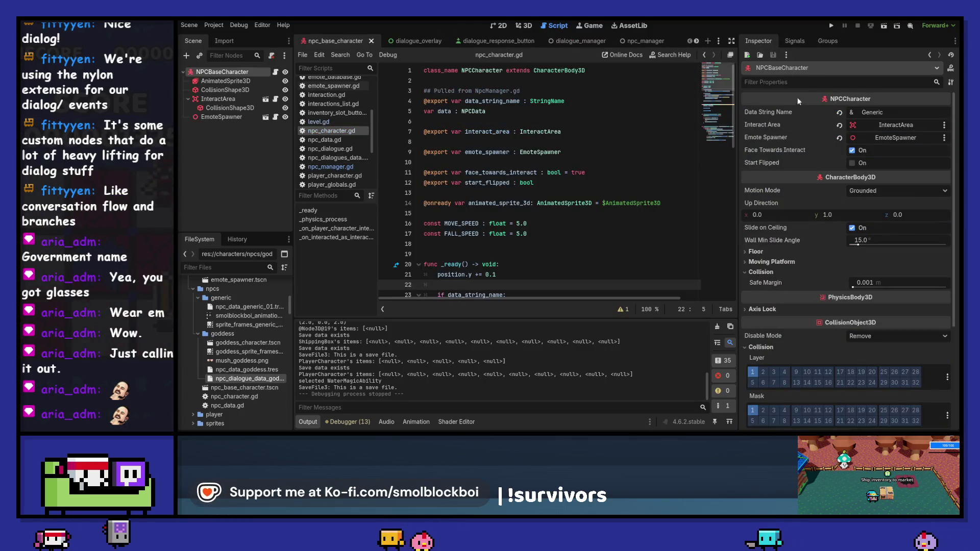
{"action": "key", "text": "F5"}
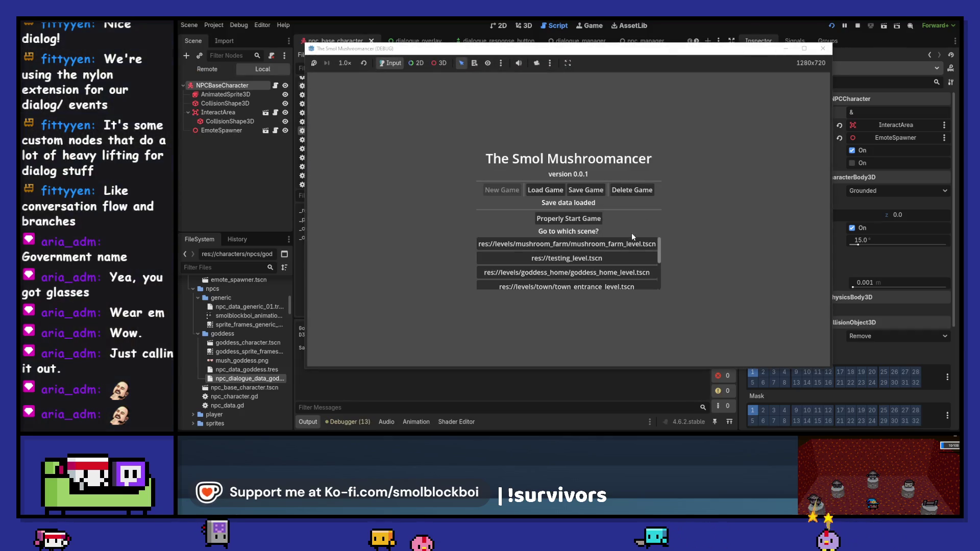
{"action": "left_click", "coordinate": [630, 243]}
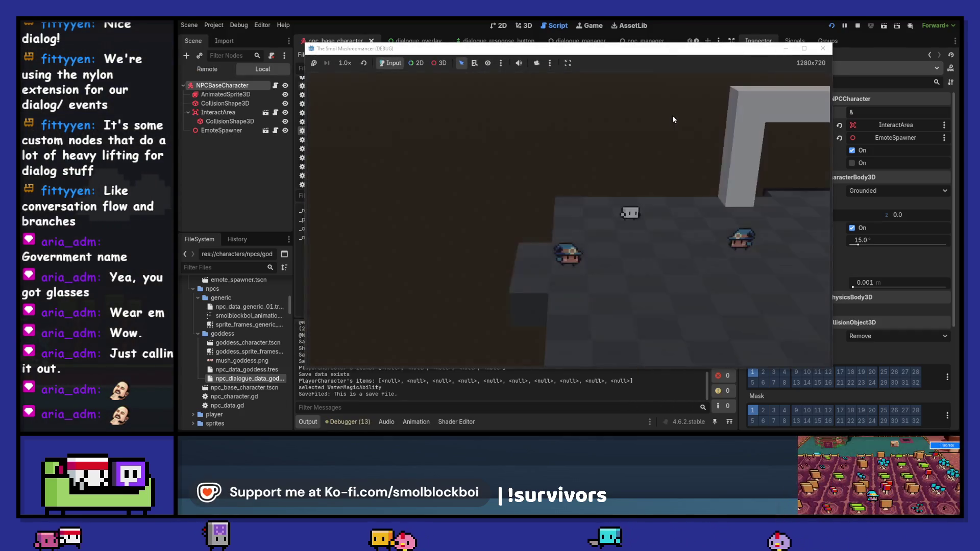
{"action": "key", "text": "e"}
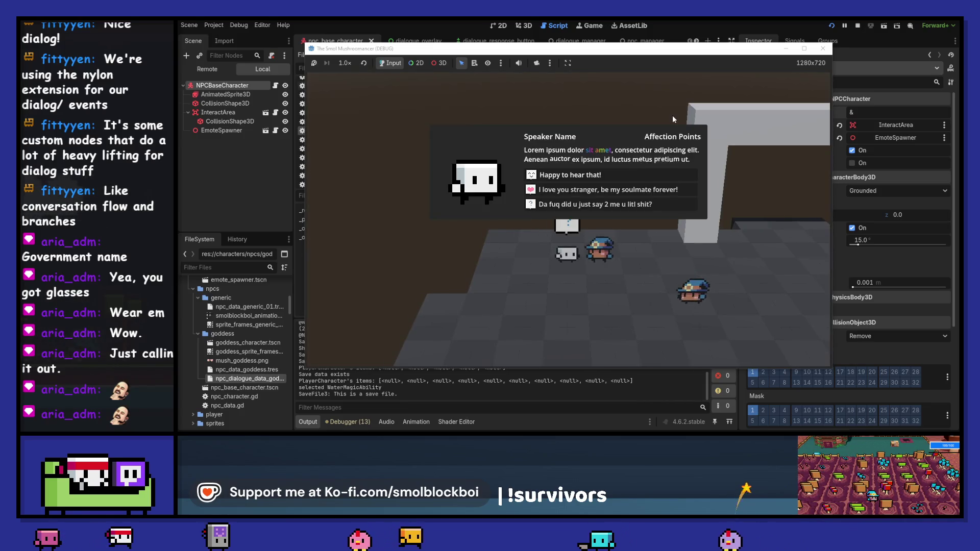
{"action": "left_click", "coordinate": [627, 204]}
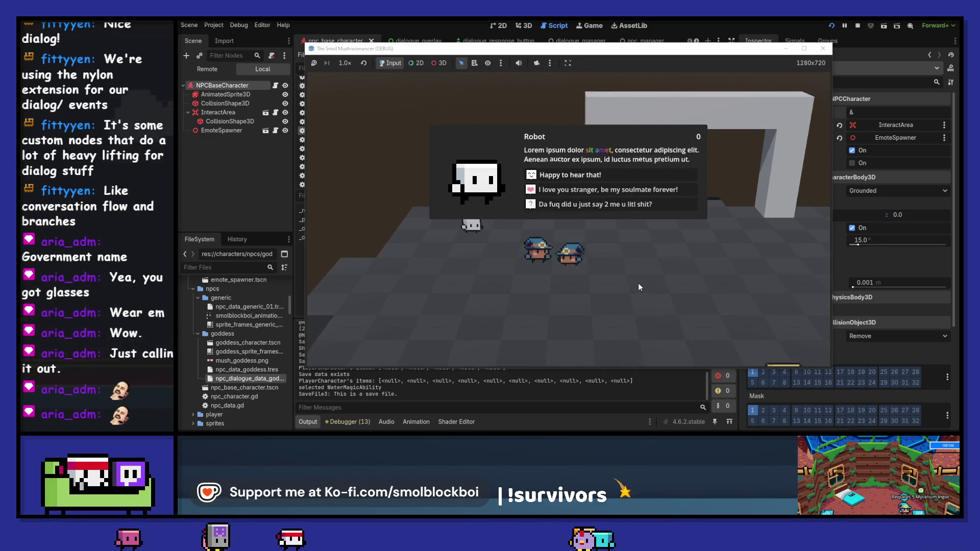
{"action": "key", "text": "s"}
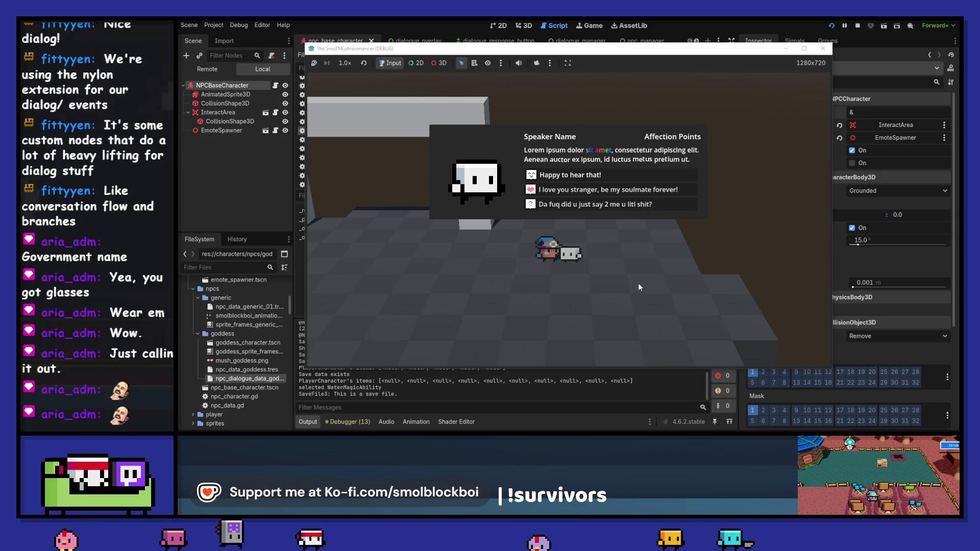
{"action": "key", "text": "Return"}
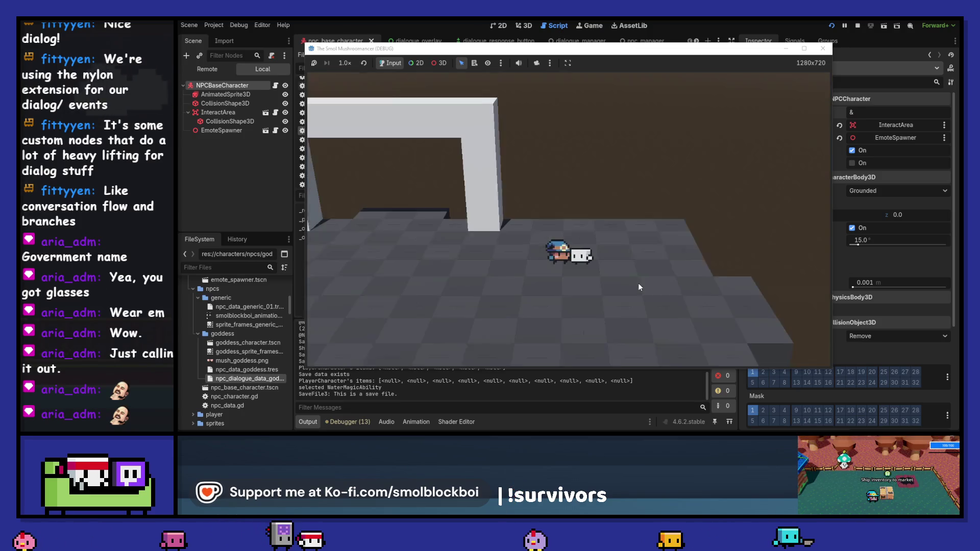
{"action": "key", "text": "Return"}
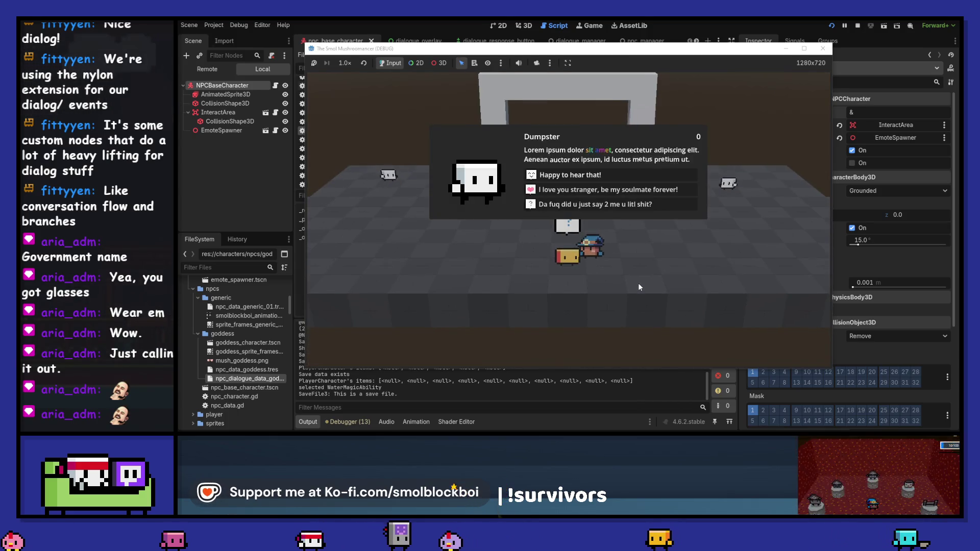
{"action": "key", "text": "Return"}
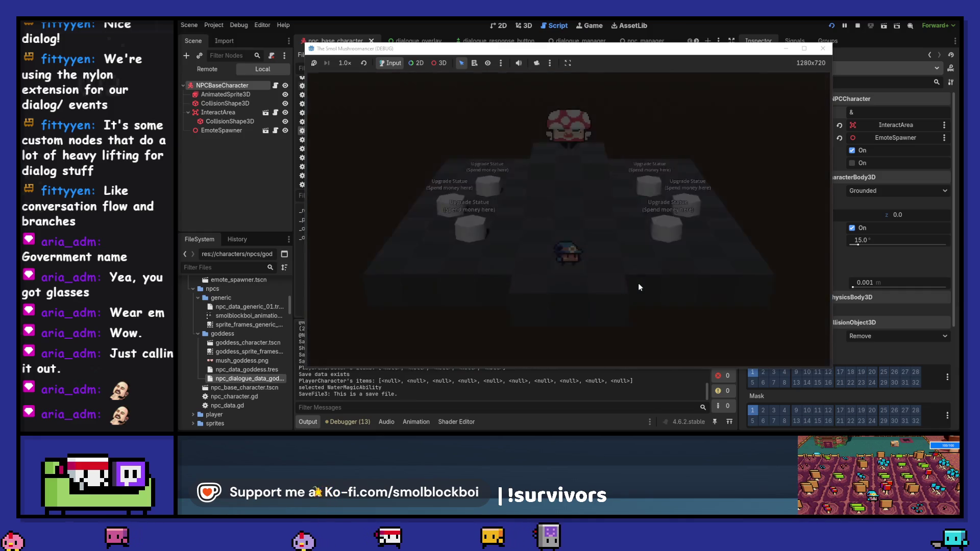
Talk to Goddess Mushroomie, then walk to the next area and talk to an NPC
{"action": "key", "text": "w"}
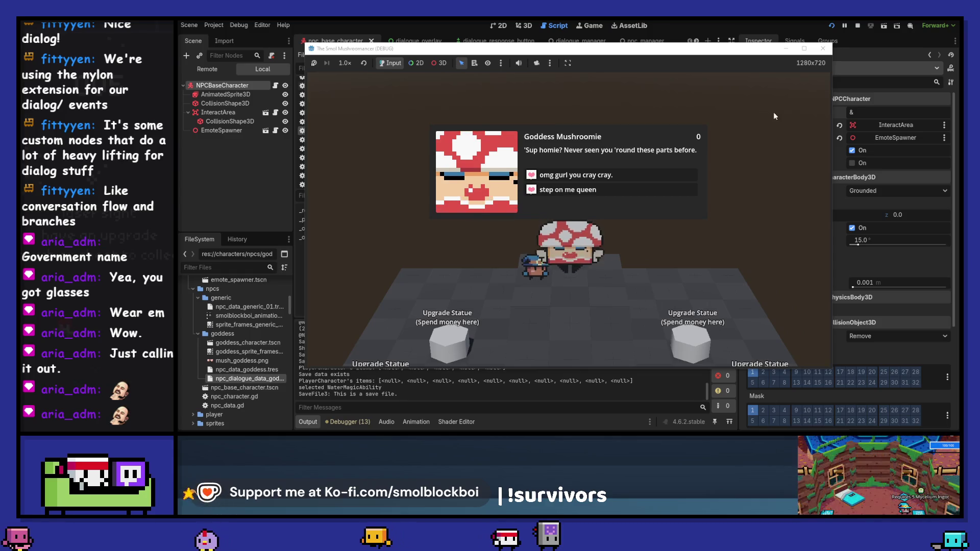
{"action": "key", "text": "s"}
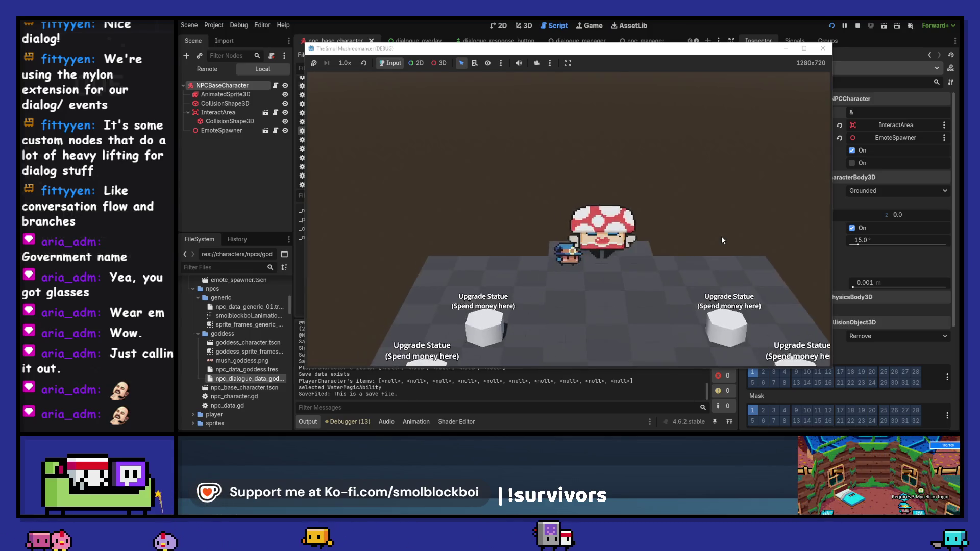
{"action": "key", "text": "s"}
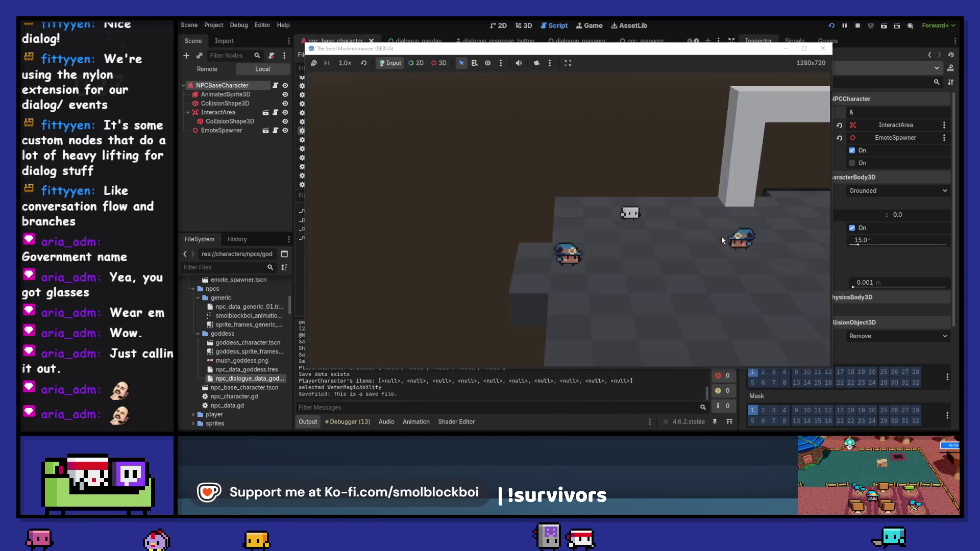
{"action": "key", "text": "e"}
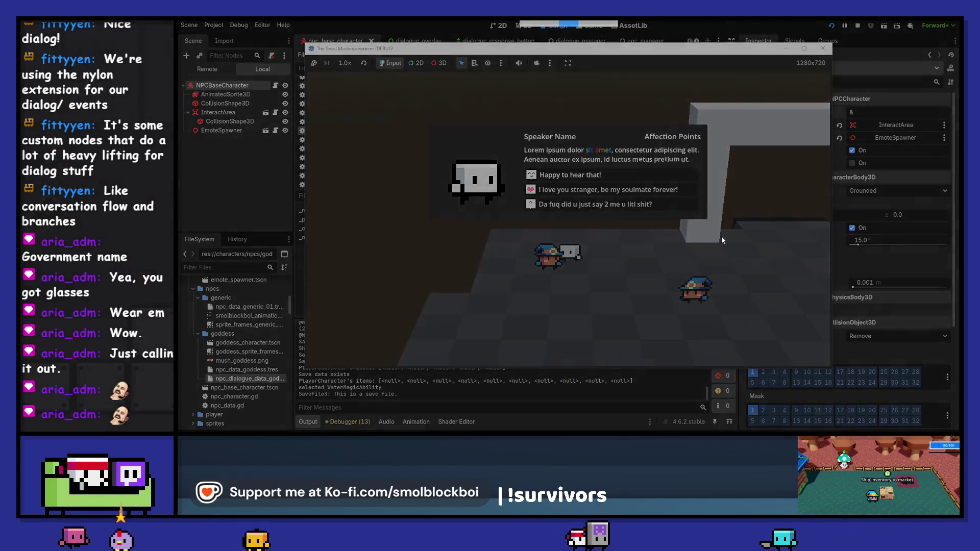
Snip the placeholder Speaker Name dialogue with Win+Shift+S and save the screenshot
{"action": "key", "text": "super+shift+s"}
{"action": "left_click", "coordinate": [734, 167]}
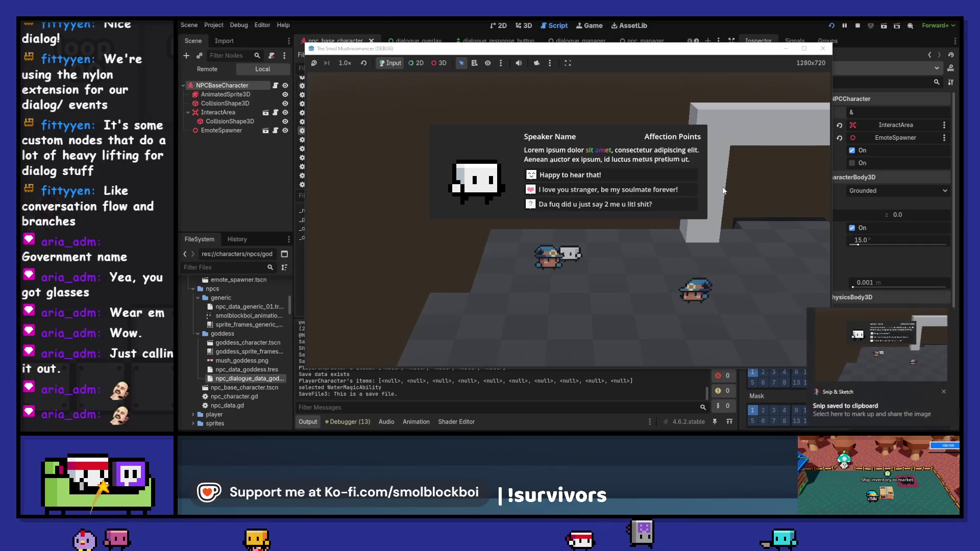
{"action": "left_click", "coordinate": [892, 362]}
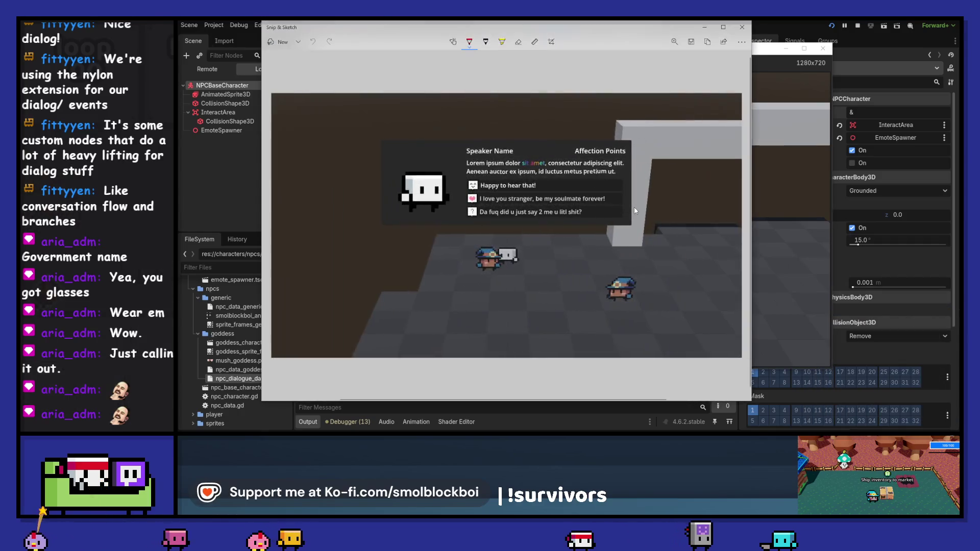
{"action": "key", "text": "ctrl+s"}
{"action": "left_click", "coordinate": [585, 227]}
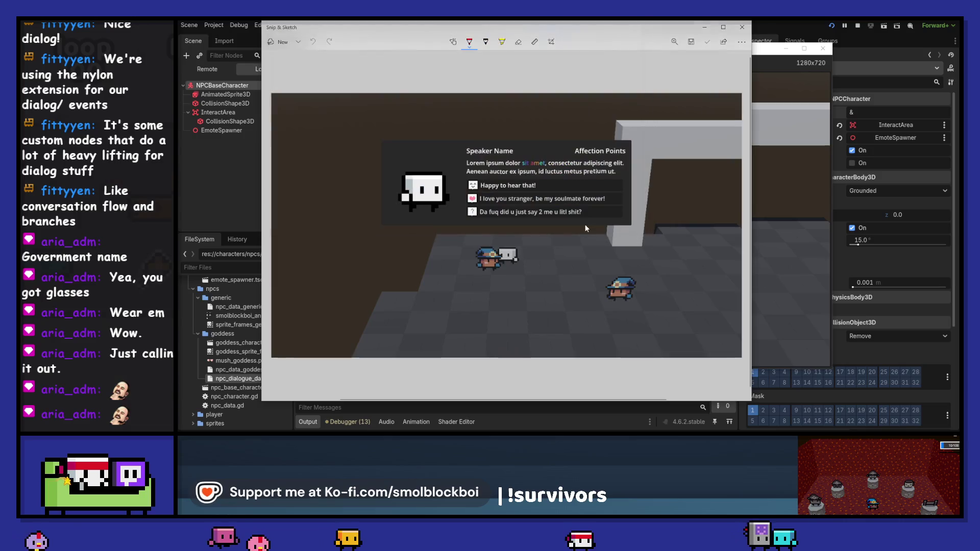
Close the snip editor and game, then flip between the placeholder and Goddess Mushroomie screenshots
{"action": "left_click", "coordinate": [741, 27]}
{"action": "left_click", "coordinate": [823, 44]}
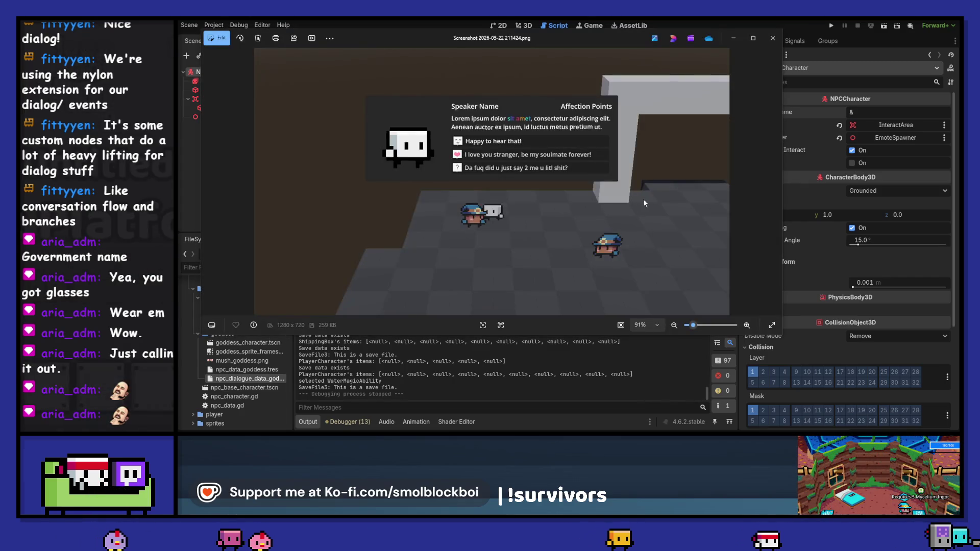
{"action": "left_click", "coordinate": [774, 182]}
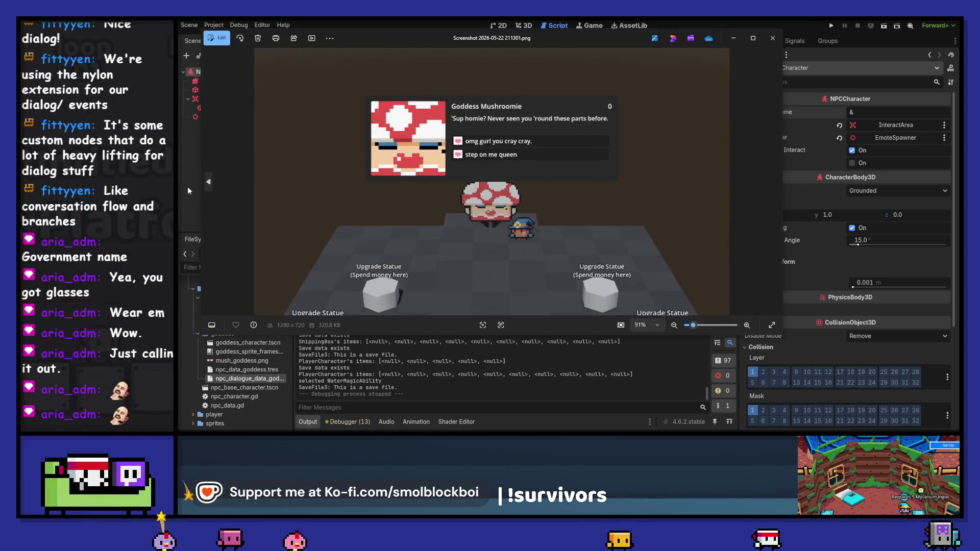
{"action": "left_click", "coordinate": [209, 185]}
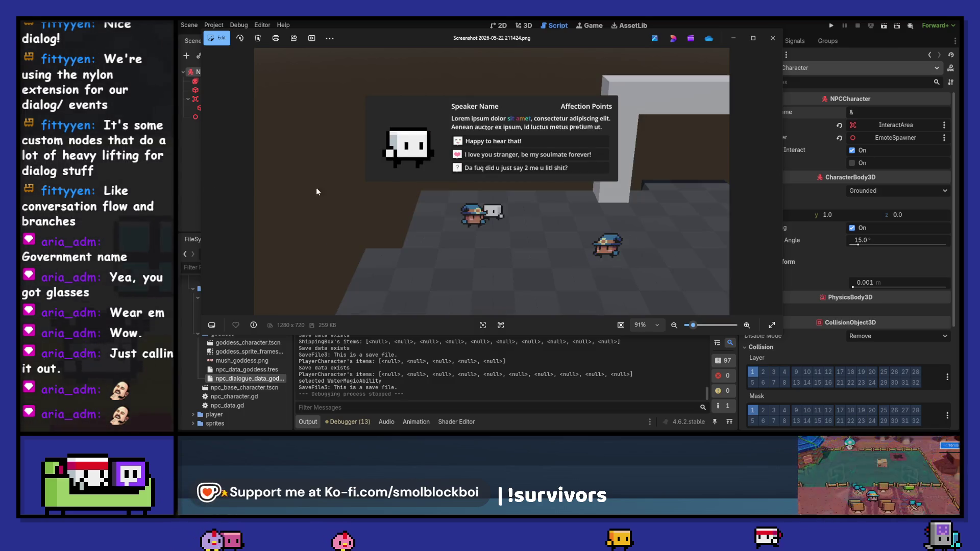
{"action": "left_click", "coordinate": [774, 182]}
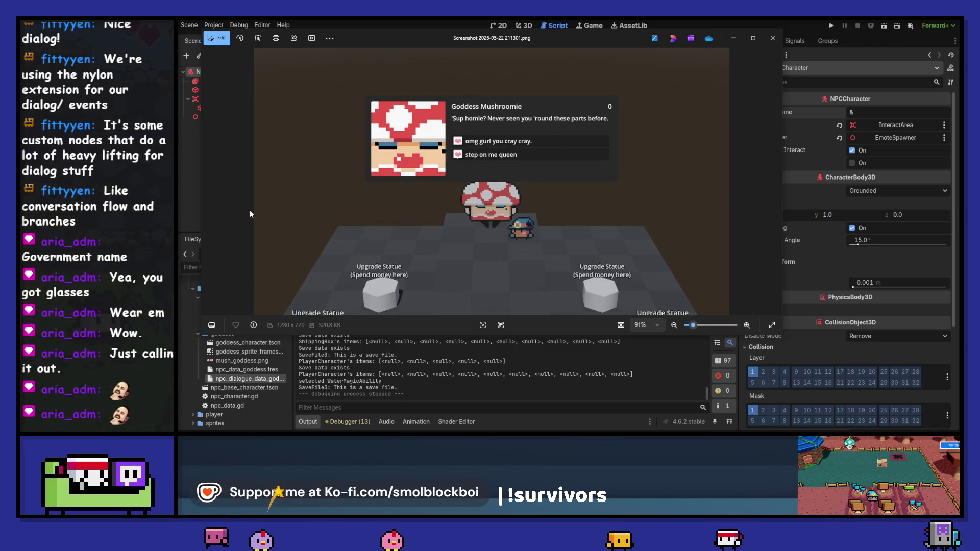
{"action": "left_click", "coordinate": [209, 183]}
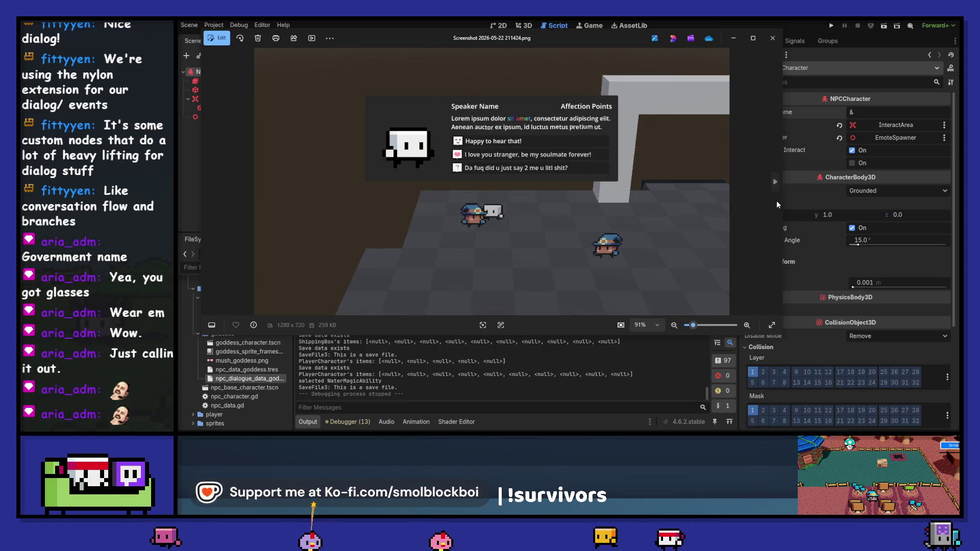
Compare the two dialogue screenshots once more, then close Photos and return to npc_character.gd
{"action": "left_click", "coordinate": [774, 179]}
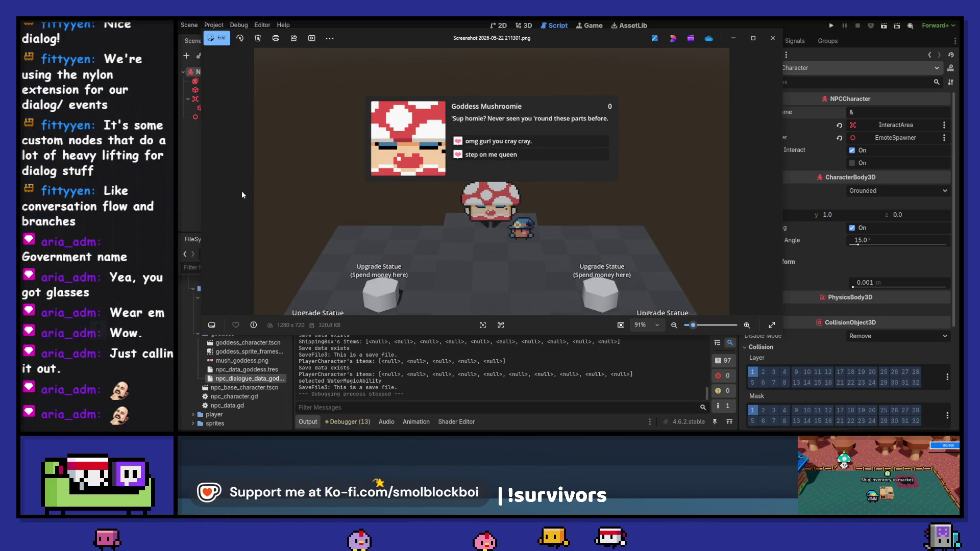
{"action": "left_click", "coordinate": [208, 182]}
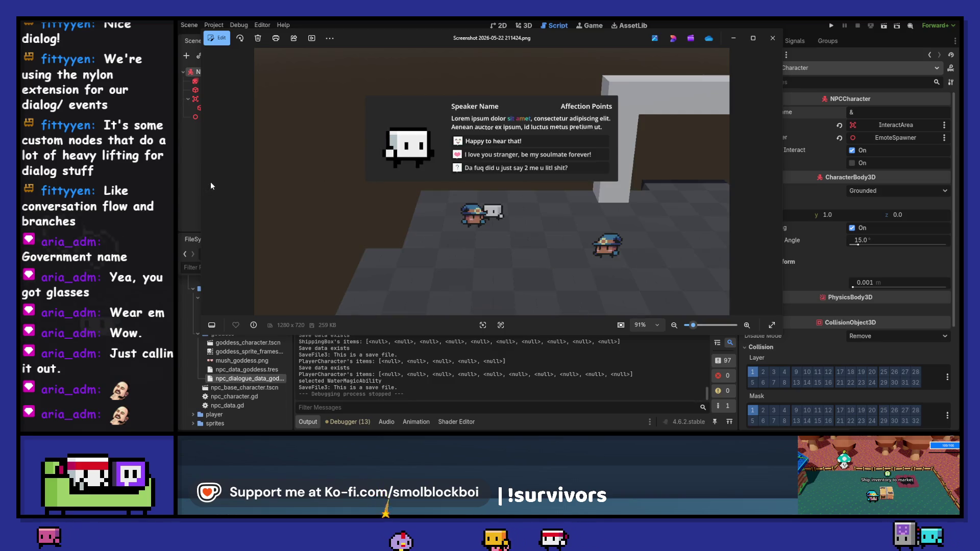
{"action": "left_click", "coordinate": [766, 44]}
{"action": "left_click", "coordinate": [552, 222]}
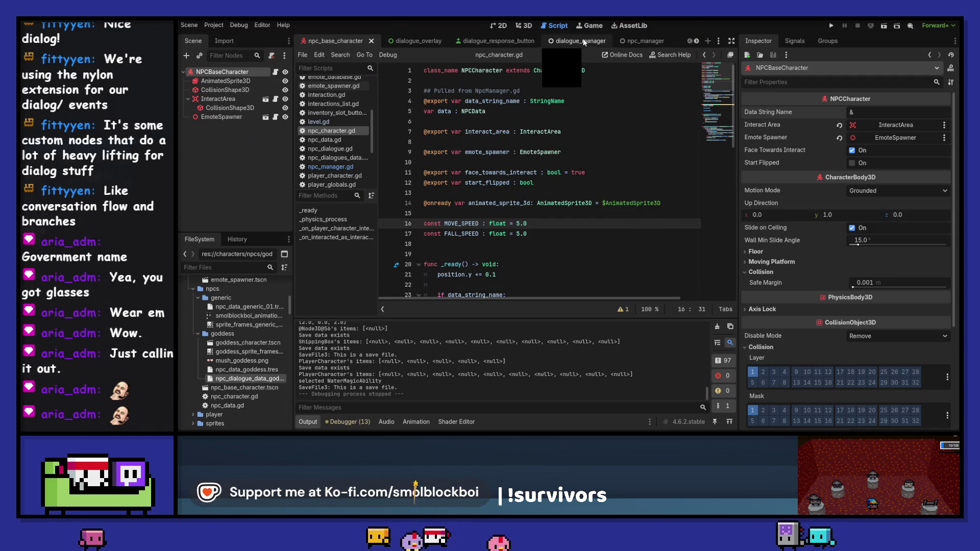
Switch to the npc_manager scene
{"action": "left_click", "coordinate": [522, 25]}
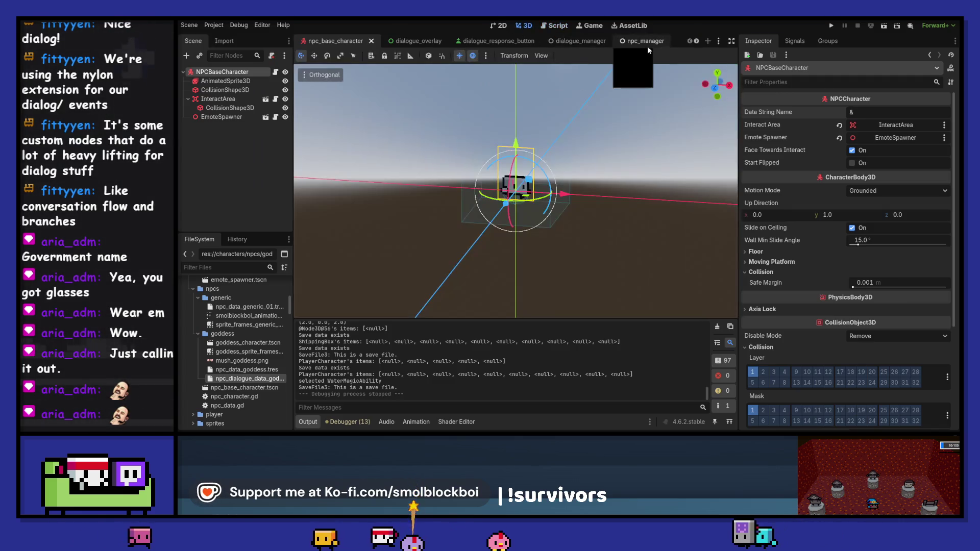
{"action": "left_click", "coordinate": [645, 42]}
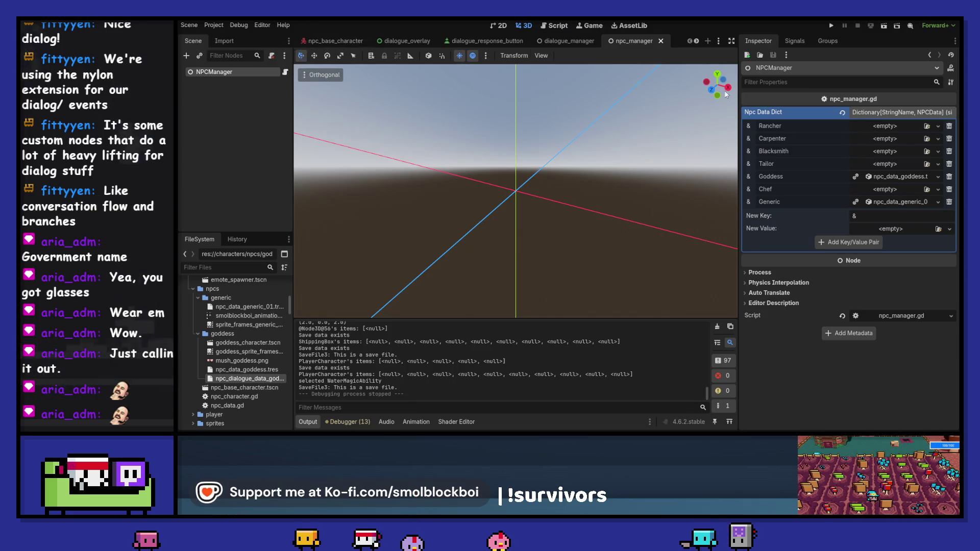
{"action": "left_click", "coordinate": [719, 41]}
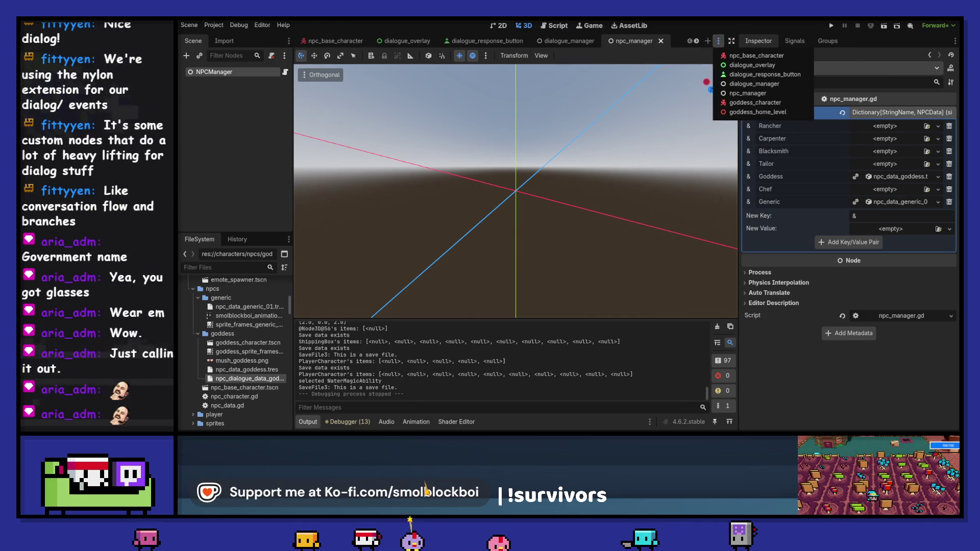
{"action": "left_click", "coordinate": [765, 117]}
Expand the Generic entry's data to inspect nickname Bud and its two dialogues, including npc_dialogue_first_meet
{"action": "left_click", "coordinate": [901, 204]}
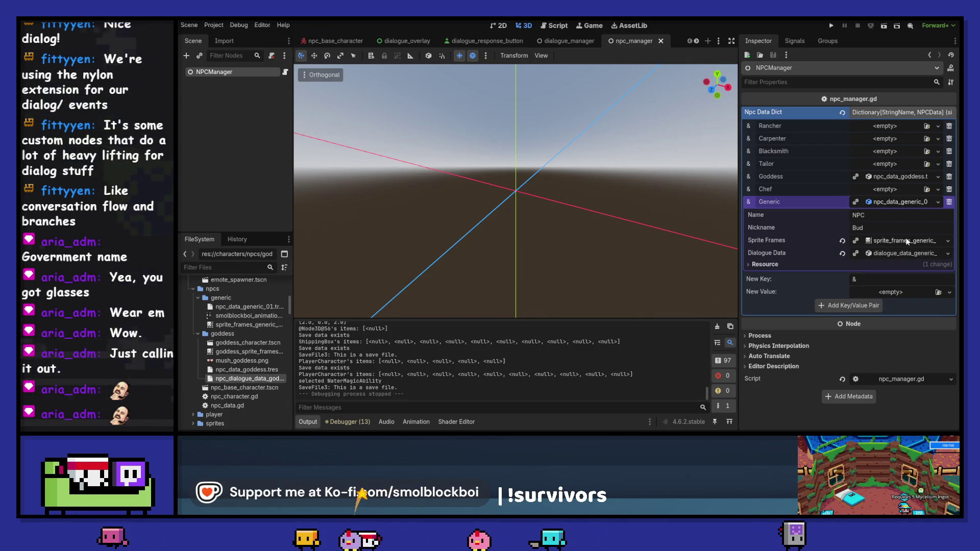
{"action": "left_click", "coordinate": [901, 253]}
{"action": "left_click", "coordinate": [895, 265]}
{"action": "scroll", "coordinate": [895, 262], "scroll_direction": "down", "scroll_amount": 2}
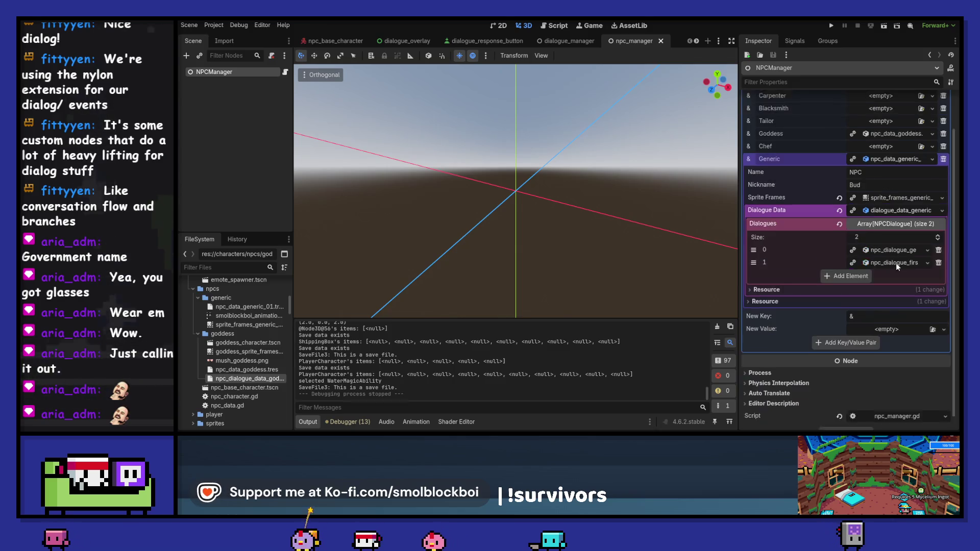
{"action": "left_click", "coordinate": [893, 238]}
{"action": "left_click", "coordinate": [892, 237]}
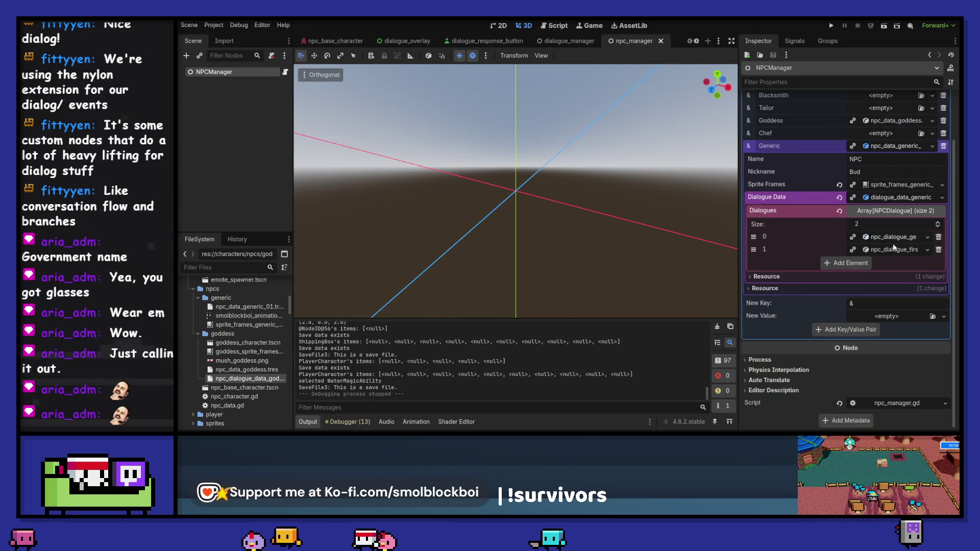
{"action": "left_click", "coordinate": [894, 249]}
{"action": "left_click", "coordinate": [896, 250]}
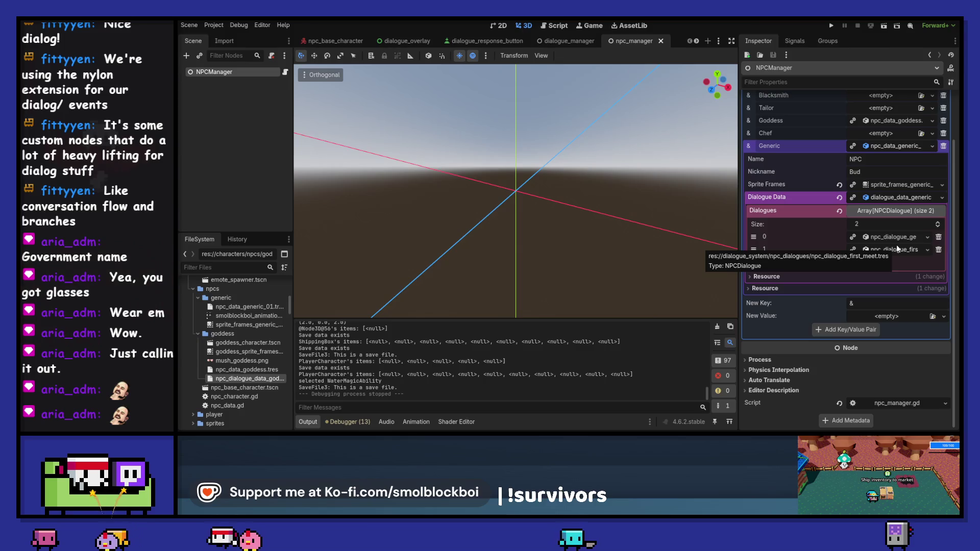
{"action": "scroll", "coordinate": [896, 244], "scroll_direction": "up", "scroll_amount": 2}
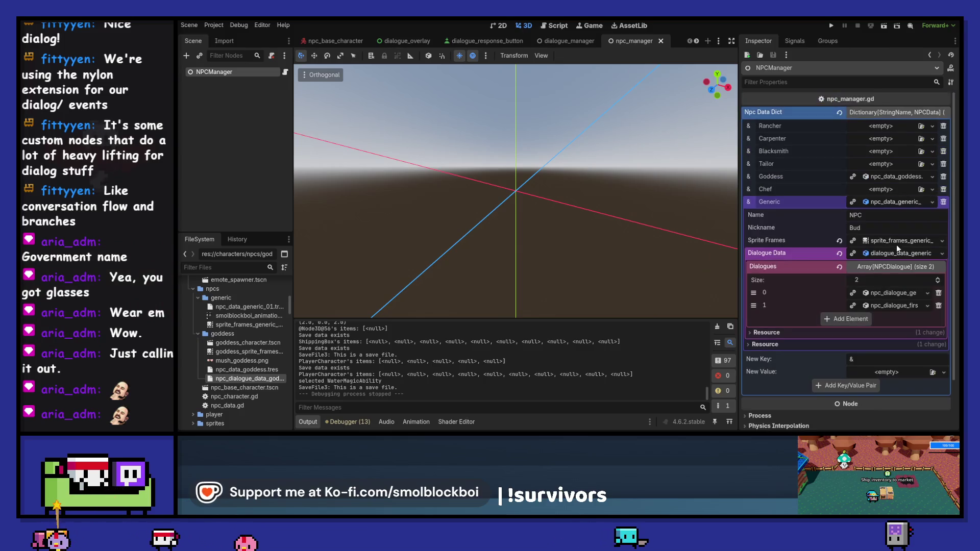
{"action": "left_click", "coordinate": [416, 43]}
Remove the line break and space before 'Aenean' in the label text, save, and disable autowrap trimming
{"action": "left_click", "coordinate": [560, 193]}
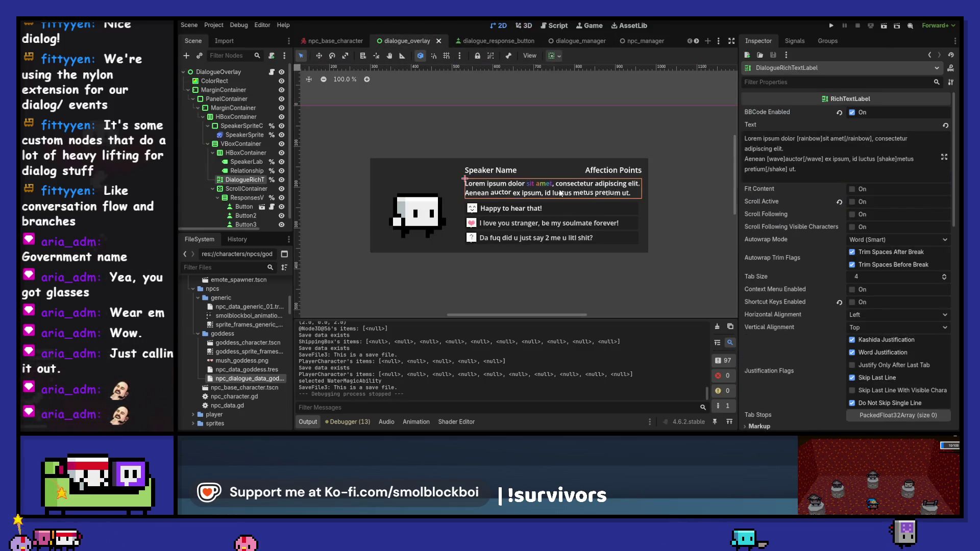
{"action": "left_click", "coordinate": [745, 162]}
{"action": "key", "text": "BackSpace"}
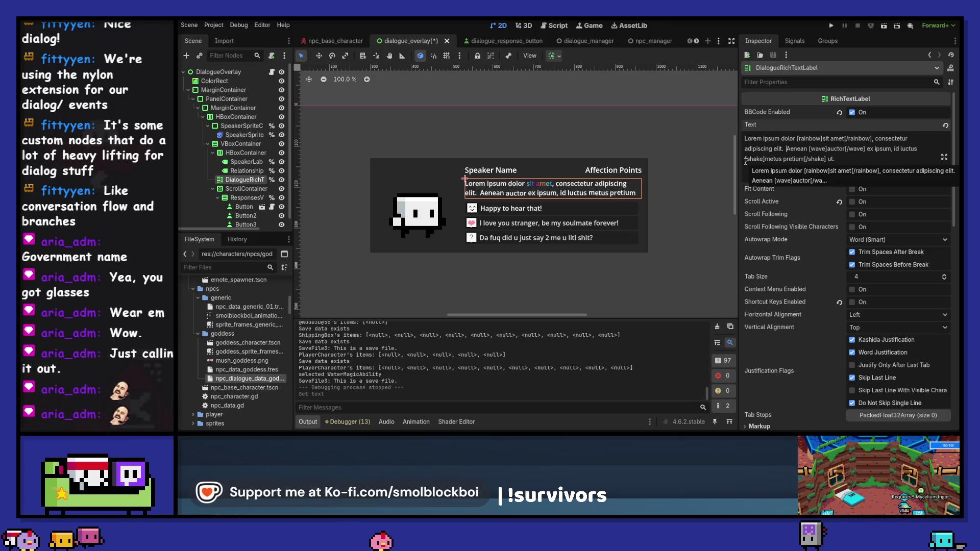
{"action": "key", "text": "BackSpace"}
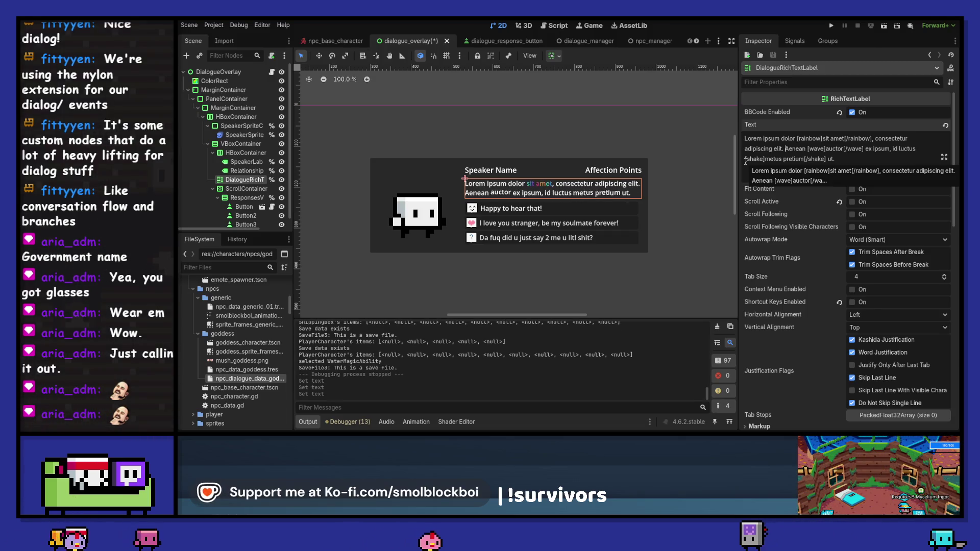
{"action": "key", "text": "ctrl+s"}
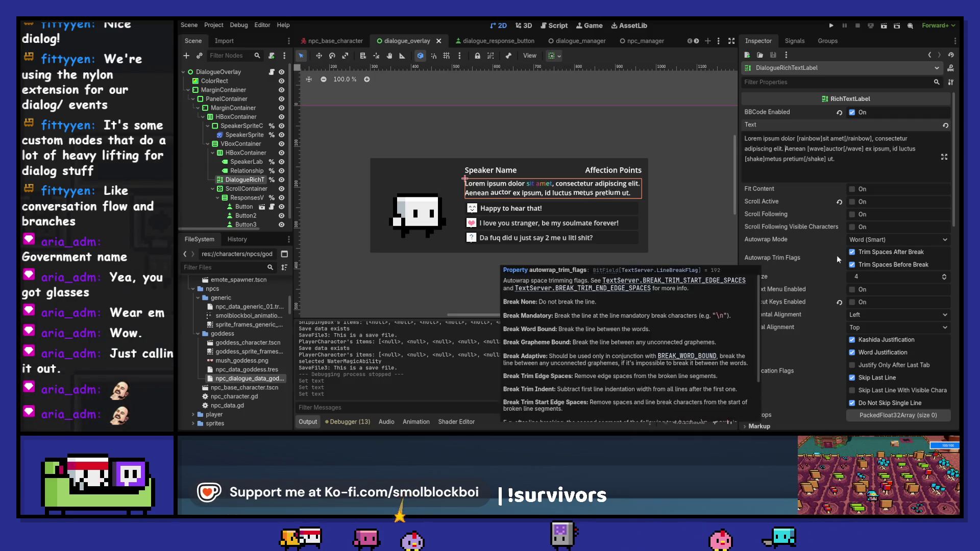
{"action": "left_click", "coordinate": [858, 252]}
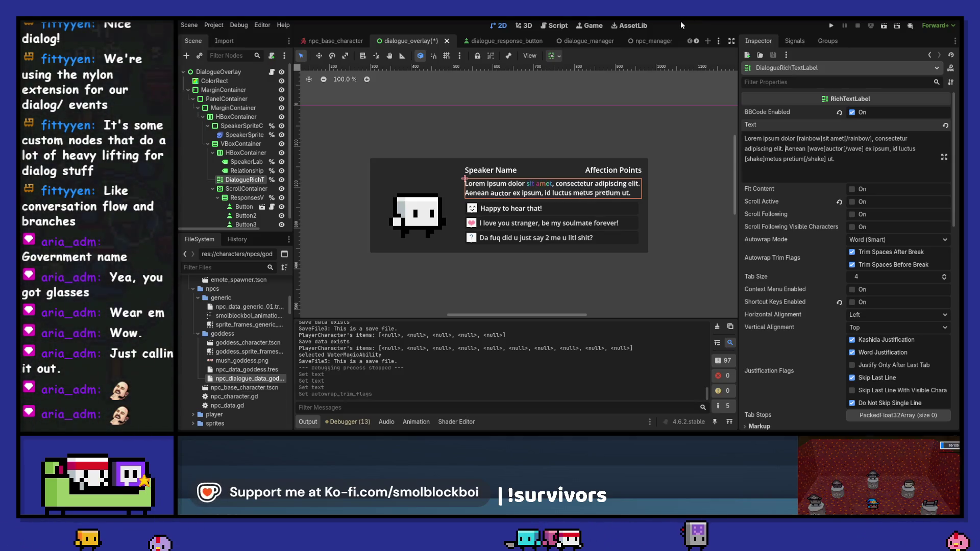
{"action": "mouse_move", "coordinate": [675, 39]}
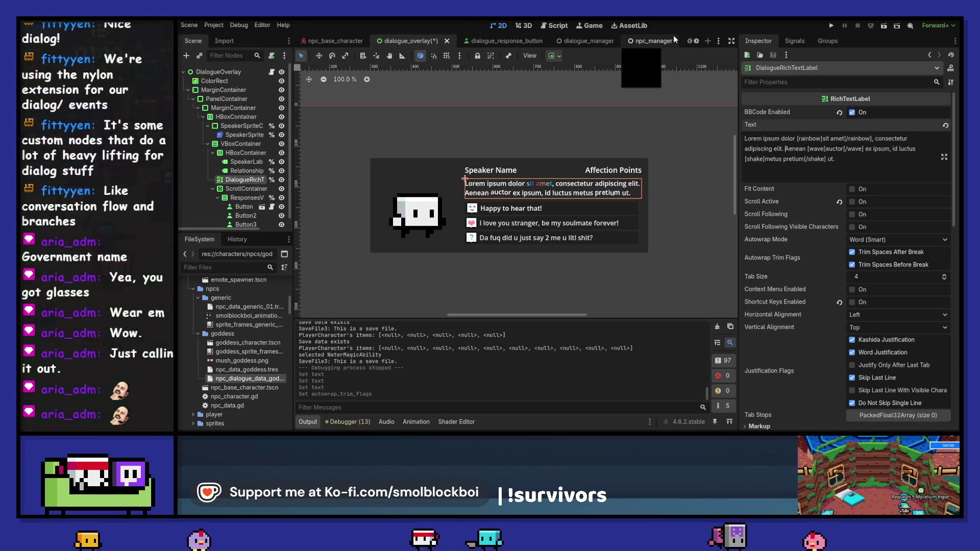
Test-run a level, opening and closing the Robot, Dragon and other NPC dialogues, then stop the game
{"action": "left_click", "coordinate": [831, 26]}
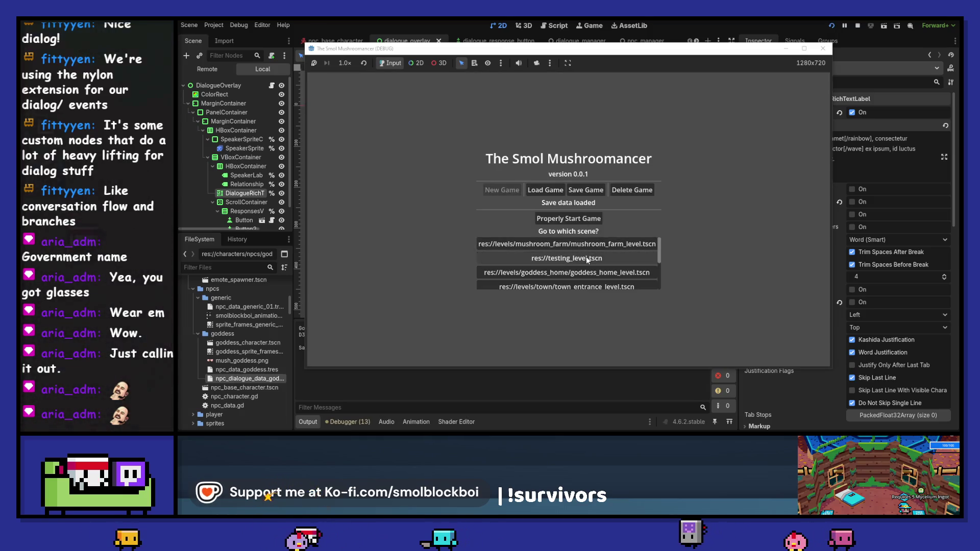
{"action": "left_click", "coordinate": [587, 257]}
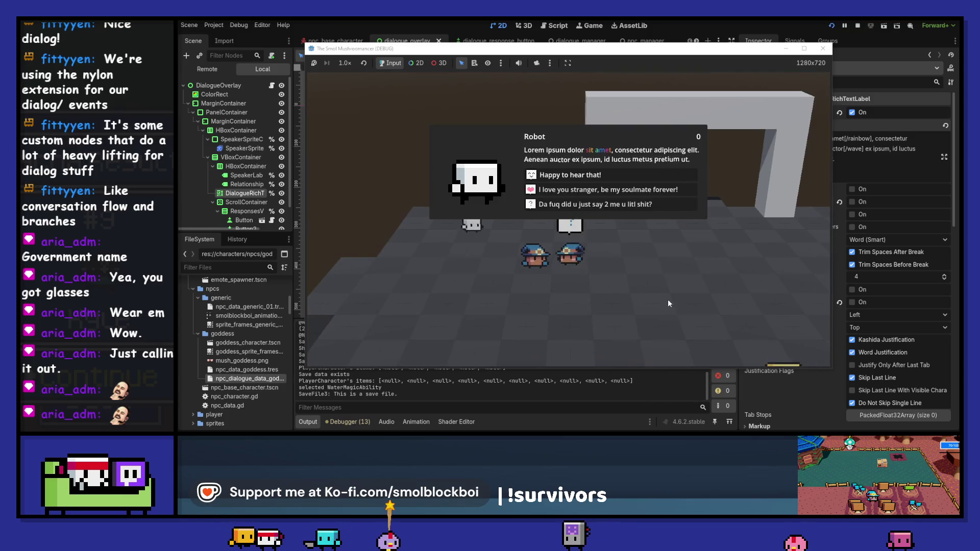
{"action": "key", "text": "Return"}
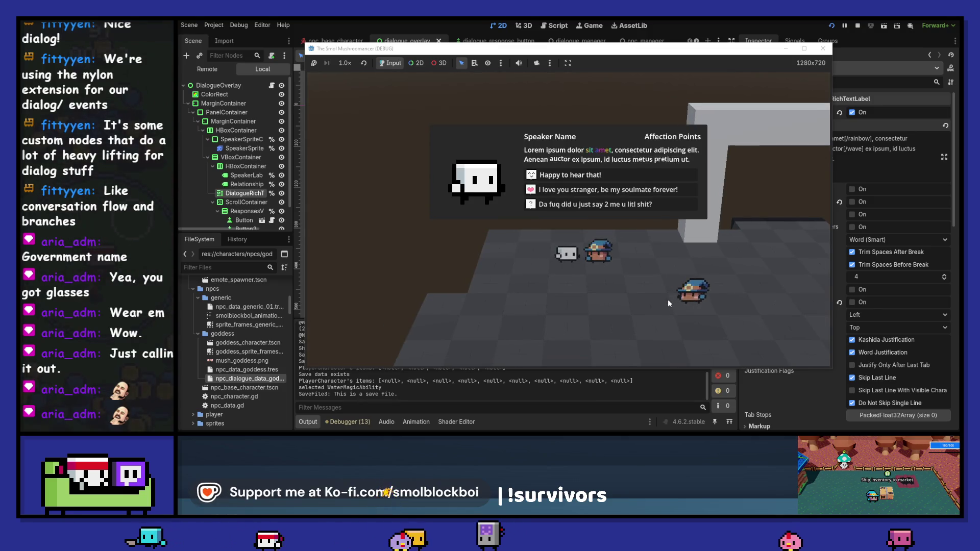
{"action": "key", "text": "Return"}
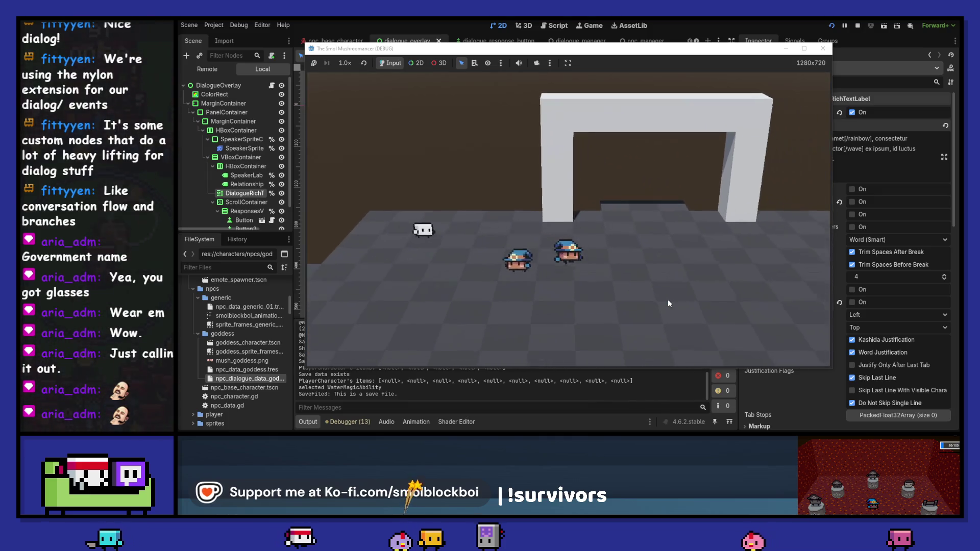
{"action": "key", "text": "Return"}
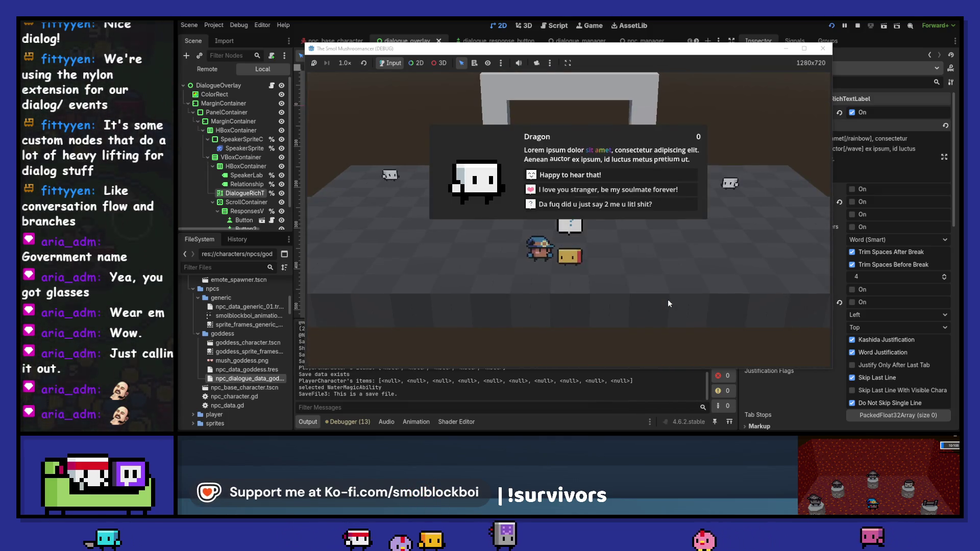
{"action": "key", "text": "Return"}
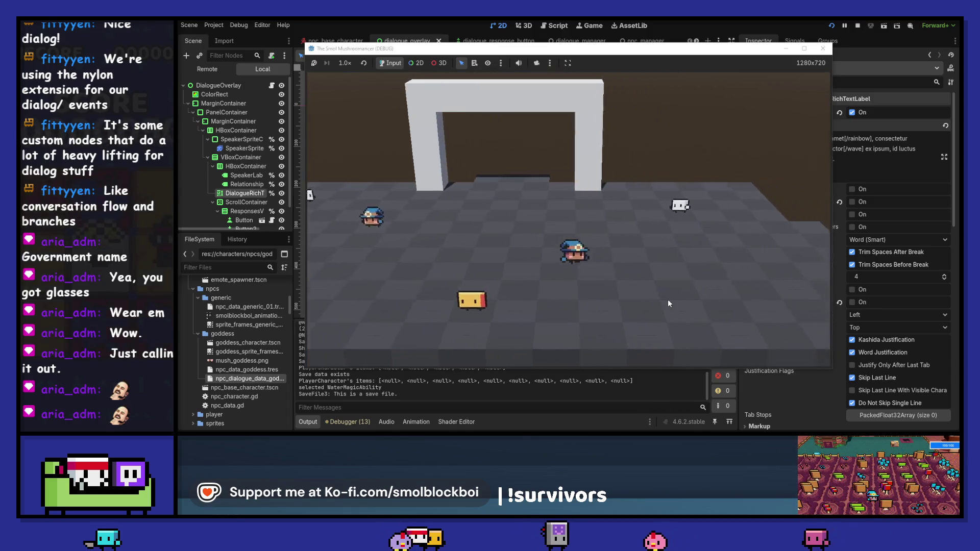
{"action": "key", "text": "Return"}
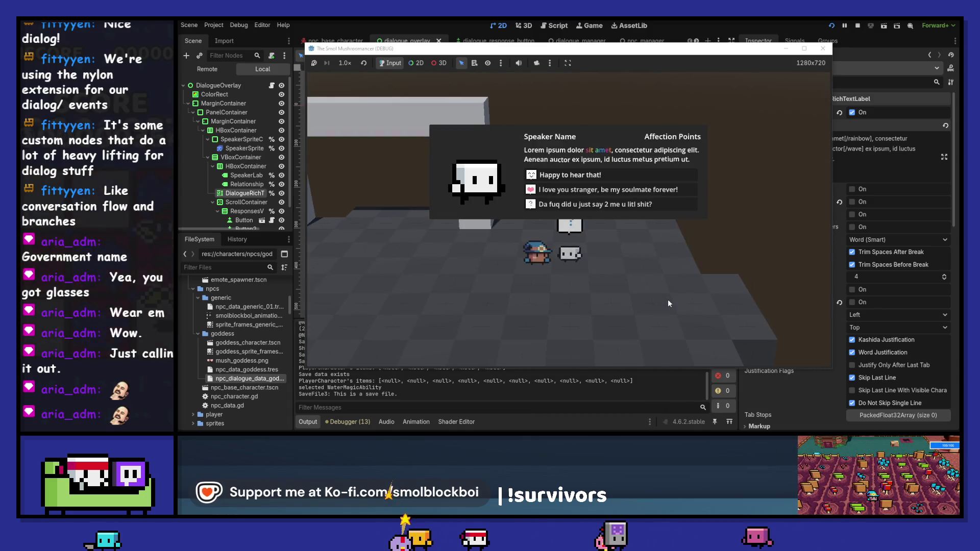
{"action": "key", "text": "Return"}
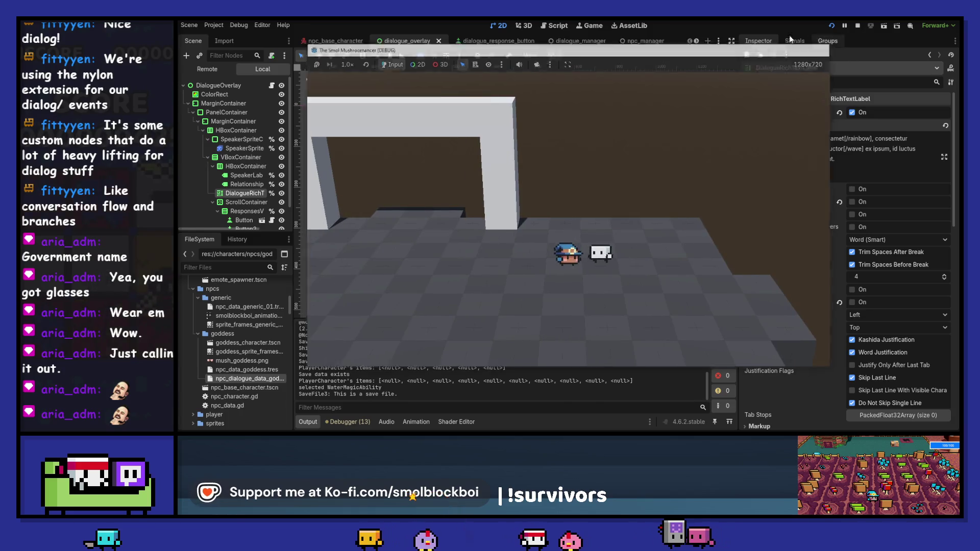
{"action": "key", "text": "F8"}
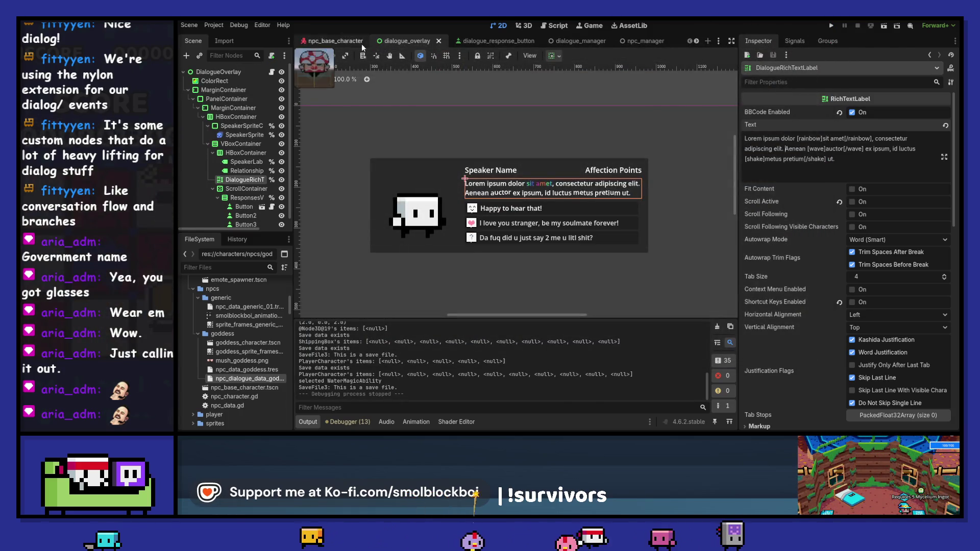
Close the dialogue_overlay, dialogue_response_button, goddess_character and goddess_home_level scene tabs
{"action": "left_click", "coordinate": [438, 41]}
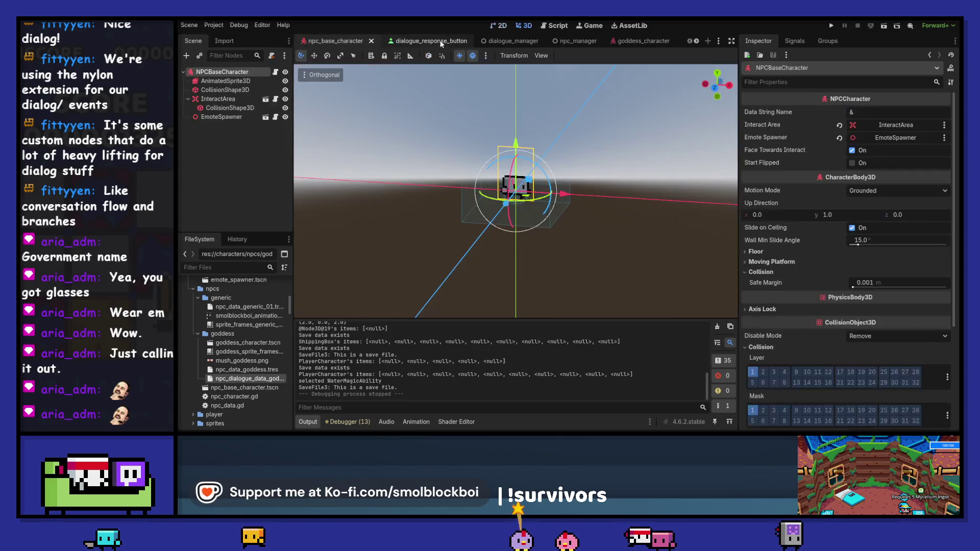
{"action": "left_click", "coordinate": [441, 42]}
{"action": "left_click", "coordinate": [474, 41]}
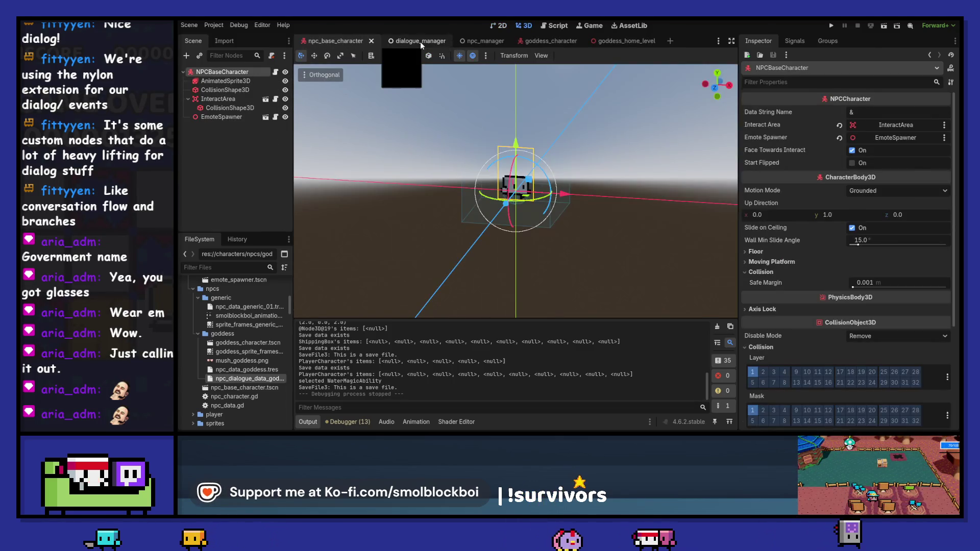
{"action": "left_click", "coordinate": [445, 42]}
{"action": "left_click", "coordinate": [482, 41]}
{"action": "left_click", "coordinate": [539, 46]}
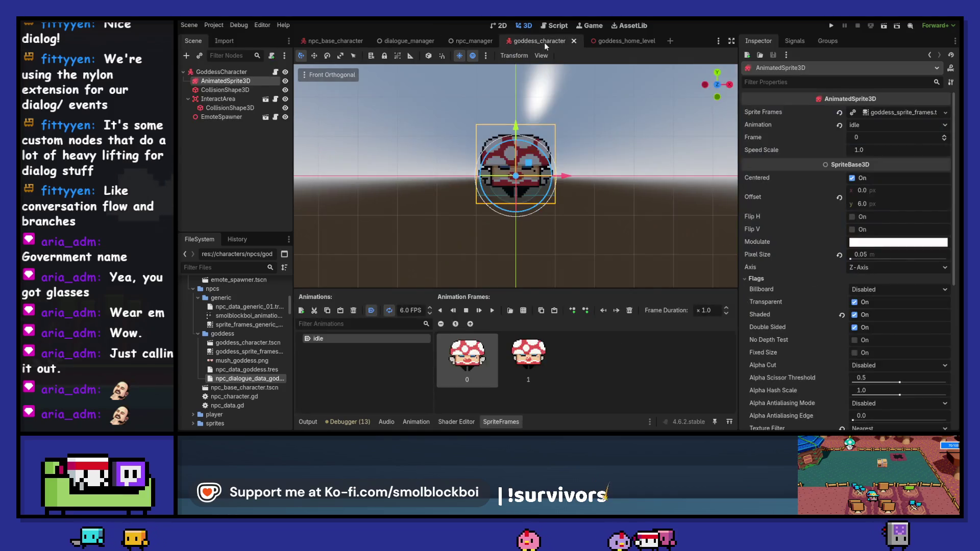
{"action": "middle_click", "coordinate": [541, 44]}
{"action": "left_click", "coordinate": [542, 44]}
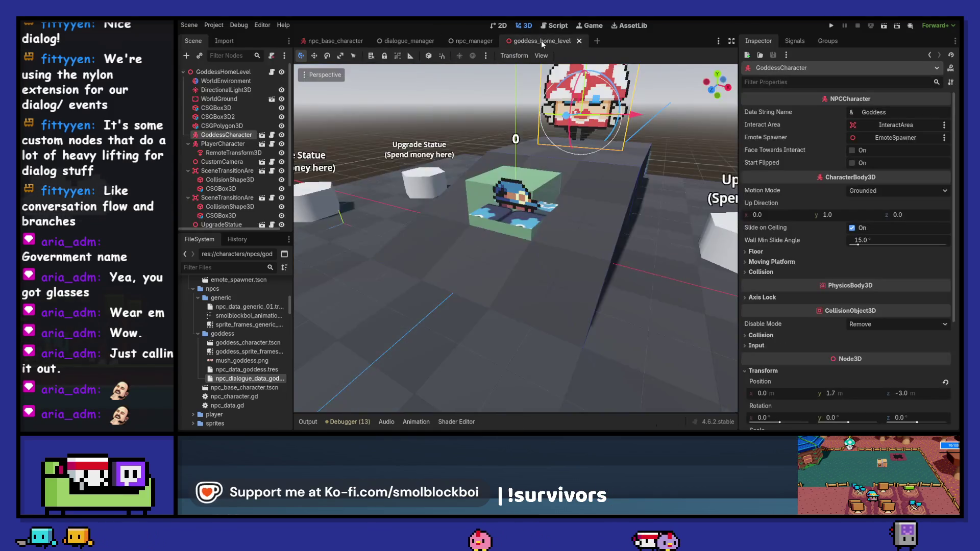
{"action": "left_click", "coordinate": [579, 41]}
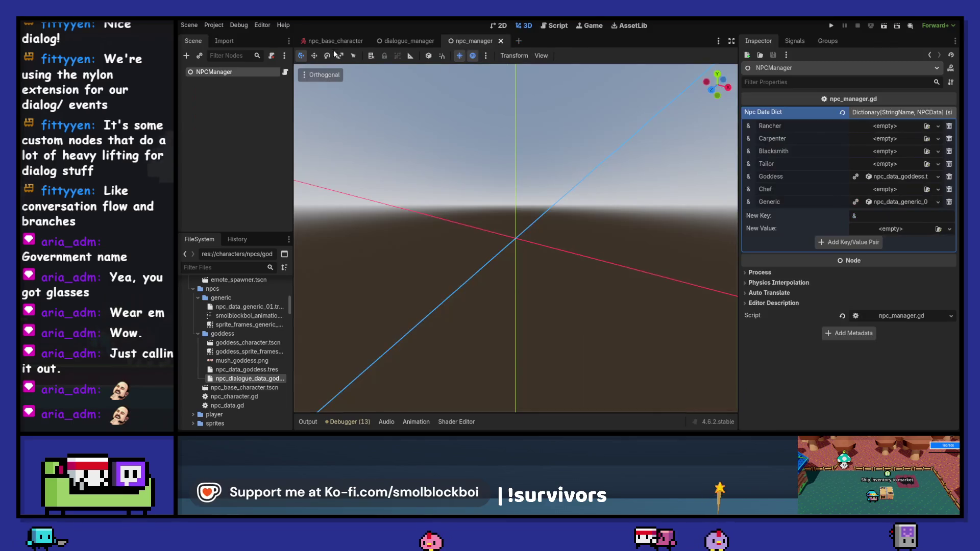
Switch to npc_base_character and filter the project files for 'entrance'
{"action": "left_click", "coordinate": [330, 40]}
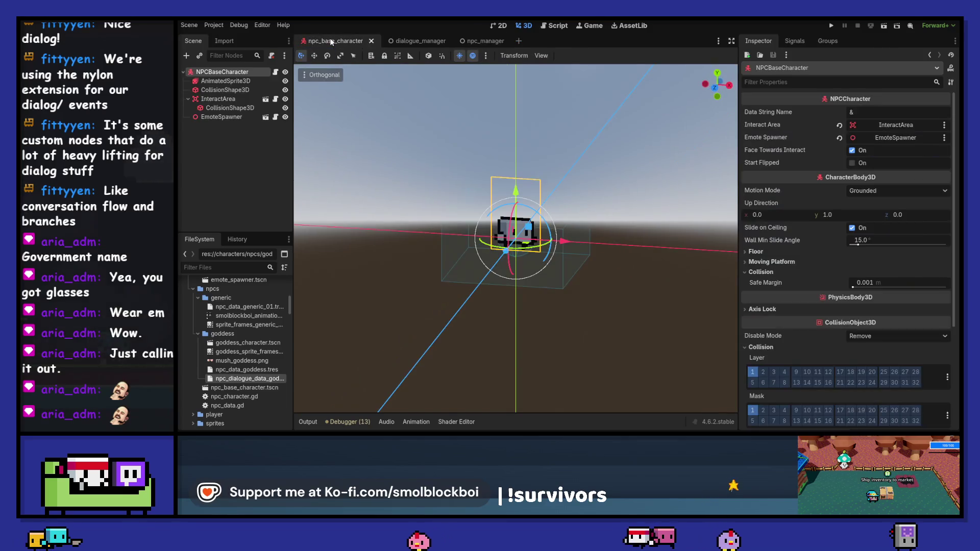
{"action": "left_click", "coordinate": [237, 271]}
{"action": "type", "text": "entrance"}
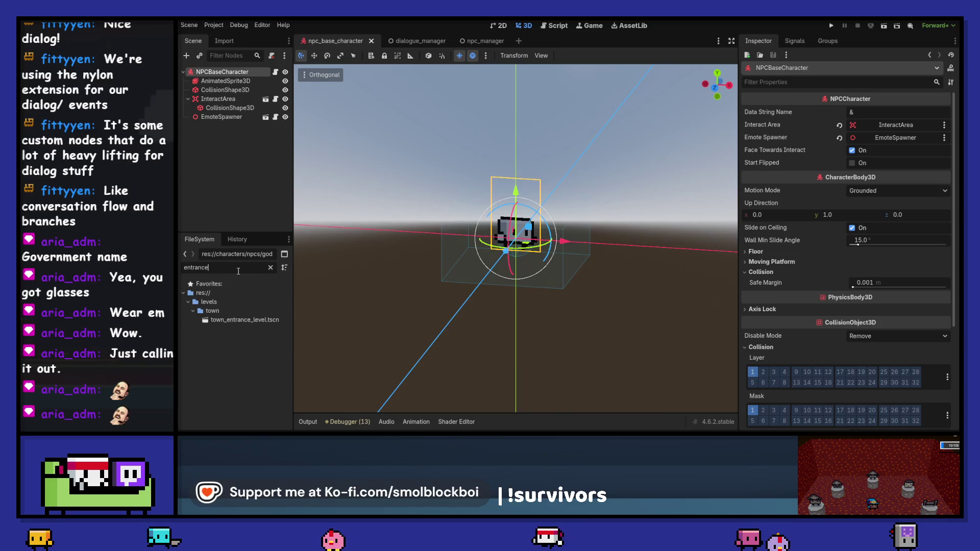
Open town_entrance_level.tscn, inspect its NPCs near the arch and foreground, and launch the game
{"action": "double_click", "coordinate": [246, 320]}
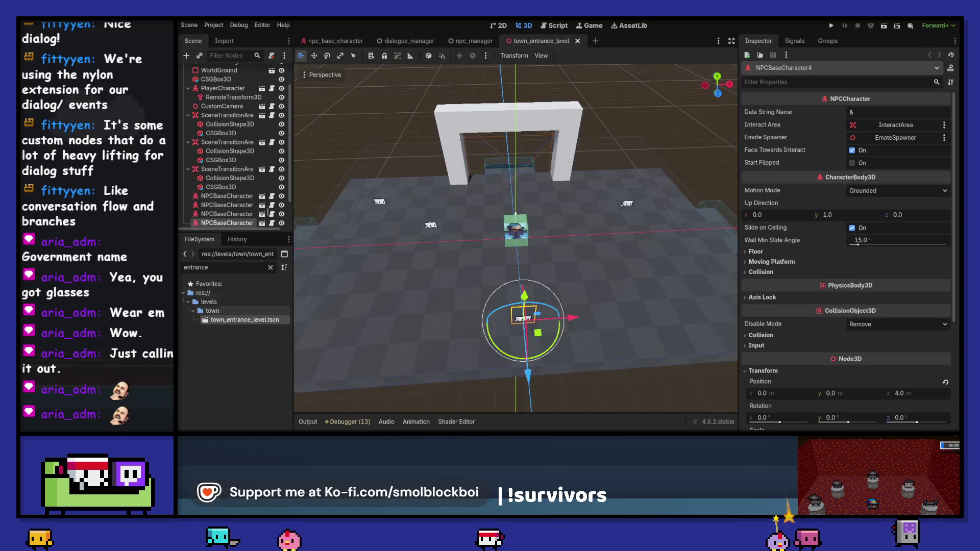
{"action": "mouse_move", "coordinate": [513, 230]}
{"action": "left_mouse_down"}
{"action": "mouse_move", "coordinate": [550, 258]}
{"action": "mouse_move", "coordinate": [480, 228]}
{"action": "left_mouse_up"}
{"action": "left_click", "coordinate": [451, 211]}
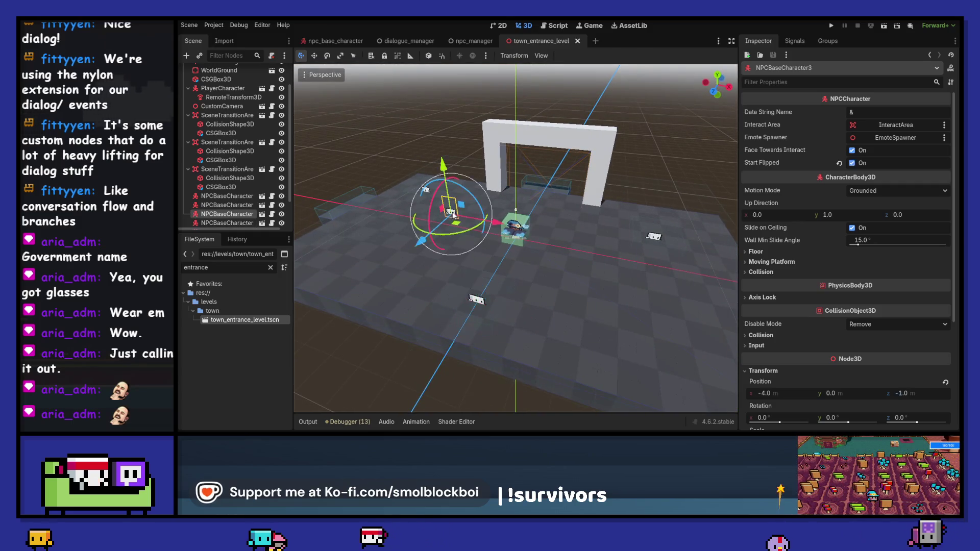
{"action": "left_click", "coordinate": [477, 302]}
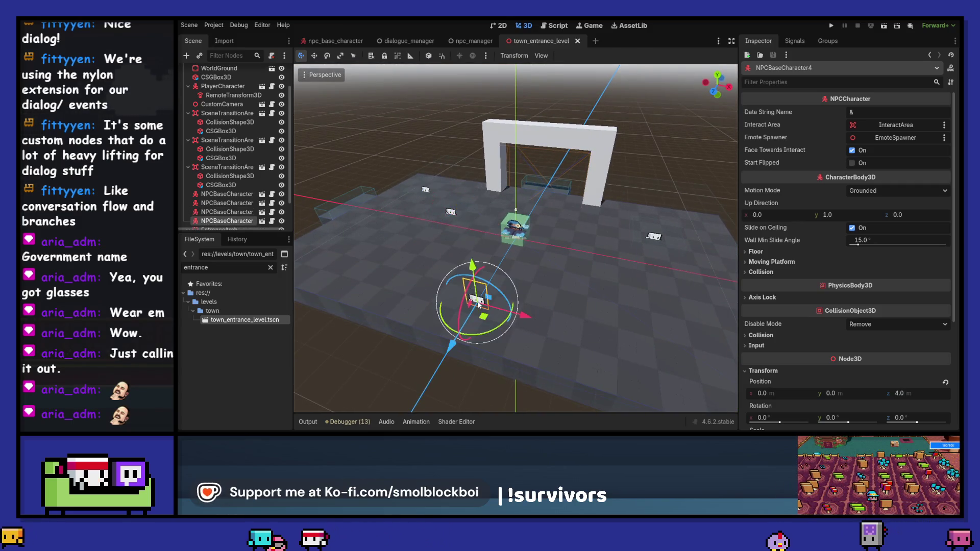
{"action": "left_click", "coordinate": [451, 211]}
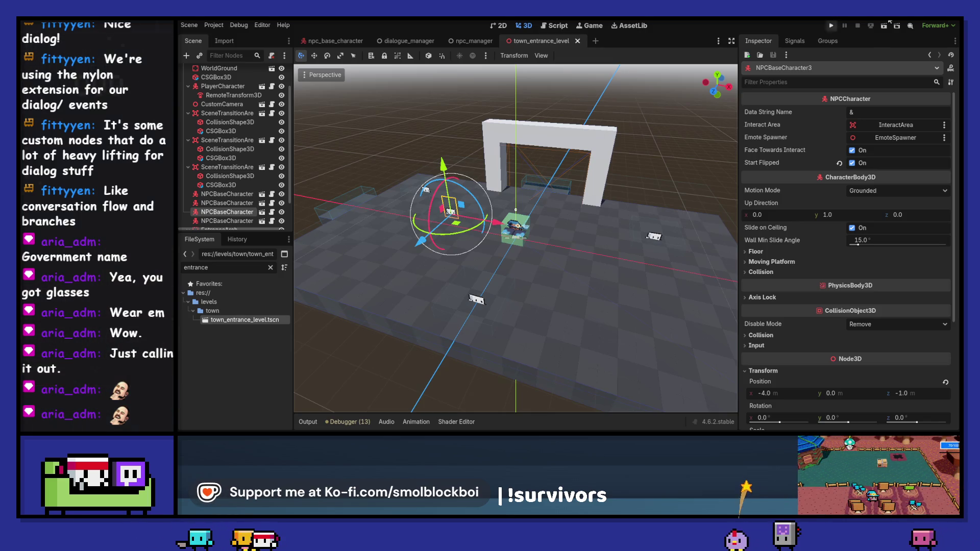
{"action": "left_click", "coordinate": [832, 25]}
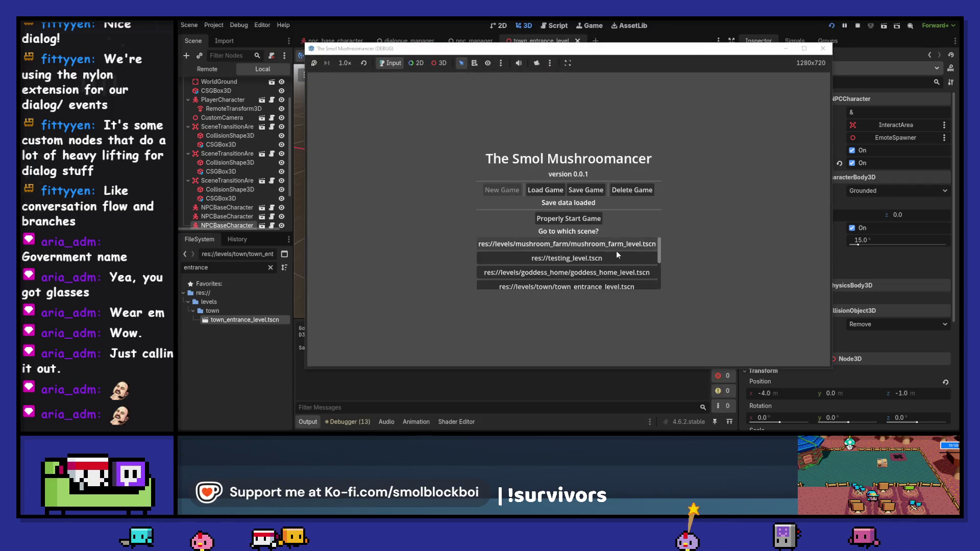
Load the town entrance level in-game, dismiss the NPC dialogue box, and stop the run
{"action": "left_click", "coordinate": [598, 286]}
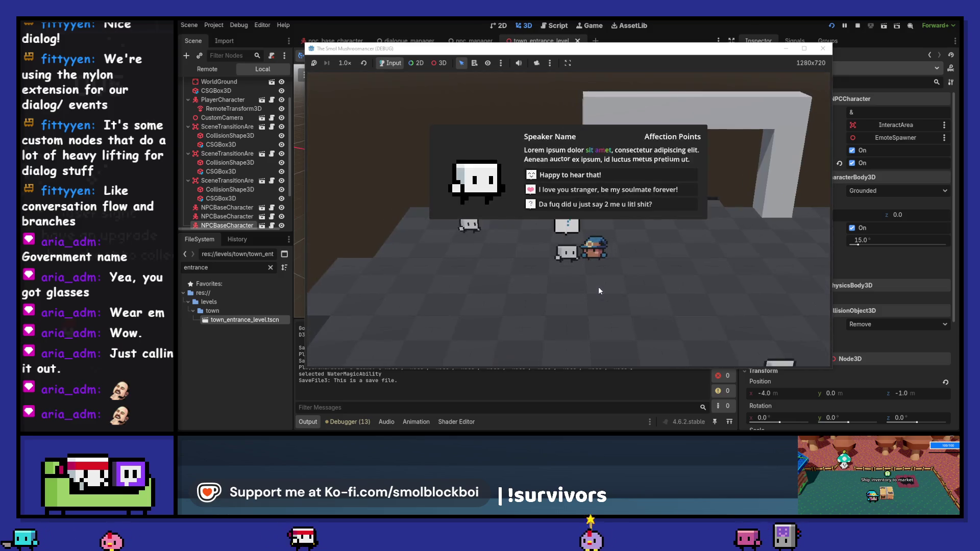
{"action": "left_click", "coordinate": [664, 189]}
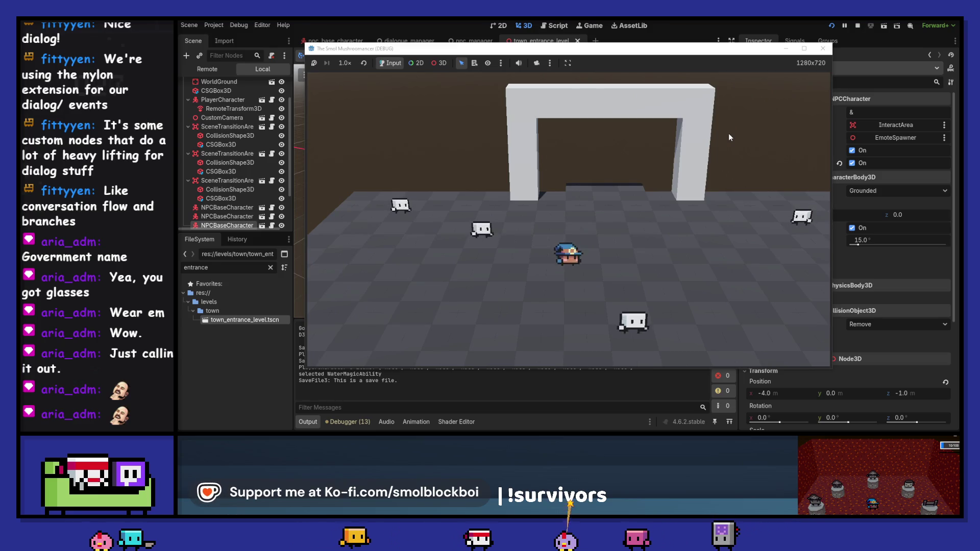
{"action": "key", "text": "F8"}
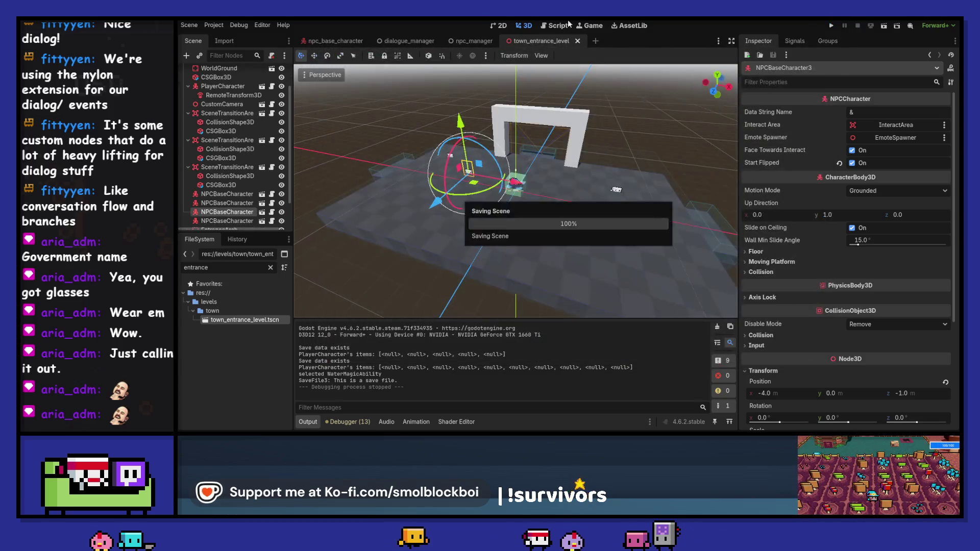
Show town_entrance_level in the 3D view and orbit around the level
{"action": "left_click", "coordinate": [558, 26]}
{"action": "scroll", "coordinate": [513, 119], "scroll_direction": "up", "scroll_amount": 15}
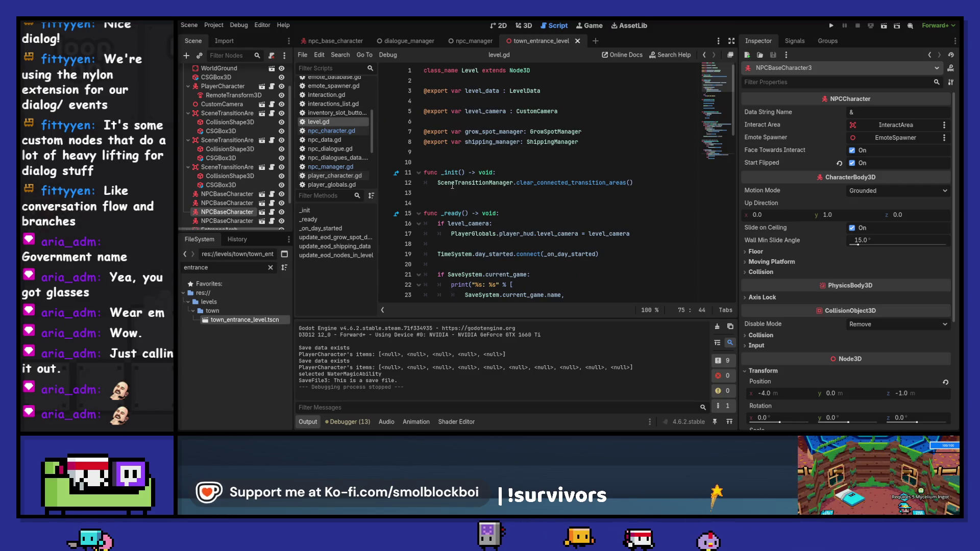
{"action": "mouse_move", "coordinate": [452, 186]}
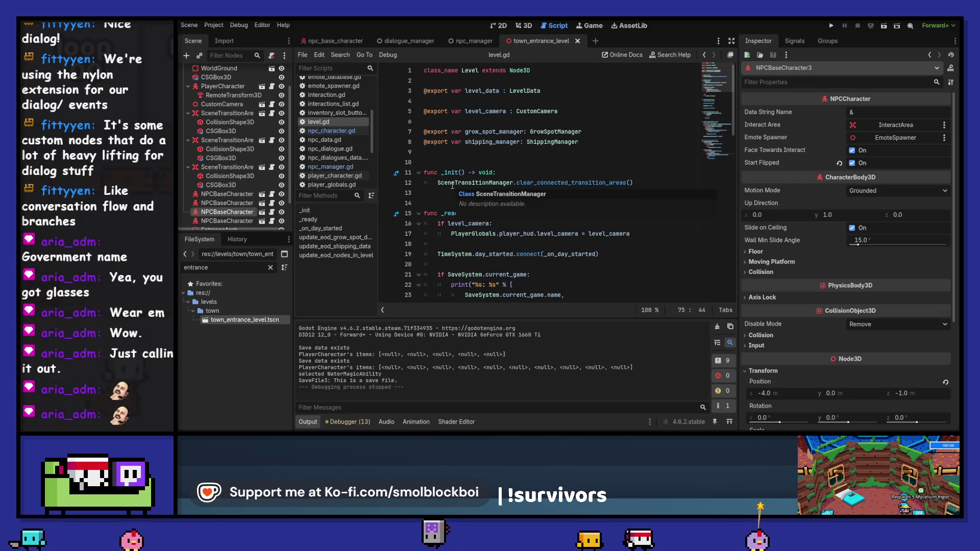
{"action": "left_click", "coordinate": [527, 26]}
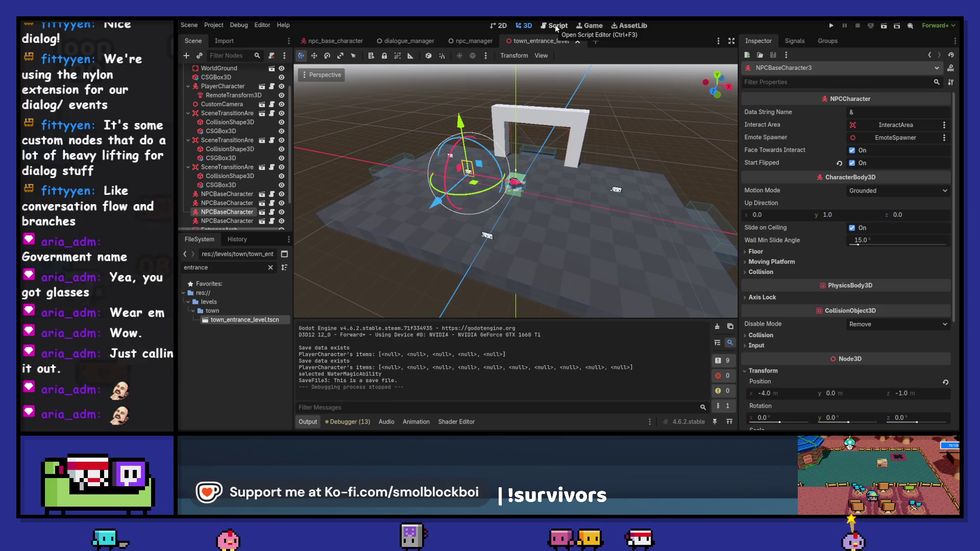
{"action": "mouse_move", "coordinate": [589, 136]}
{"action": "left_mouse_down"}
{"action": "mouse_move", "coordinate": [623, 164]}
{"action": "mouse_move", "coordinate": [608, 142]}
{"action": "left_mouse_up"}
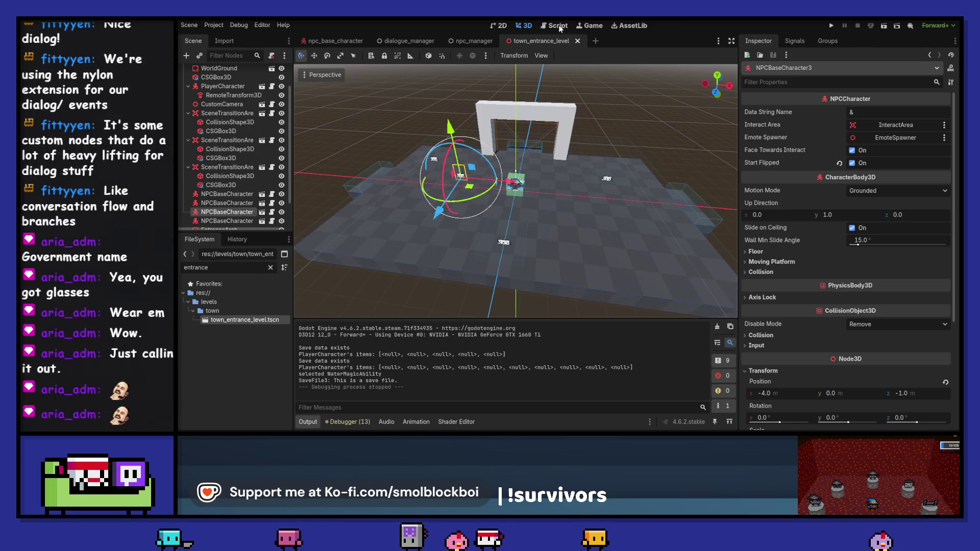
Check level.gd and the npc_base_character scene, return to town_entrance_level in 3D, and run the game
{"action": "key", "text": "ctrl+F3"}
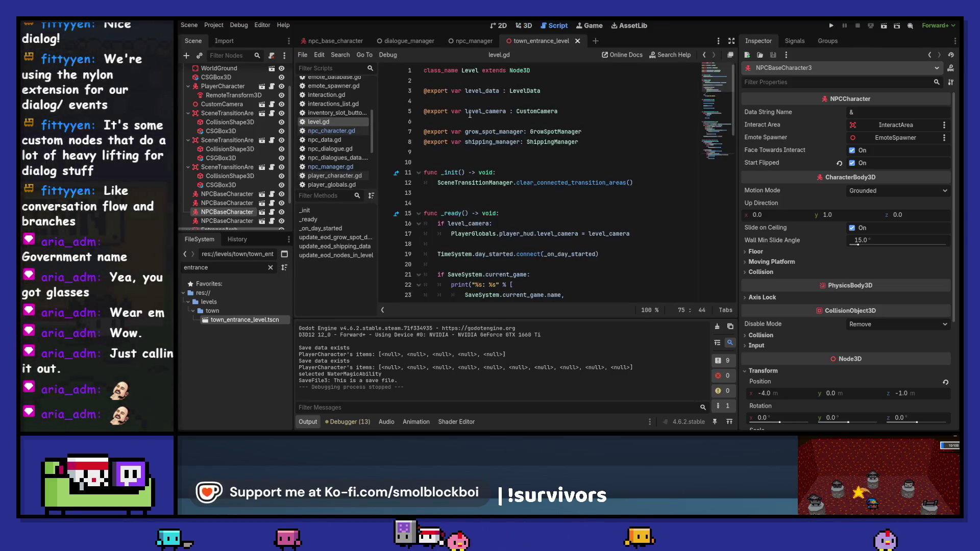
{"action": "key", "text": "ctrl+Tab"}
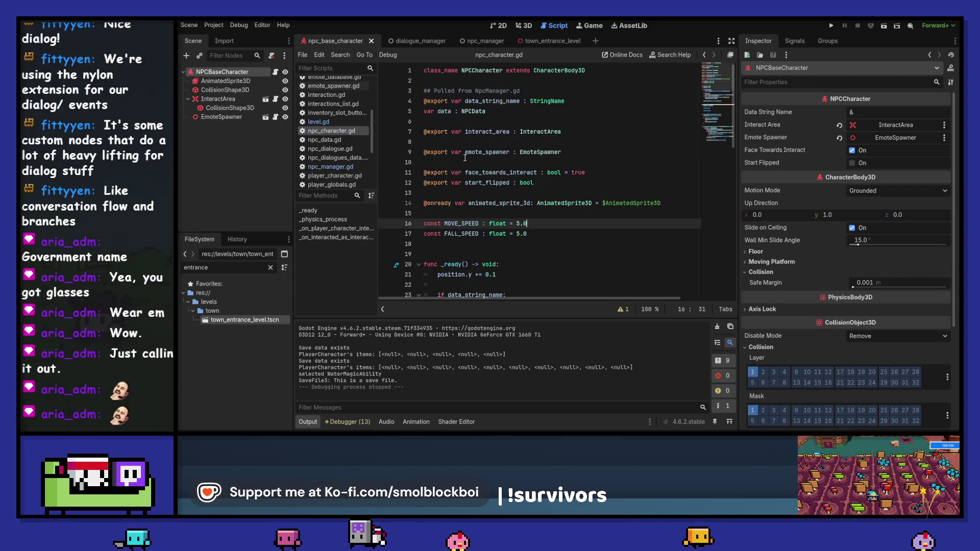
{"action": "key", "text": "ctrl+F1"}
{"action": "left_click", "coordinate": [528, 28]}
{"action": "left_click", "coordinate": [553, 41]}
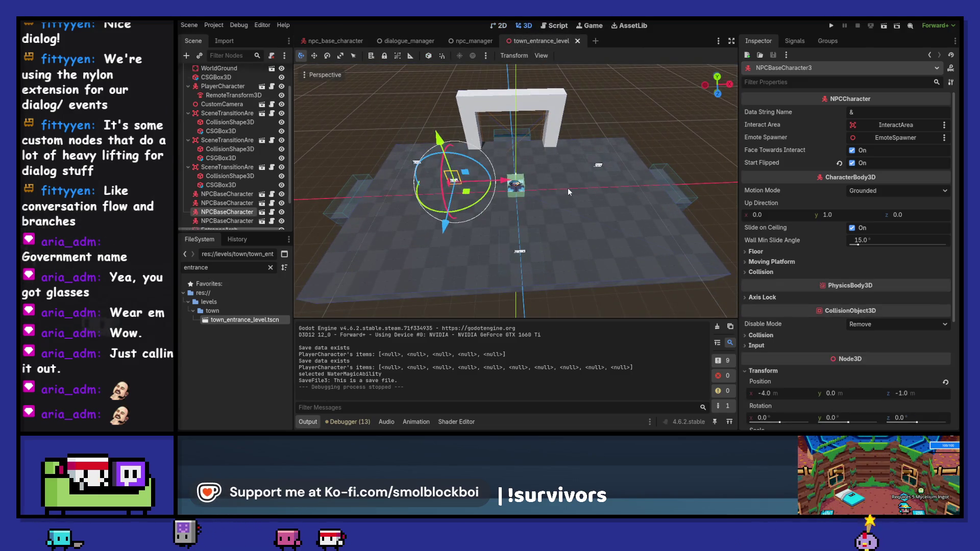
{"action": "left_click", "coordinate": [832, 26]}
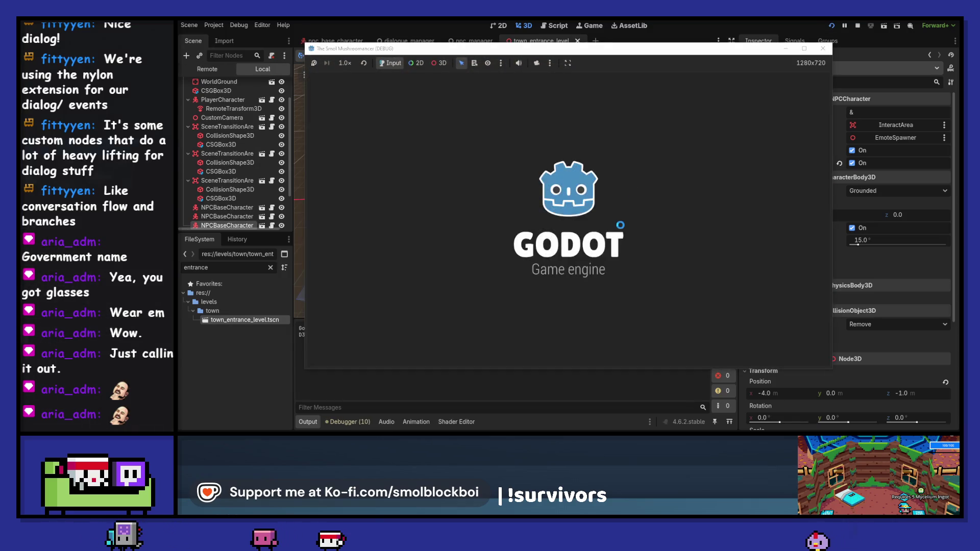
Load town_entrance_level in the running game, talk to the NPC, and stop the run
{"action": "left_click", "coordinate": [566, 287]}
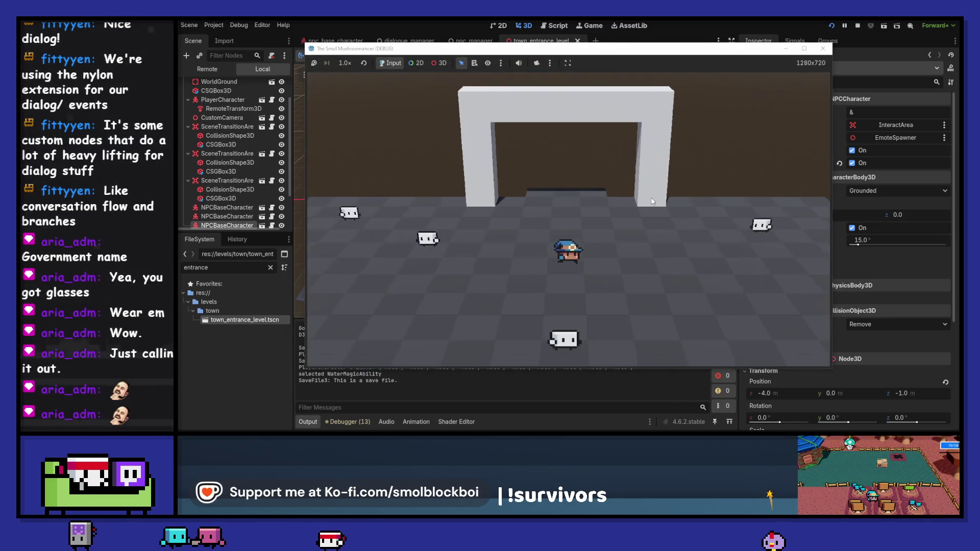
{"action": "key", "text": "Escape"}
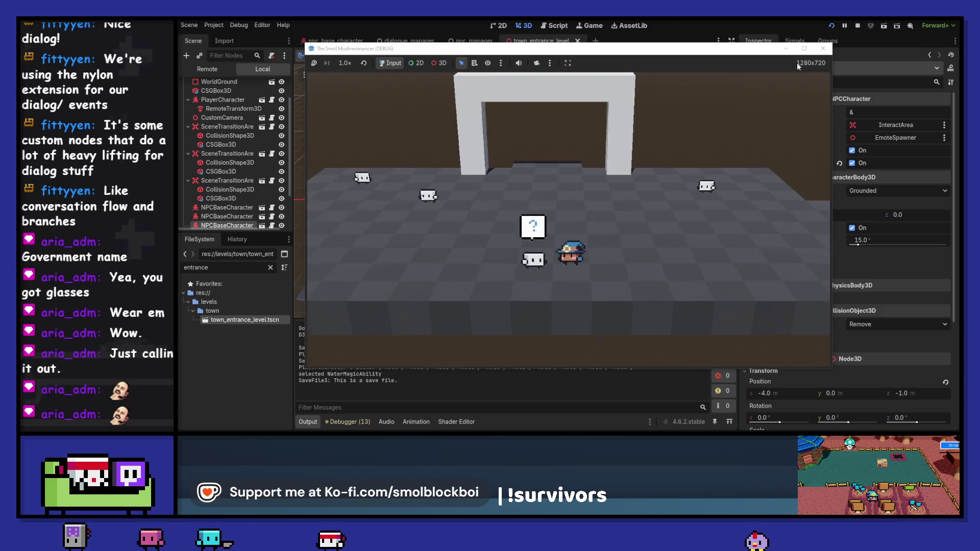
{"action": "key", "text": "F8"}
Set npc_base_character's Data String Name to Generic and test it in a new run
{"action": "left_click", "coordinate": [262, 212]}
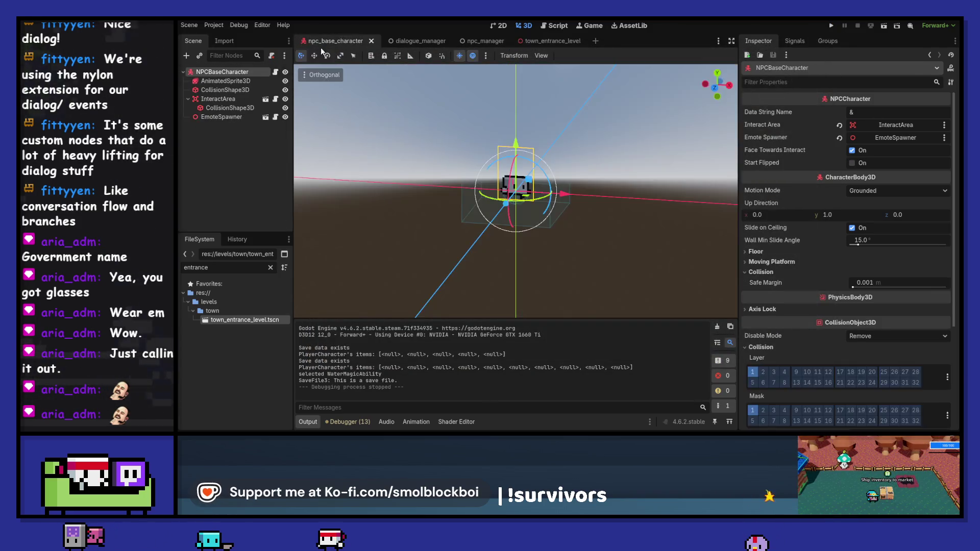
{"action": "left_click", "coordinate": [275, 73]}
{"action": "left_click", "coordinate": [871, 113]}
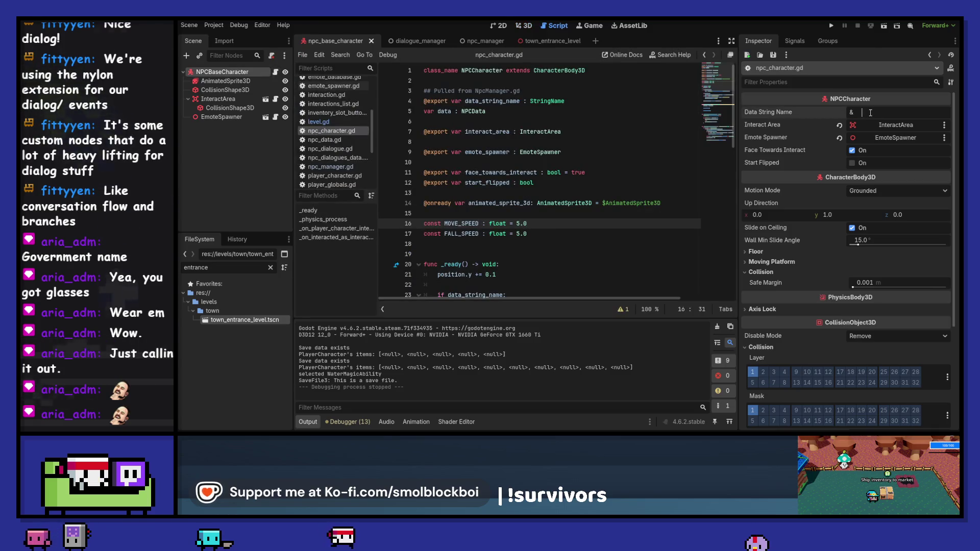
{"action": "type", "text": "Generic"}
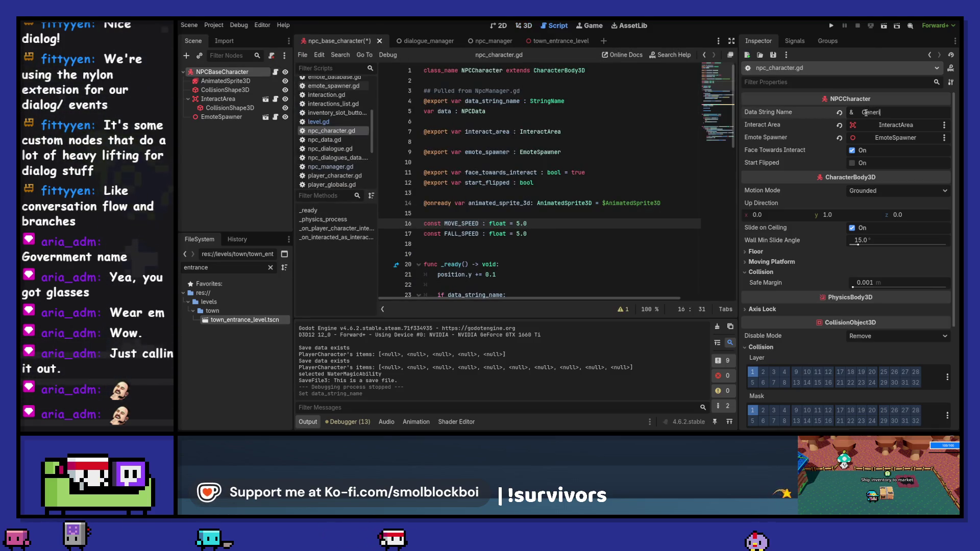
{"action": "left_click", "coordinate": [832, 26]}
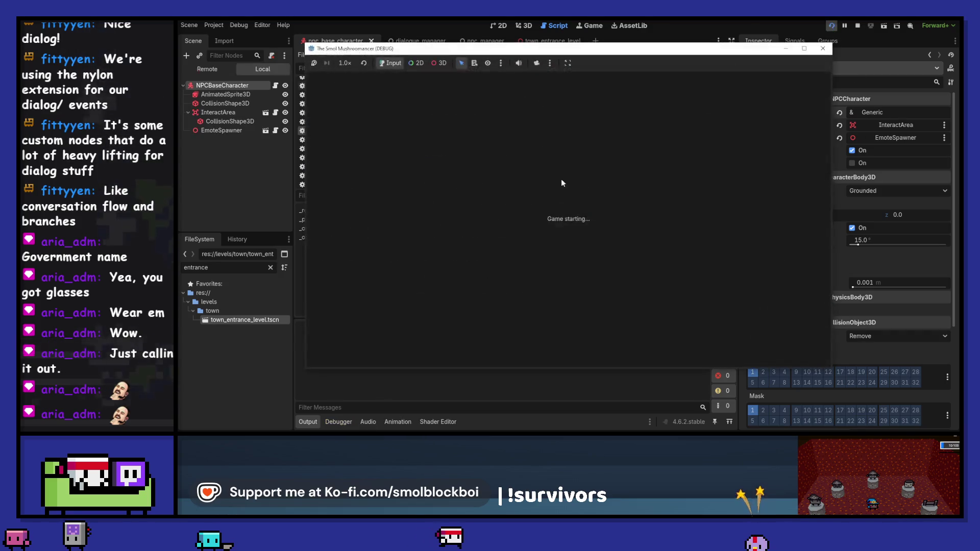
{"action": "left_click", "coordinate": [597, 244]}
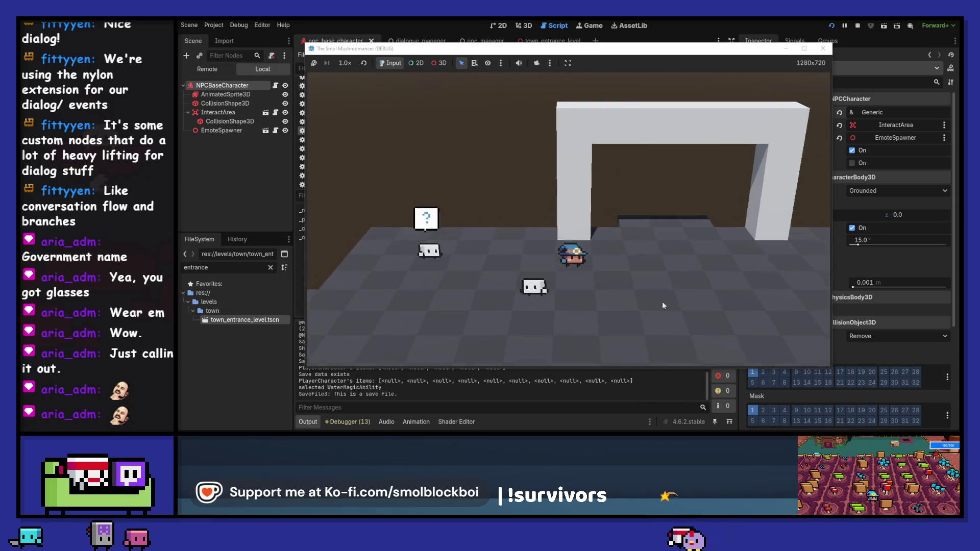
{"action": "key", "text": "F8"}
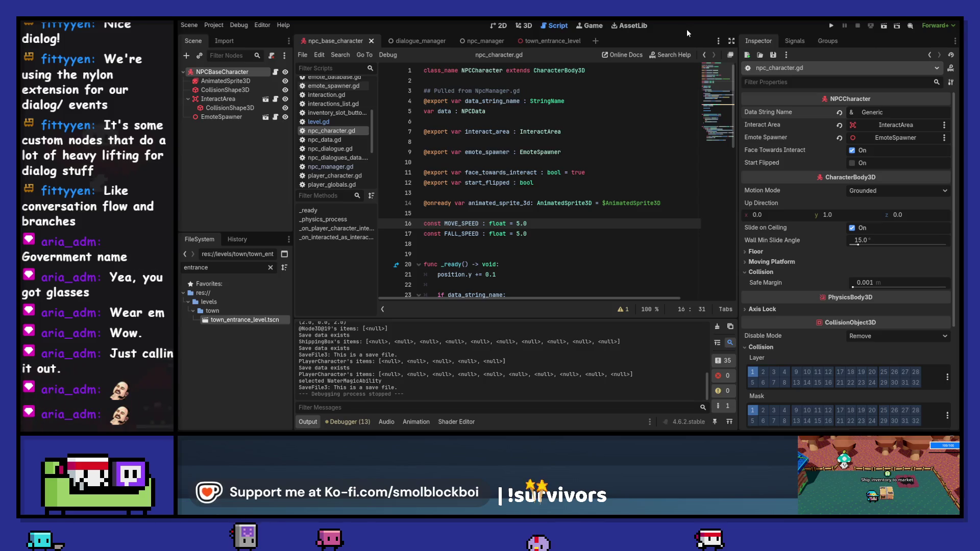
Look over the dialogue_manager scene, then NPCManager's Npc Data Dict in the npc_manager scene
{"action": "left_click", "coordinate": [414, 41]}
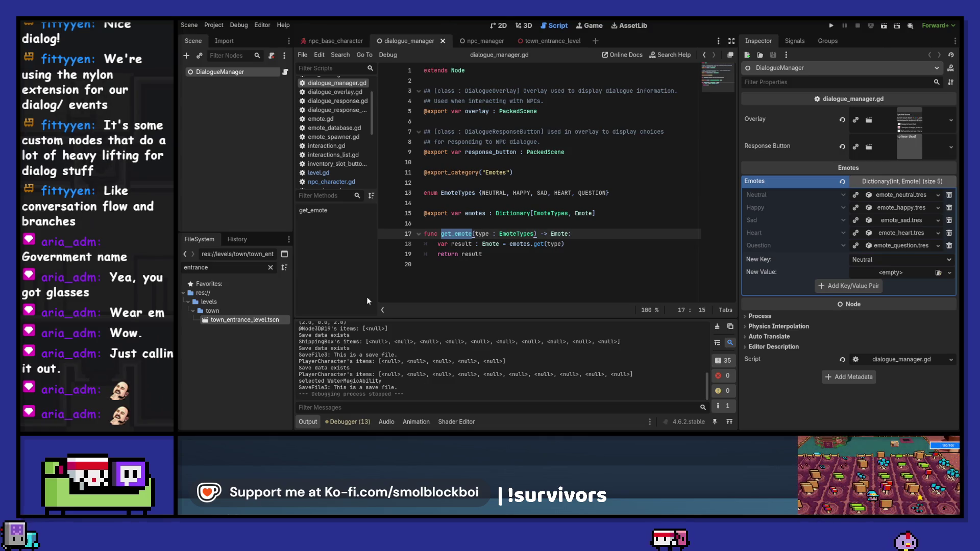
{"action": "left_click", "coordinate": [477, 41]}
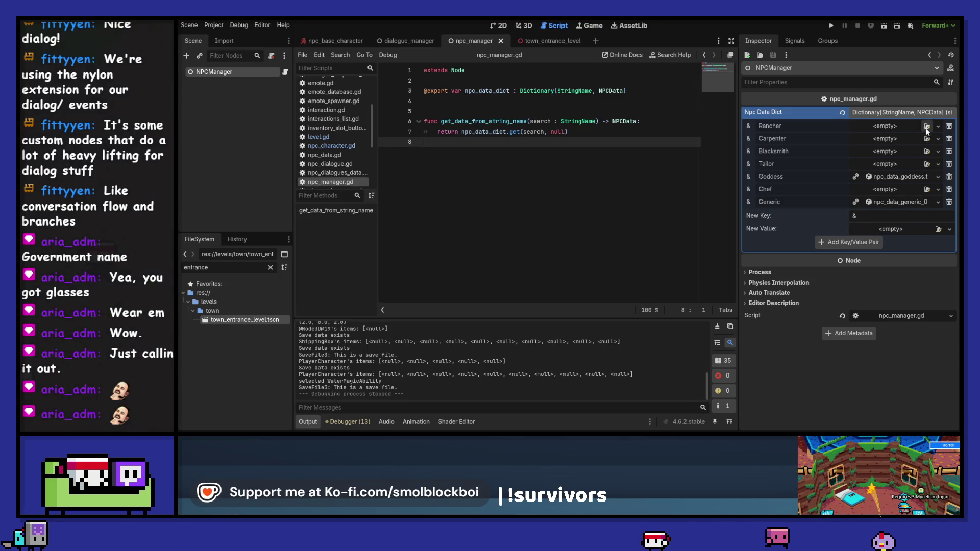
Give the Rancher entry a new NPCData named The Rancher with nickname Rancher
{"action": "left_click", "coordinate": [901, 126]}
{"action": "left_click", "coordinate": [904, 149]}
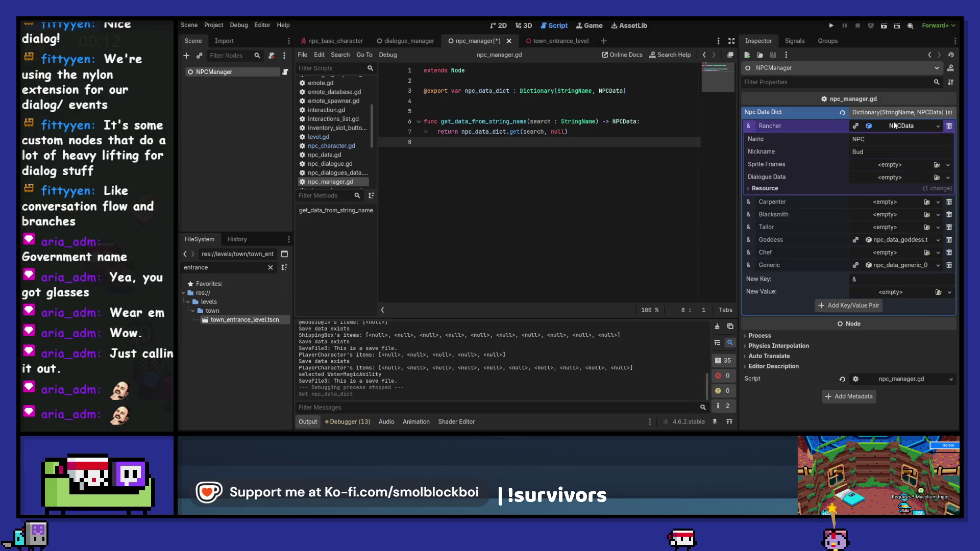
{"action": "left_click", "coordinate": [892, 140]}
{"action": "double_click", "coordinate": [892, 142]}
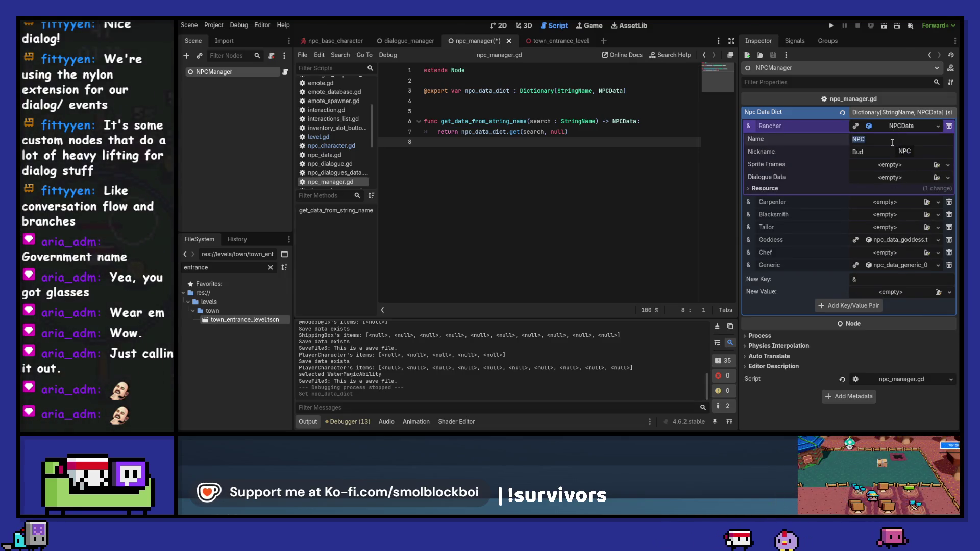
{"action": "type", "text": "The Rancher"}
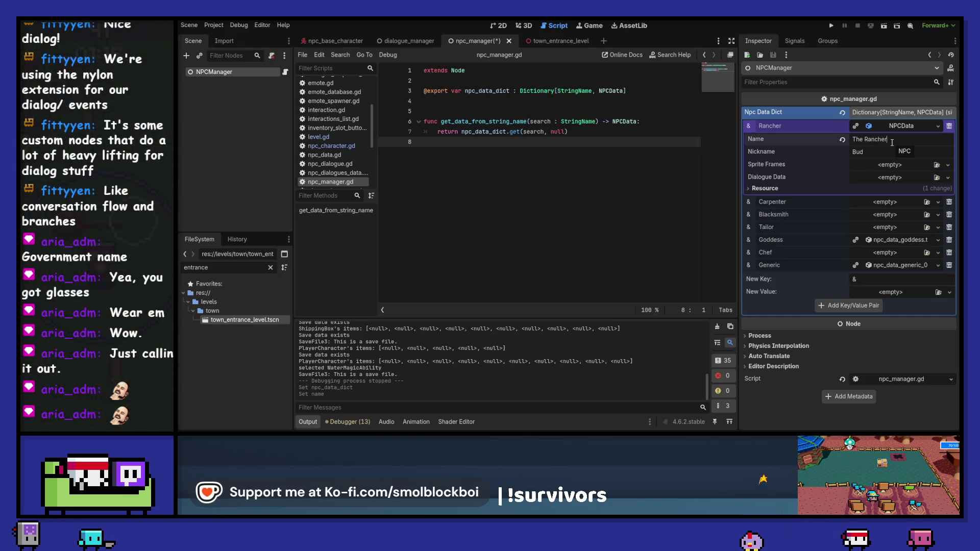
{"action": "key", "text": "Tab"}
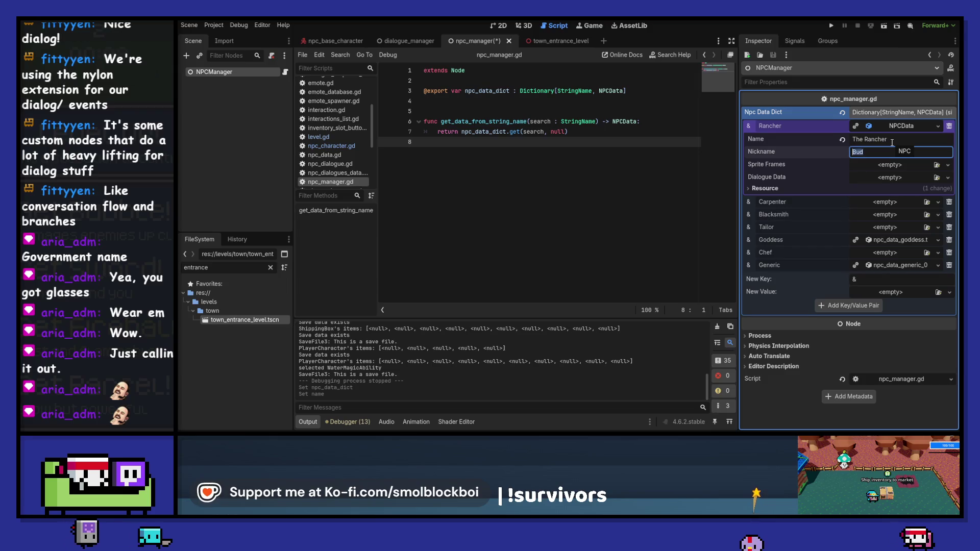
{"action": "type", "text": "Rancher"}
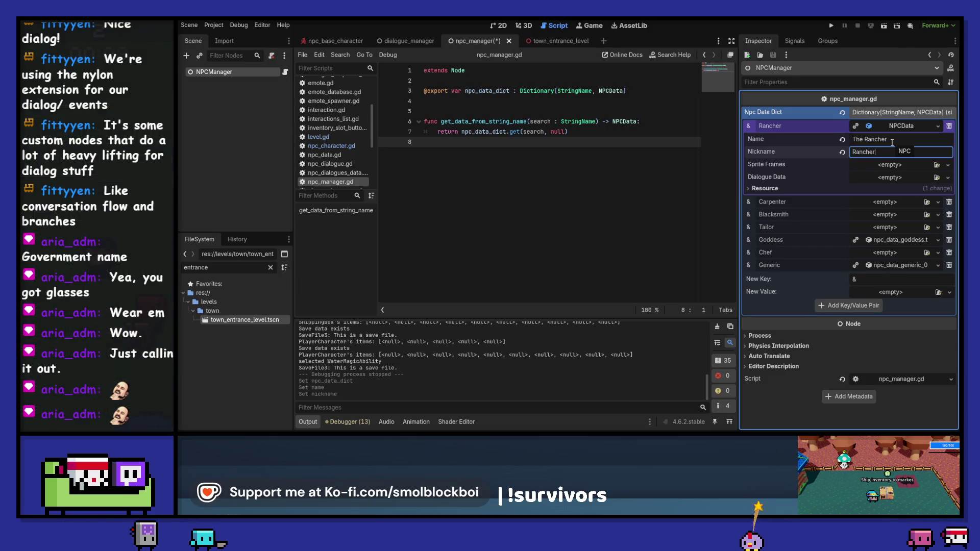
Assign player_sprite_frames.tres as the Rancher's Sprite Frames, leaving Dialogue Data unchosen
{"action": "left_click", "coordinate": [936, 165]}
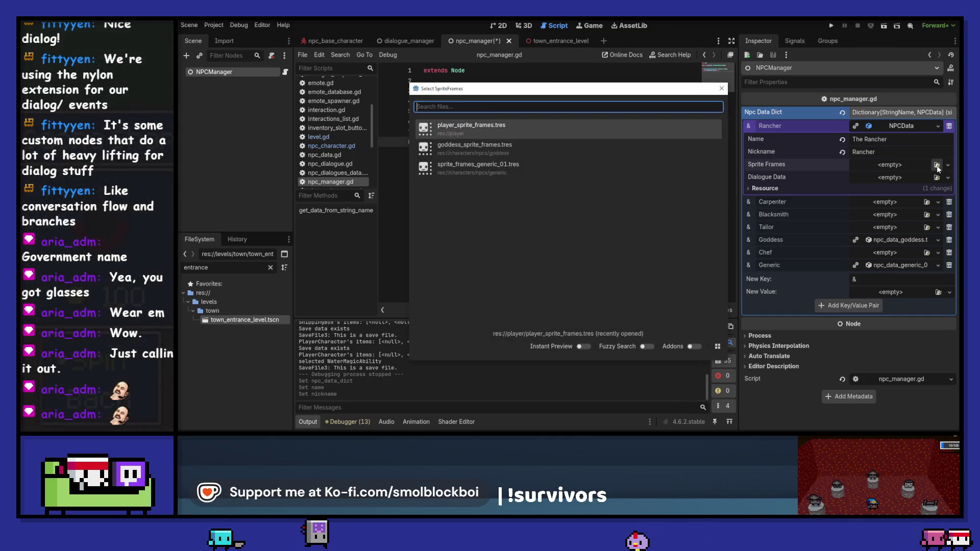
{"action": "double_click", "coordinate": [565, 123]}
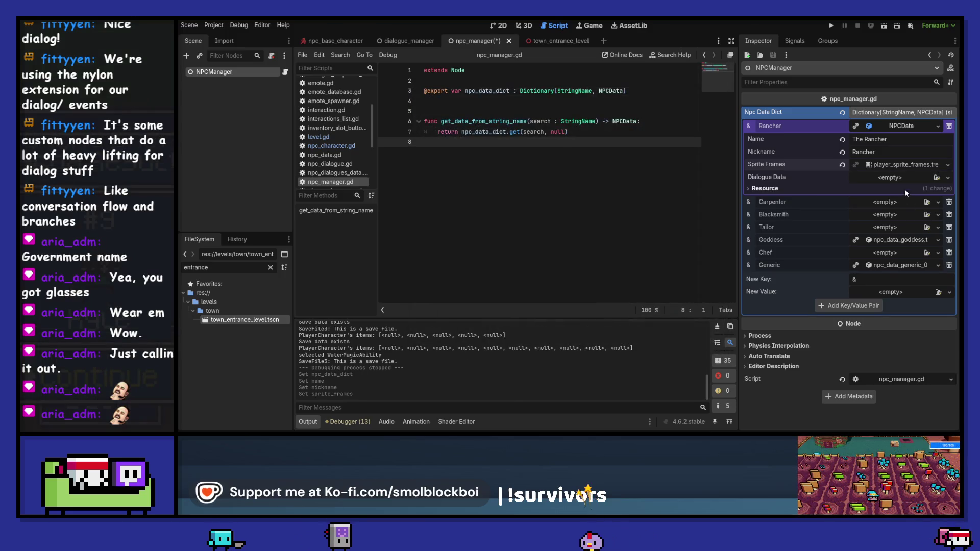
{"action": "left_click", "coordinate": [936, 177]}
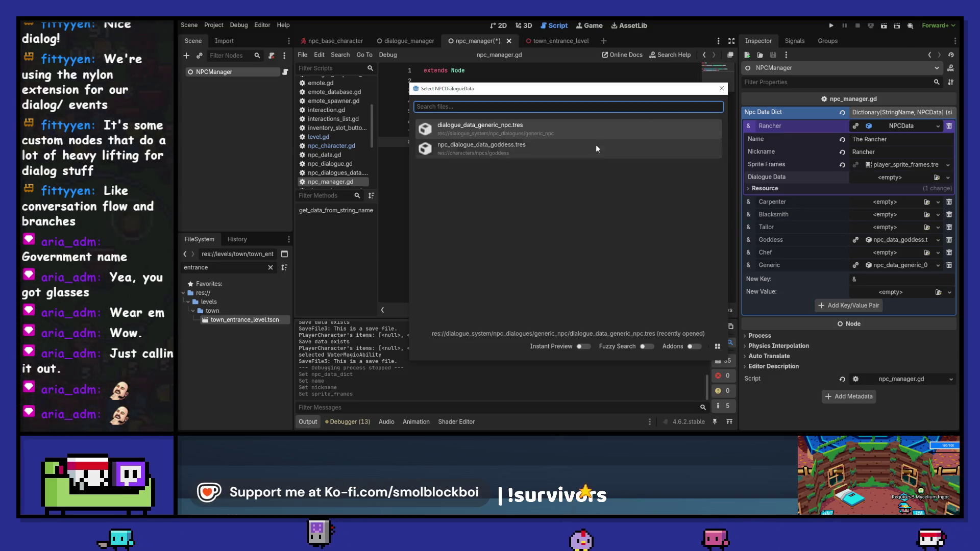
{"action": "left_click", "coordinate": [721, 90]}
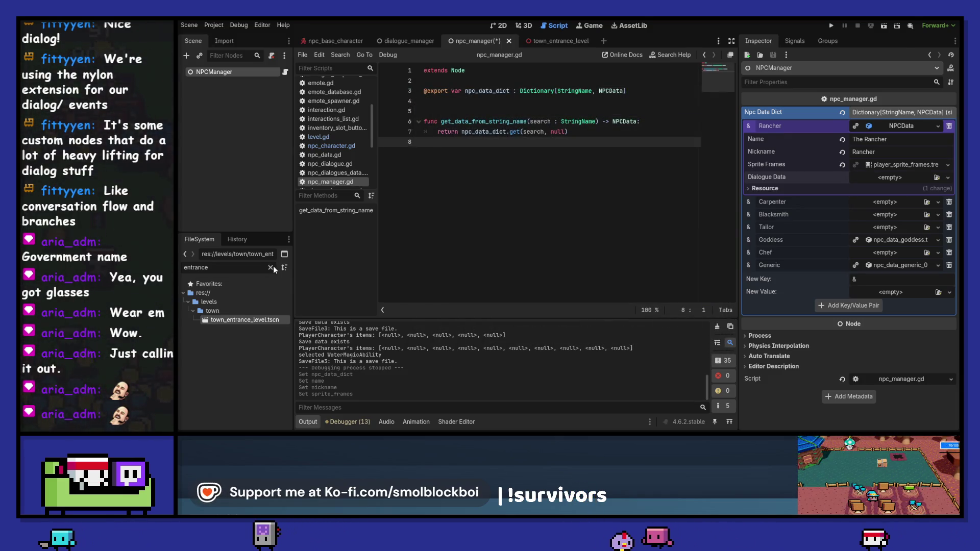
{"action": "left_click", "coordinate": [936, 177]}
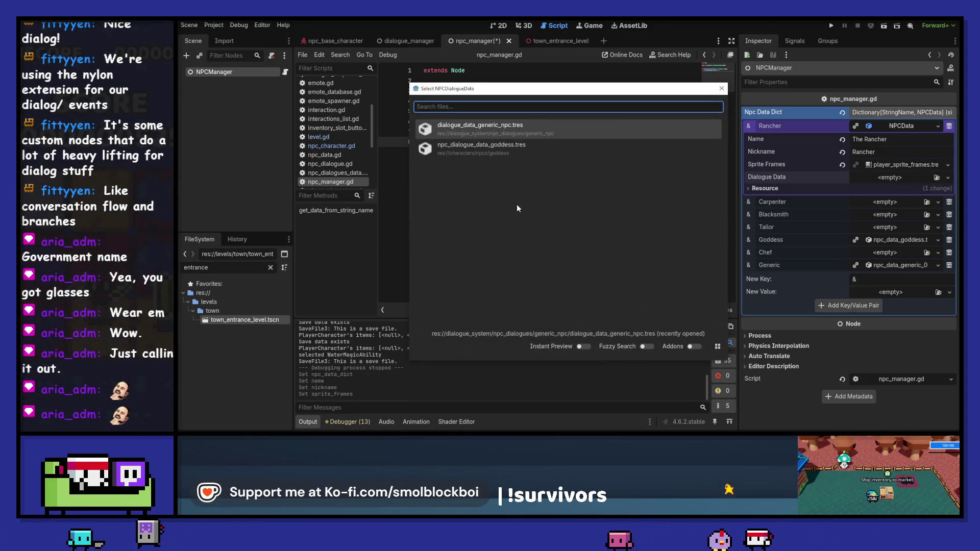
{"action": "left_click", "coordinate": [721, 90]}
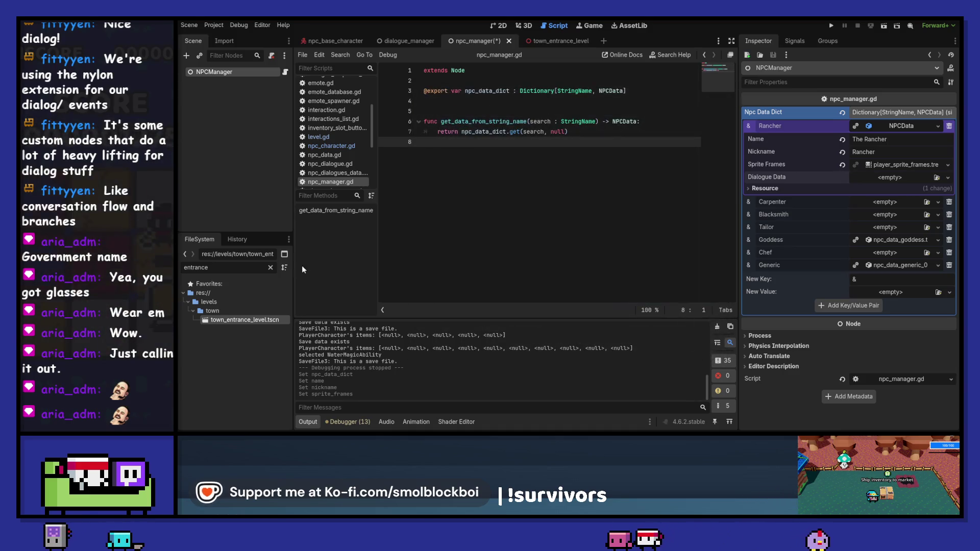
Filter the FileSystem for 'dialogue' and select the generic NPC dialogue data file
{"action": "left_click", "coordinate": [270, 267]}
{"action": "scroll", "coordinate": [259, 324], "scroll_direction": "down", "scroll_amount": 10}
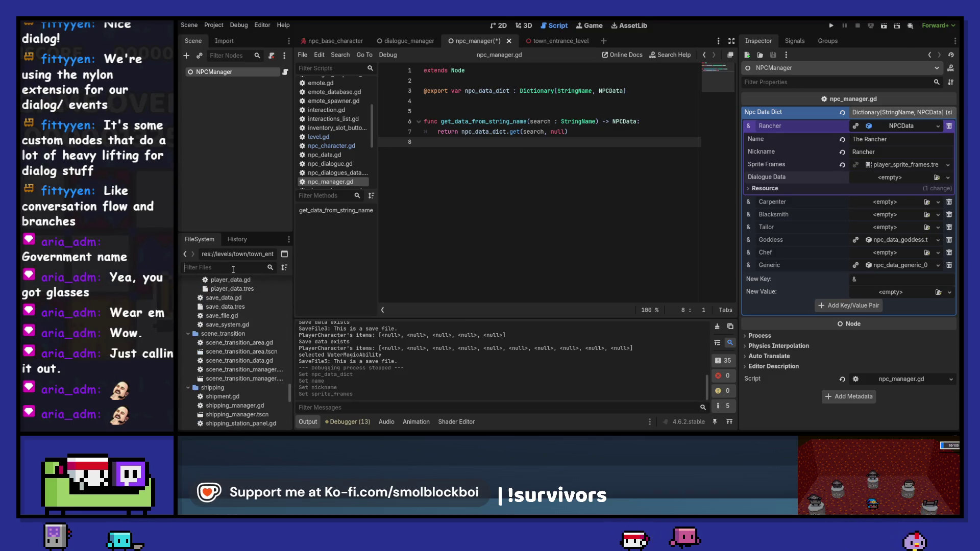
{"action": "type", "text": "dialogue"}
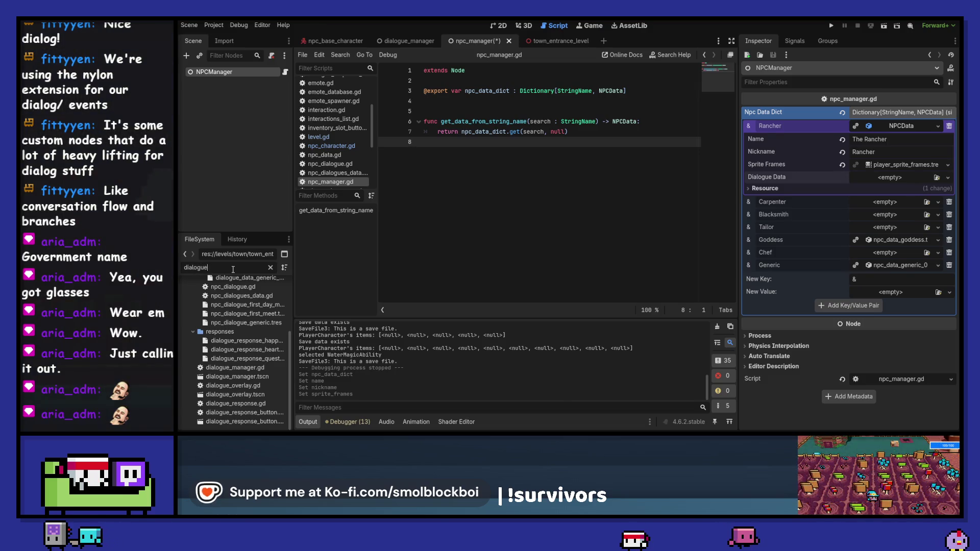
{"action": "scroll", "coordinate": [258, 340], "scroll_direction": "up", "scroll_amount": 2}
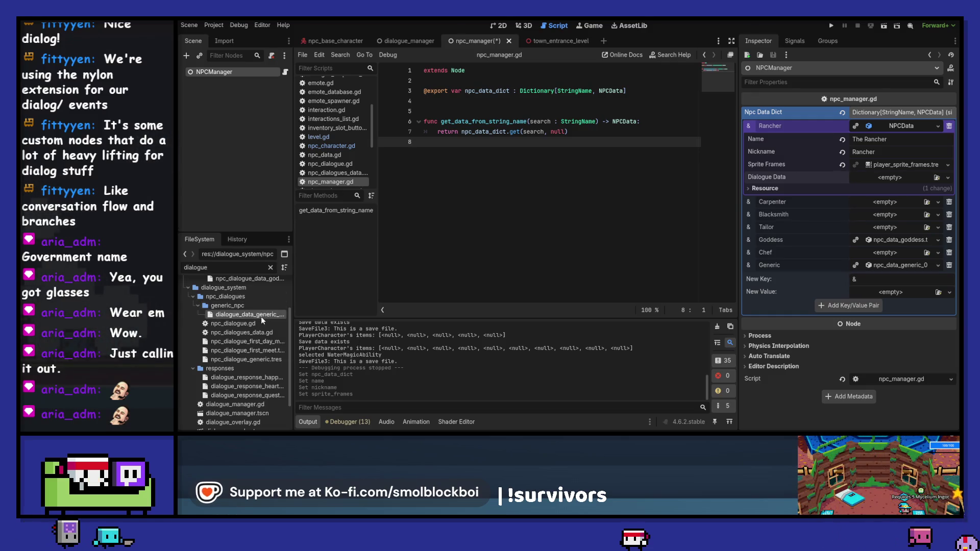
{"action": "left_click", "coordinate": [247, 315]}
{"action": "left_click_drag", "start_coordinate": [241, 364], "coordinate": [238, 368]}
Move the generic NPC dialogue data file into characters/npcs/generic
{"action": "right_click", "coordinate": [238, 367]}
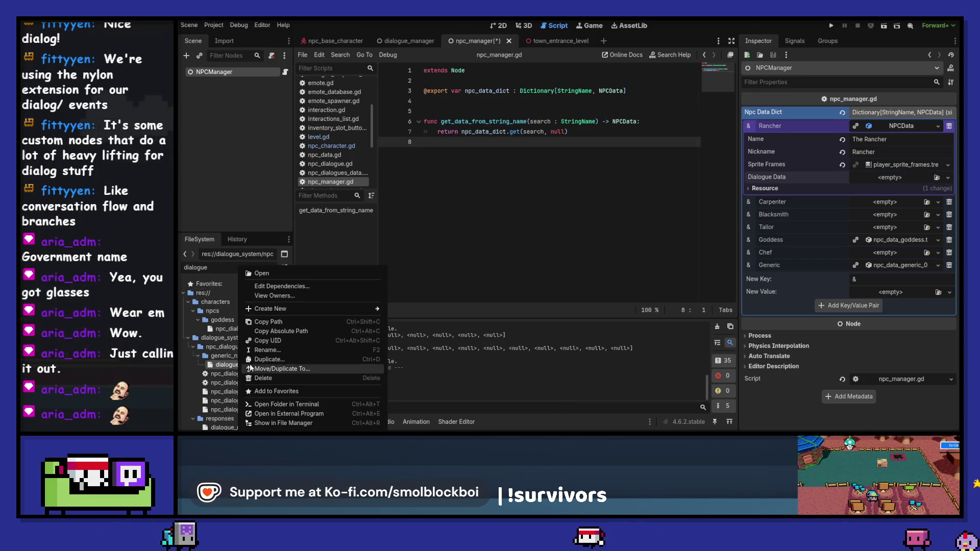
{"action": "left_click", "coordinate": [269, 366]}
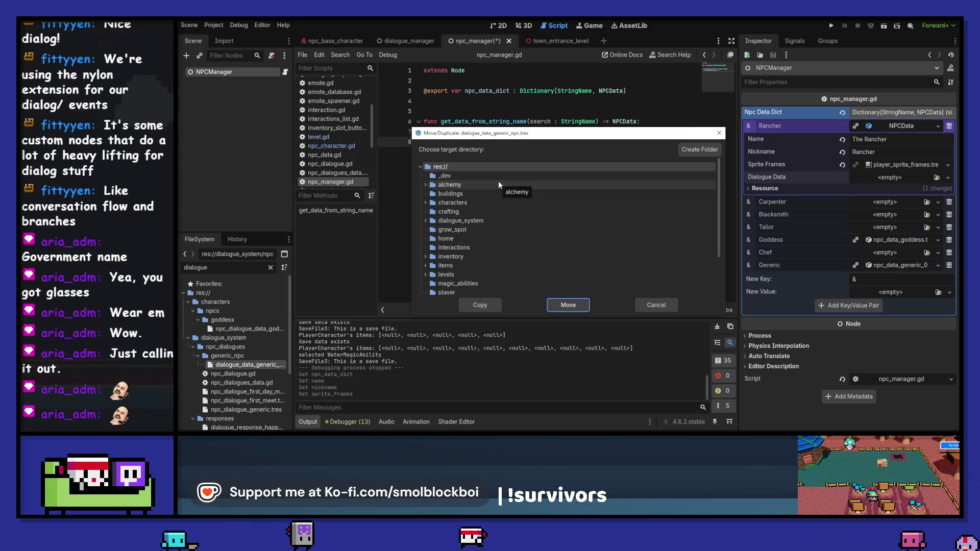
{"action": "left_click", "coordinate": [486, 222]}
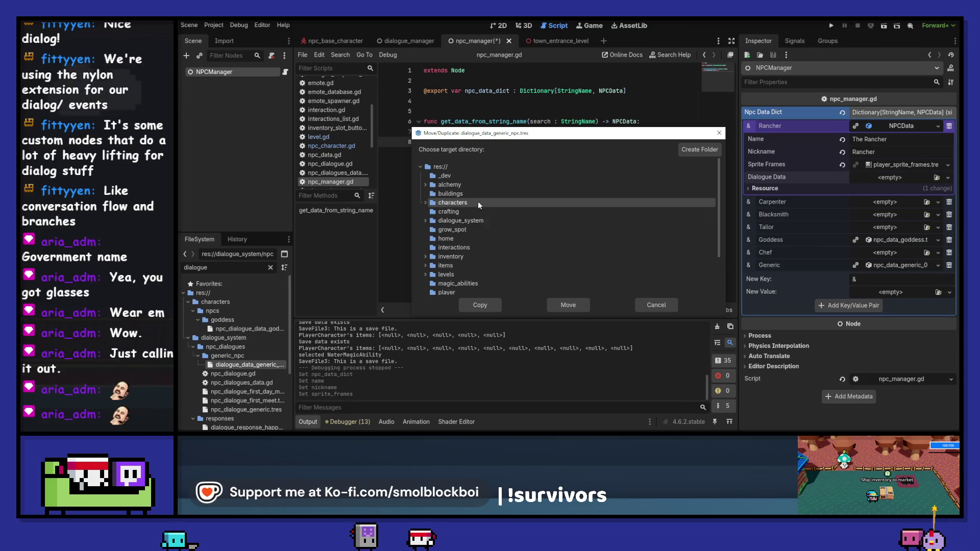
{"action": "double_click", "coordinate": [478, 202]}
{"action": "left_click", "coordinate": [475, 228]}
{"action": "double_click", "coordinate": [475, 228]}
{"action": "left_click", "coordinate": [476, 238]}
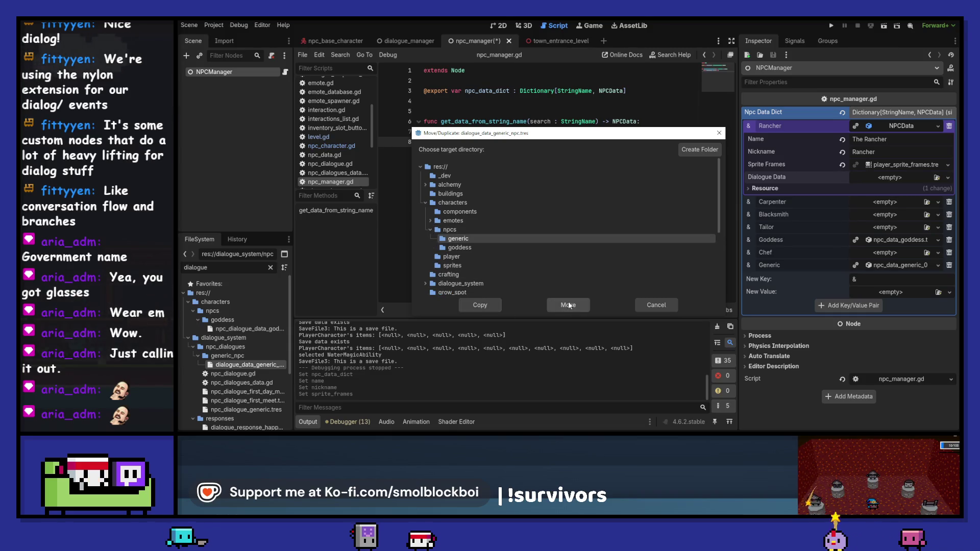
{"action": "left_click", "coordinate": [568, 305]}
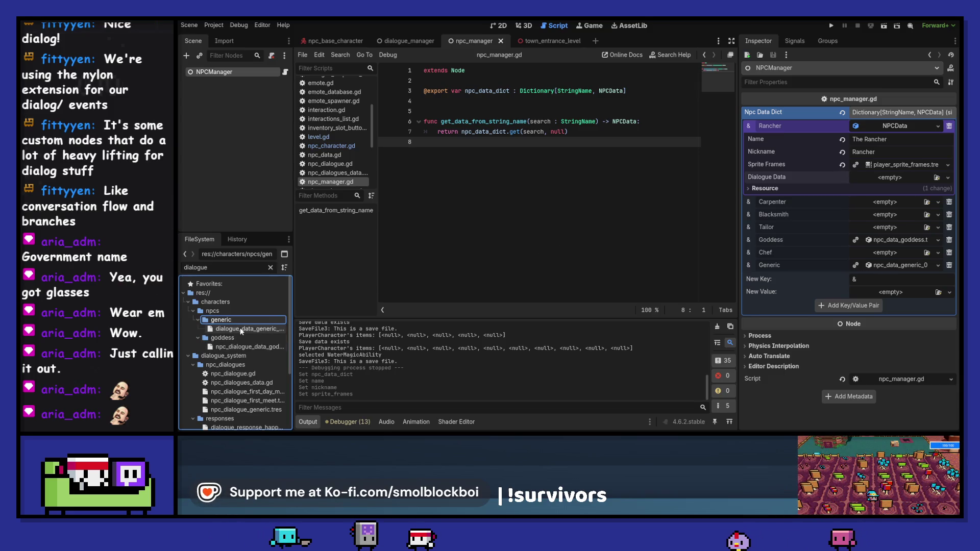
Clear the file filter, review the Dialogue Data picker, and check the old generic_npc folder
{"action": "scroll", "coordinate": [240, 328], "scroll_direction": "down", "scroll_amount": 1}
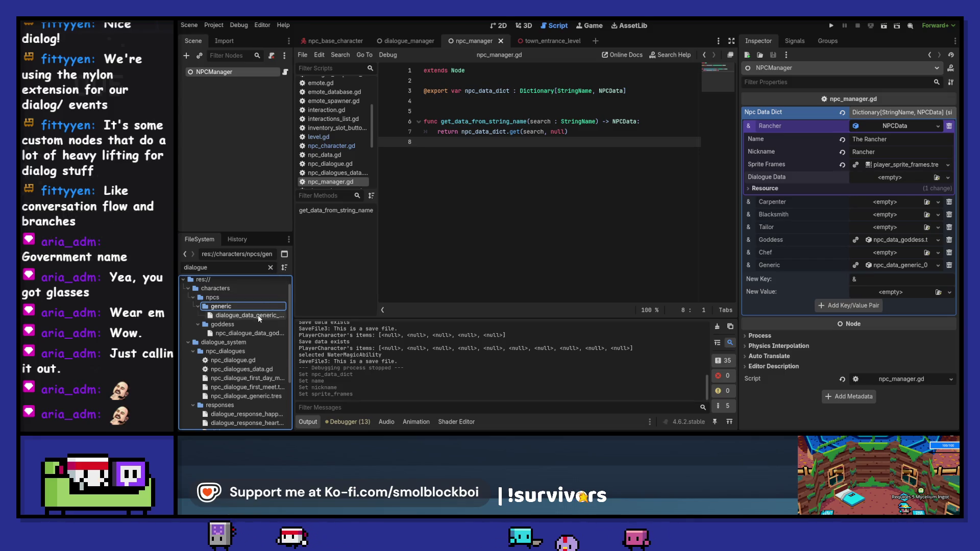
{"action": "key", "text": "ctrl+a"}
{"action": "key", "text": "BackSpace"}
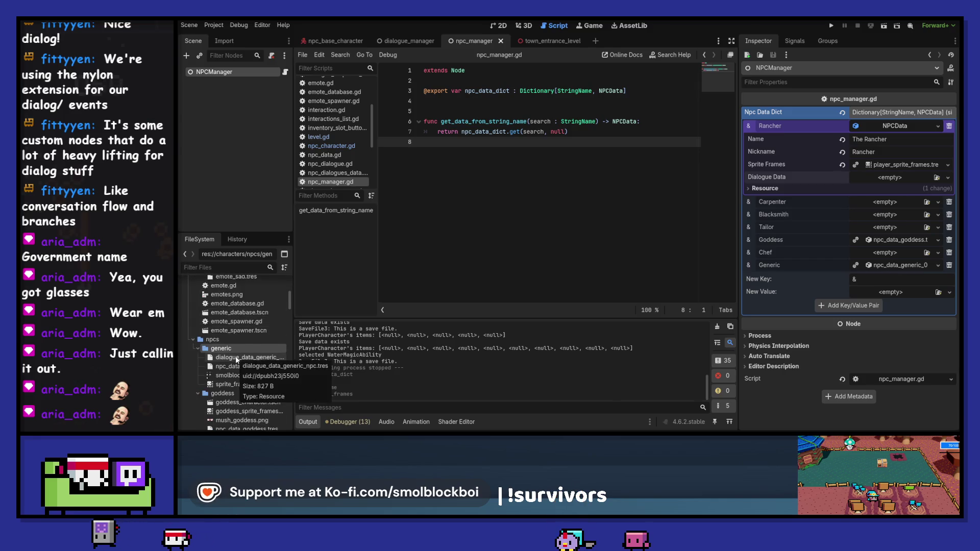
{"action": "scroll", "coordinate": [236, 352], "scroll_direction": "down", "scroll_amount": 2}
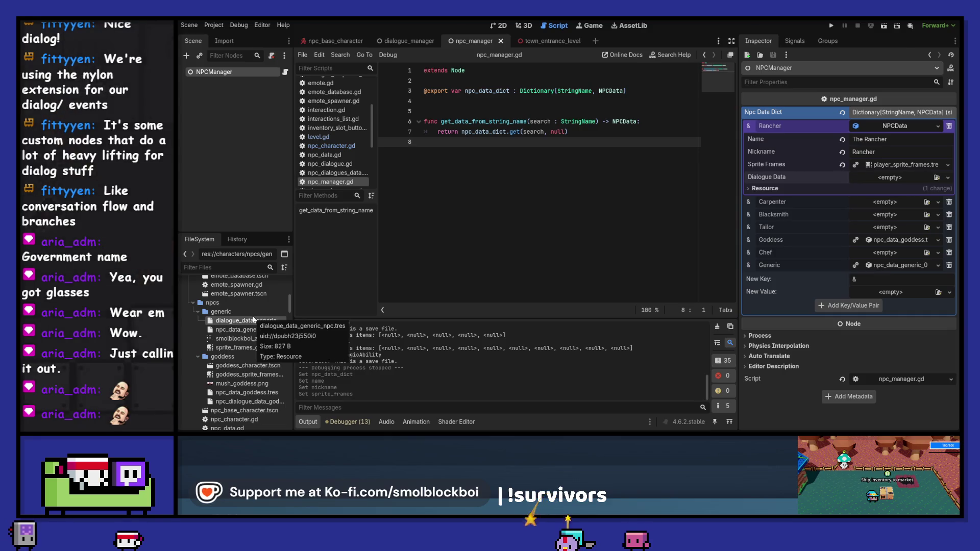
{"action": "scroll", "coordinate": [253, 320], "scroll_direction": "down", "scroll_amount": 3}
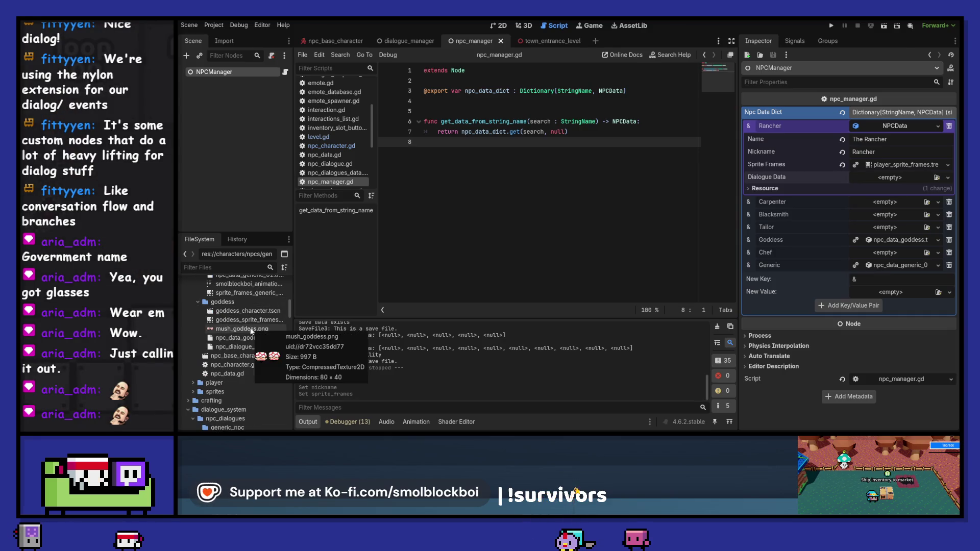
{"action": "scroll", "coordinate": [249, 342], "scroll_direction": "down", "scroll_amount": 5}
{"action": "scroll", "coordinate": [249, 347], "scroll_direction": "up", "scroll_amount": 3}
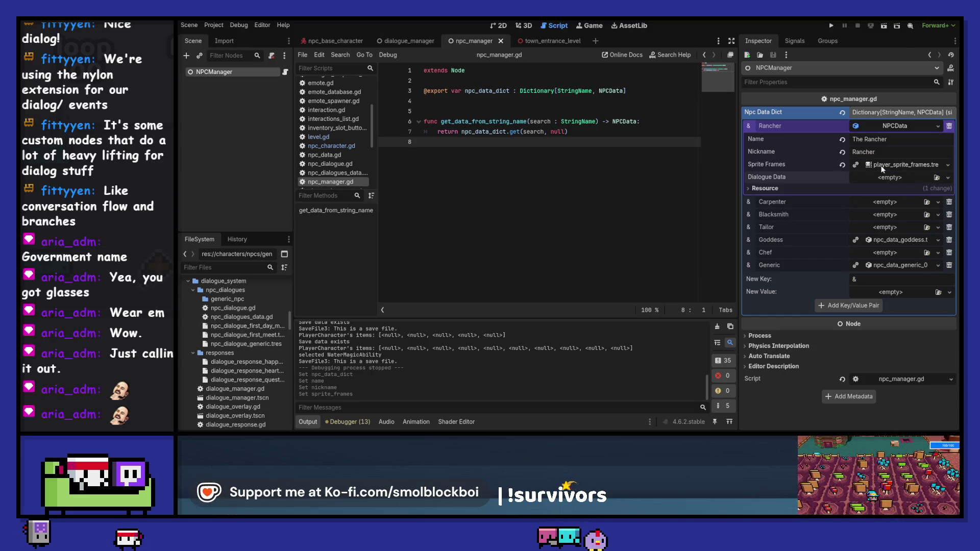
{"action": "left_click", "coordinate": [936, 177]}
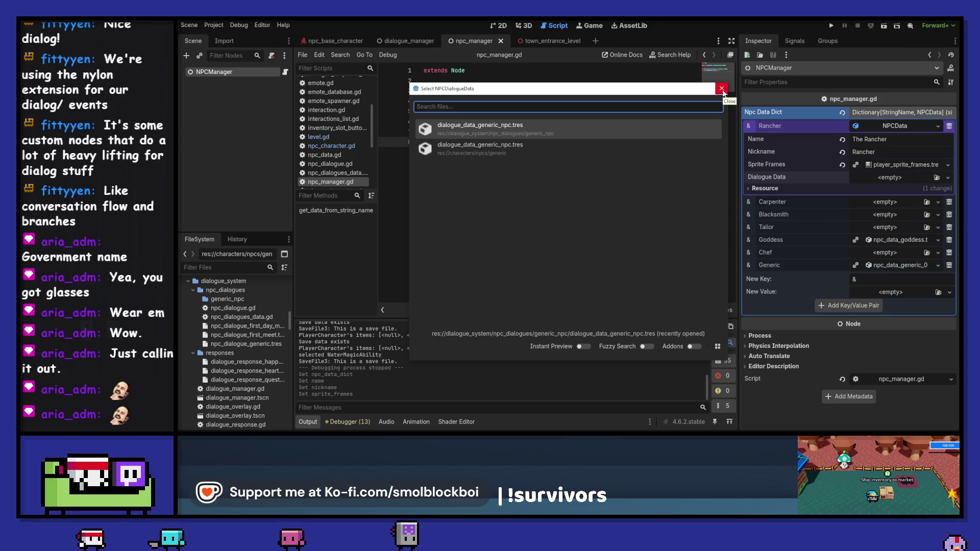
{"action": "left_click", "coordinate": [721, 89]}
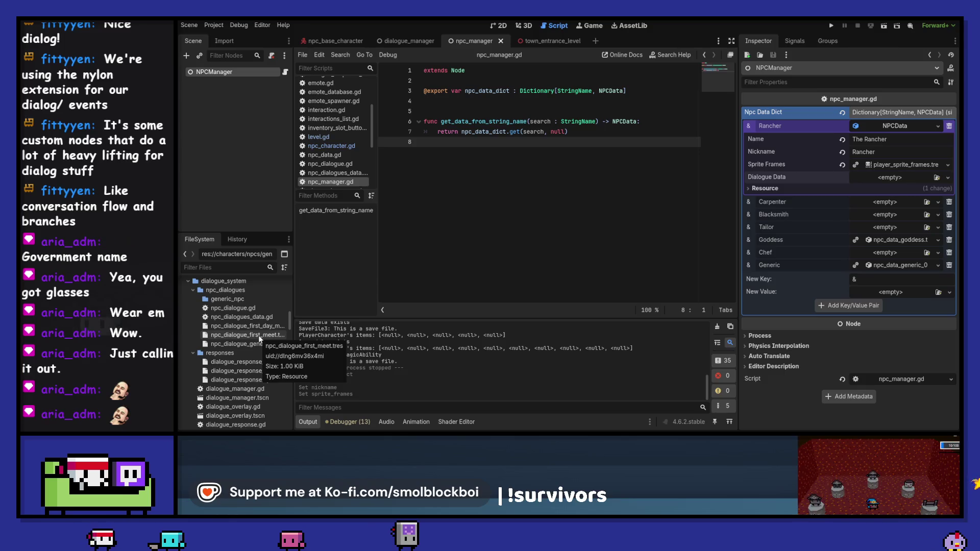
{"action": "left_click", "coordinate": [252, 299]}
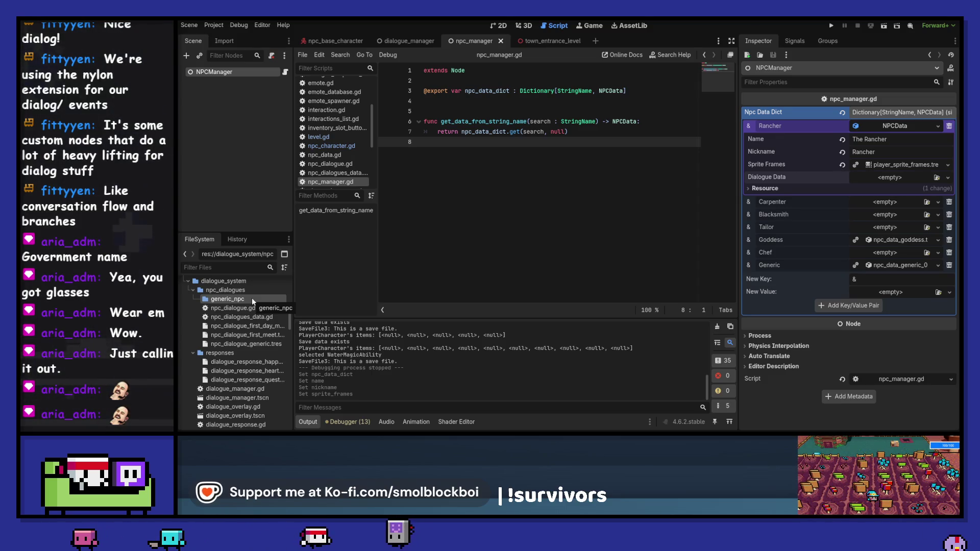
Rename the moved dialogue data file by adding the prefix npc_
{"action": "scroll", "coordinate": [252, 298], "scroll_direction": "down", "scroll_amount": 5}
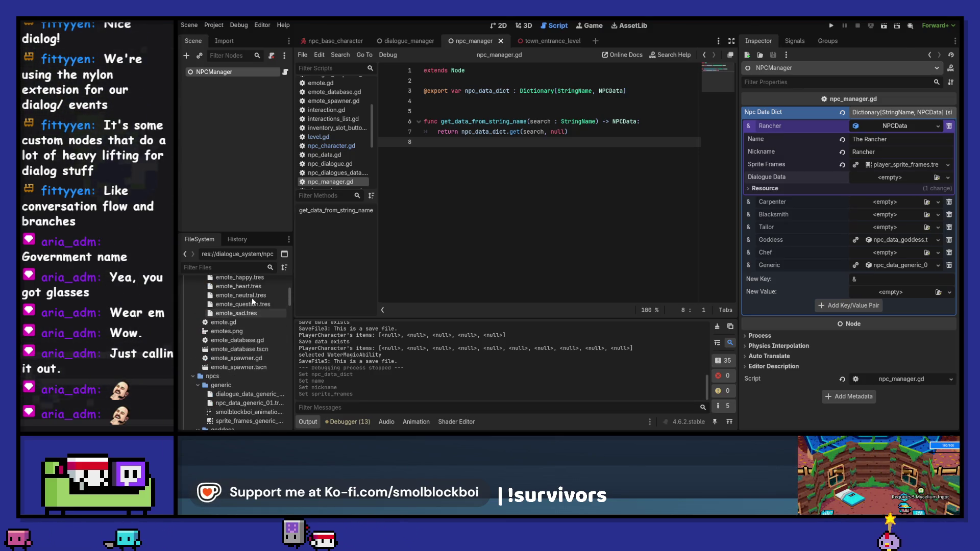
{"action": "scroll", "coordinate": [252, 298], "scroll_direction": "up", "scroll_amount": 5}
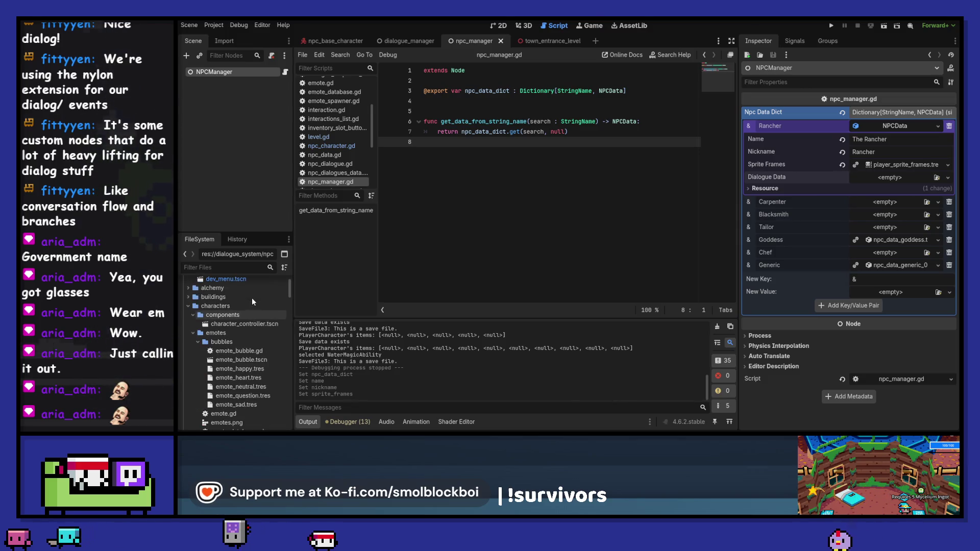
{"action": "scroll", "coordinate": [252, 298], "scroll_direction": "up", "scroll_amount": 3}
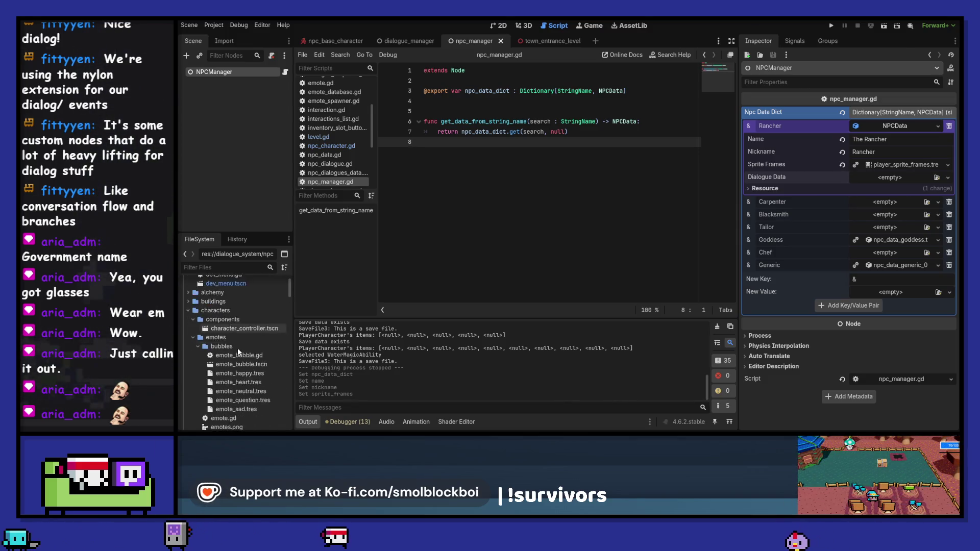
{"action": "scroll", "coordinate": [237, 348], "scroll_direction": "down", "scroll_amount": 3}
{"action": "scroll", "coordinate": [244, 336], "scroll_direction": "down", "scroll_amount": 6}
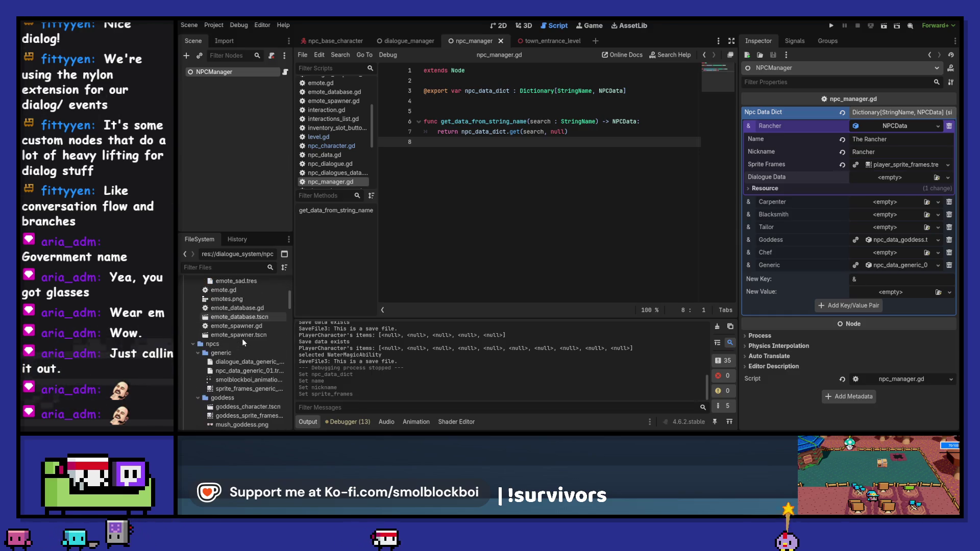
{"action": "scroll", "coordinate": [256, 355], "scroll_direction": "down", "scroll_amount": 2}
{"action": "left_click", "coordinate": [264, 324]}
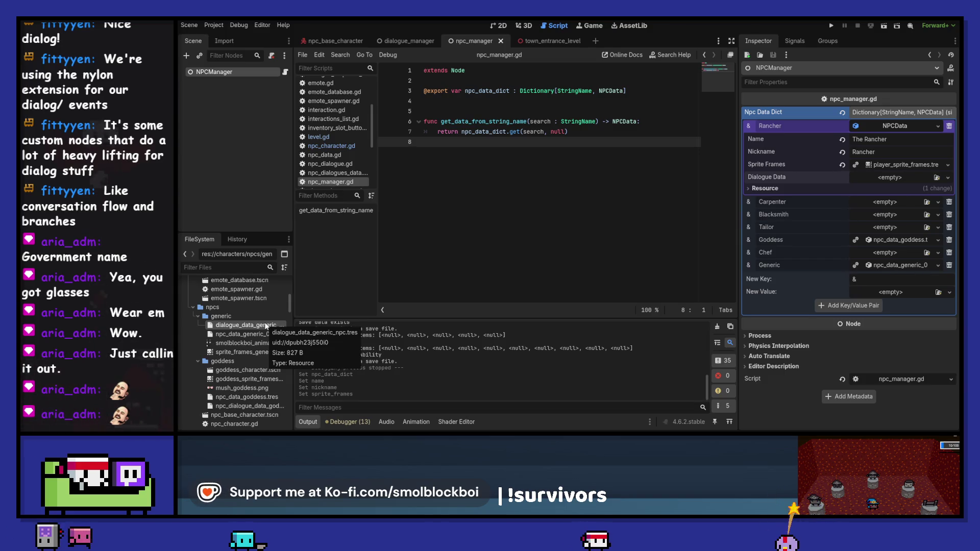
{"action": "key", "text": "F2"}
{"action": "key", "text": "Home"}
{"action": "type", "text": "npc_"}
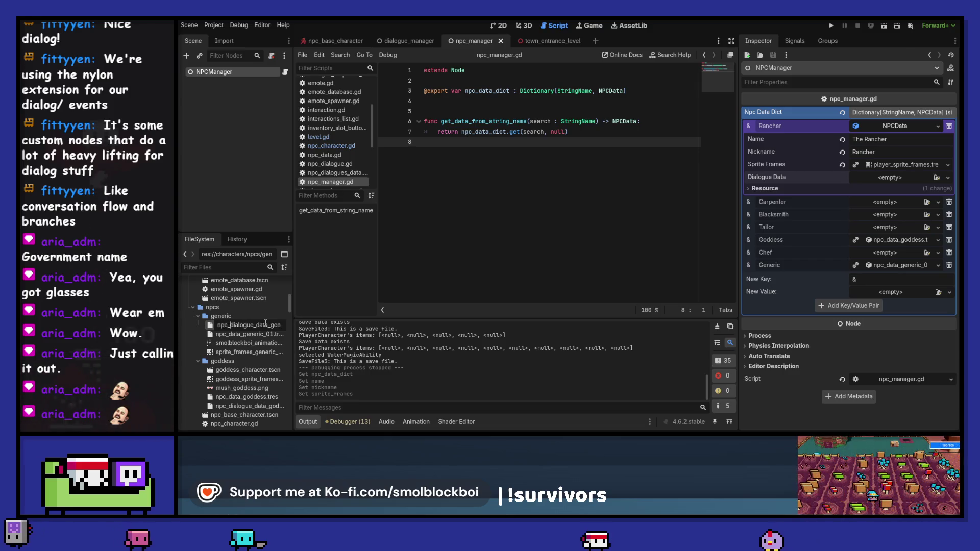
{"action": "key", "text": "Return"}
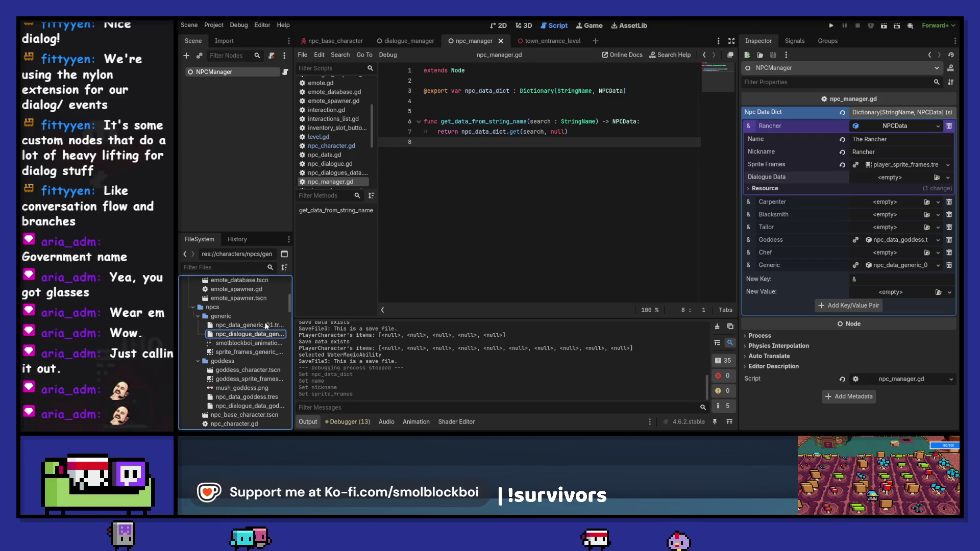
{"action": "left_click", "coordinate": [936, 177]}
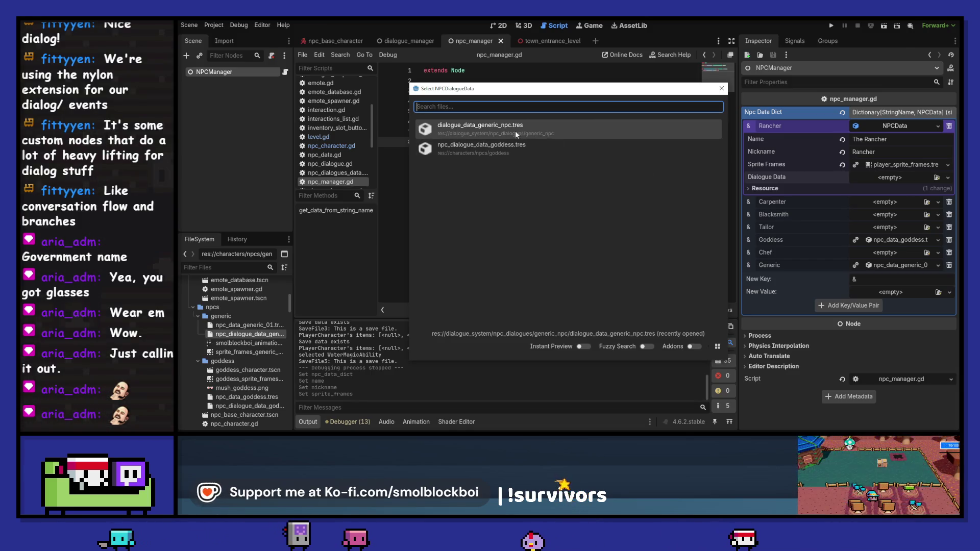
Give the Rancher a new NPCDialogueData and load npc_dialogue_first_meet into its Dialogues
{"action": "left_click", "coordinate": [947, 177]}
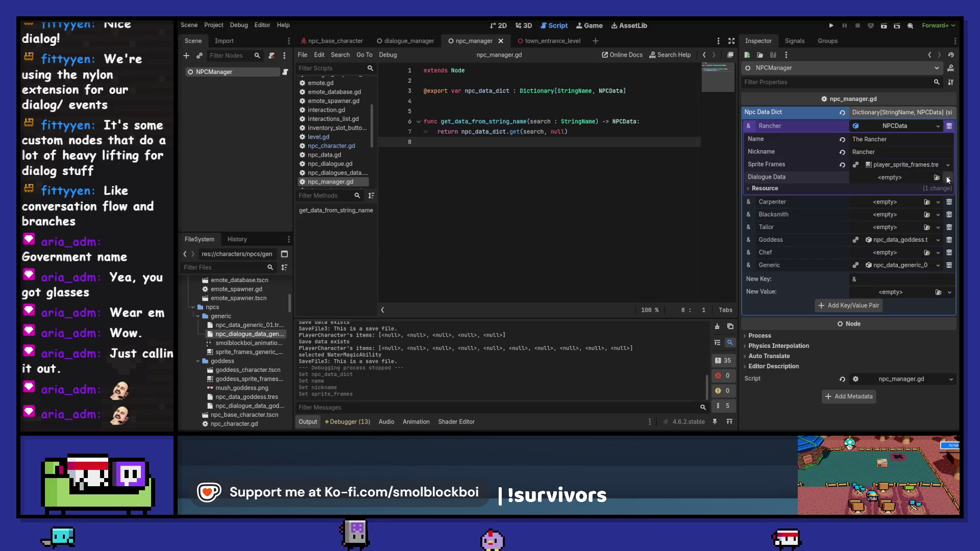
{"action": "left_click", "coordinate": [947, 178]}
{"action": "left_click", "coordinate": [911, 188]}
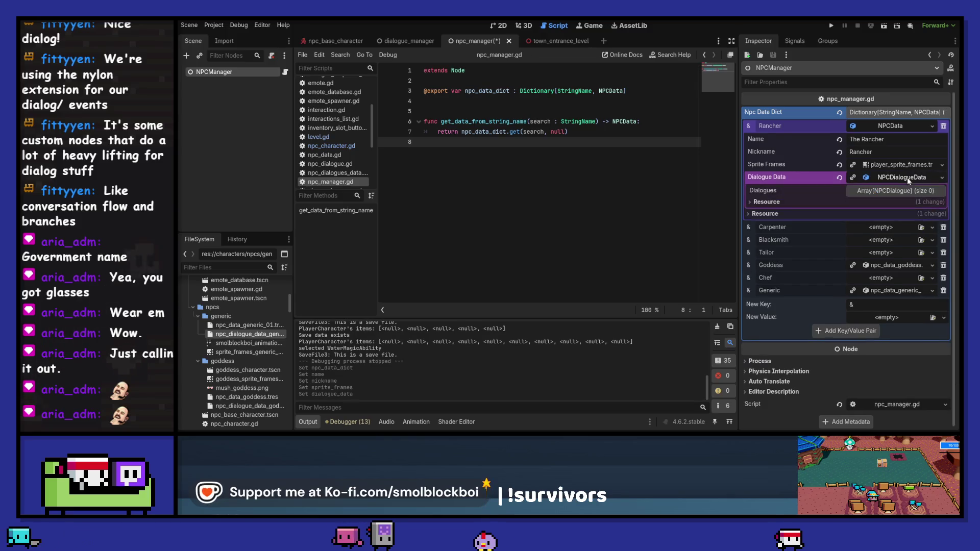
{"action": "left_click", "coordinate": [906, 191]}
{"action": "left_click", "coordinate": [941, 202]}
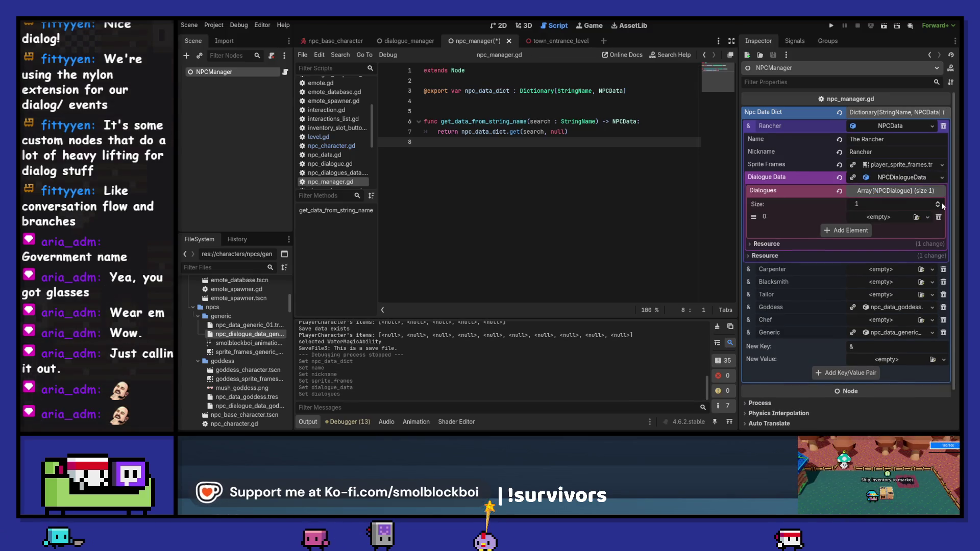
{"action": "left_click", "coordinate": [916, 218]}
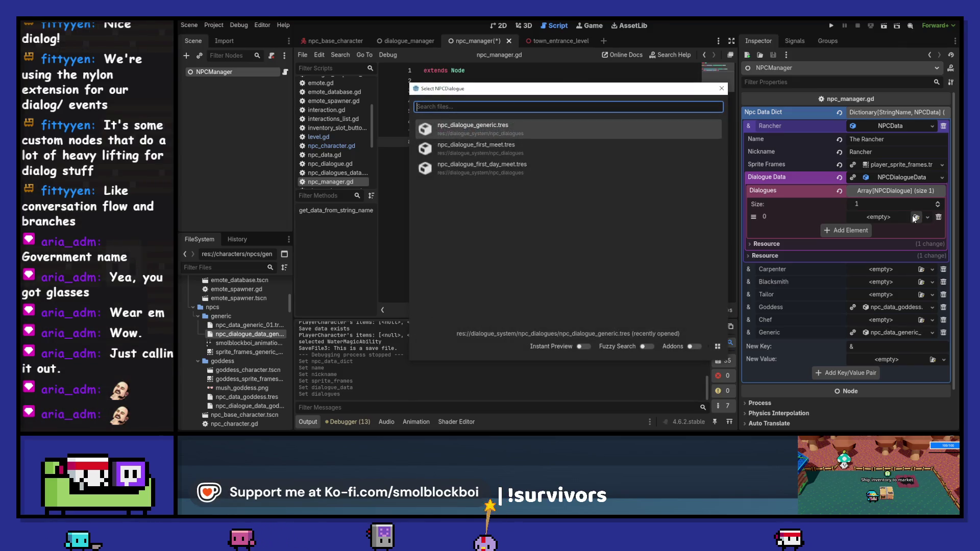
{"action": "double_click", "coordinate": [555, 152]}
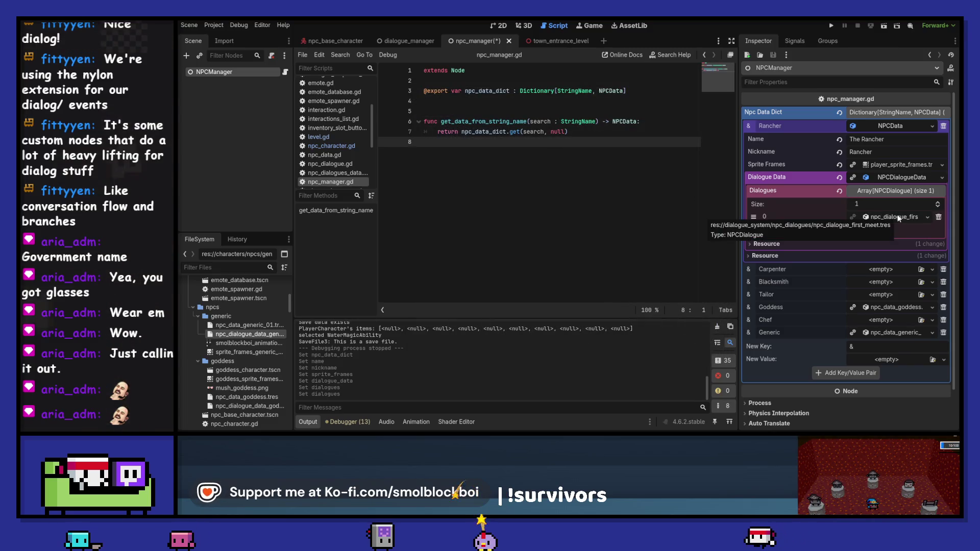
Rework the Dialogues entries, then remove them until the list is empty
{"action": "left_click", "coordinate": [938, 217]}
{"action": "left_click", "coordinate": [937, 202]}
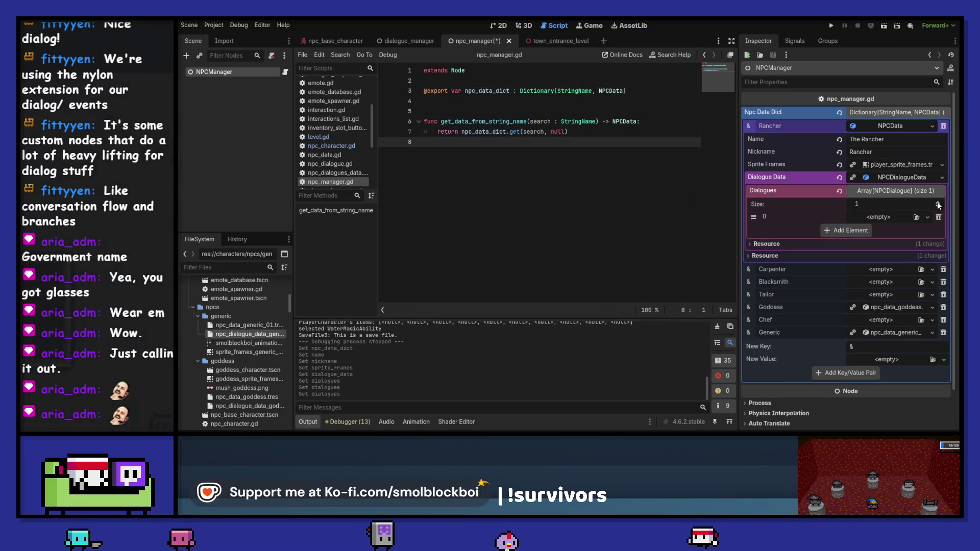
{"action": "left_click", "coordinate": [937, 202]}
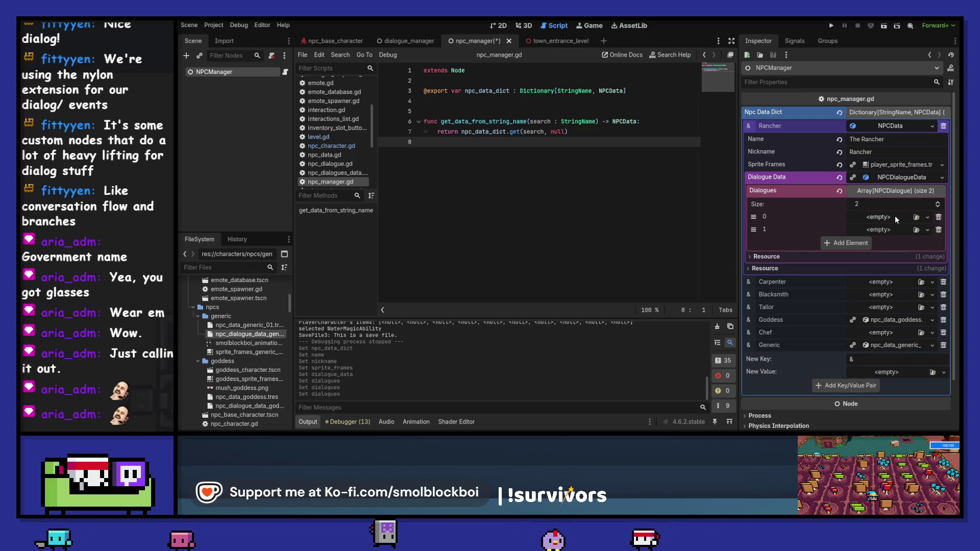
{"action": "left_click", "coordinate": [916, 218]}
{"action": "left_click", "coordinate": [907, 243]}
{"action": "left_click", "coordinate": [905, 219]}
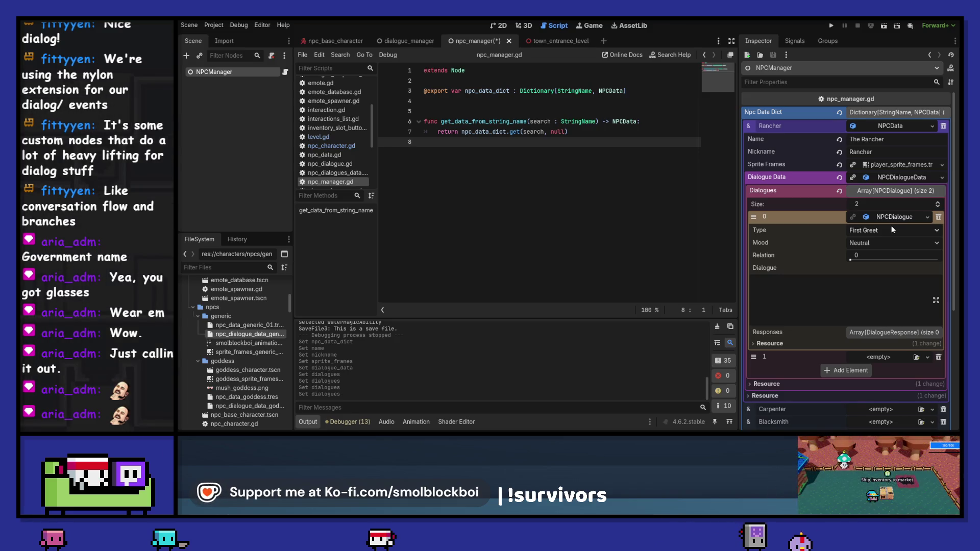
{"action": "left_click", "coordinate": [939, 216]}
{"action": "left_click", "coordinate": [915, 217]}
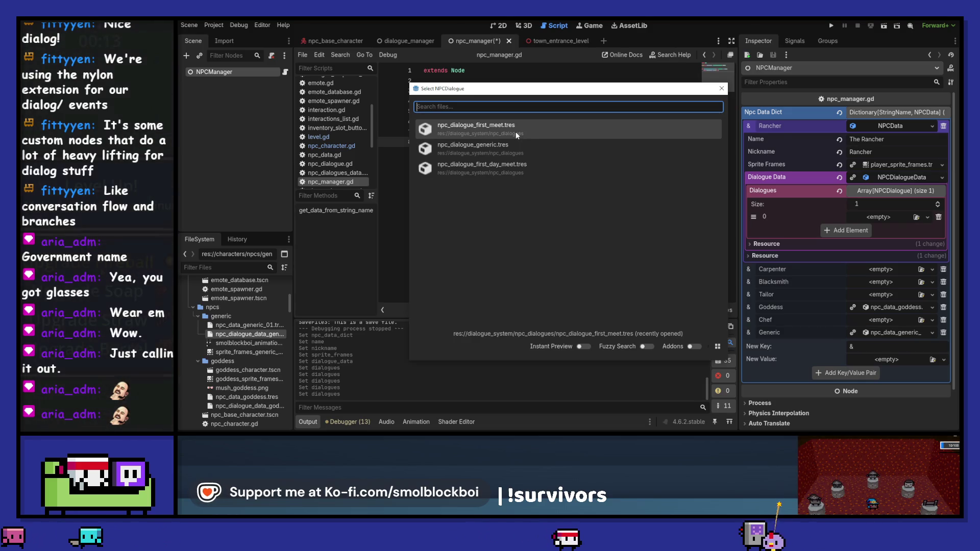
{"action": "key", "text": "Escape"}
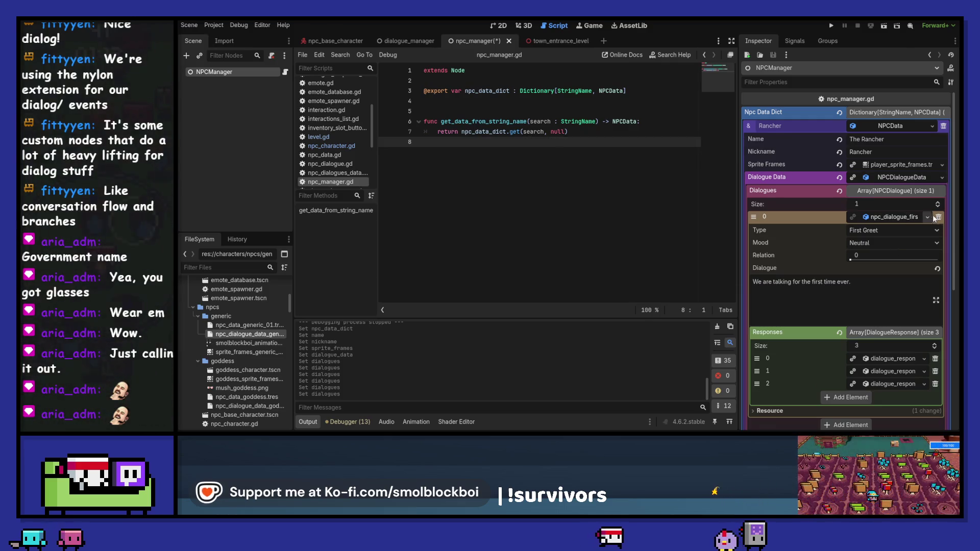
{"action": "left_click", "coordinate": [938, 217]}
Fill three Dialogues slots with npc_dialogue_generic and two first-meeting dialogues, then save
{"action": "left_click", "coordinate": [937, 202]}
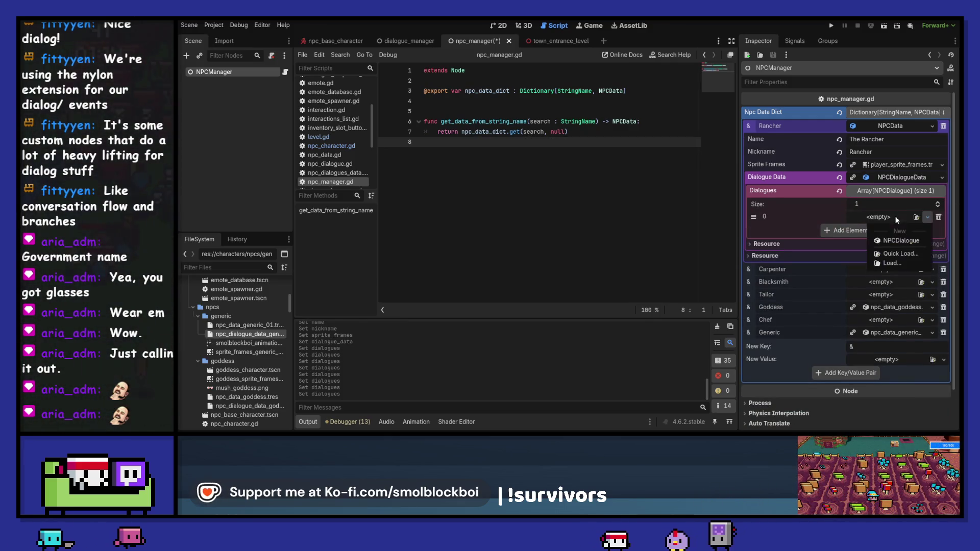
{"action": "left_click", "coordinate": [916, 218]}
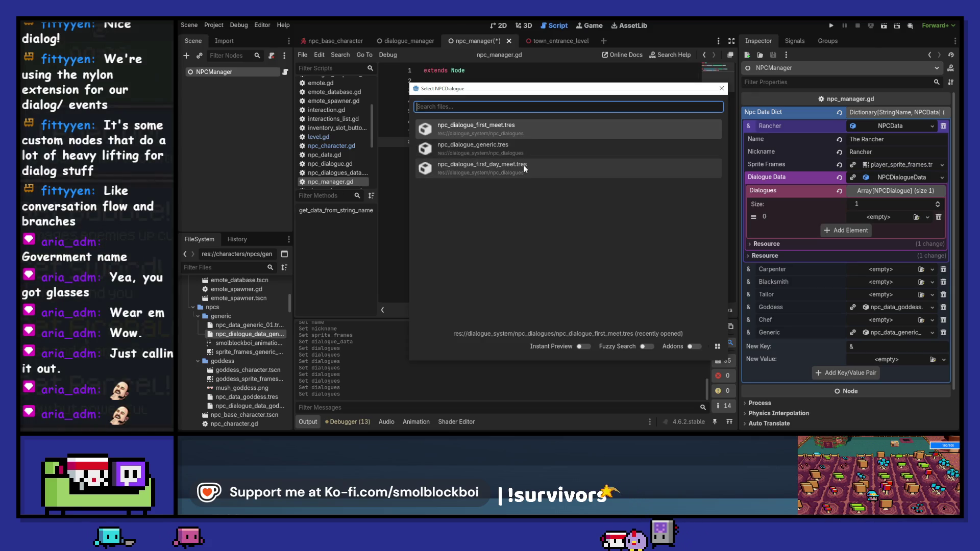
{"action": "left_click", "coordinate": [537, 151]}
{"action": "left_click", "coordinate": [905, 216]}
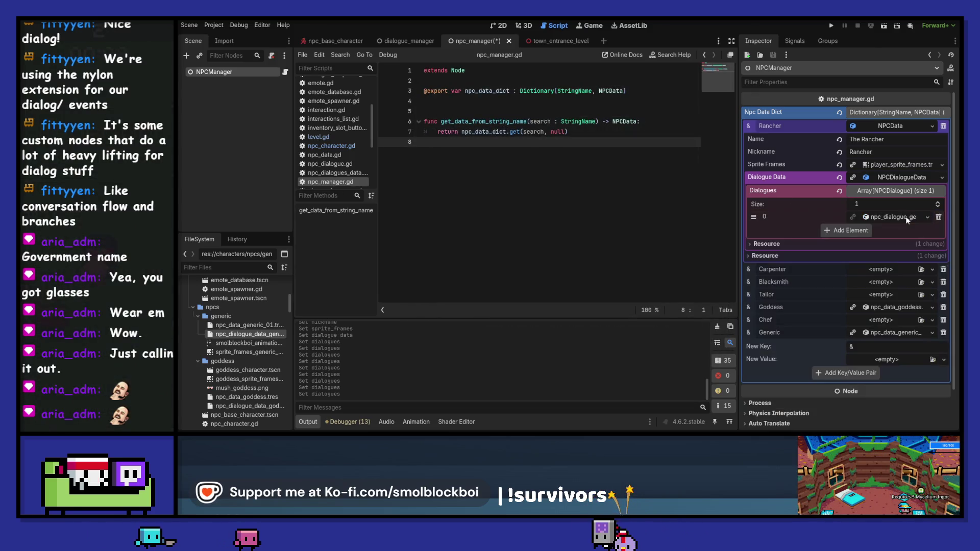
{"action": "left_click", "coordinate": [939, 204]}
{"action": "left_click", "coordinate": [917, 230]}
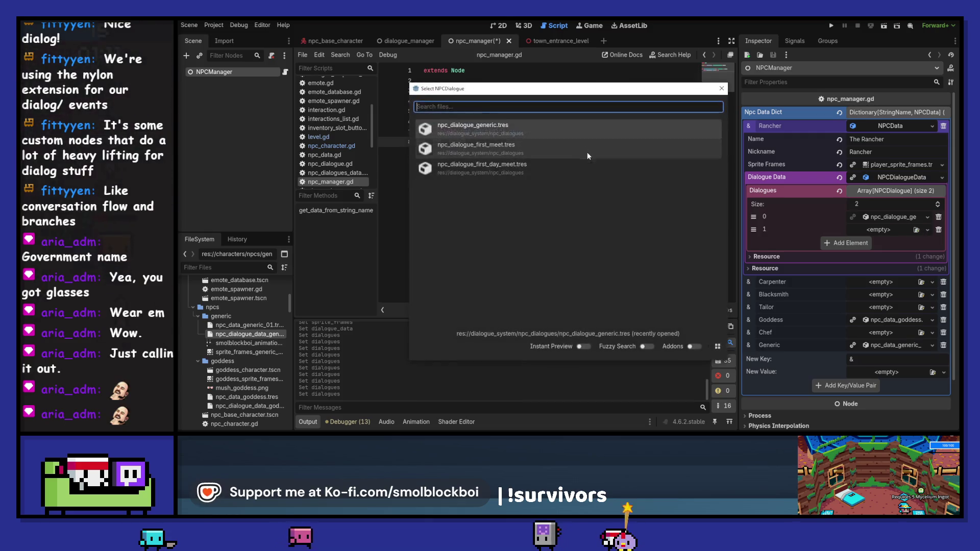
{"action": "left_click", "coordinate": [587, 152]}
{"action": "left_click", "coordinate": [937, 204]}
{"action": "left_click", "coordinate": [904, 241]}
{"action": "left_click", "coordinate": [577, 174]}
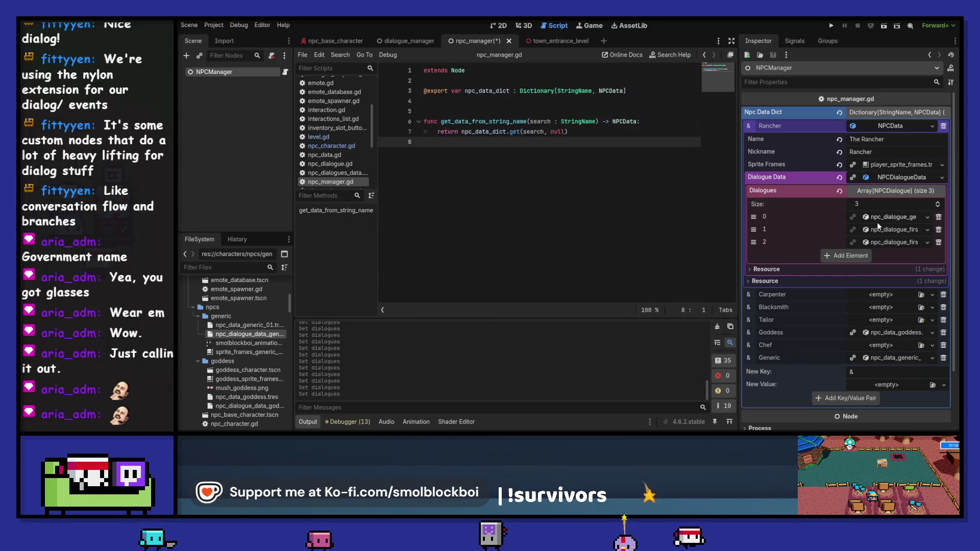
{"action": "key", "text": "ctrl+s"}
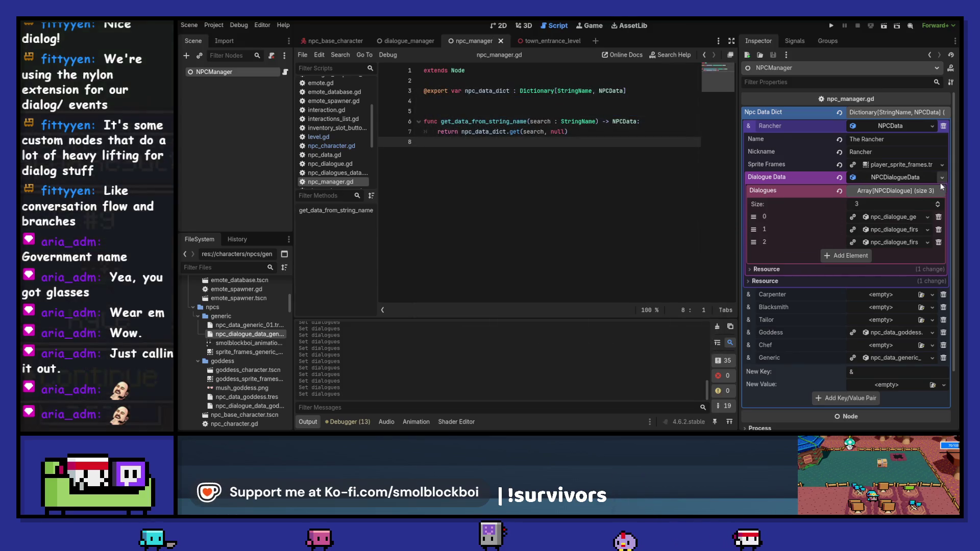
Save the dialogue data as npc_dialogue_data_carpenter.tres in a new npcs/carpenter folder, then save the scene
{"action": "left_click", "coordinate": [941, 179]}
{"action": "left_click", "coordinate": [886, 279]}
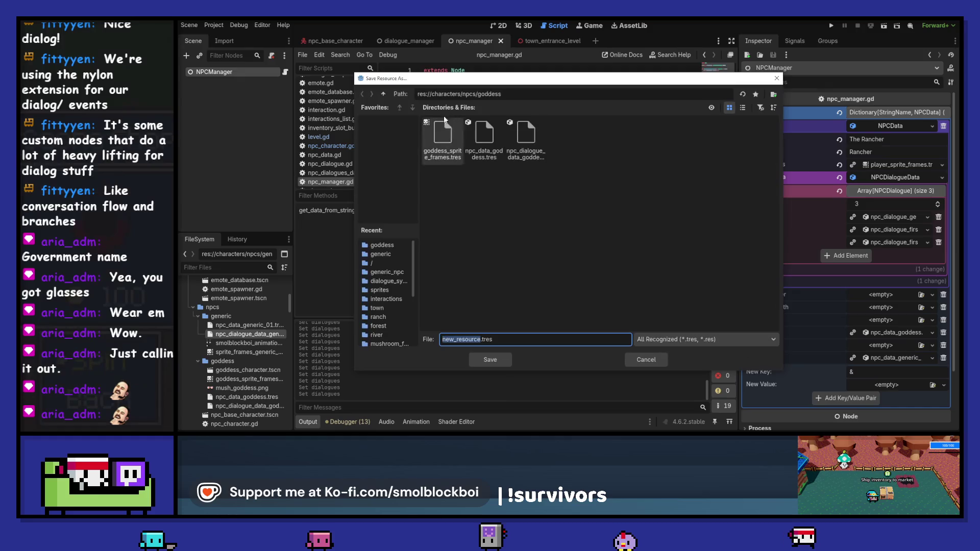
{"action": "left_click", "coordinate": [384, 92]}
{"action": "right_click", "coordinate": [481, 187]}
{"action": "left_click", "coordinate": [498, 191]}
{"action": "type", "text": "carpenter"}
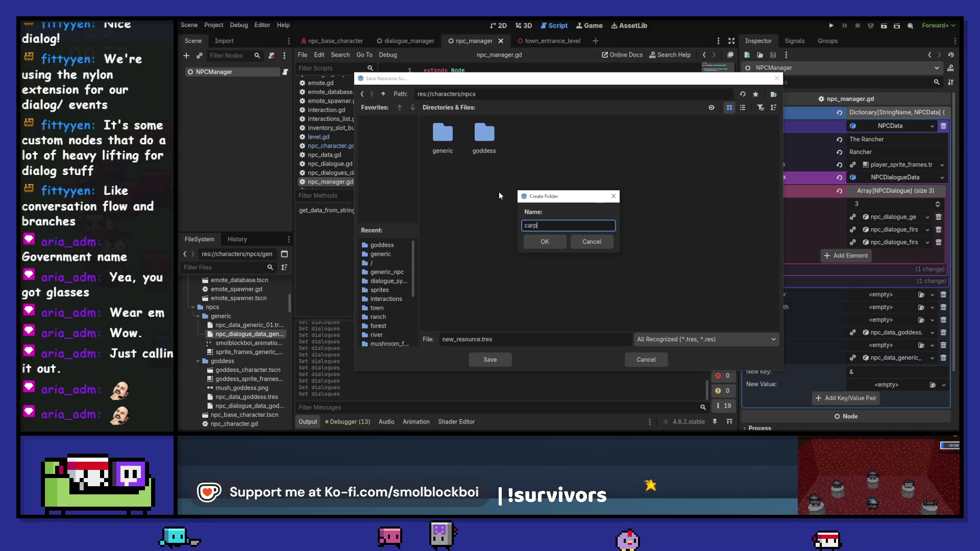
{"action": "key", "text": "Return"}
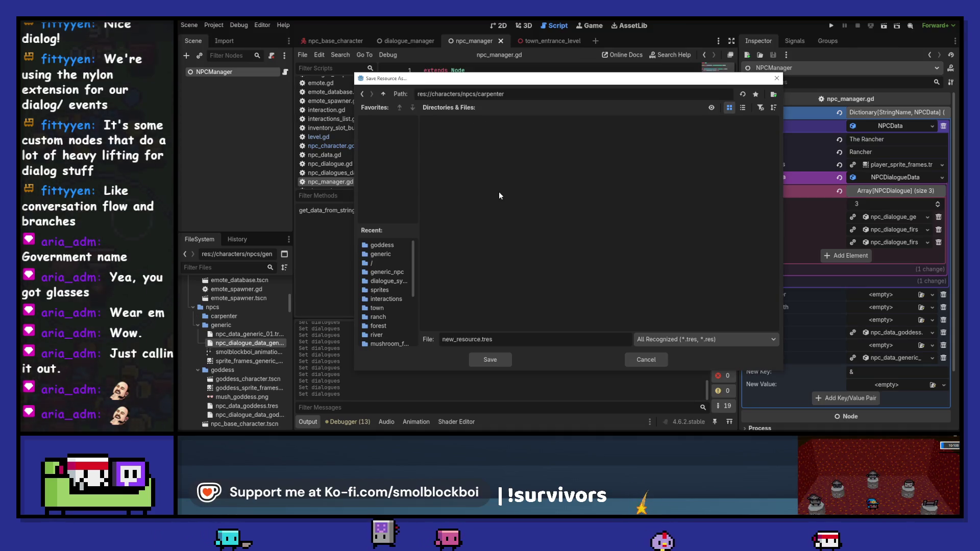
{"action": "double_click", "coordinate": [480, 344]}
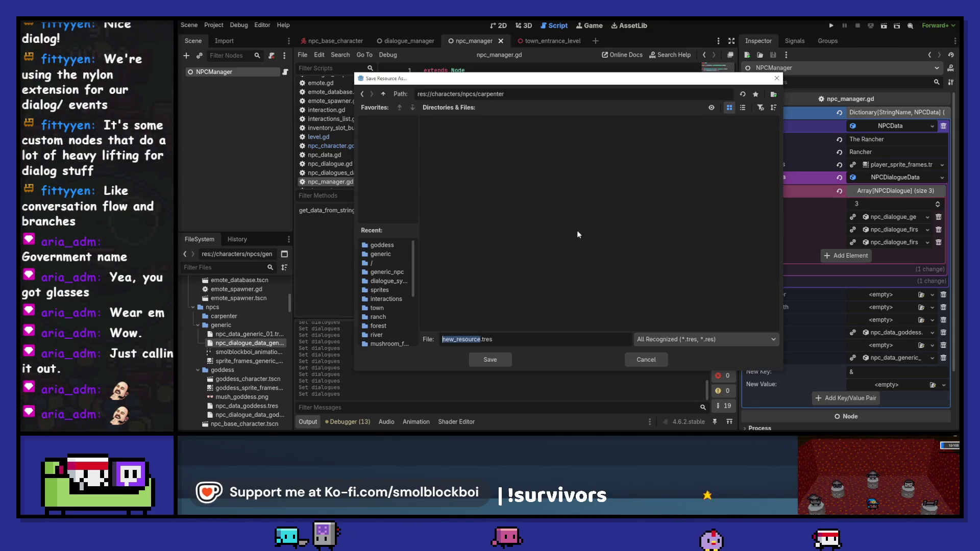
{"action": "type", "text": "npc_di"}
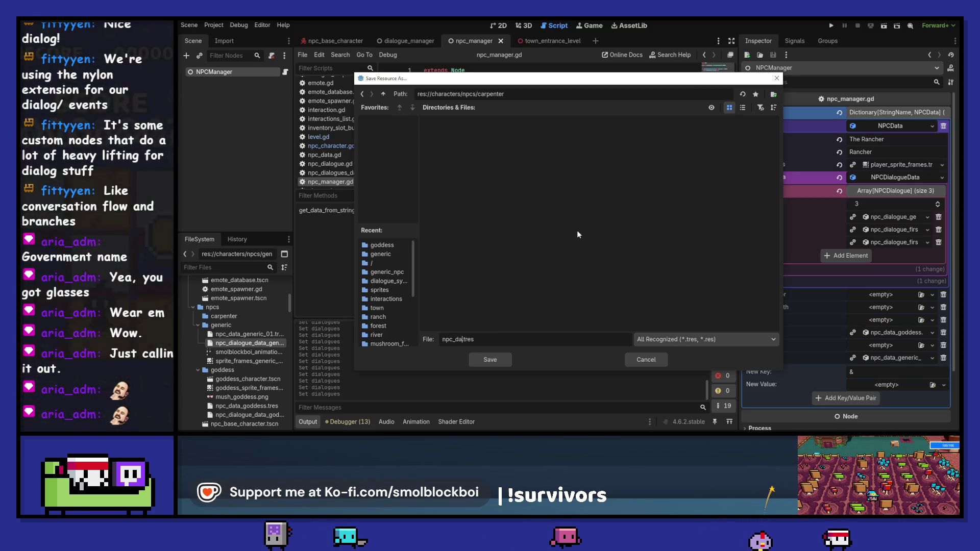
{"action": "type", "text": "alogue_data_carpent"}
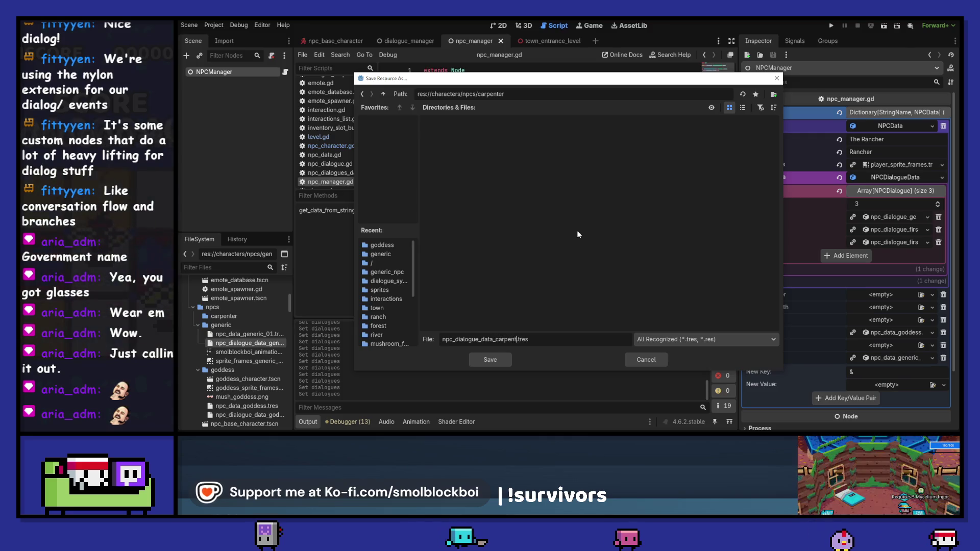
{"action": "key", "text": "Return"}
{"action": "key", "text": "ctrl+s"}
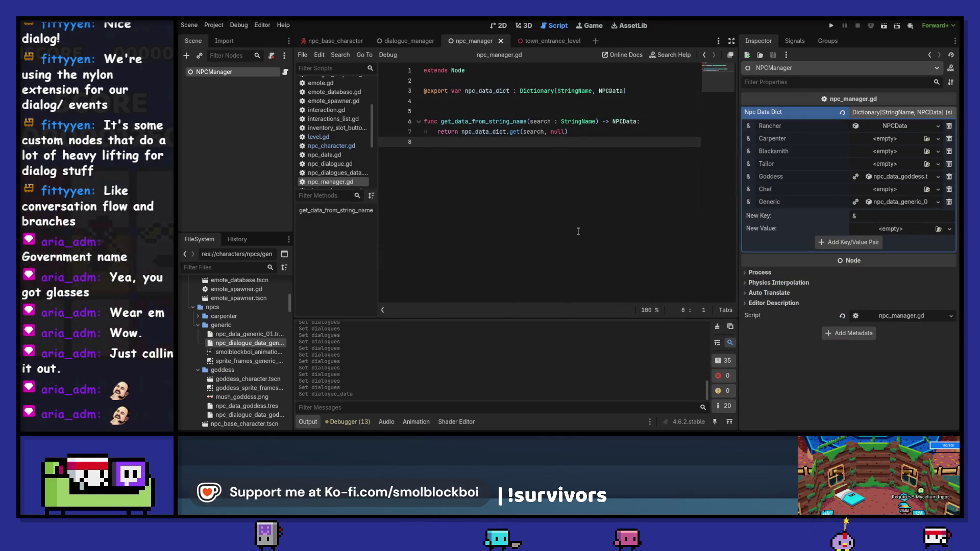
Try loading data into the Carpenter entry and inspect the carpenter folder's dialogue file
{"action": "left_click", "coordinate": [927, 139]}
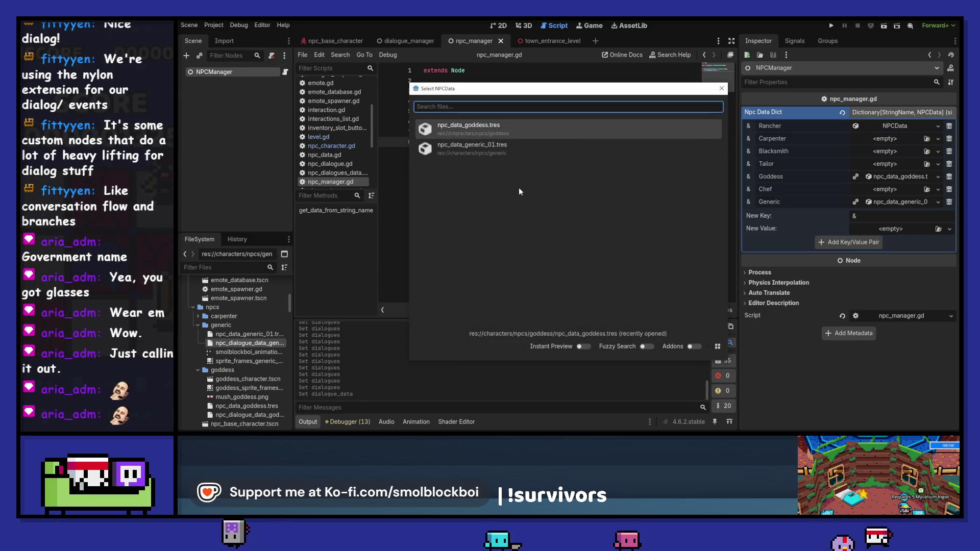
{"action": "key", "text": "Escape"}
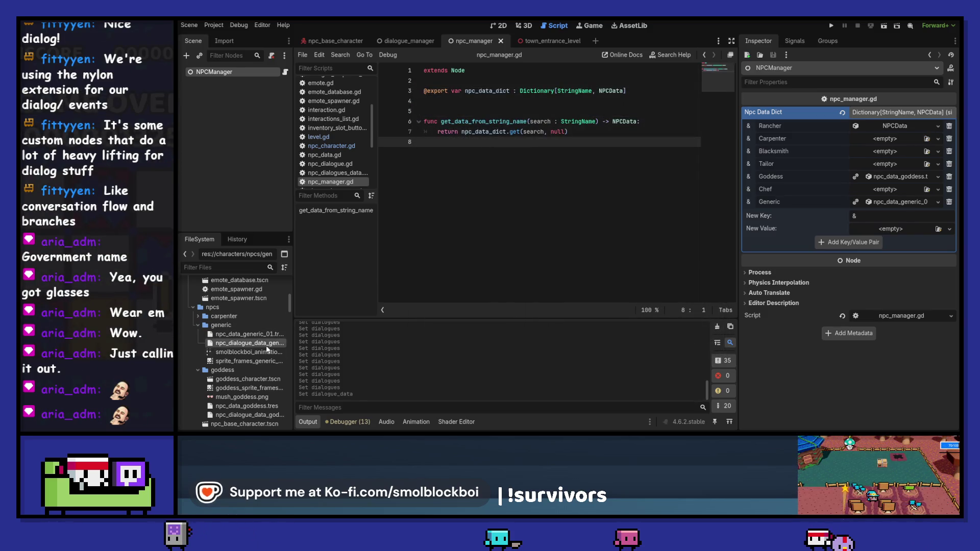
{"action": "double_click", "coordinate": [240, 318]}
{"action": "mouse_move", "coordinate": [246, 322]}
{"action": "left_mouse_down"}
{"action": "mouse_move", "coordinate": [473, 286]}
{"action": "mouse_move", "coordinate": [918, 140]}
{"action": "mouse_move", "coordinate": [889, 138]}
{"action": "left_mouse_up"}
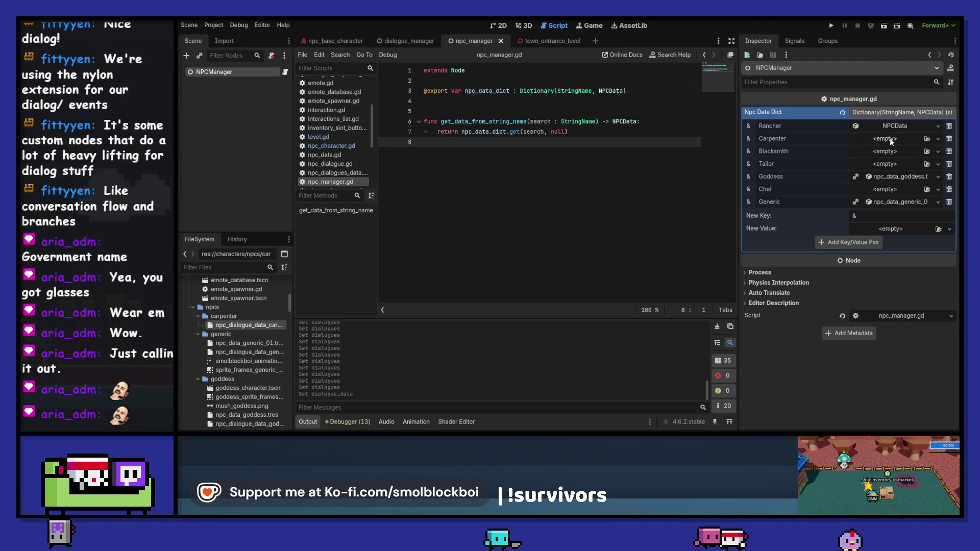
{"action": "left_click", "coordinate": [926, 139]}
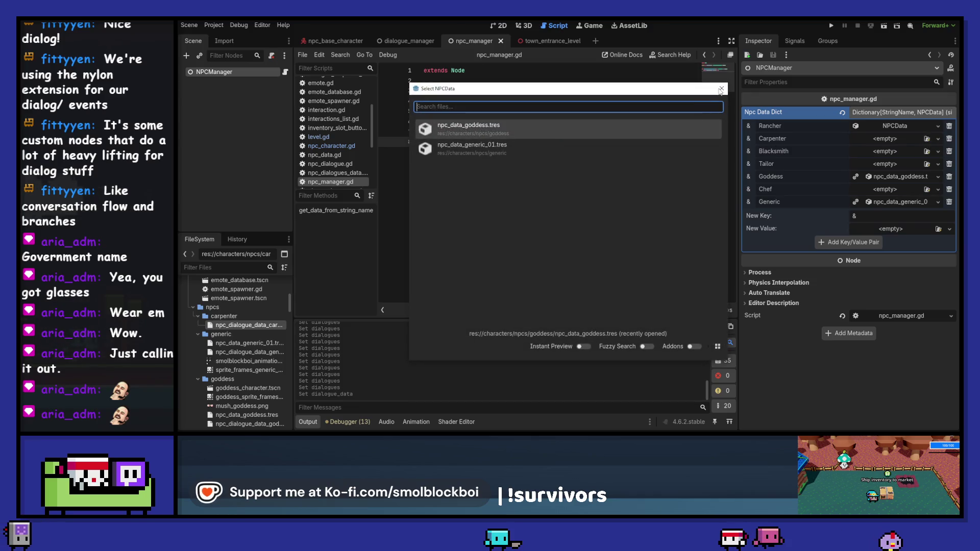
{"action": "left_click", "coordinate": [720, 89]}
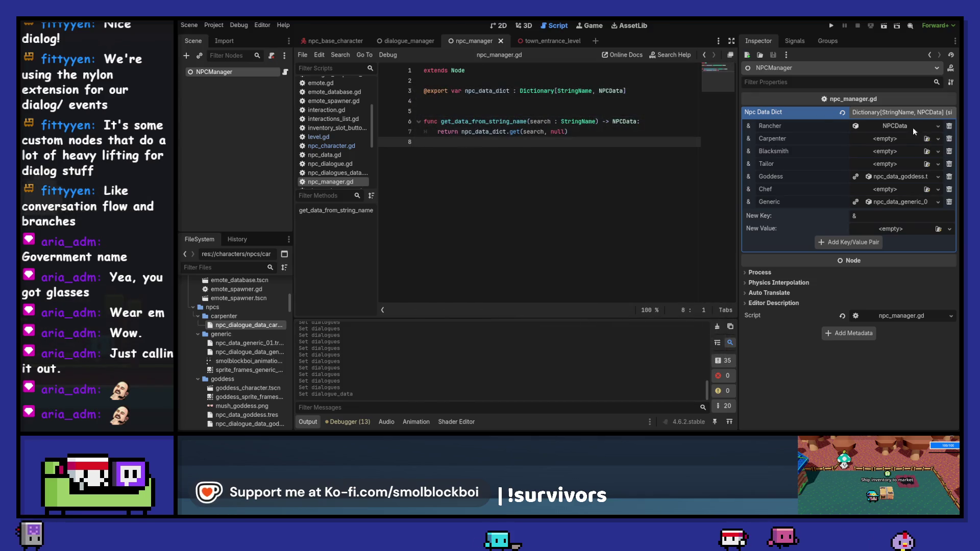
{"action": "left_click", "coordinate": [273, 326]}
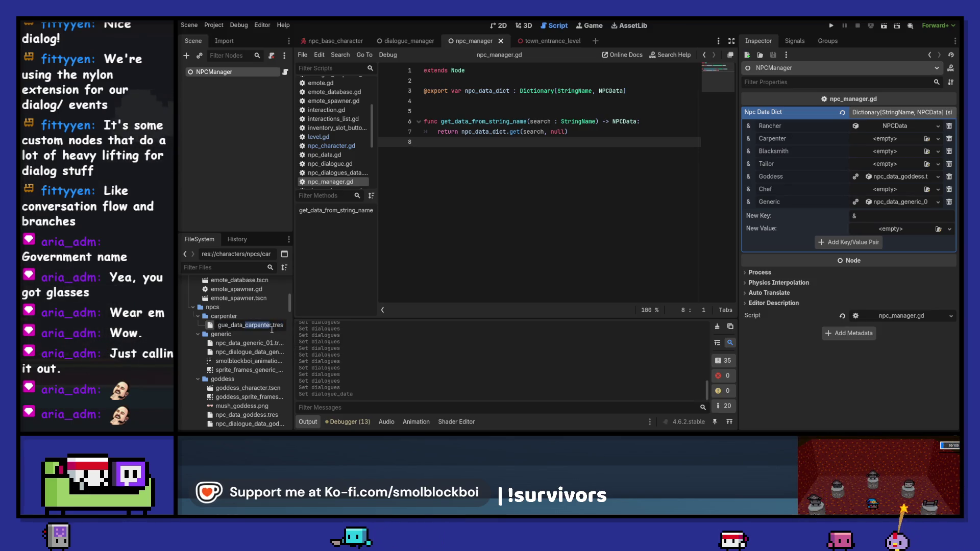
{"action": "key", "text": "Escape"}
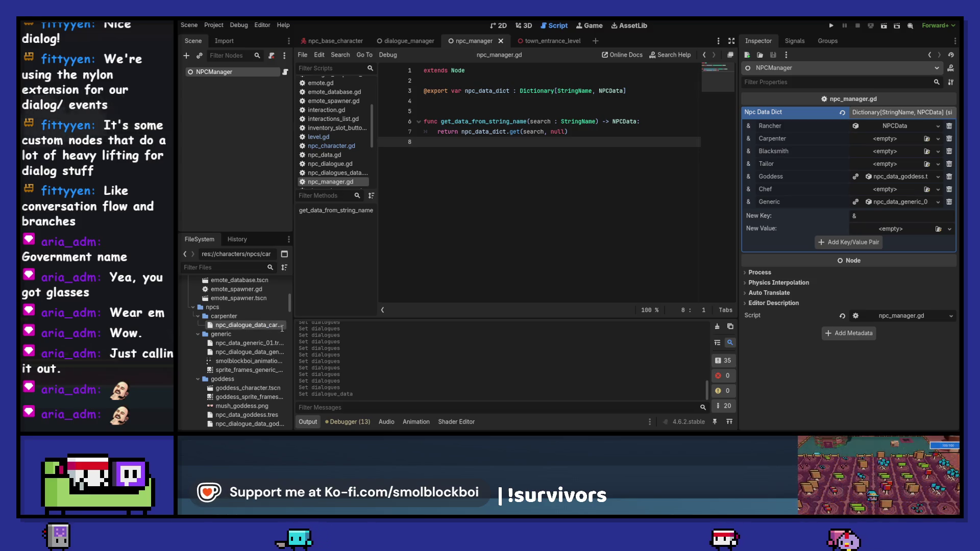
Rename the carpenter folder to rancher
{"action": "left_click", "coordinate": [243, 317]}
{"action": "left_click", "coordinate": [243, 317]}
{"action": "type", "text": "rancher"}
{"action": "key", "text": "Return"}
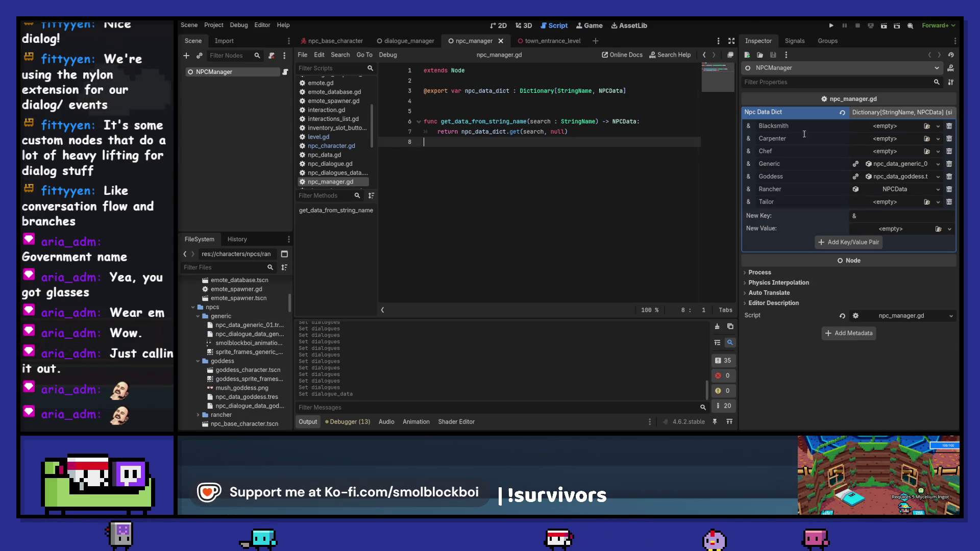
Save the Rancher's NPCData as npc_data_rancher.tres inside the rancher folder
{"action": "left_click", "coordinate": [896, 190]}
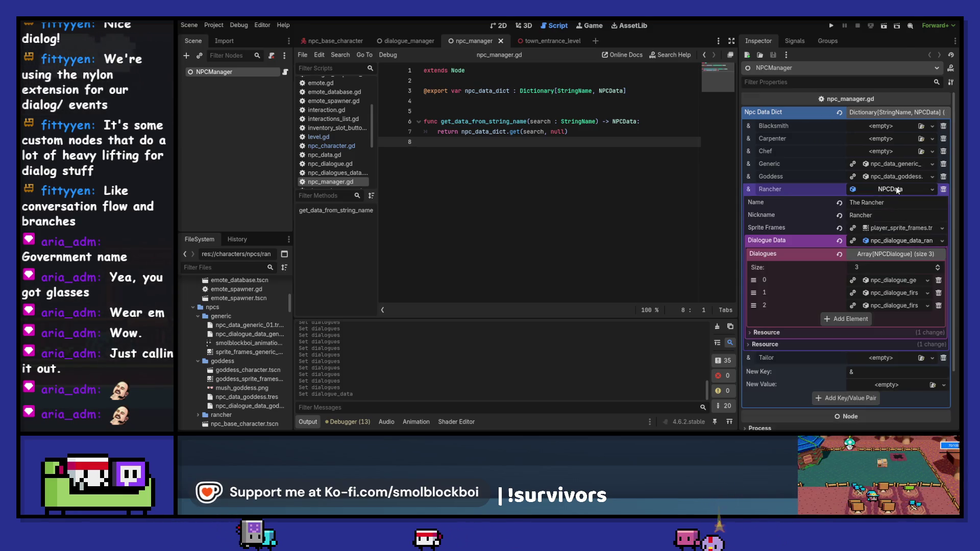
{"action": "left_click", "coordinate": [930, 189]}
{"action": "left_click", "coordinate": [872, 291]}
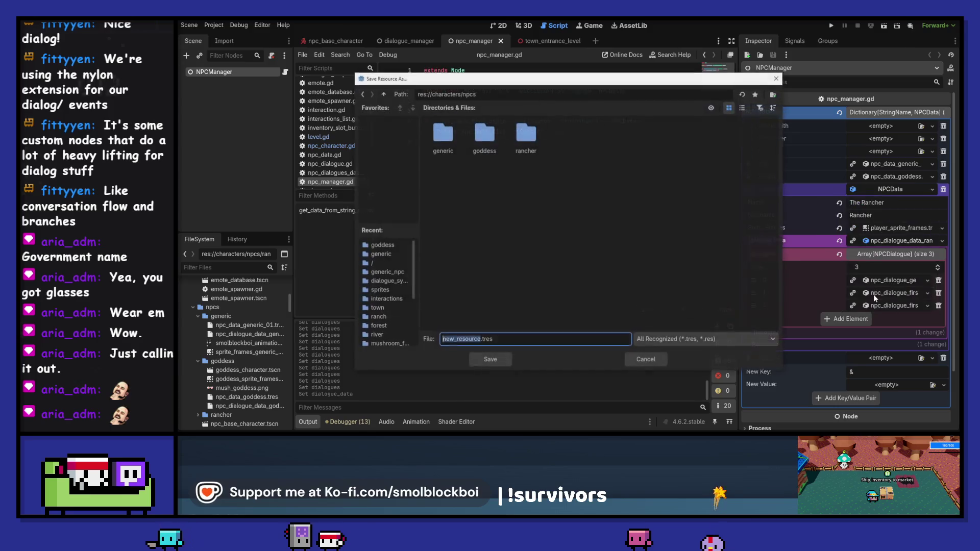
{"action": "double_click", "coordinate": [526, 148]}
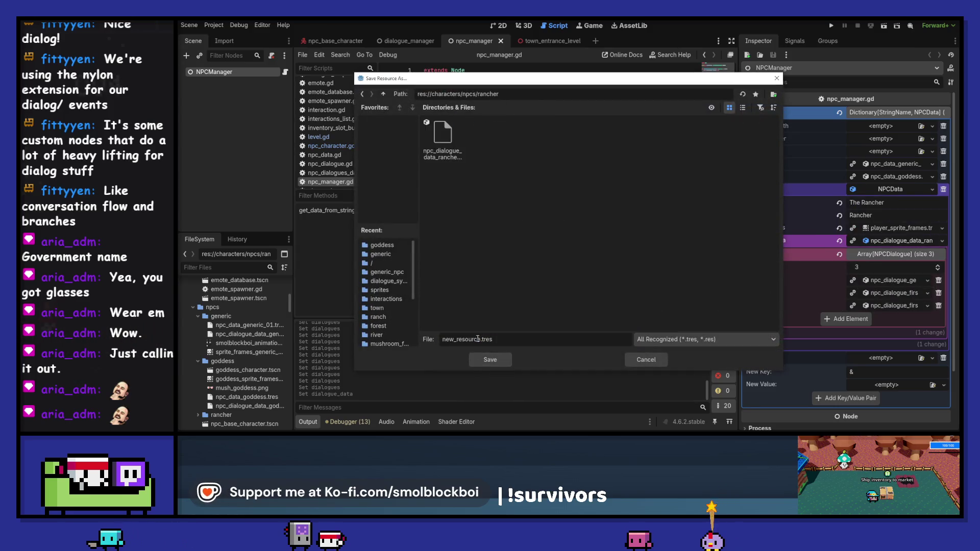
{"action": "type", "text": "npc_"}
{"action": "type", "text": "data_ra"}
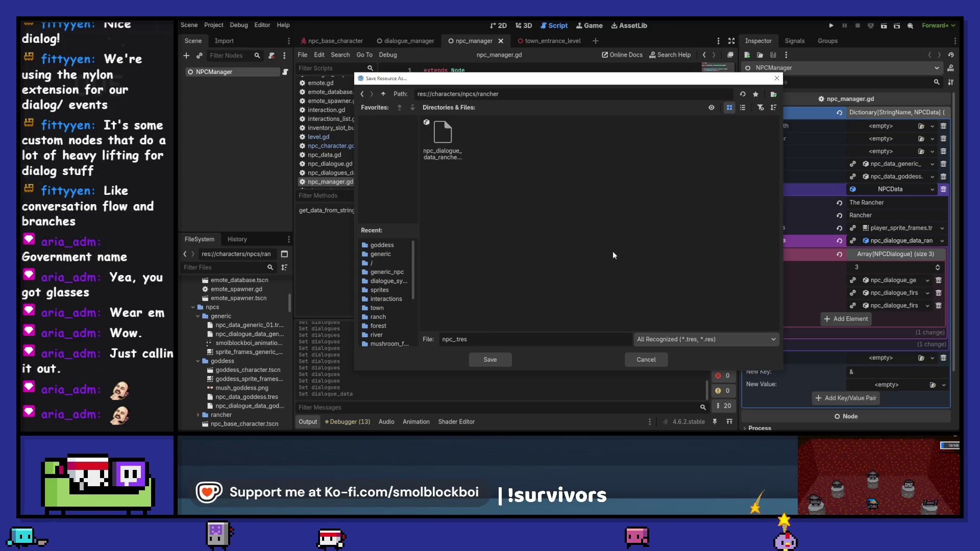
{"action": "type", "text": "ncher"}
{"action": "key", "text": "Return"}
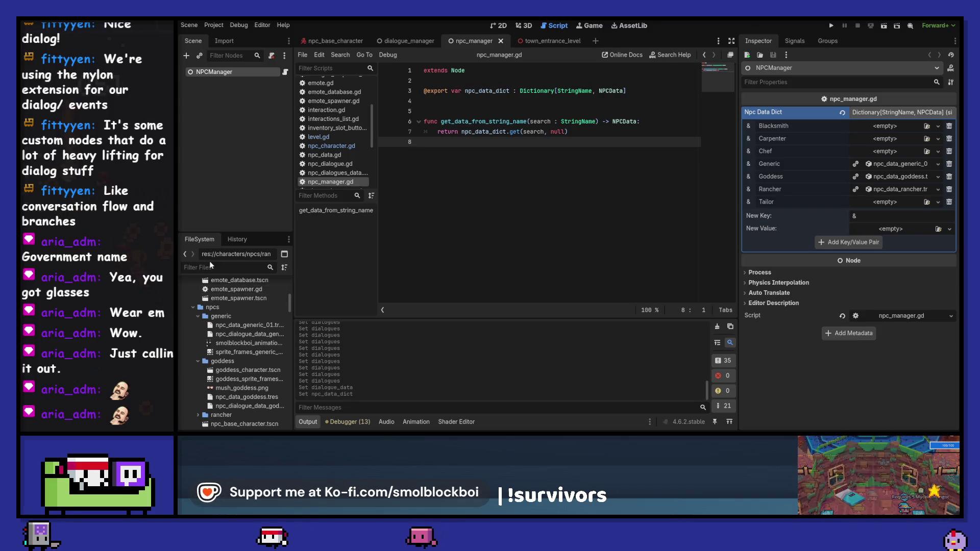
Open ranch_level.tscn from a 'ranch' FileSystem search in the 3D view and save it
{"action": "type", "text": "rac"}
{"action": "type", "text": "ranche"}
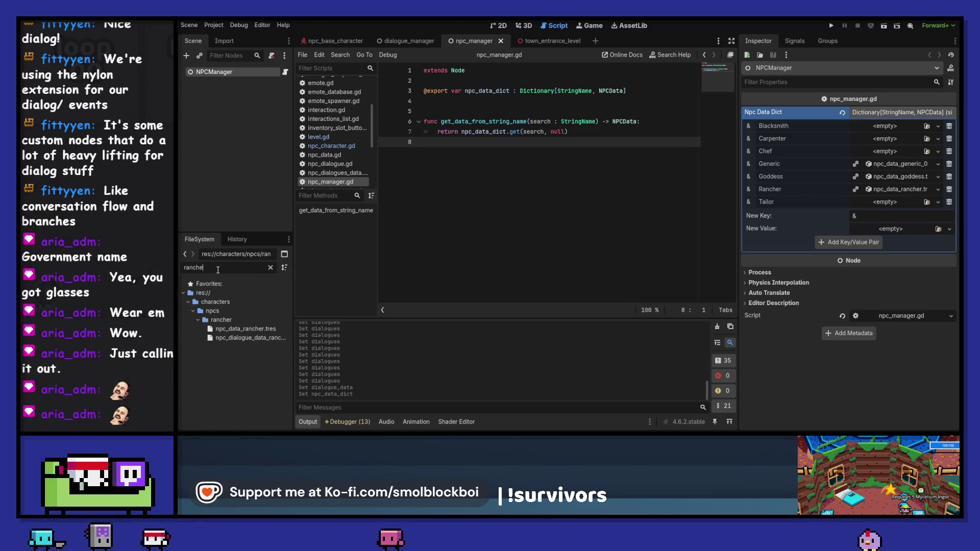
{"action": "key", "text": "BackSpace"}
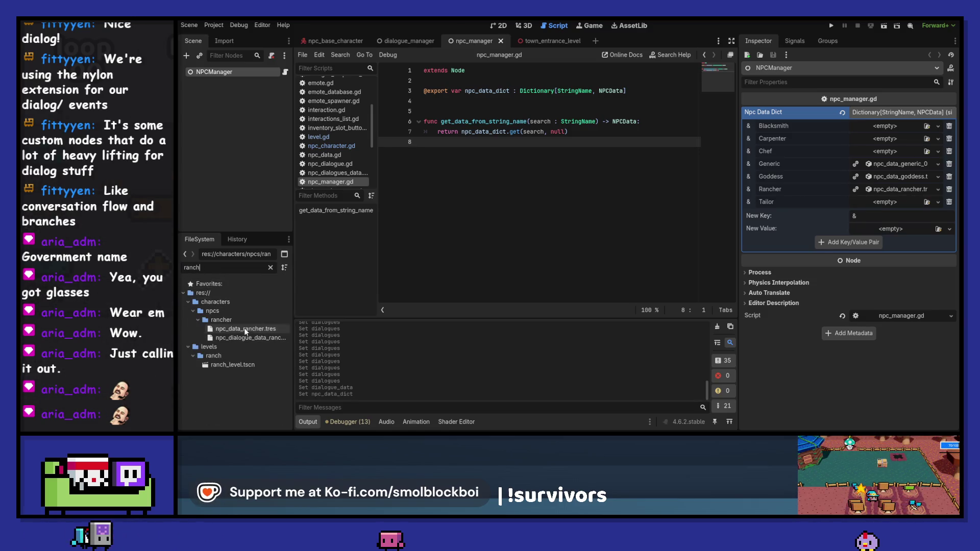
{"action": "left_click", "coordinate": [243, 366]}
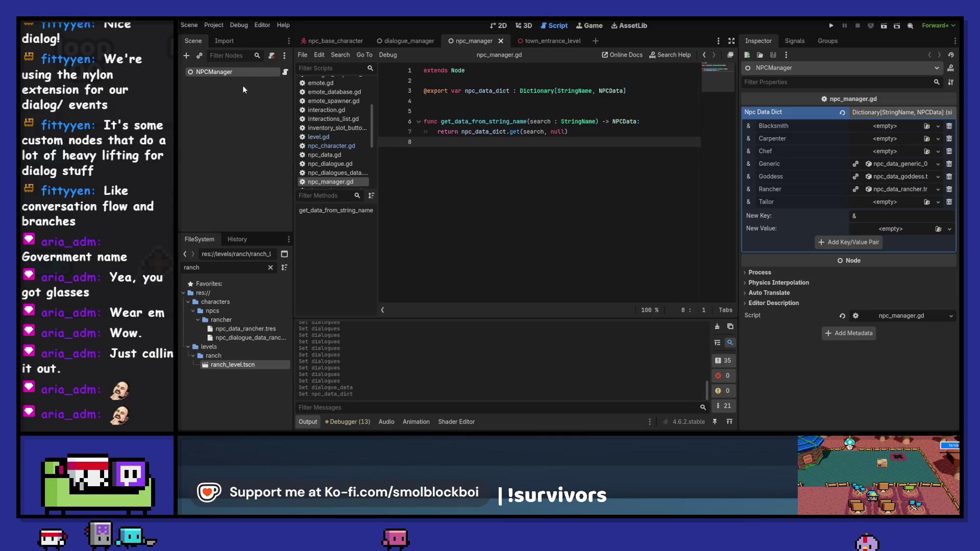
{"action": "double_click", "coordinate": [264, 367]}
{"action": "left_click", "coordinate": [528, 26]}
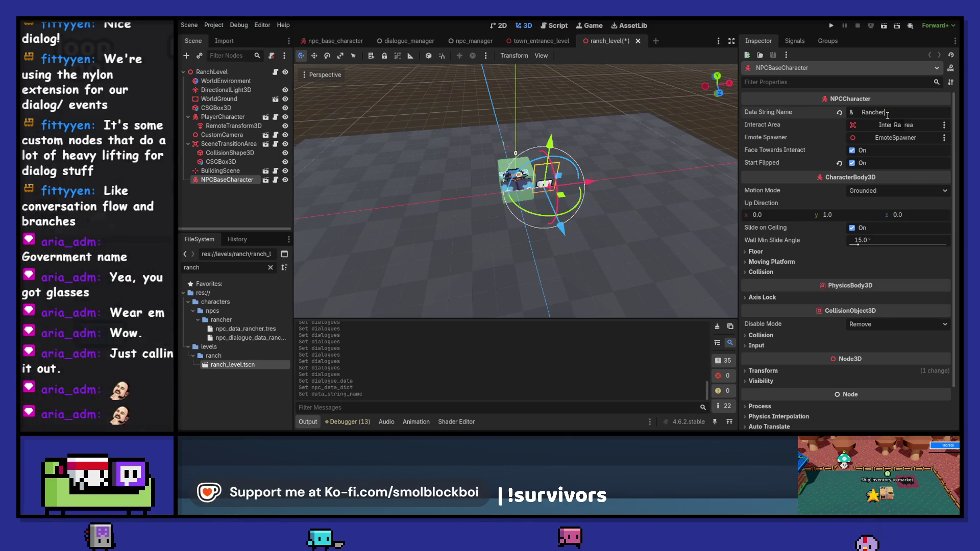
{"action": "key", "text": "ctrl+s"}
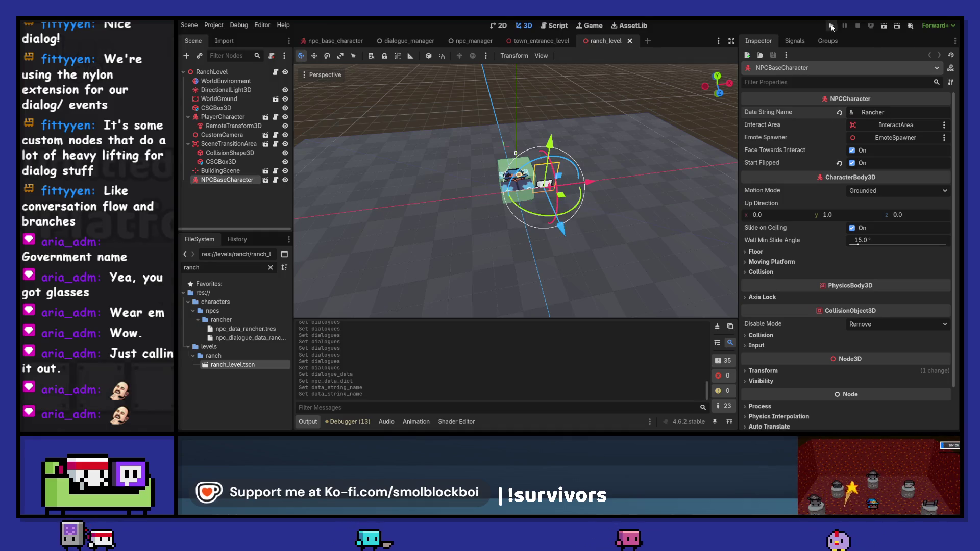
Run the ranch level, talk to the Rancher twice, answer it, then stop the game
{"action": "left_click", "coordinate": [831, 25]}
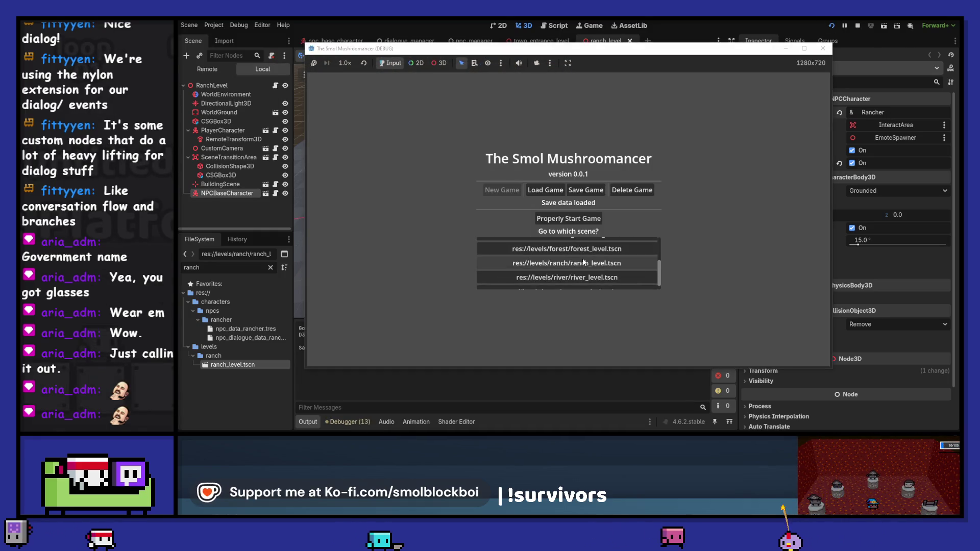
{"action": "left_click", "coordinate": [607, 258]}
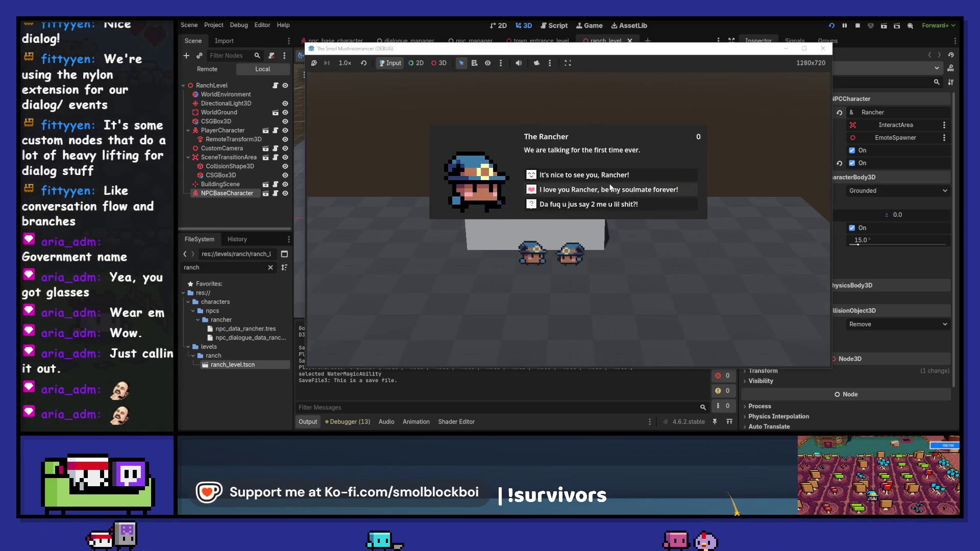
{"action": "left_click", "coordinate": [628, 190]}
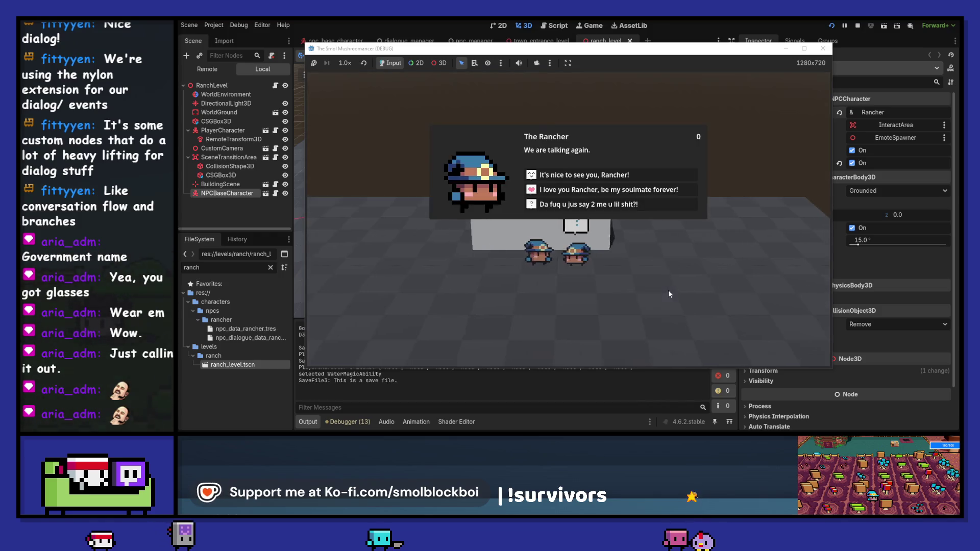
{"action": "left_click", "coordinate": [638, 189]}
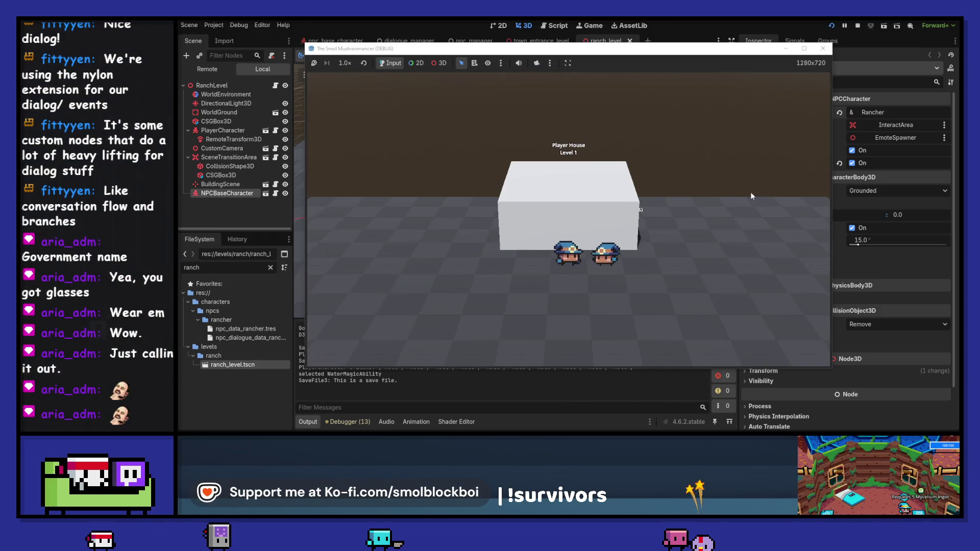
{"action": "left_click", "coordinate": [825, 48]}
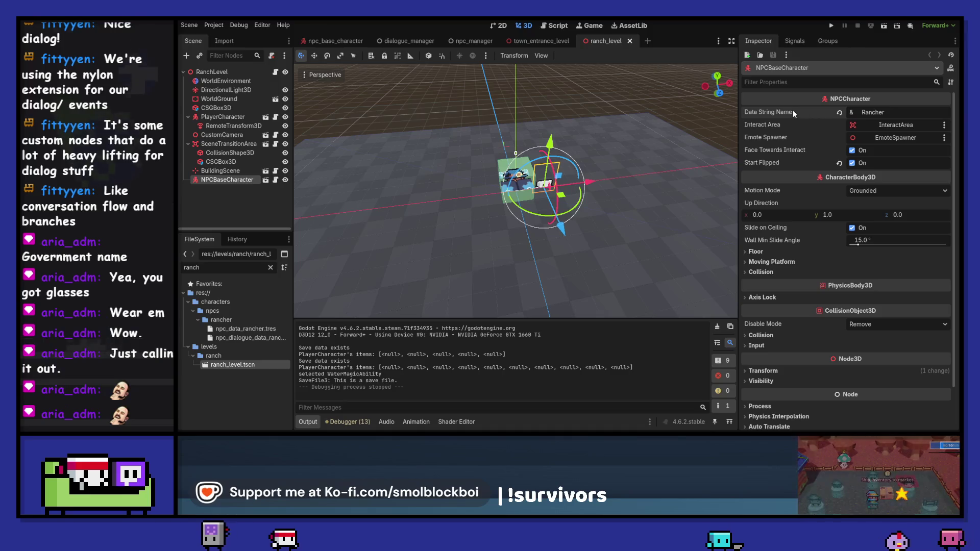
Glance over at Aseprite, then return to Godot's npc_manager scene
{"action": "mouse_move", "coordinate": [793, 113]}
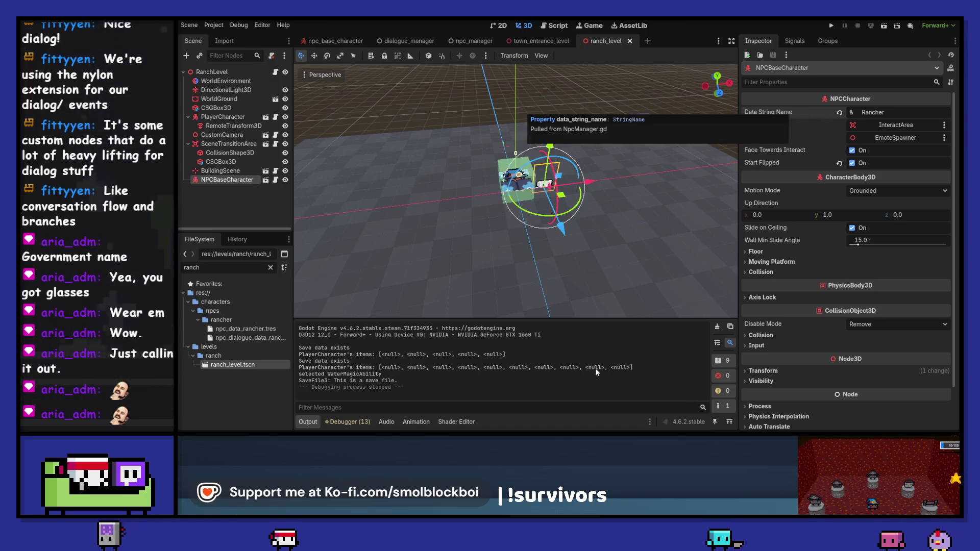
{"action": "key", "text": "alt+Tab"}
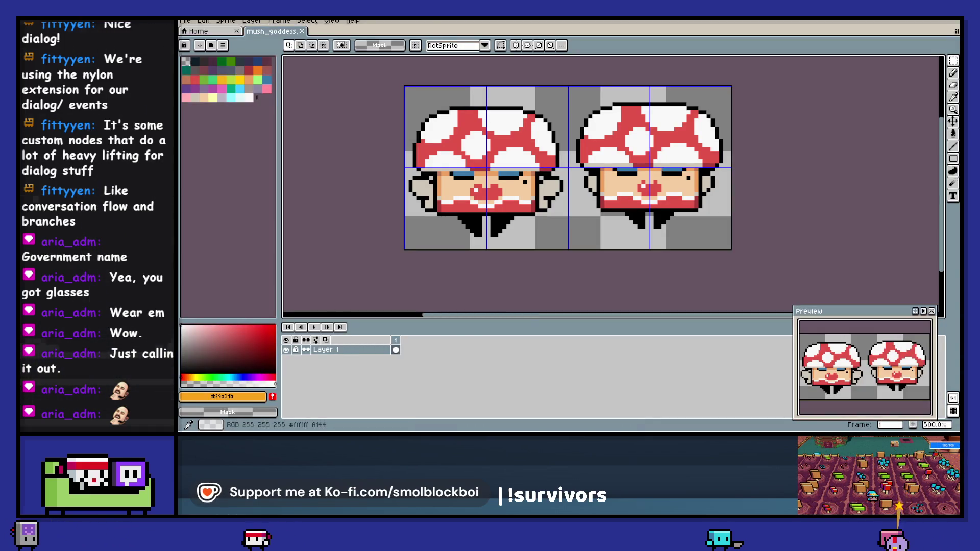
{"action": "key", "text": "alt+Tab"}
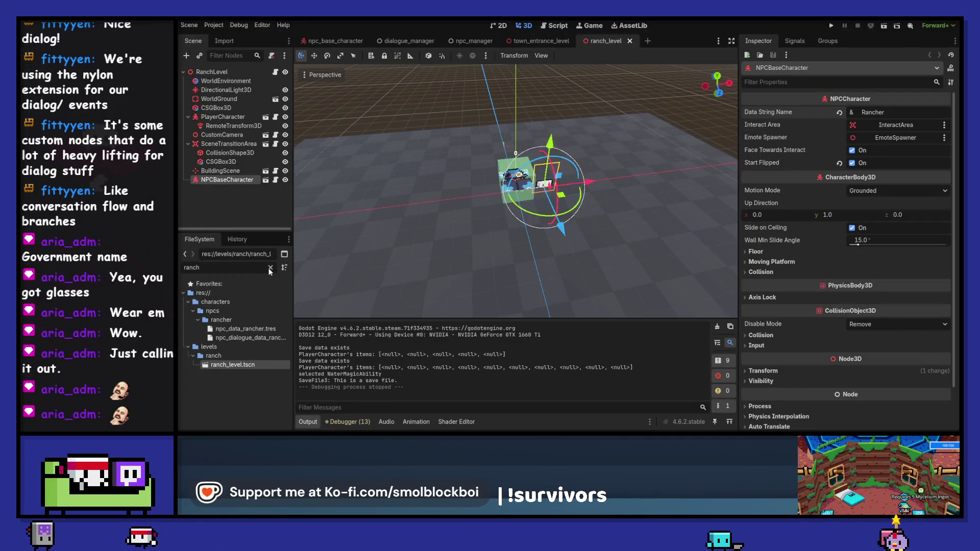
{"action": "left_click", "coordinate": [470, 37]}
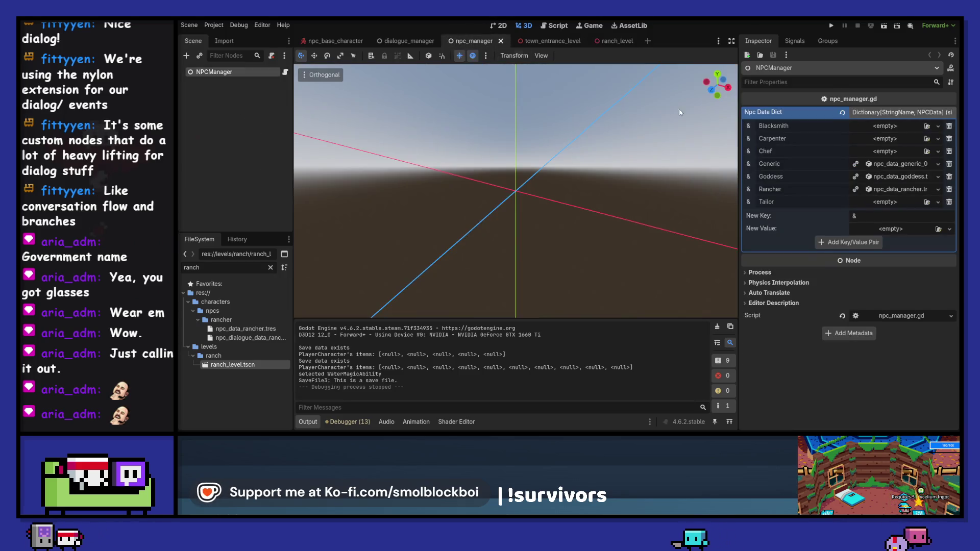
Expand the Rancher entry and make its Sprite Frames a unique local copy
{"action": "left_click", "coordinate": [895, 188]}
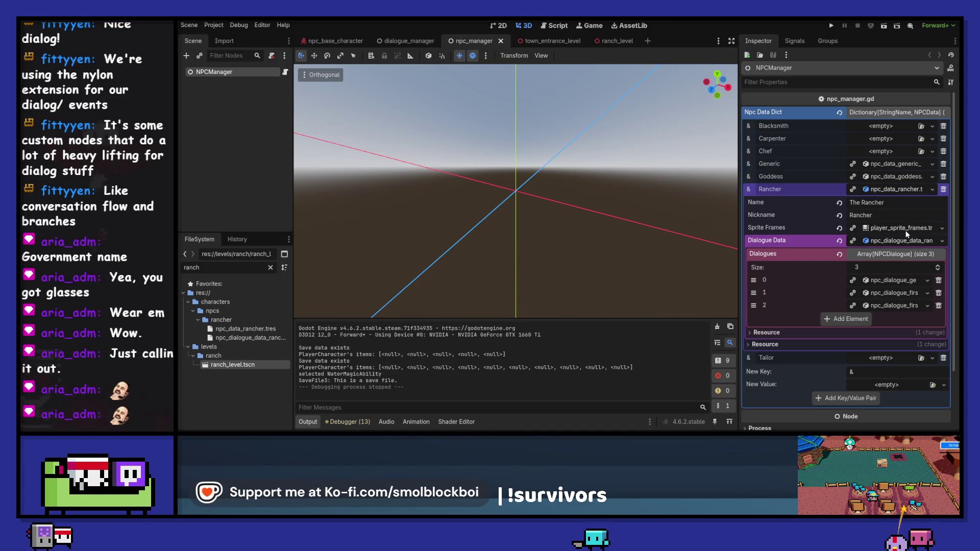
{"action": "left_click", "coordinate": [898, 228]}
{"action": "scroll", "coordinate": [936, 172], "scroll_direction": "down", "scroll_amount": 3}
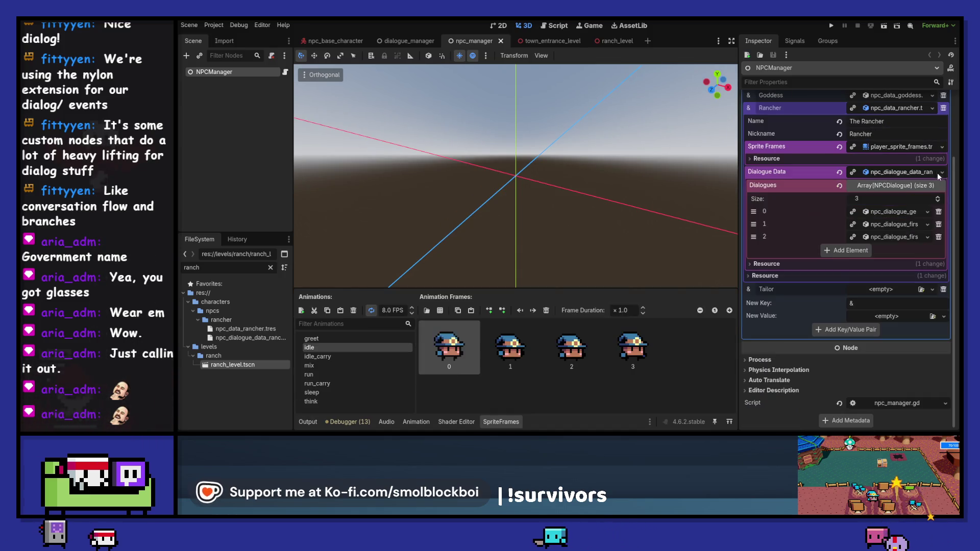
{"action": "left_click", "coordinate": [942, 146]}
{"action": "left_click", "coordinate": [898, 223]}
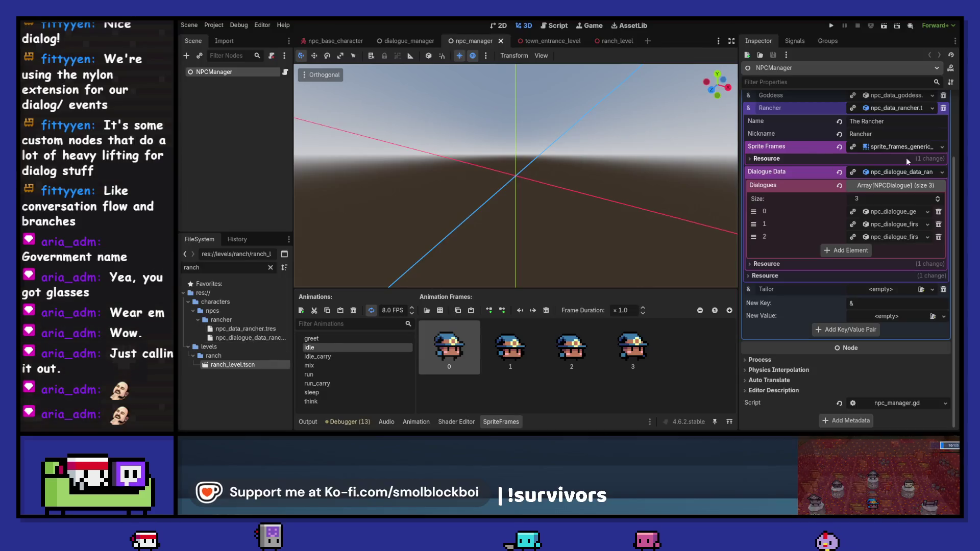
{"action": "key", "text": "ctrl+z"}
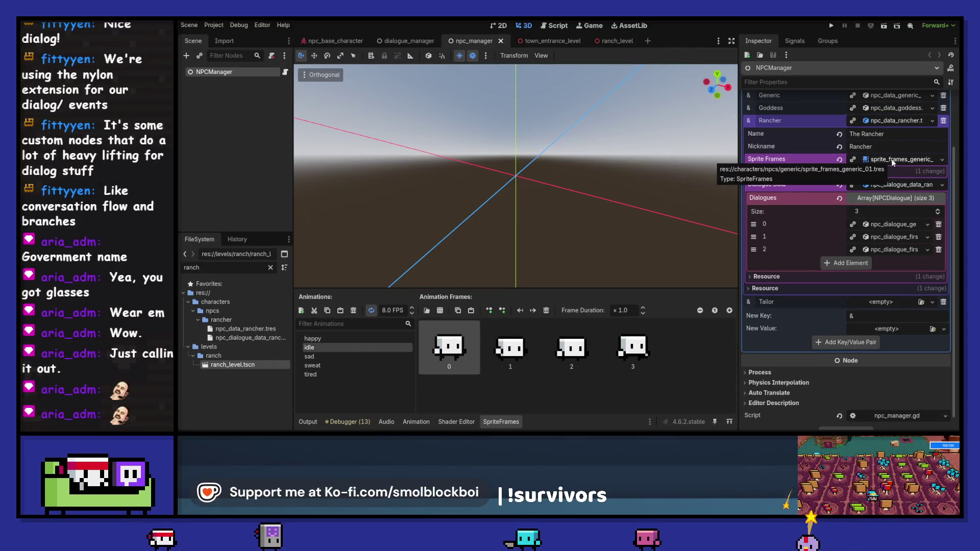
{"action": "key", "text": "ctrl+shift+z"}
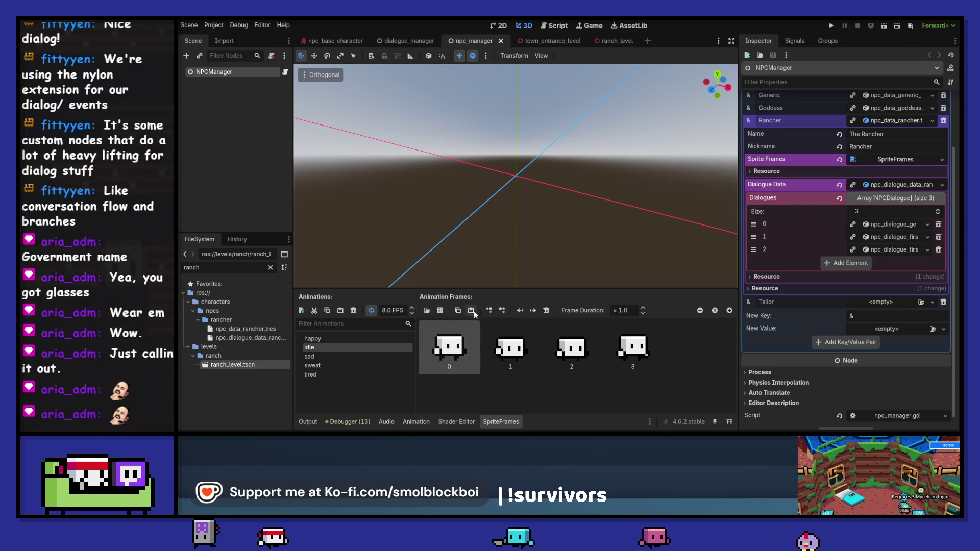
{"action": "left_click", "coordinate": [440, 312]}
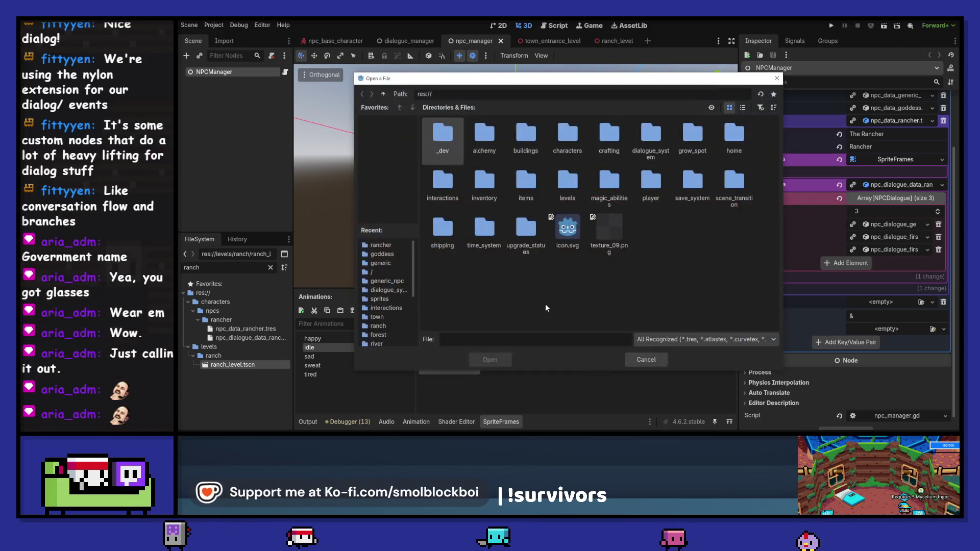
Load characters.png as a frame sprite sheet with a 20 px frame height
{"action": "double_click", "coordinate": [557, 128]}
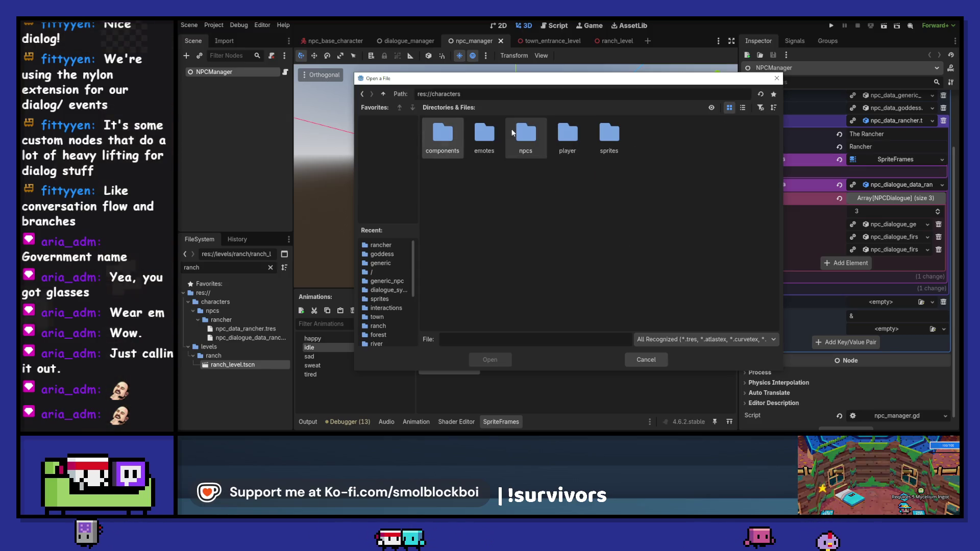
{"action": "double_click", "coordinate": [608, 135]}
{"action": "key", "text": "Return"}
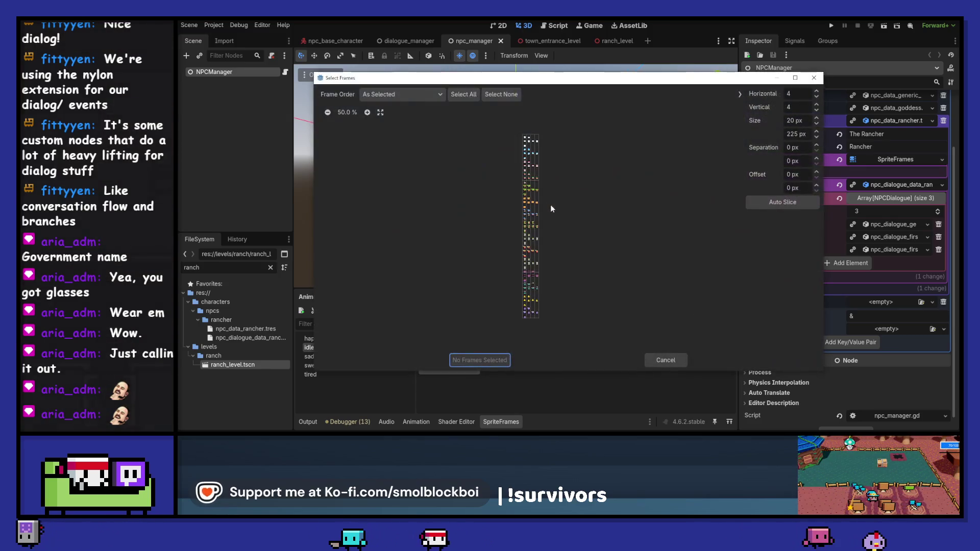
{"action": "left_click", "coordinate": [790, 134]}
{"action": "type", "text": "20"}
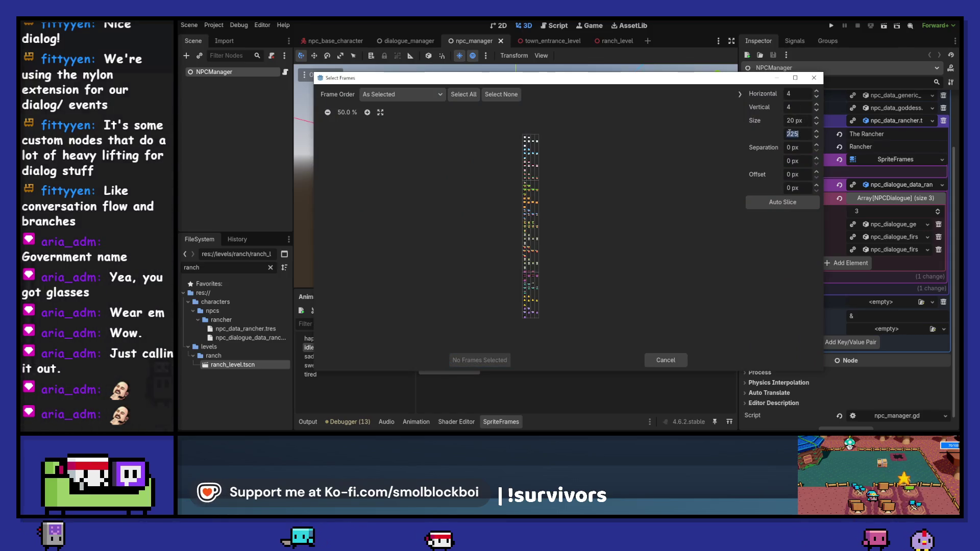
{"action": "key", "text": "Tab"}
{"action": "scroll", "coordinate": [531, 191], "scroll_direction": "up", "scroll_amount": 5}
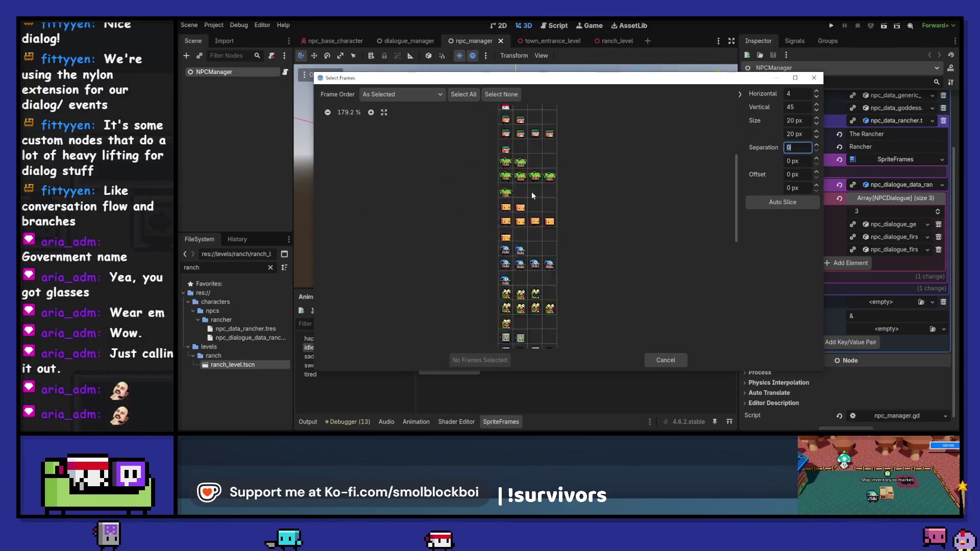
{"action": "scroll", "coordinate": [515, 275], "scroll_direction": "down", "scroll_amount": 8}
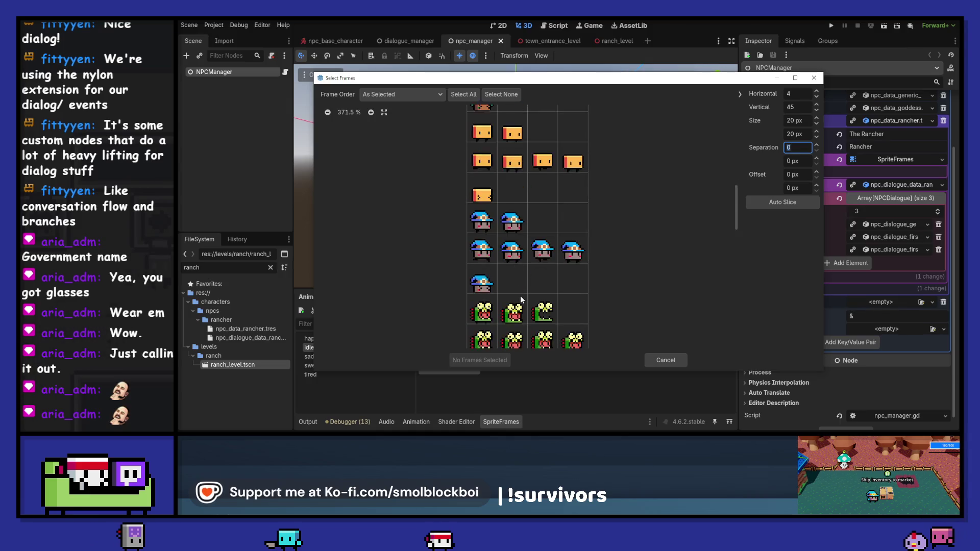
{"action": "scroll", "coordinate": [525, 259], "scroll_direction": "down", "scroll_amount": 1}
{"action": "scroll", "coordinate": [525, 255], "scroll_direction": "down", "scroll_amount": 5}
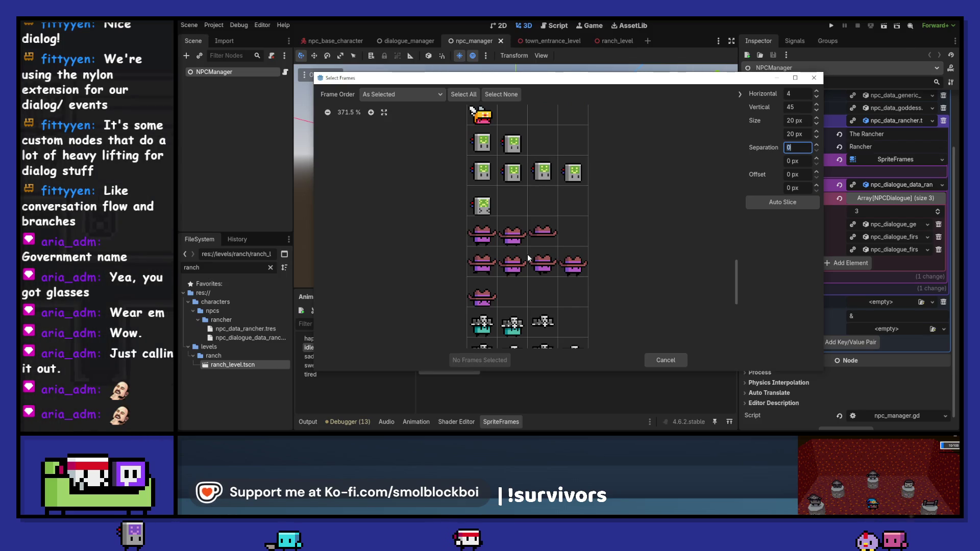
{"action": "scroll", "coordinate": [527, 254], "scroll_direction": "up", "scroll_amount": 2}
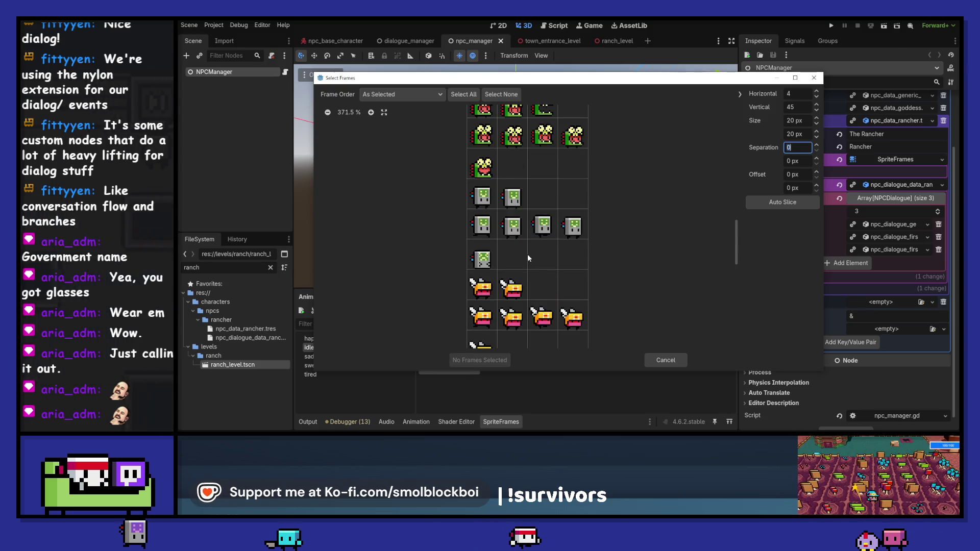
{"action": "scroll", "coordinate": [527, 254], "scroll_direction": "down", "scroll_amount": 4}
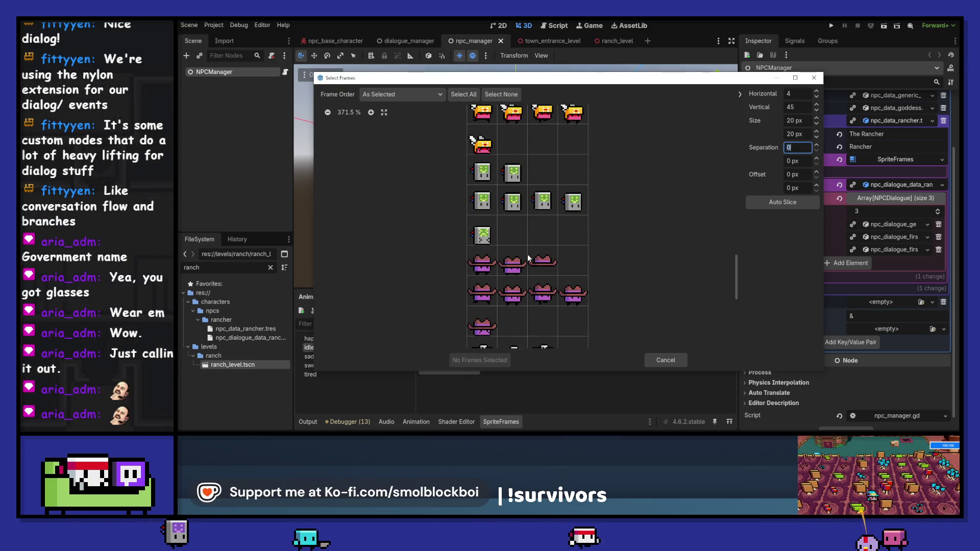
{"action": "scroll", "coordinate": [527, 254], "scroll_direction": "down", "scroll_amount": 2}
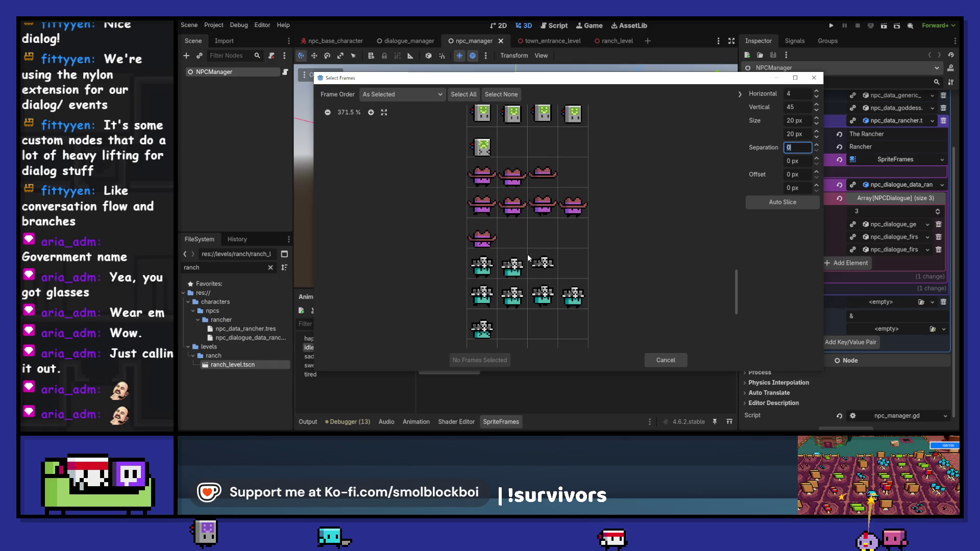
Replace the idle animation's white frames with two purple cowboy-hat frames
{"action": "left_click", "coordinate": [482, 172]}
{"action": "left_click", "coordinate": [512, 173]}
{"action": "left_click", "coordinate": [482, 360]}
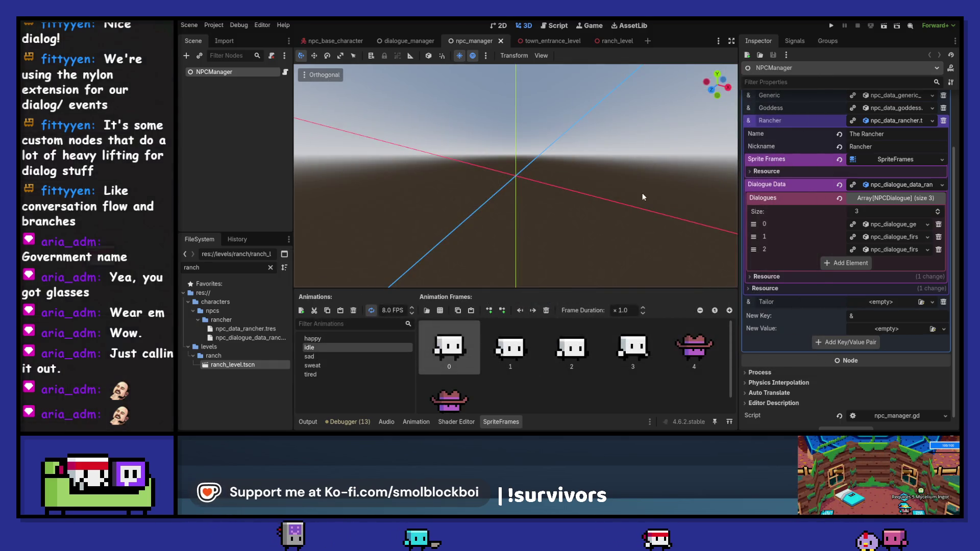
{"action": "left_click", "coordinate": [546, 310]}
{"action": "left_click", "coordinate": [546, 311]}
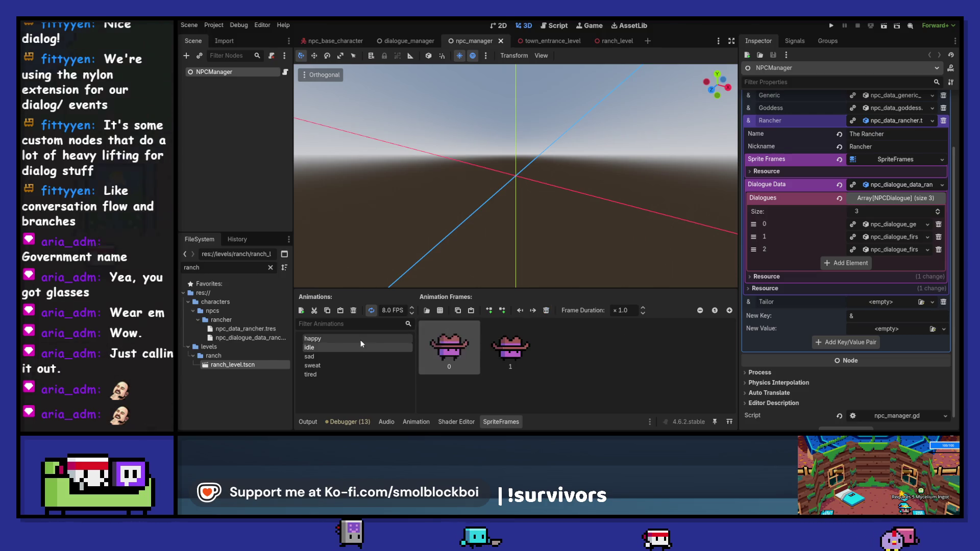
Replace the happy animation's white frames with two rancher hat frames from characters.png
{"action": "left_click", "coordinate": [357, 340]}
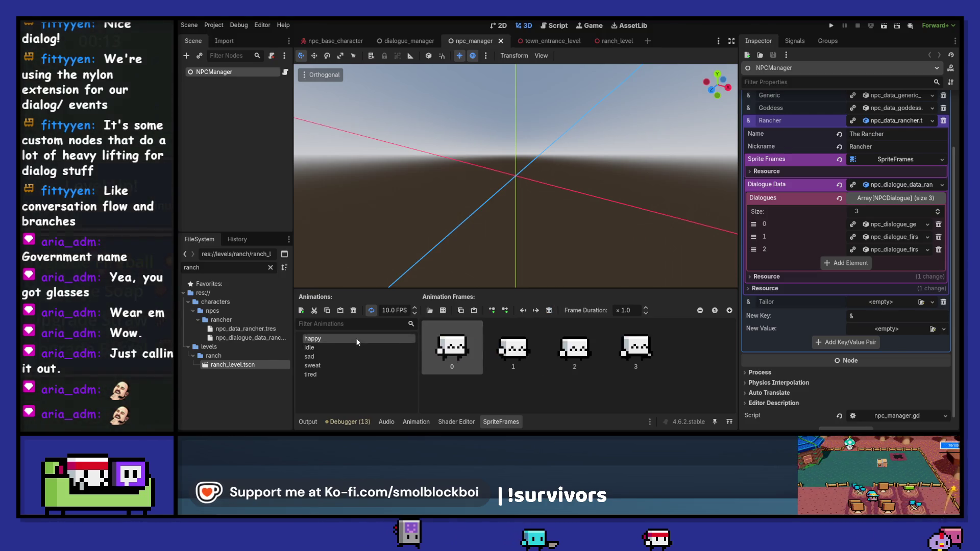
{"action": "left_click", "coordinate": [443, 311]}
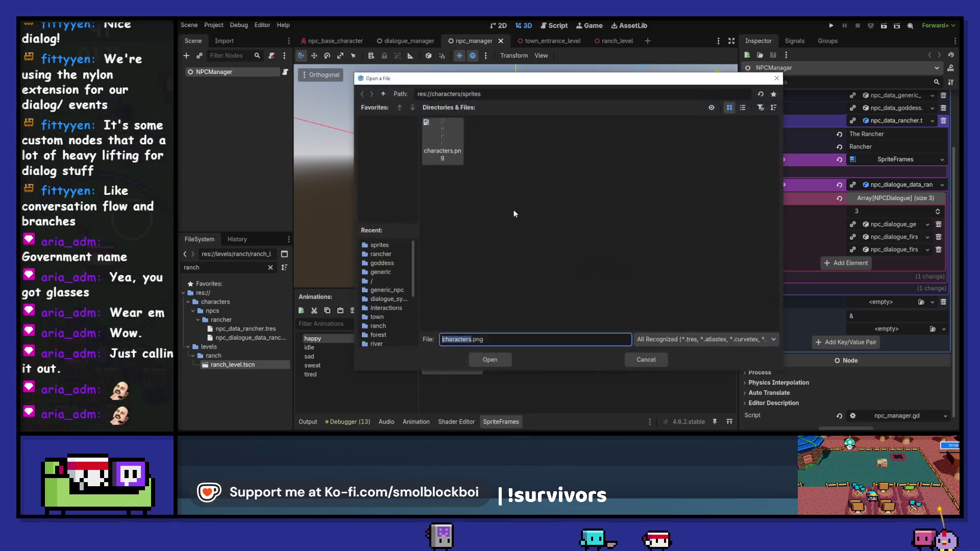
{"action": "double_click", "coordinate": [450, 142]}
{"action": "left_click_drag", "start_coordinate": [487, 179], "coordinate": [481, 237]}
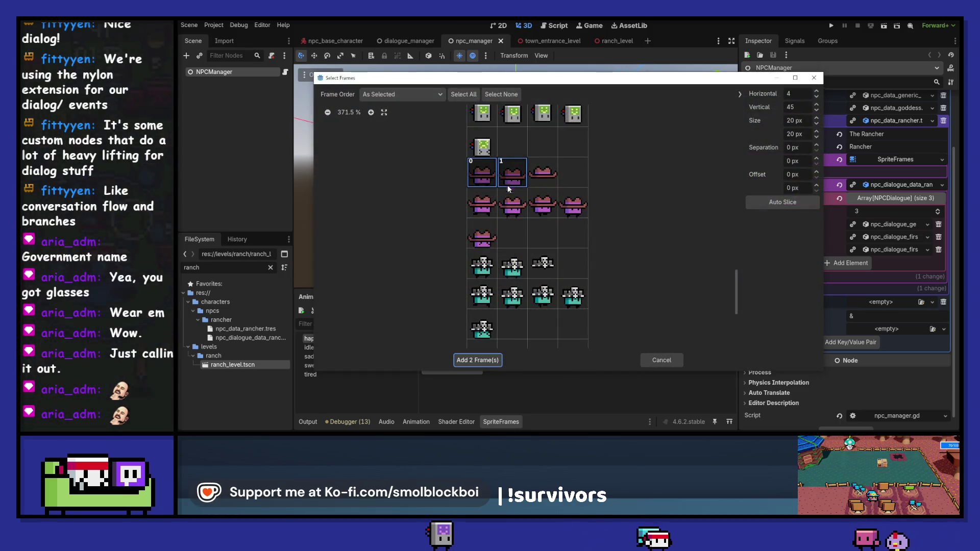
{"action": "left_click", "coordinate": [480, 359]}
{"action": "left_click", "coordinate": [548, 311]}
{"action": "left_click", "coordinate": [549, 310]}
{"action": "left_click", "coordinate": [548, 310]}
Replace the sad animation's white frames with two rancher hat frames
{"action": "left_click", "coordinate": [350, 356]}
{"action": "left_click", "coordinate": [443, 310]}
{"action": "double_click", "coordinate": [437, 143]}
{"action": "left_click_drag", "start_coordinate": [481, 173], "coordinate": [504, 182]}
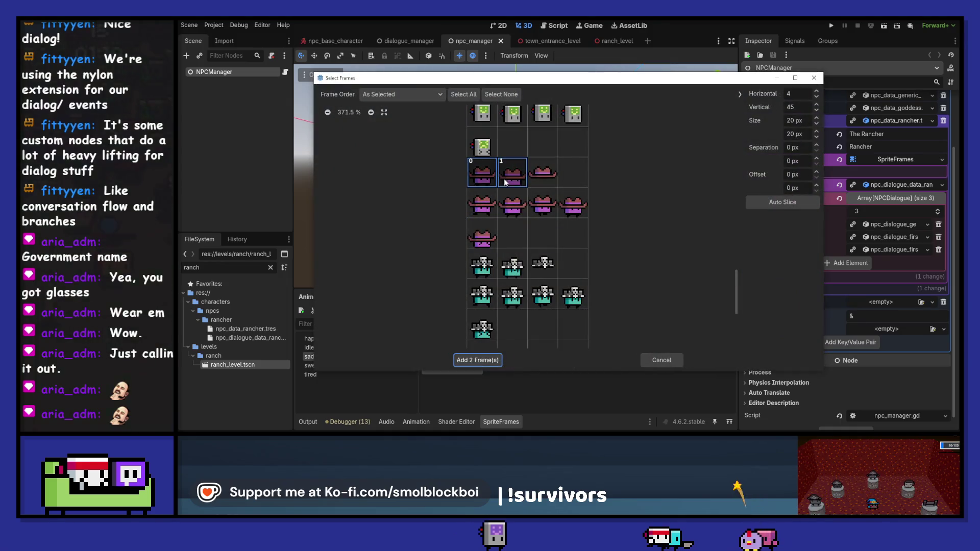
{"action": "left_click", "coordinate": [477, 359]}
{"action": "left_click", "coordinate": [549, 311]}
{"action": "left_click", "coordinate": [549, 311]}
{"action": "left_click", "coordinate": [548, 311]}
{"action": "left_click", "coordinate": [312, 365]}
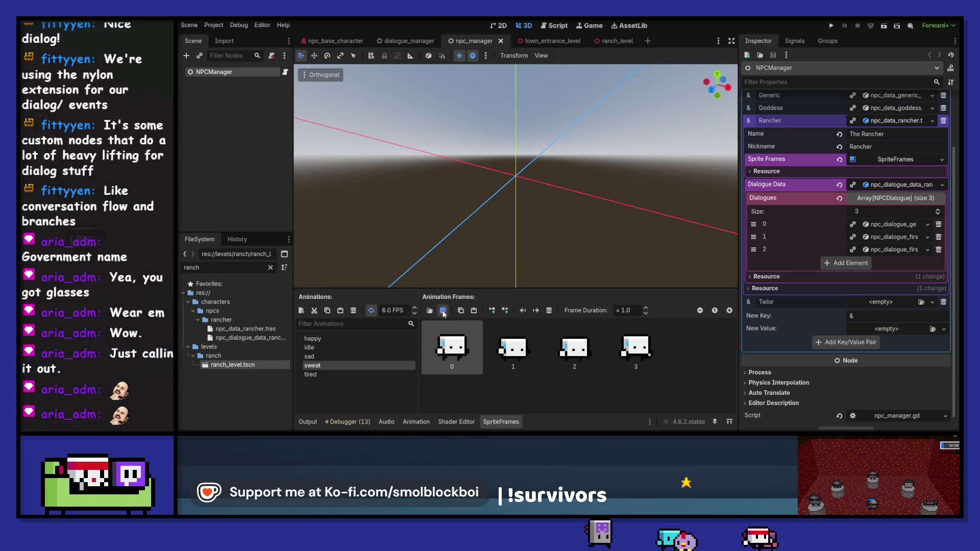
Replace the sweat animation's white frames with two rancher hat frames
{"action": "left_click", "coordinate": [442, 310]}
{"action": "double_click", "coordinate": [451, 142]}
{"action": "left_click_drag", "start_coordinate": [482, 173], "coordinate": [512, 174]}
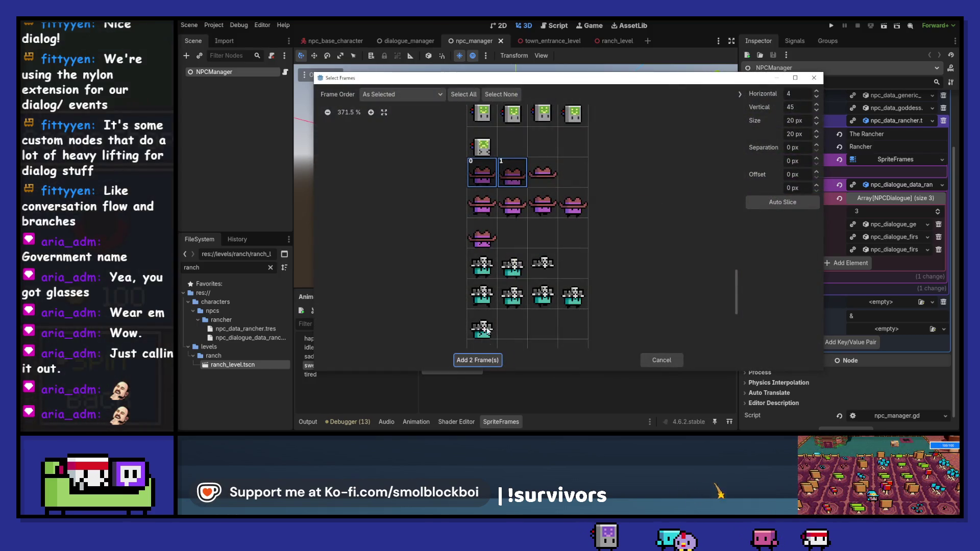
{"action": "left_click", "coordinate": [477, 359]}
{"action": "left_click", "coordinate": [548, 310]}
{"action": "left_click", "coordinate": [549, 311]}
{"action": "left_click", "coordinate": [549, 311]}
{"action": "left_click", "coordinate": [549, 310]}
{"action": "left_click", "coordinate": [327, 374]}
Replace the tired animation's white frames with the rancher frames
{"action": "left_click", "coordinate": [443, 311]}
{"action": "double_click", "coordinate": [443, 141]}
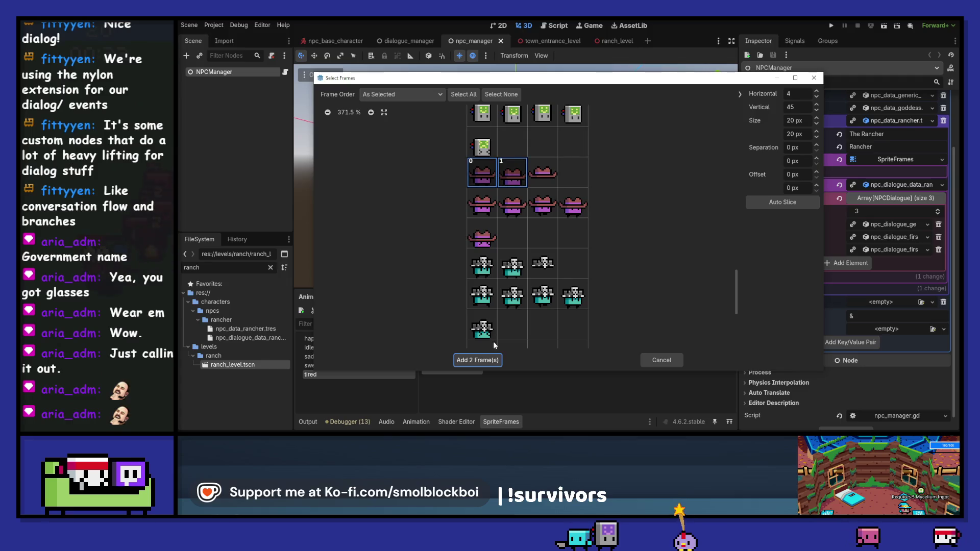
{"action": "left_click", "coordinate": [477, 359]}
{"action": "left_click", "coordinate": [549, 310]}
{"action": "left_click", "coordinate": [548, 311]}
{"action": "left_click", "coordinate": [549, 310]}
{"action": "left_click", "coordinate": [549, 311]}
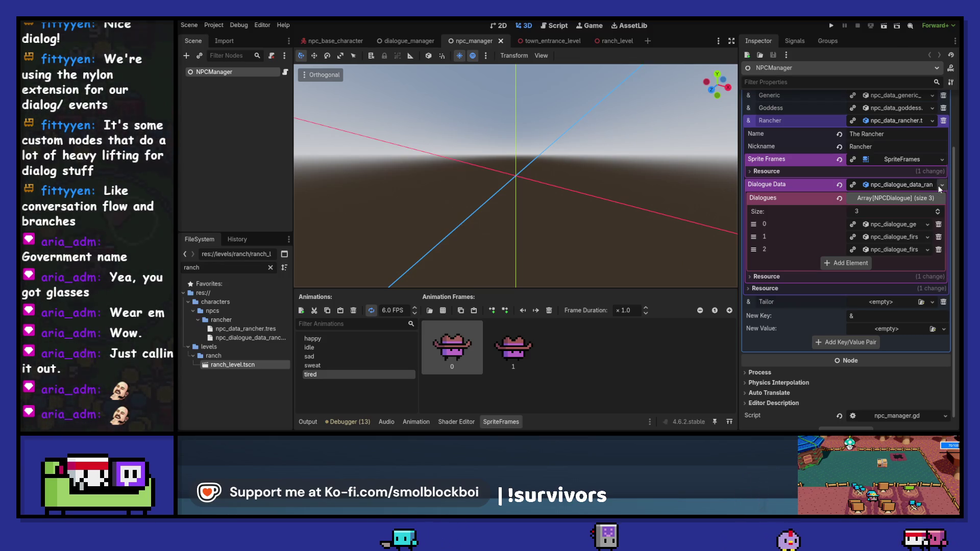
{"action": "left_click", "coordinate": [942, 159]}
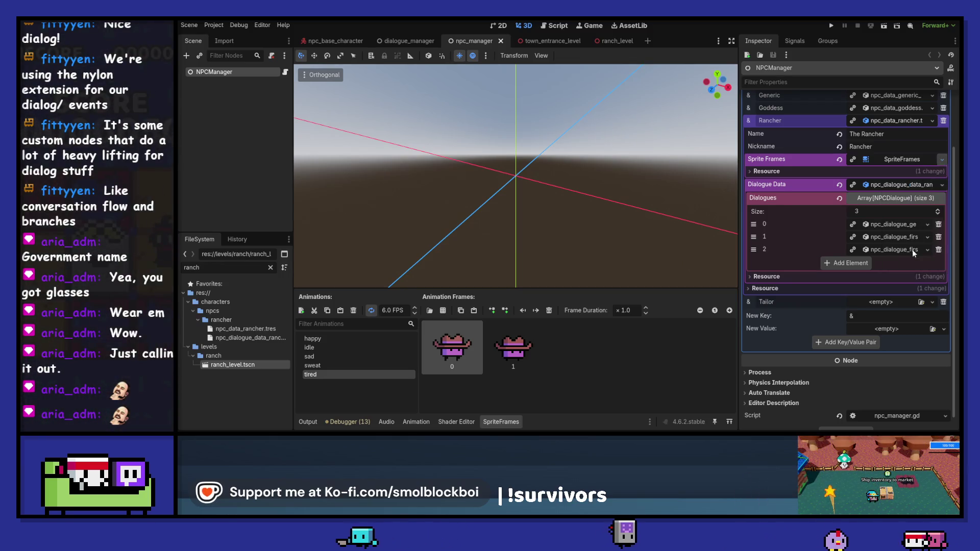
Save the Rancher's sprite frames as sprite_frames_rancher.tres
{"action": "left_click", "coordinate": [911, 249]}
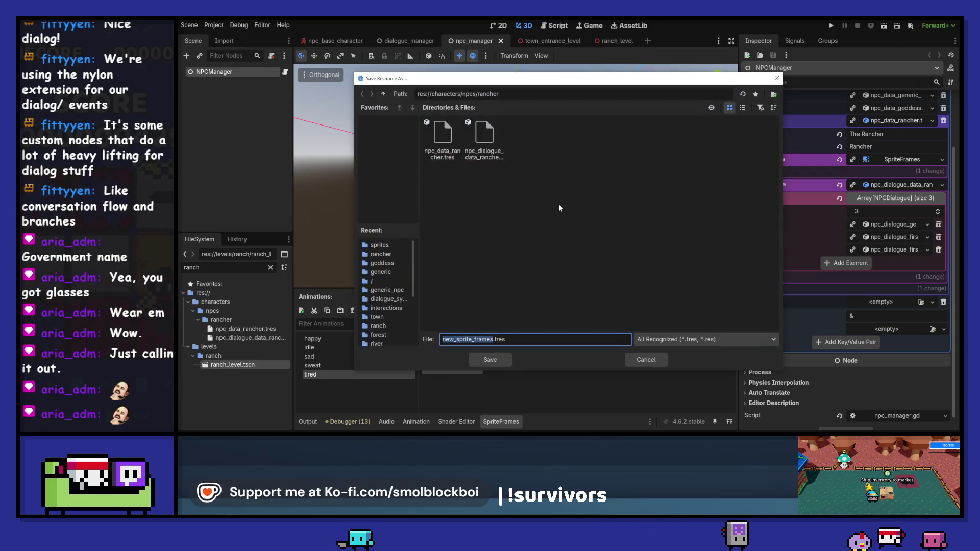
{"action": "type", "text": "sprite_frames_"}
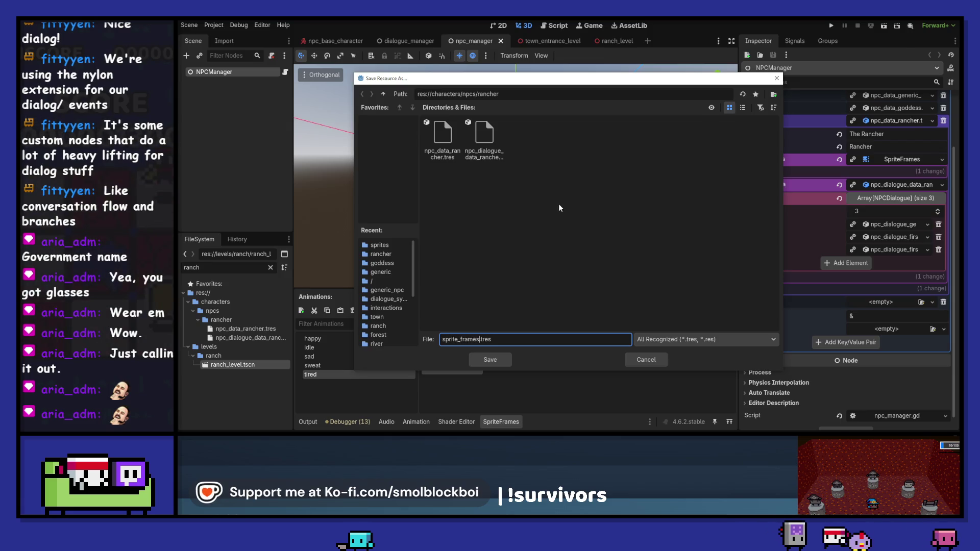
{"action": "type", "text": "rancher"}
{"action": "key", "text": "Return"}
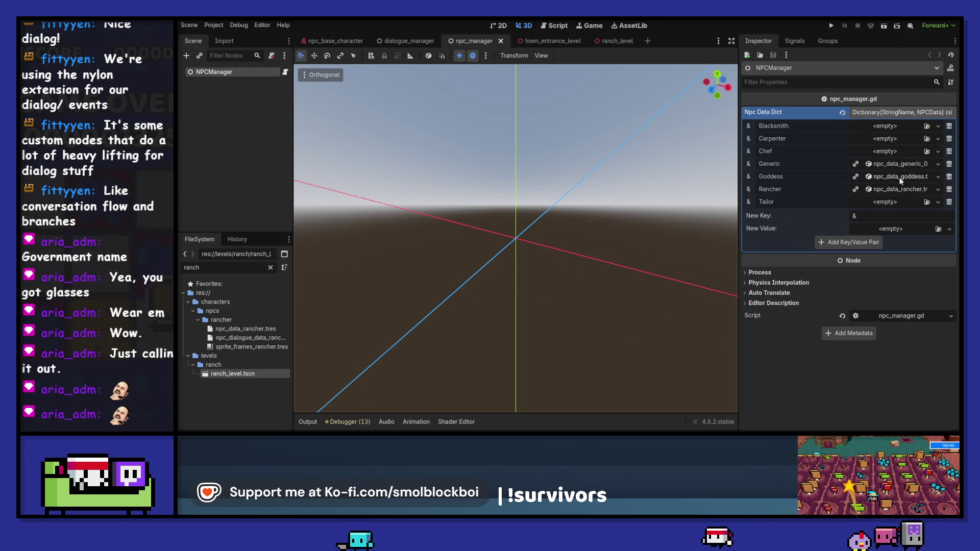
Expand the Goddess and Generic entries to compare their sprite frames
{"action": "left_click", "coordinate": [900, 177]}
{"action": "left_click", "coordinate": [900, 177]}
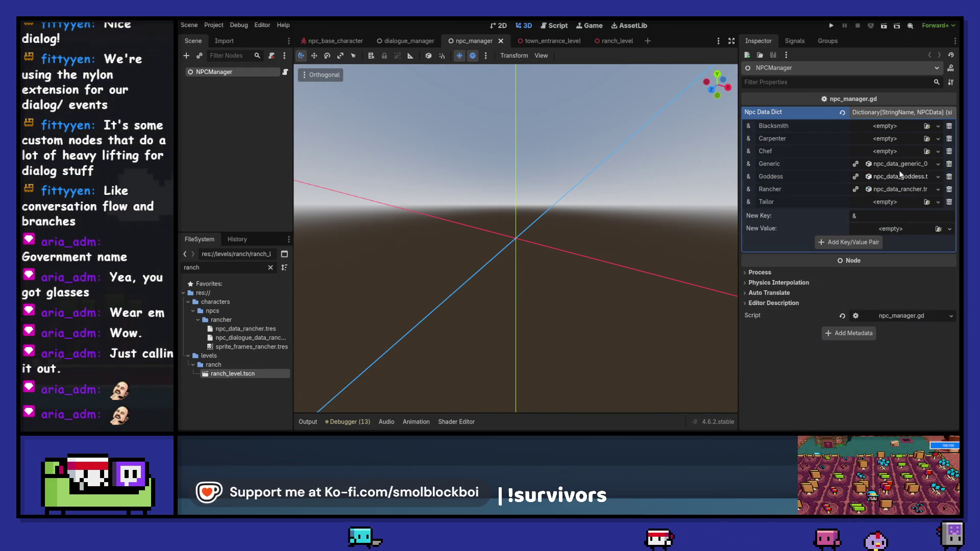
{"action": "left_click", "coordinate": [899, 164]}
{"action": "left_click", "coordinate": [940, 202]}
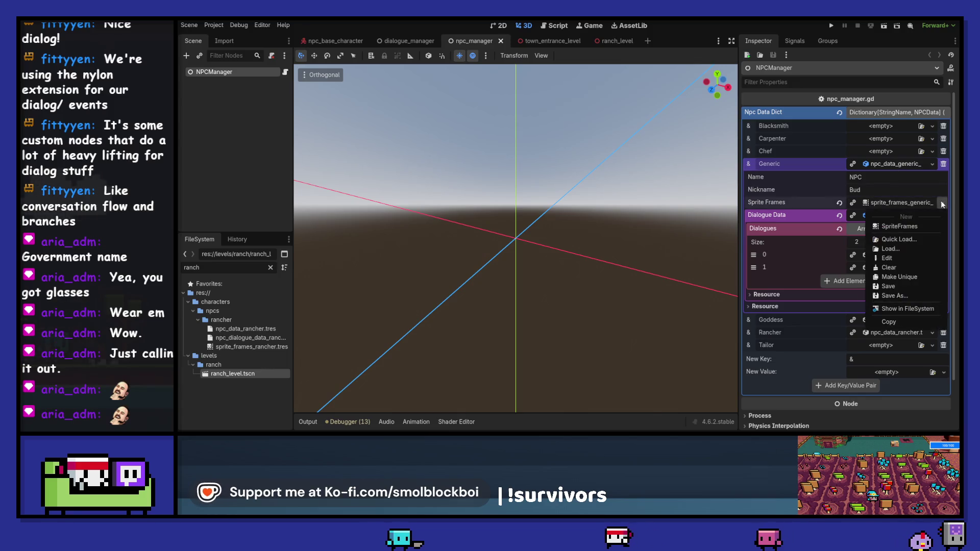
{"action": "left_click", "coordinate": [941, 202]}
{"action": "left_click", "coordinate": [902, 164]}
{"action": "left_click", "coordinate": [900, 178]}
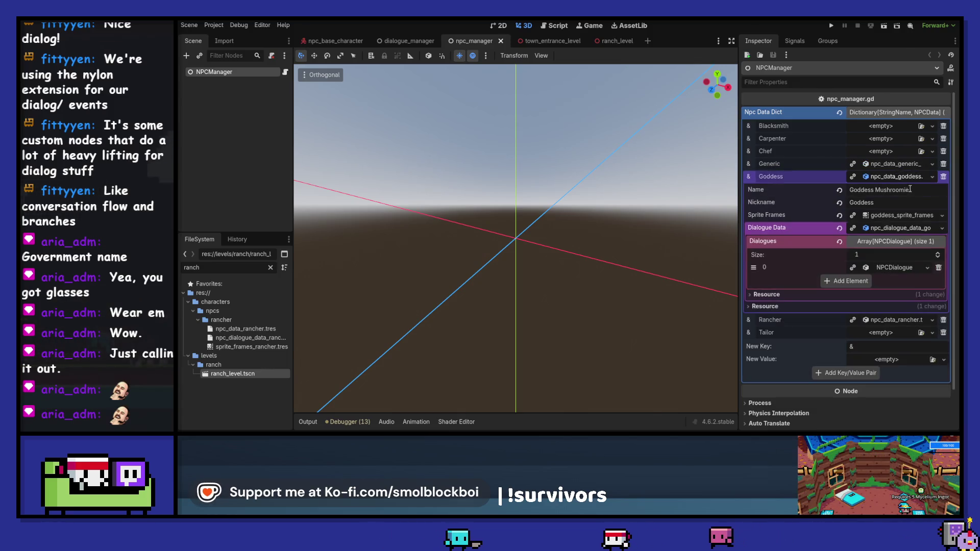
{"action": "left_click", "coordinate": [895, 178]}
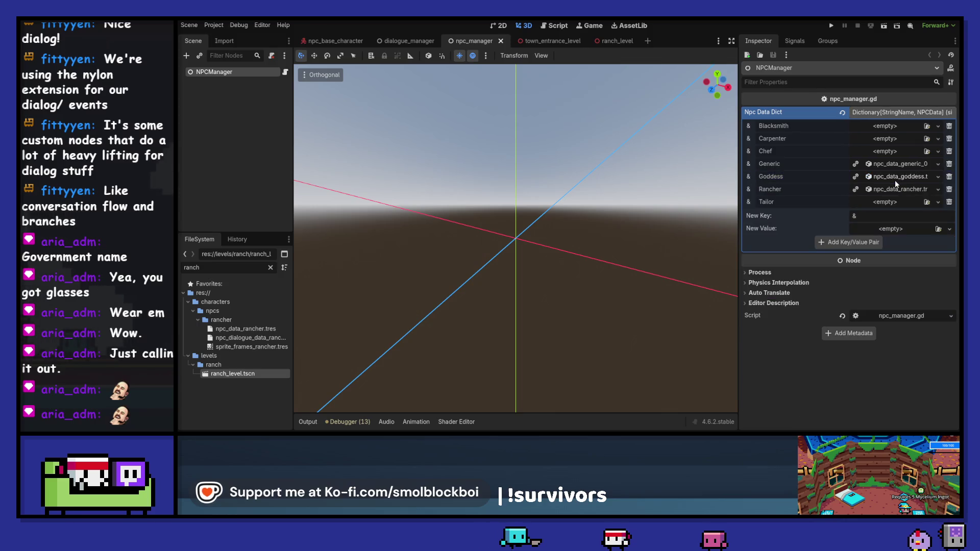
Review the Rancher's sprite frames and dialogue data, then open the Generic sprite frames
{"action": "left_click", "coordinate": [896, 189]}
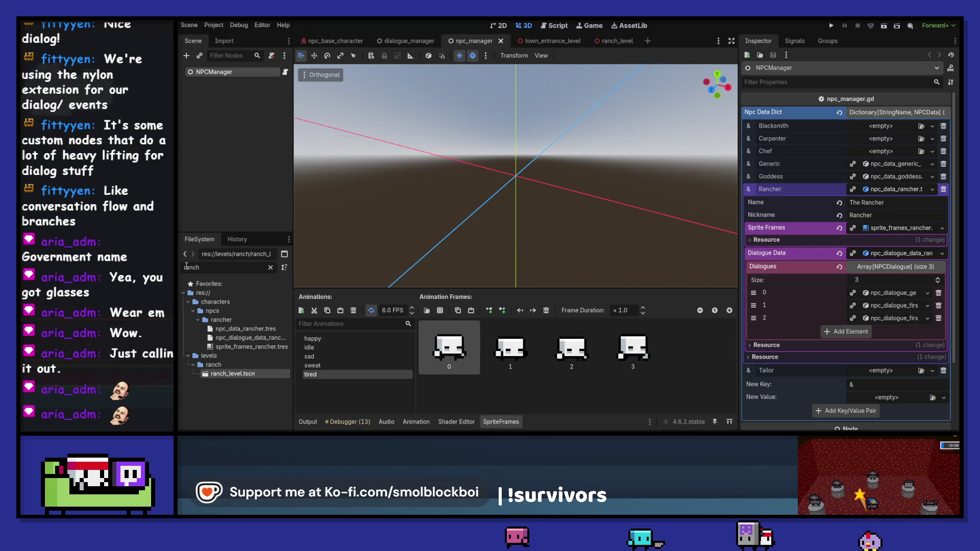
{"action": "left_click", "coordinate": [898, 232]}
{"action": "left_click", "coordinate": [901, 242]}
{"action": "left_click", "coordinate": [901, 242]}
{"action": "left_click", "coordinate": [901, 242]}
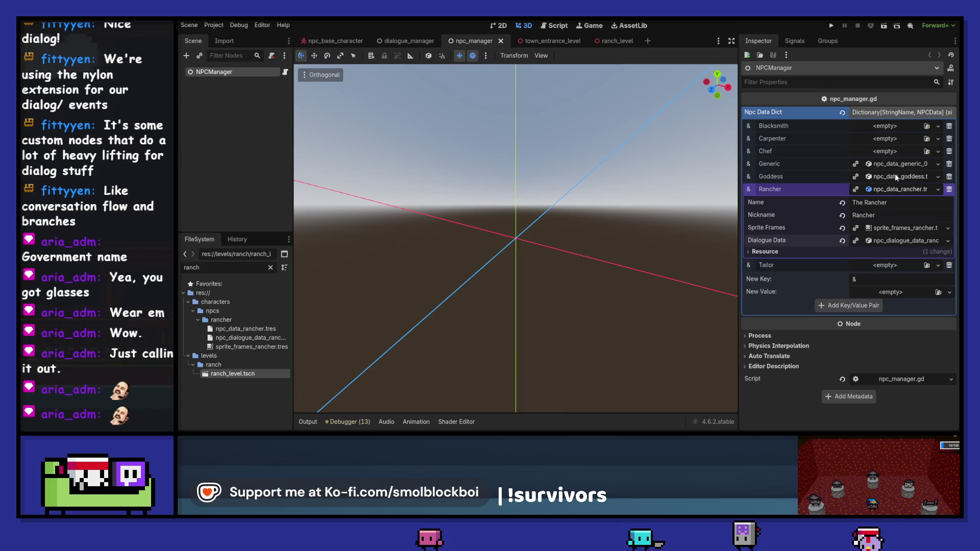
{"action": "left_click", "coordinate": [898, 164]}
{"action": "left_click", "coordinate": [898, 203]}
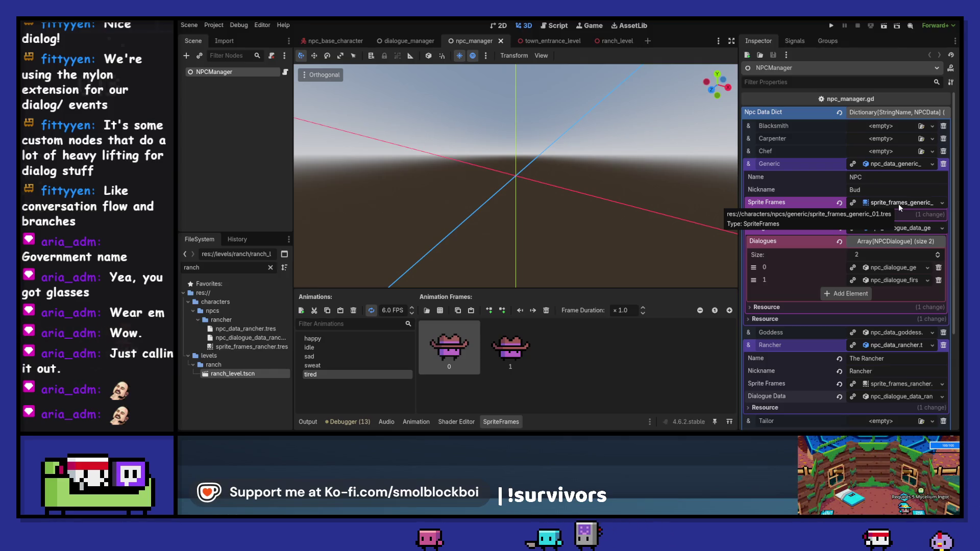
Undo the recent frame changes and review the sad, idle and happy animations' frames
{"action": "key", "text": "ctrl+v"}
{"action": "key", "text": "ctrl+v"}
{"action": "key", "text": "ctrl+v"}
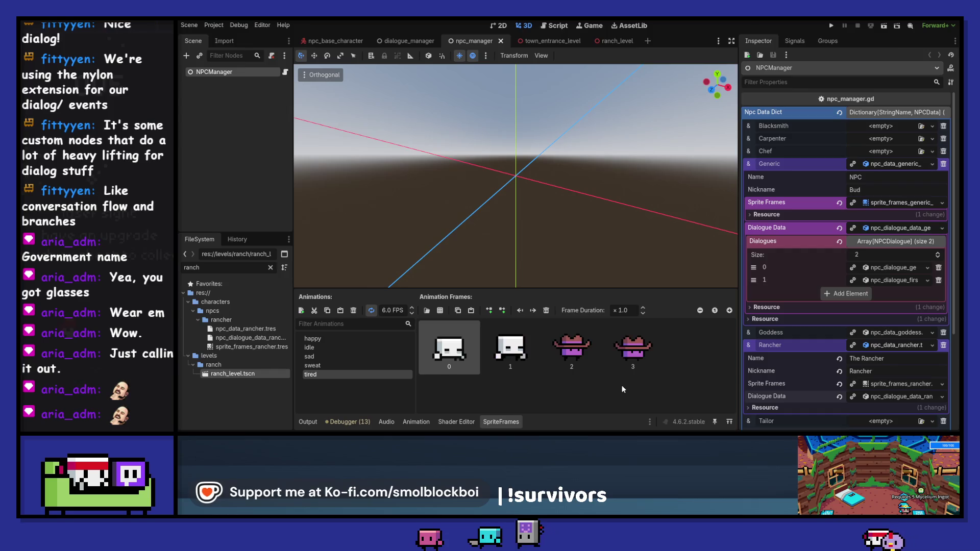
{"action": "key", "text": "ctrl+z"}
{"action": "key", "text": "Up"}
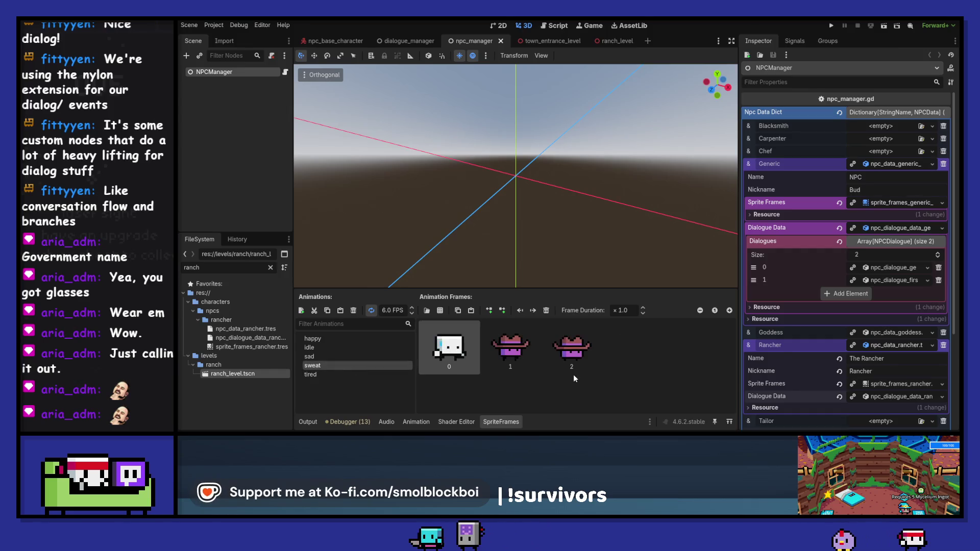
{"action": "left_click", "coordinate": [366, 356]}
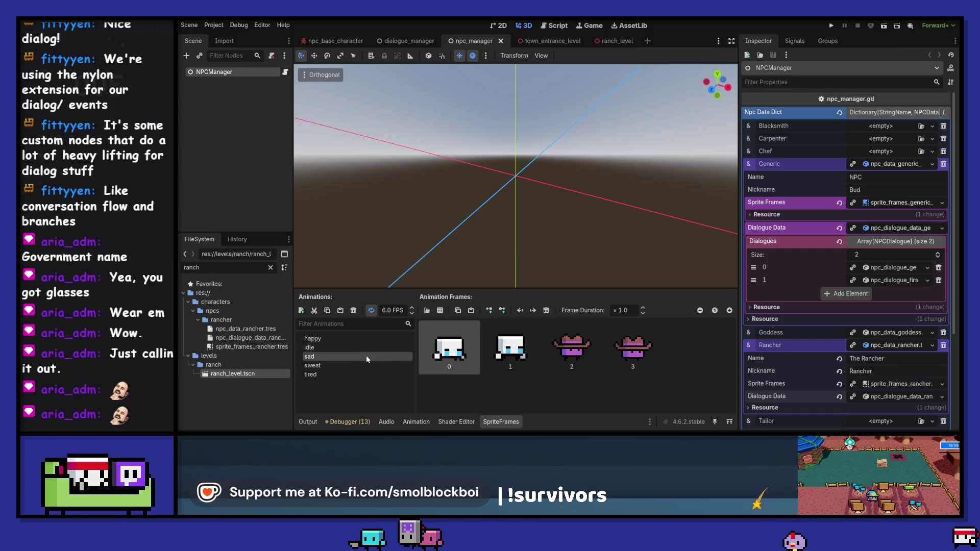
{"action": "left_click", "coordinate": [365, 344]}
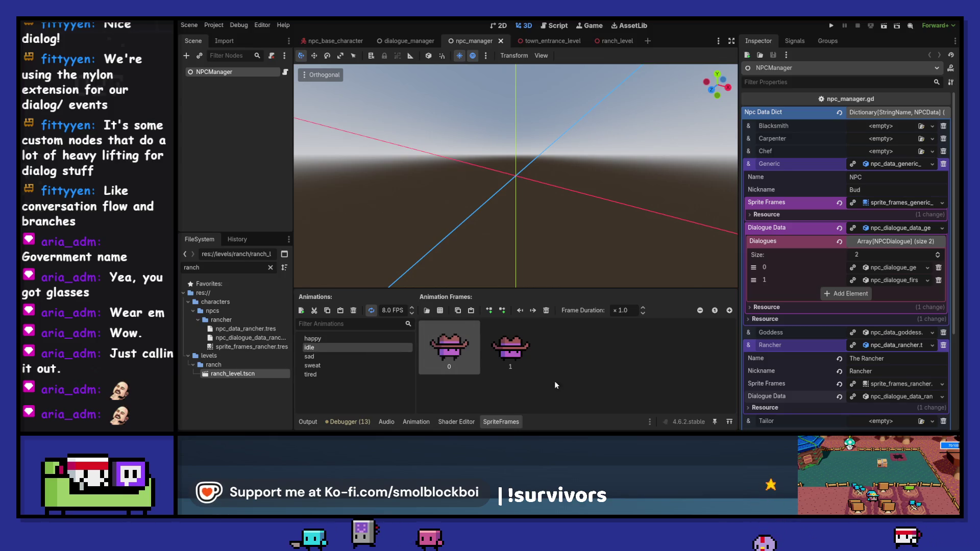
{"action": "left_click", "coordinate": [375, 337]}
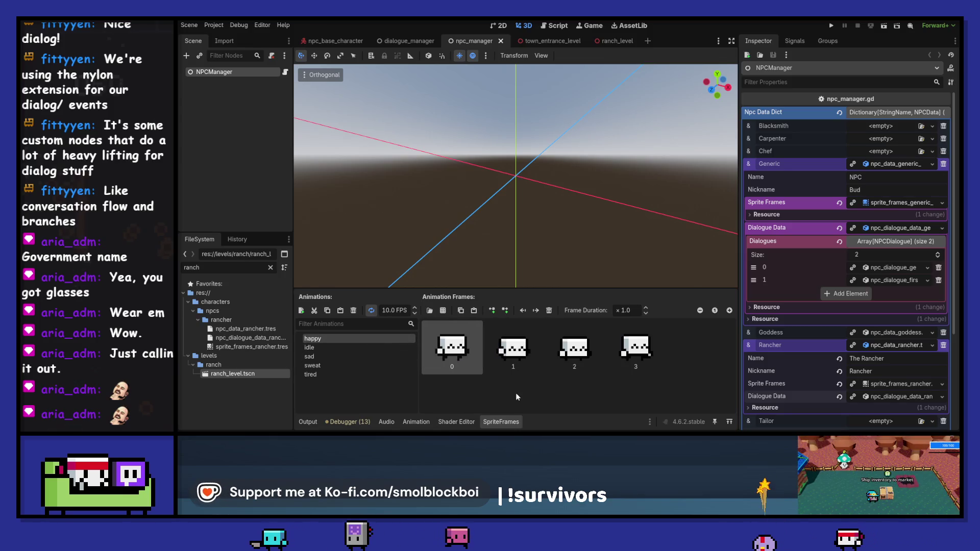
{"action": "left_click", "coordinate": [338, 348]}
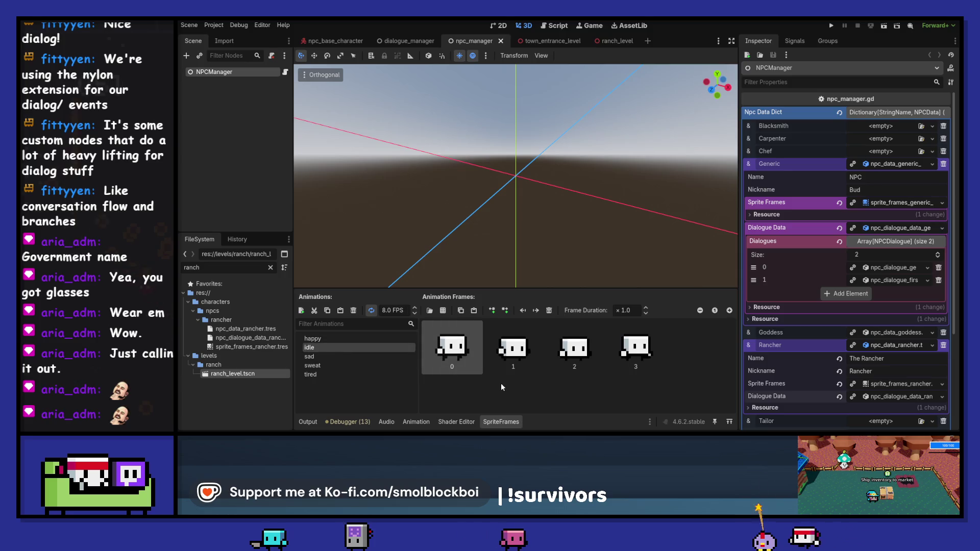
{"action": "left_click", "coordinate": [348, 338]}
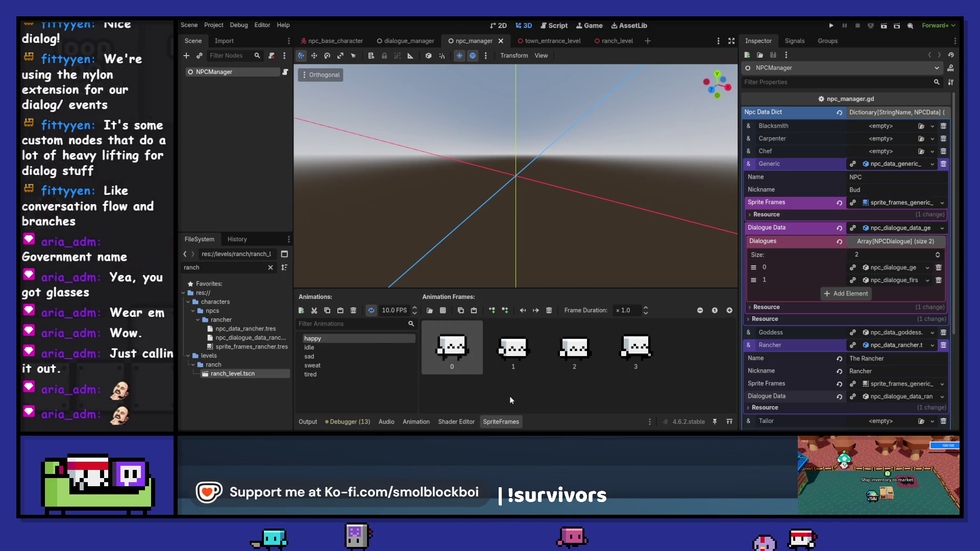
{"action": "left_click", "coordinate": [353, 346]}
{"action": "left_click", "coordinate": [361, 357]}
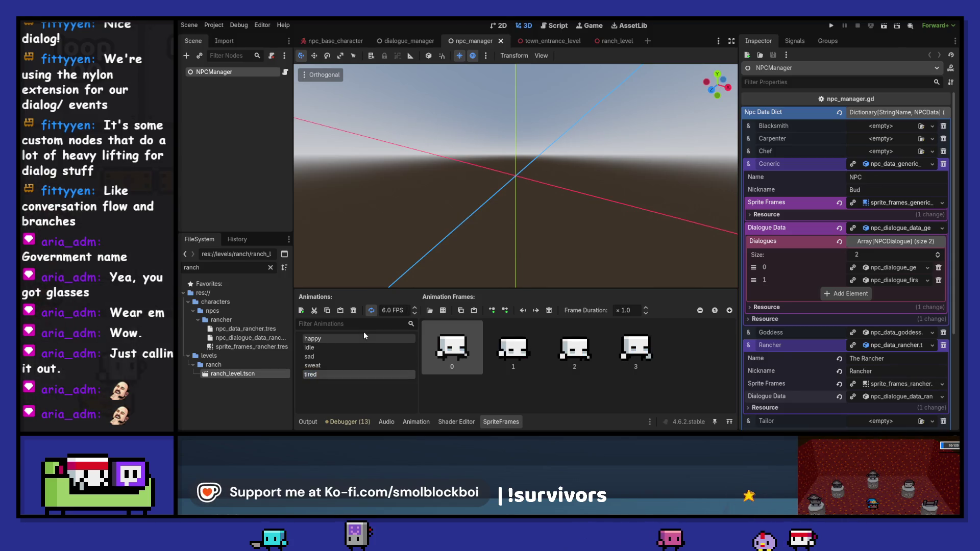
Collapse Generic, open the Rancher's sprite frames and delete an animation's last frame
{"action": "left_click", "coordinate": [895, 204]}
{"action": "left_click", "coordinate": [890, 163]}
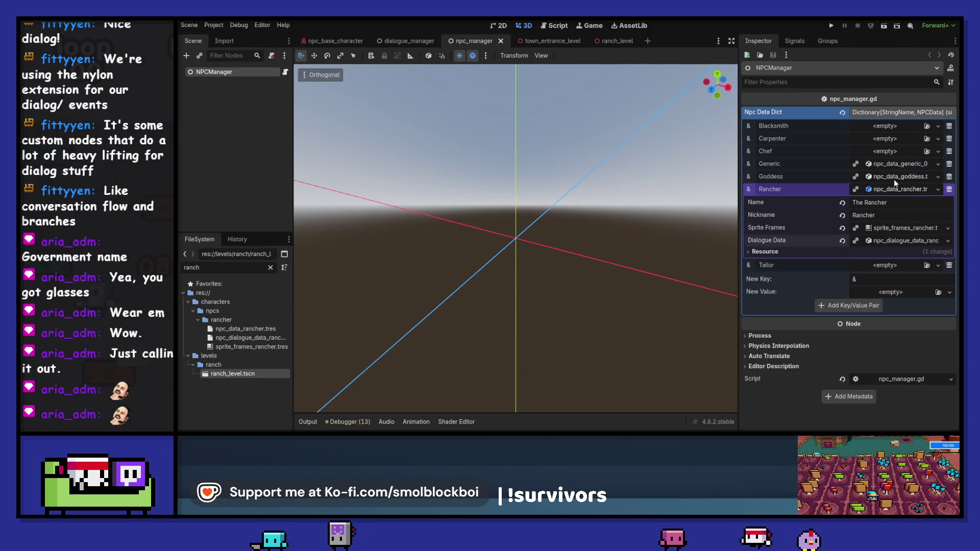
{"action": "left_click", "coordinate": [895, 189]}
{"action": "left_click", "coordinate": [896, 191]}
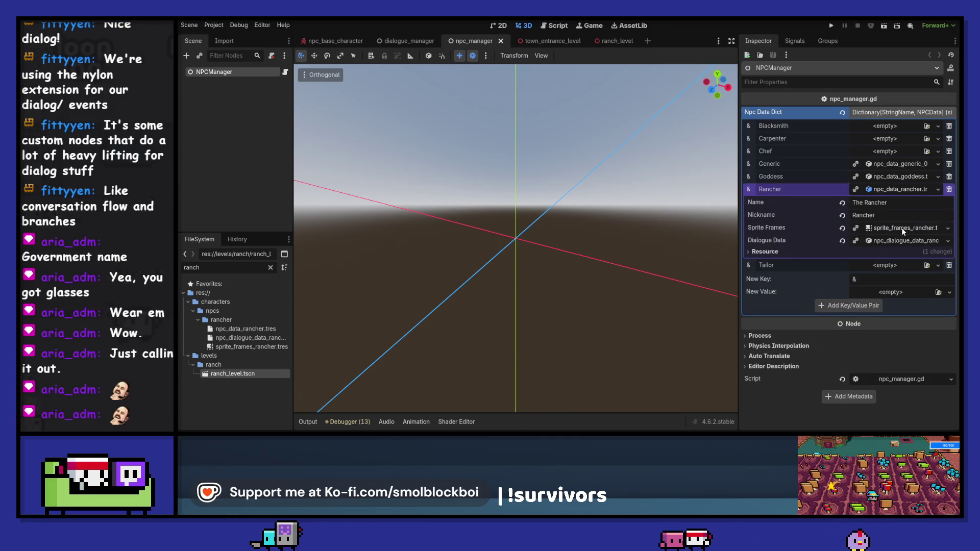
{"action": "left_click", "coordinate": [901, 229]}
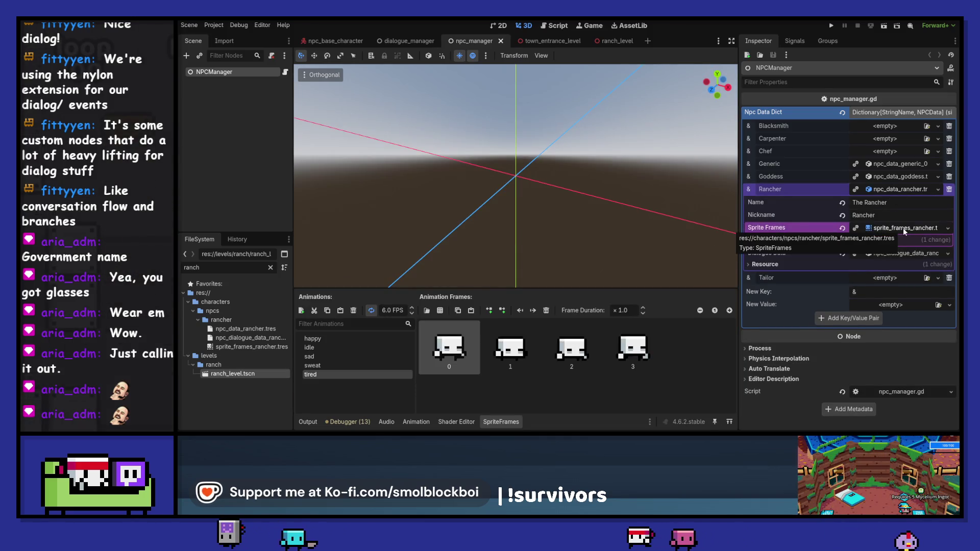
{"action": "left_click", "coordinate": [545, 311]}
Inspect the Generic sprite frames options, then the Goddess entry's sprite frames resource
{"action": "left_click", "coordinate": [901, 166]}
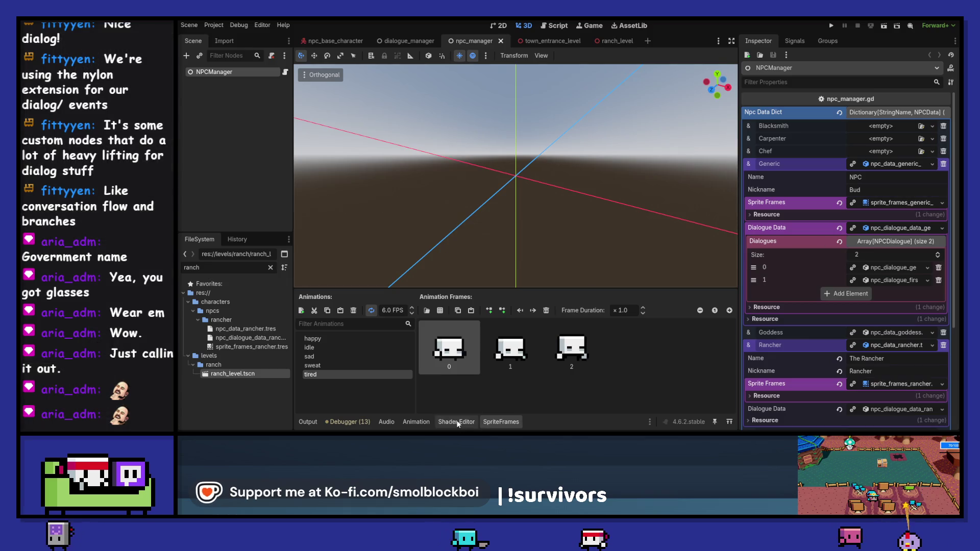
{"action": "left_click", "coordinate": [877, 203]}
{"action": "right_click", "coordinate": [898, 203]}
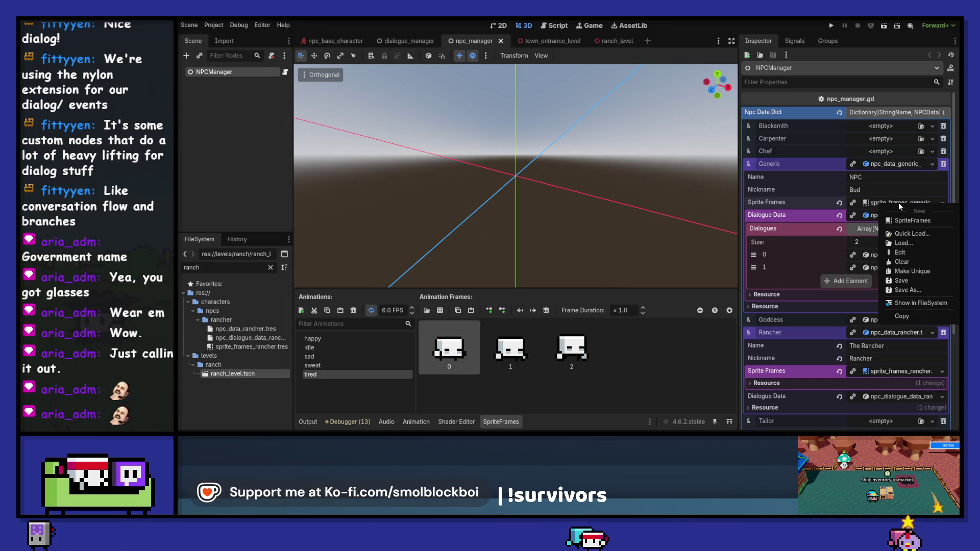
{"action": "left_click", "coordinate": [874, 200]}
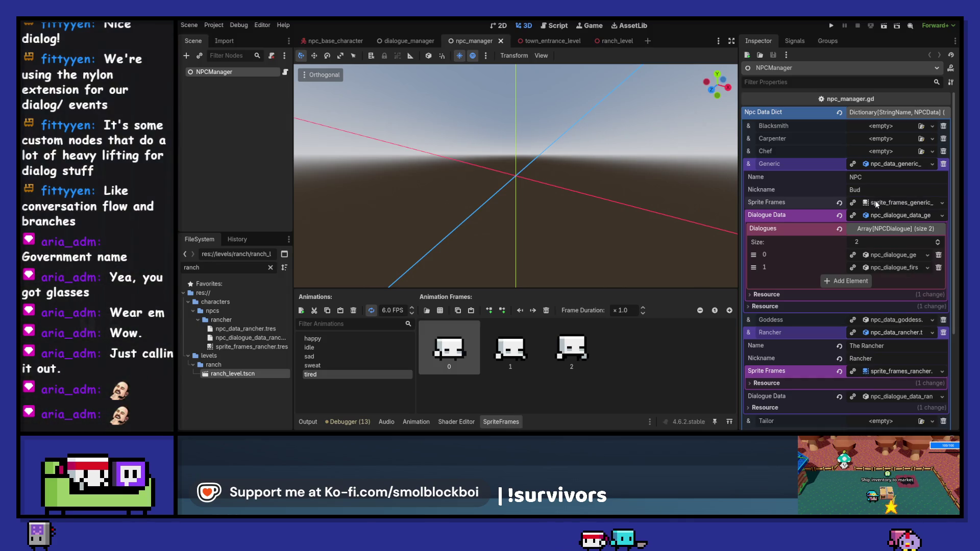
{"action": "left_click", "coordinate": [883, 166]}
{"action": "left_click", "coordinate": [890, 176]}
{"action": "left_click", "coordinate": [897, 216]}
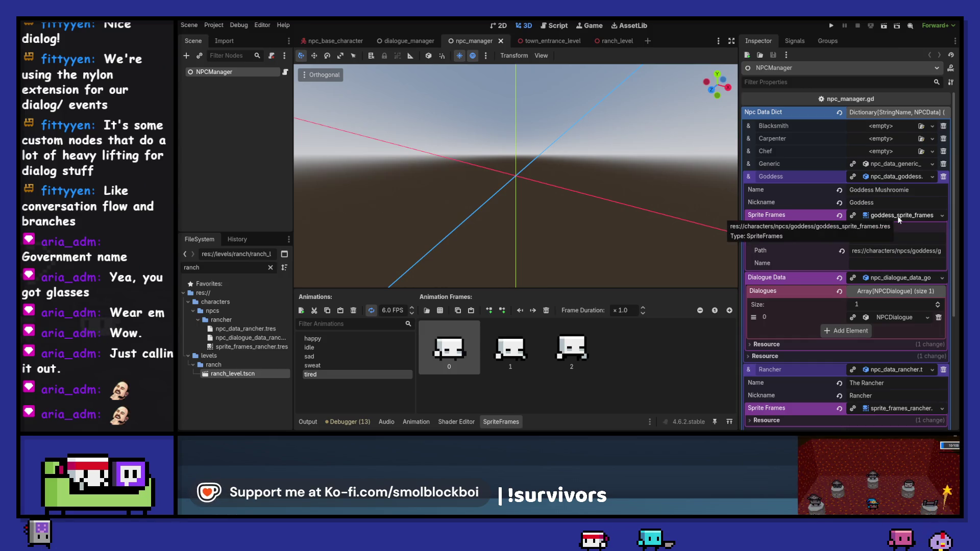
{"action": "left_click", "coordinate": [897, 216]}
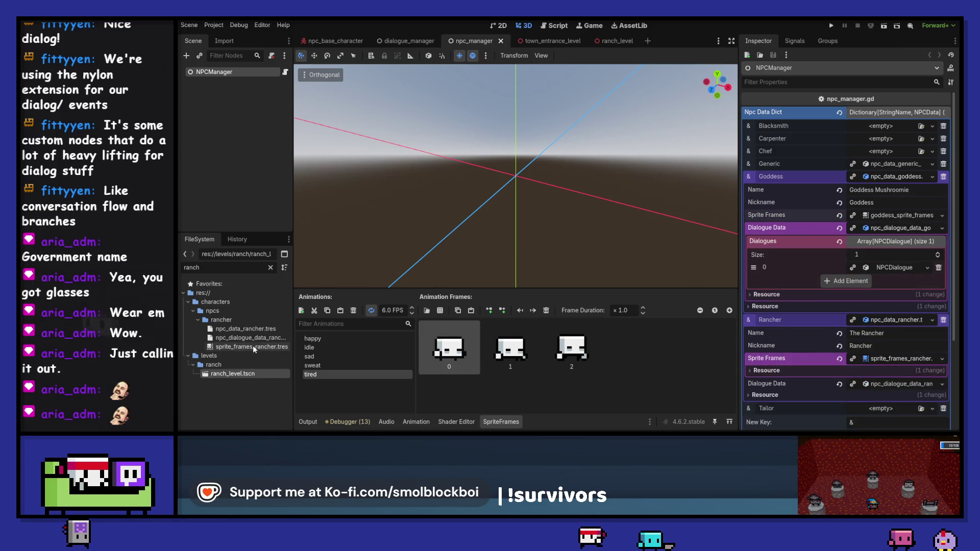
Check the output log and Goddess sprite frames, then return to the SpriteFrames editor
{"action": "left_click", "coordinate": [312, 423]}
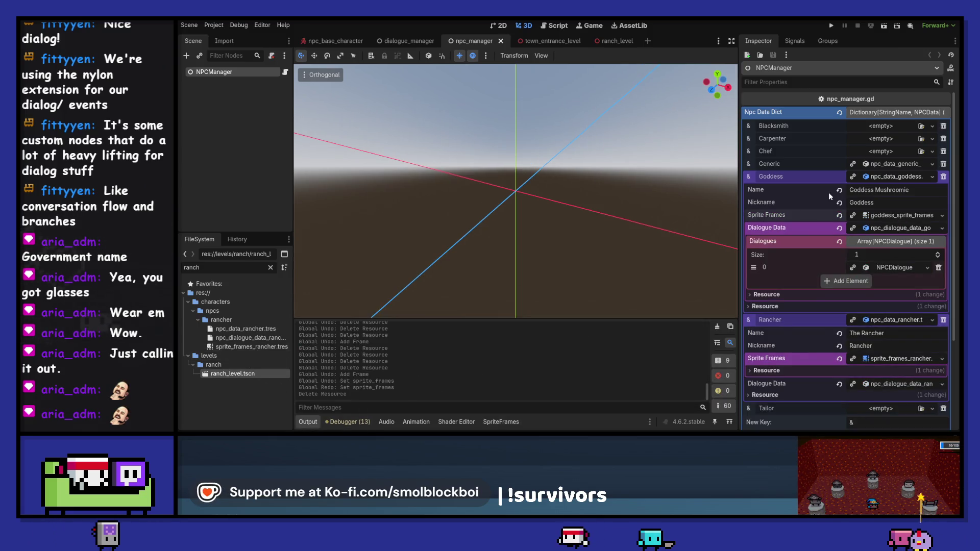
{"action": "left_click", "coordinate": [898, 215]}
{"action": "left_click", "coordinate": [898, 215]}
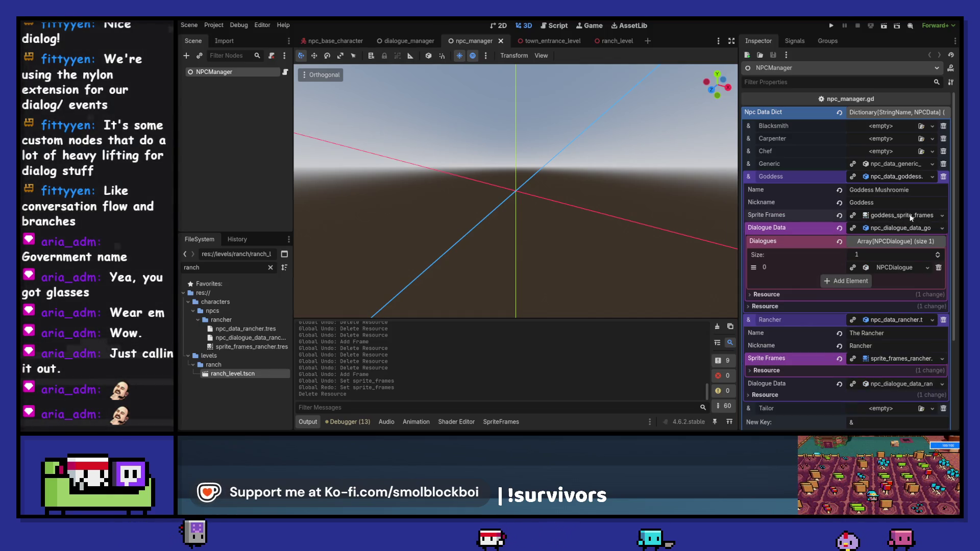
{"action": "left_click", "coordinate": [886, 218]}
{"action": "left_click", "coordinate": [886, 217]}
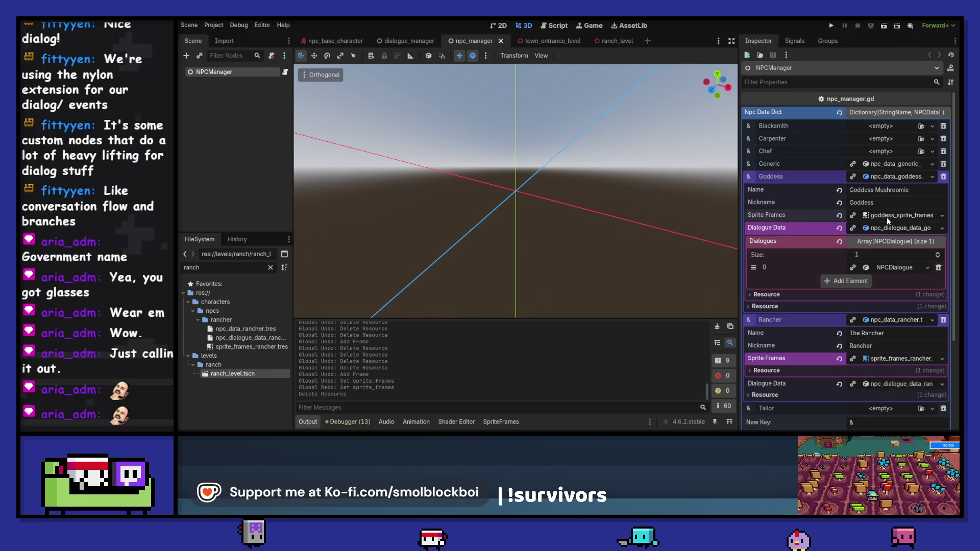
{"action": "left_click", "coordinate": [504, 417]}
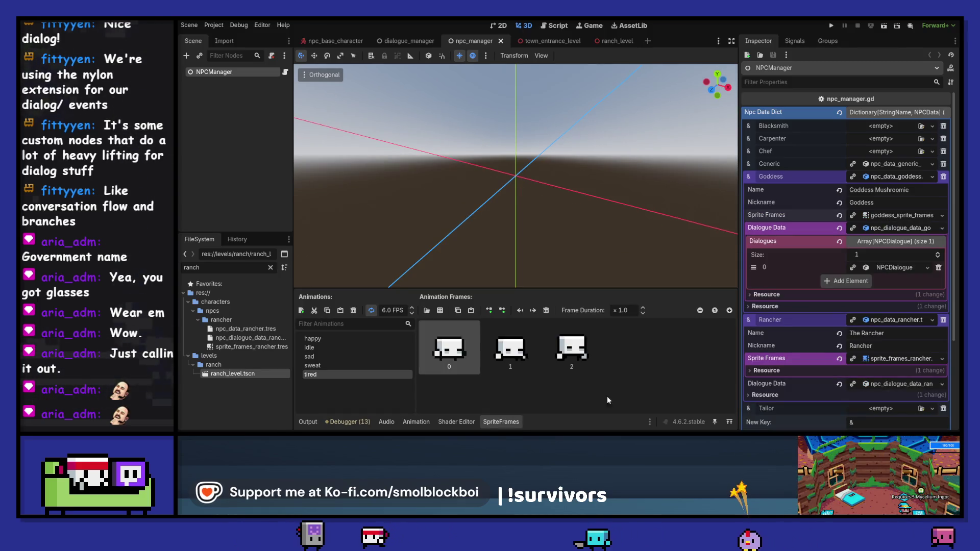
{"action": "left_click", "coordinate": [768, 176]}
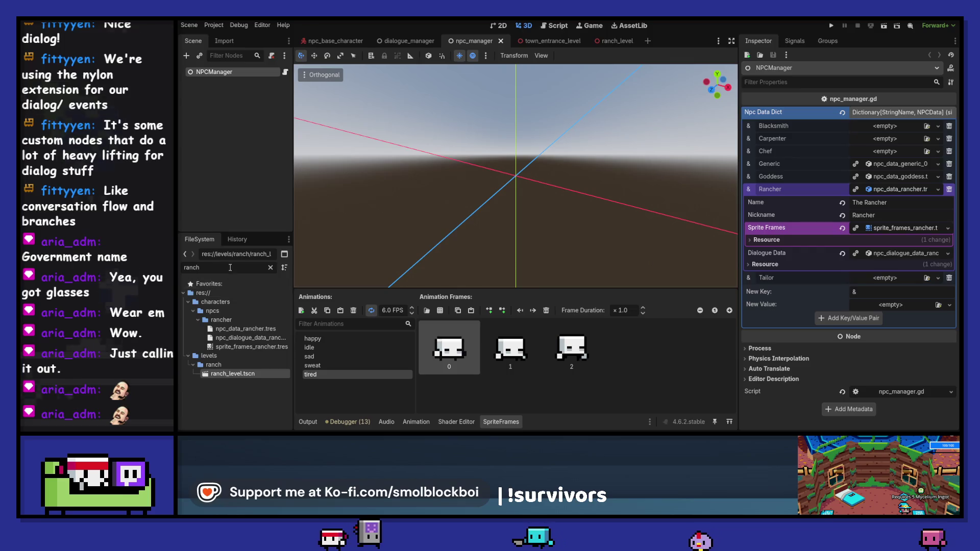
Open sprite_frames_rancher.tres and add the two purple-hat frames from the sprite sheet to tired
{"action": "type", "text": "er"}
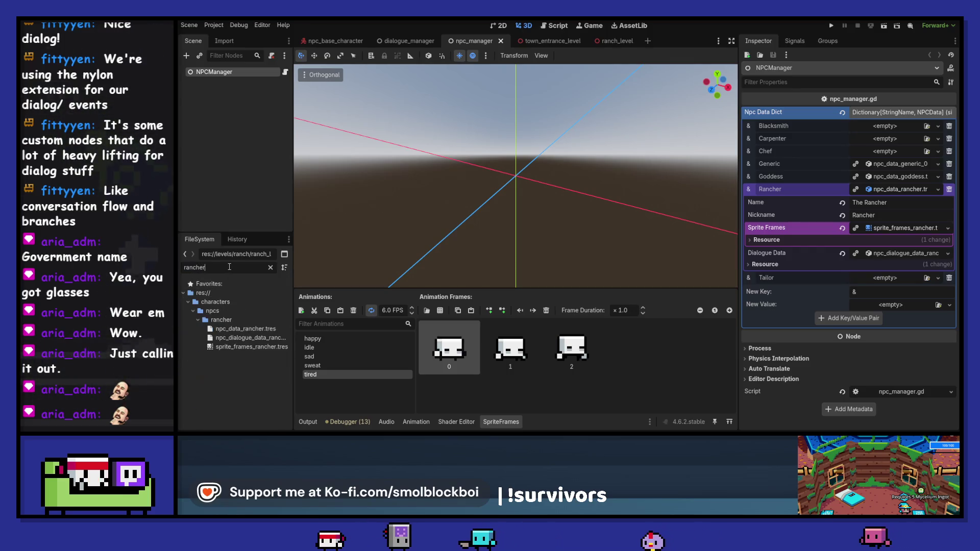
{"action": "double_click", "coordinate": [254, 349]}
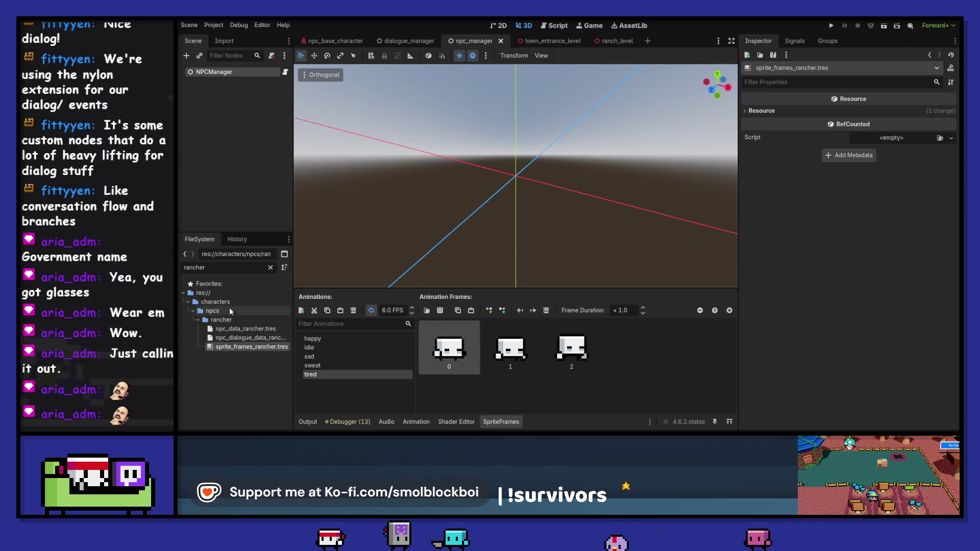
{"action": "left_click", "coordinate": [546, 310]}
{"action": "left_click", "coordinate": [546, 310]}
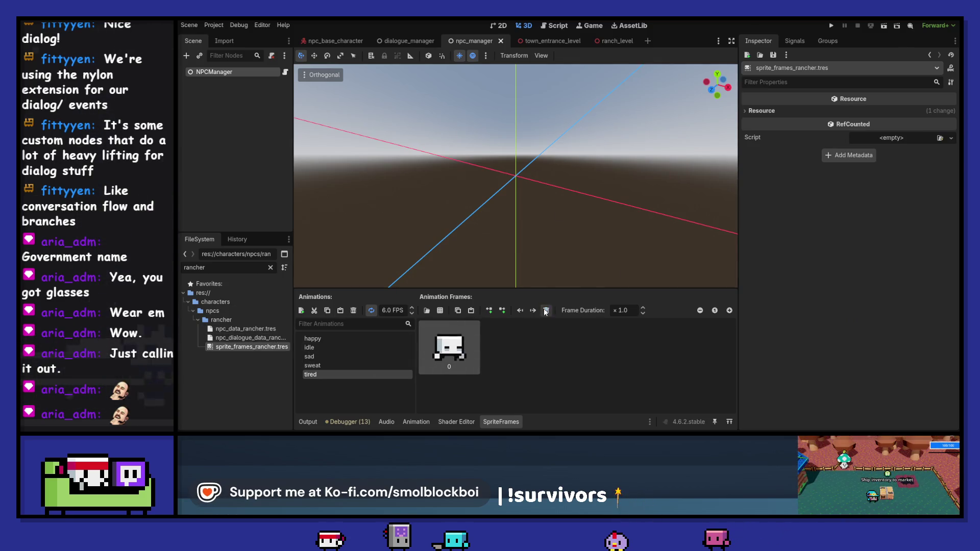
{"action": "left_click", "coordinate": [545, 311]}
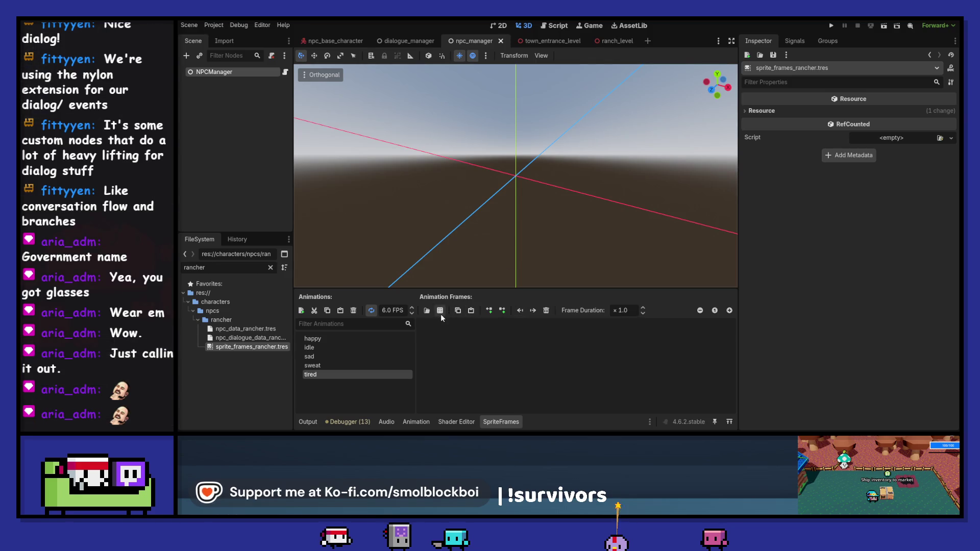
{"action": "left_click", "coordinate": [440, 310]}
{"action": "double_click", "coordinate": [455, 142]}
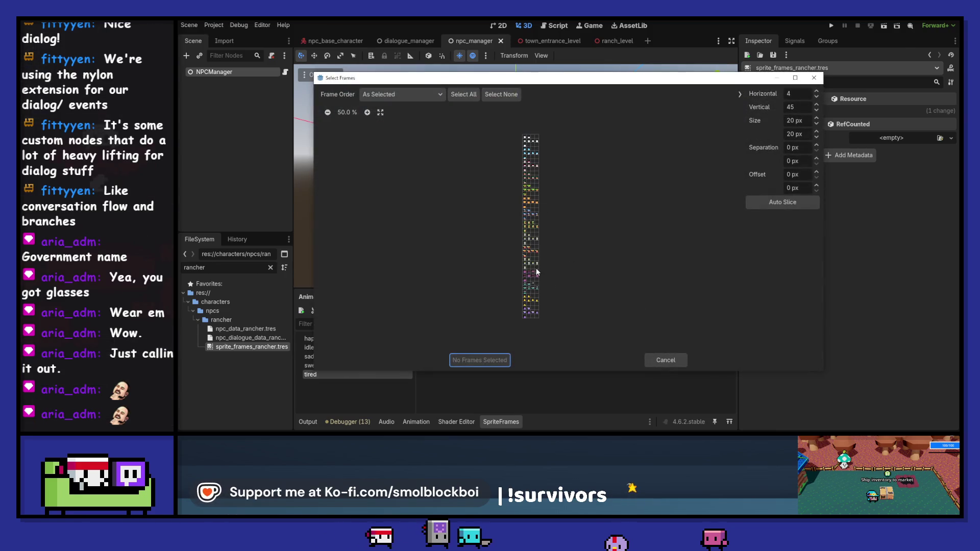
{"action": "scroll", "coordinate": [536, 272], "scroll_direction": "up", "scroll_amount": 8}
{"action": "left_click_drag", "start_coordinate": [502, 293], "coordinate": [518, 292]}
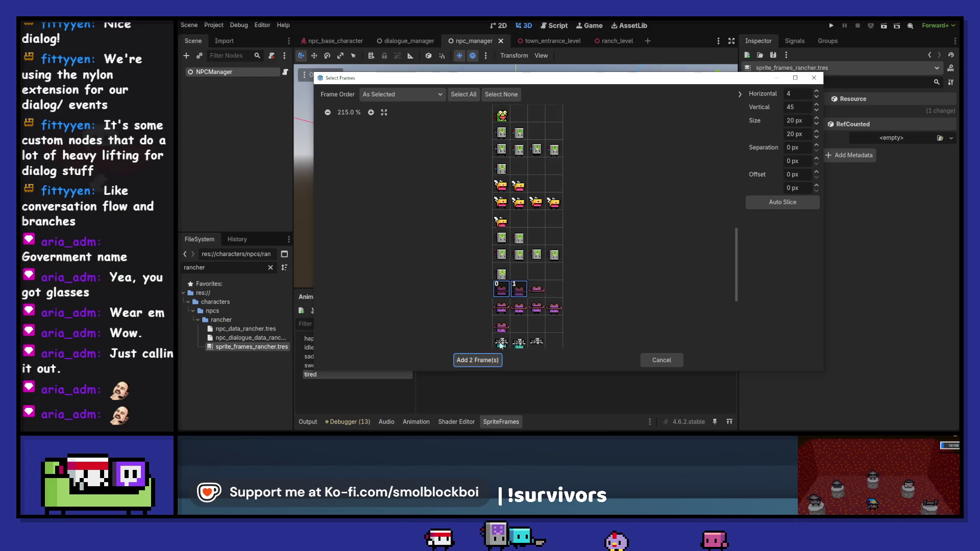
{"action": "left_click", "coordinate": [480, 359]}
Check the tired animation's new frames, then delete the white frames from happy
{"action": "left_click", "coordinate": [327, 365]}
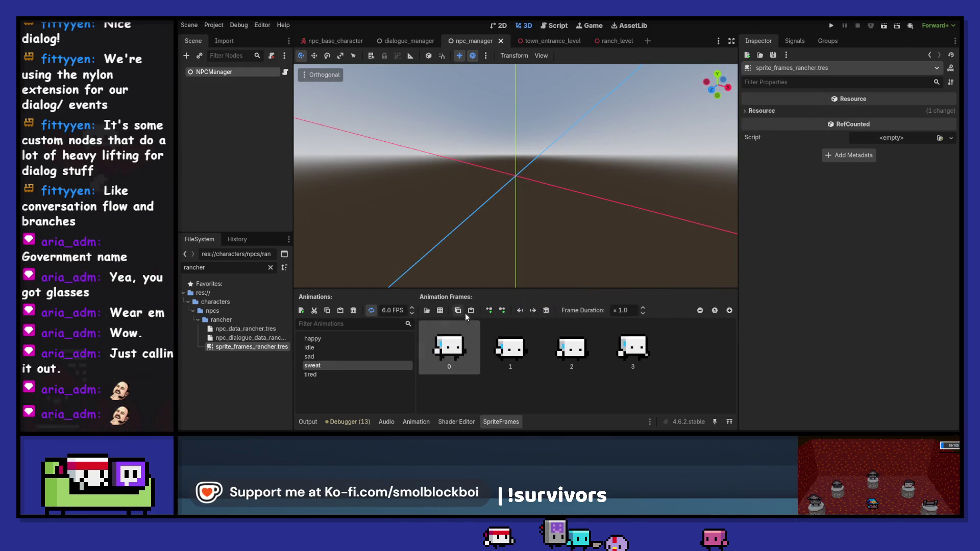
{"action": "left_click", "coordinate": [357, 375]}
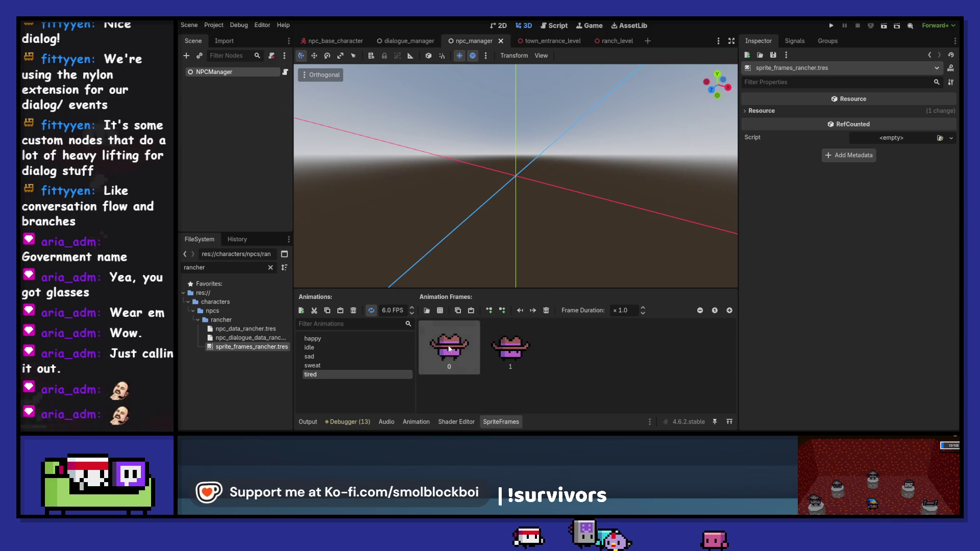
{"action": "left_click", "coordinate": [358, 366]}
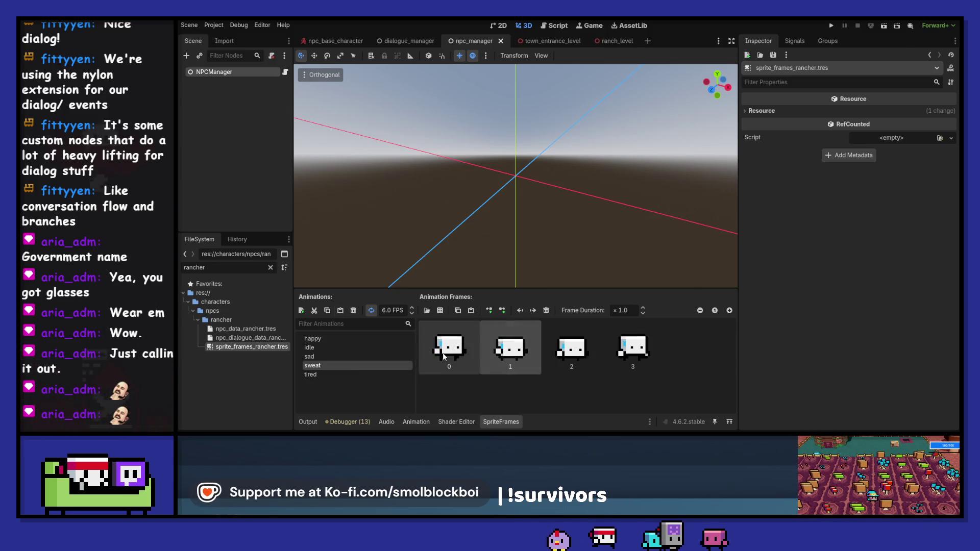
{"action": "left_click", "coordinate": [332, 357]}
{"action": "key", "text": "Up"}
{"action": "key", "text": "Up"}
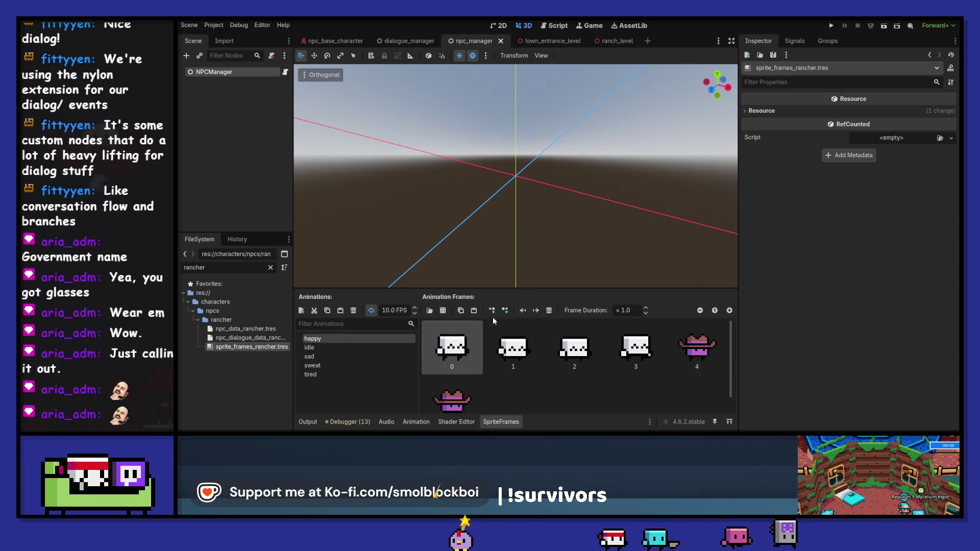
{"action": "left_click", "coordinate": [549, 311]}
{"action": "left_click", "coordinate": [549, 311]}
{"action": "left_click", "coordinate": [549, 311]}
{"action": "left_click", "coordinate": [549, 311]}
Delete the remaining white frames from idle, sad and sweat, then run the game
{"action": "key", "text": "Down"}
{"action": "left_click", "coordinate": [553, 310]}
{"action": "left_click", "coordinate": [550, 310]}
{"action": "left_click", "coordinate": [549, 311]}
{"action": "left_click", "coordinate": [550, 310]}
{"action": "key", "text": "Down"}
{"action": "left_click", "coordinate": [550, 311]}
{"action": "left_click", "coordinate": [549, 311]}
{"action": "left_click", "coordinate": [549, 311]}
{"action": "left_click", "coordinate": [549, 311]}
{"action": "key", "text": "Down"}
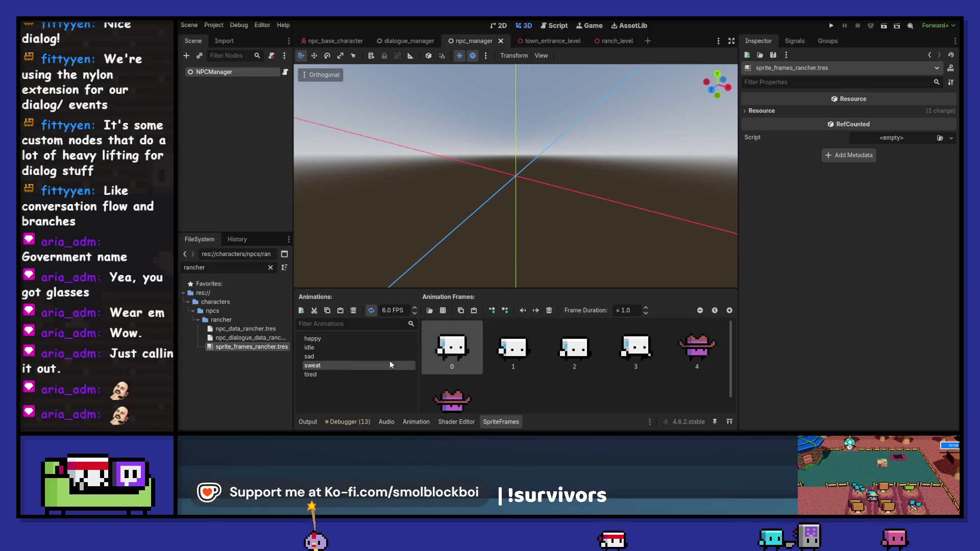
{"action": "left_click", "coordinate": [549, 311]}
{"action": "left_click", "coordinate": [549, 310]}
{"action": "left_click", "coordinate": [549, 311]}
{"action": "left_click", "coordinate": [549, 311]}
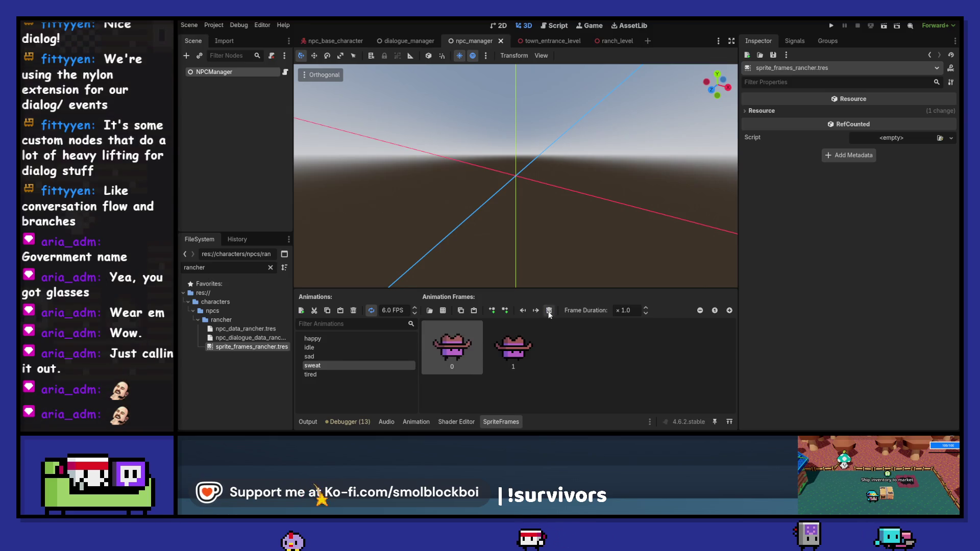
{"action": "left_click", "coordinate": [831, 27]}
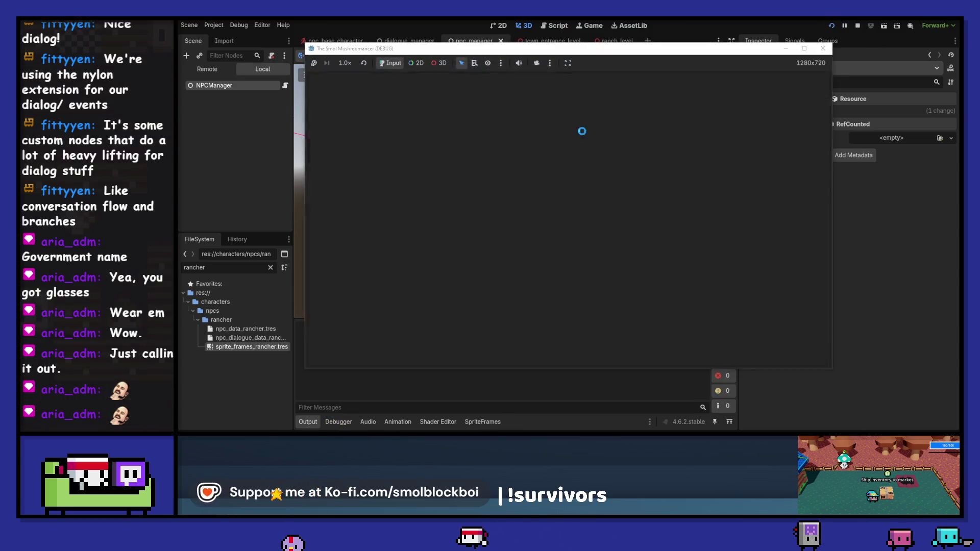
Load Player House, talk to the Rancher, then close the dialogue and stop the game
{"action": "scroll", "coordinate": [594, 280], "scroll_direction": "down", "scroll_amount": 2}
{"action": "left_click", "coordinate": [592, 272]}
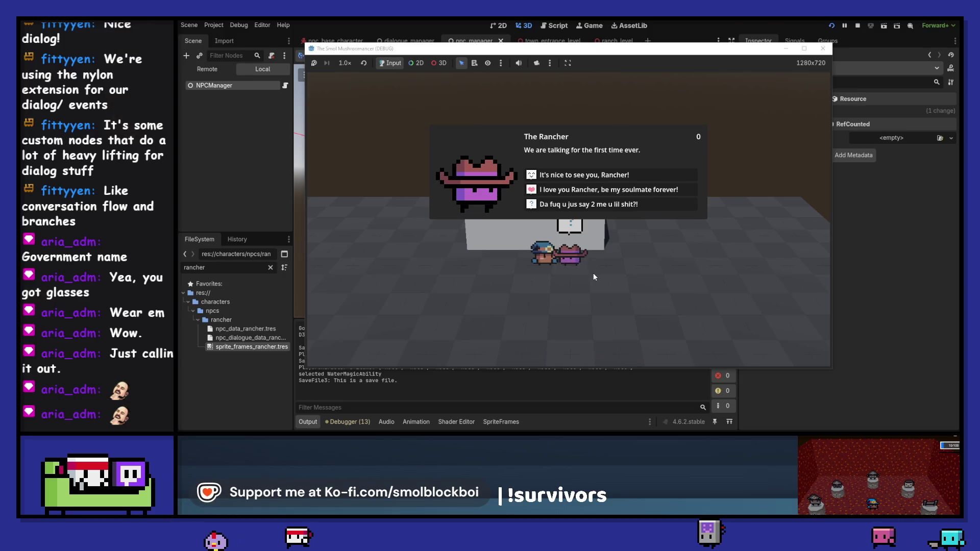
{"action": "key", "text": "Escape"}
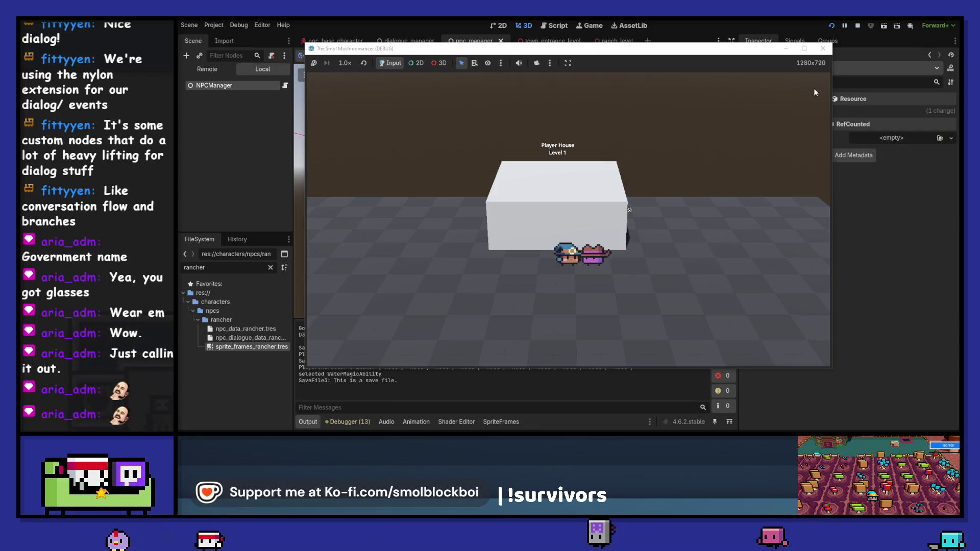
{"action": "left_click", "coordinate": [822, 48]}
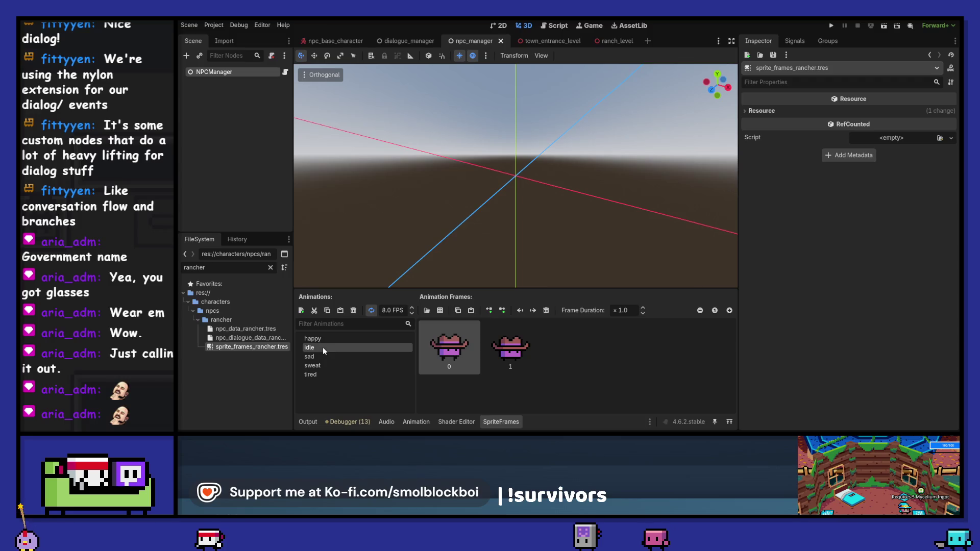
Adjust the idle and sad animation FPS, leaving idle at 8 FPS, and rerun the game
{"action": "left_click", "coordinate": [411, 313]}
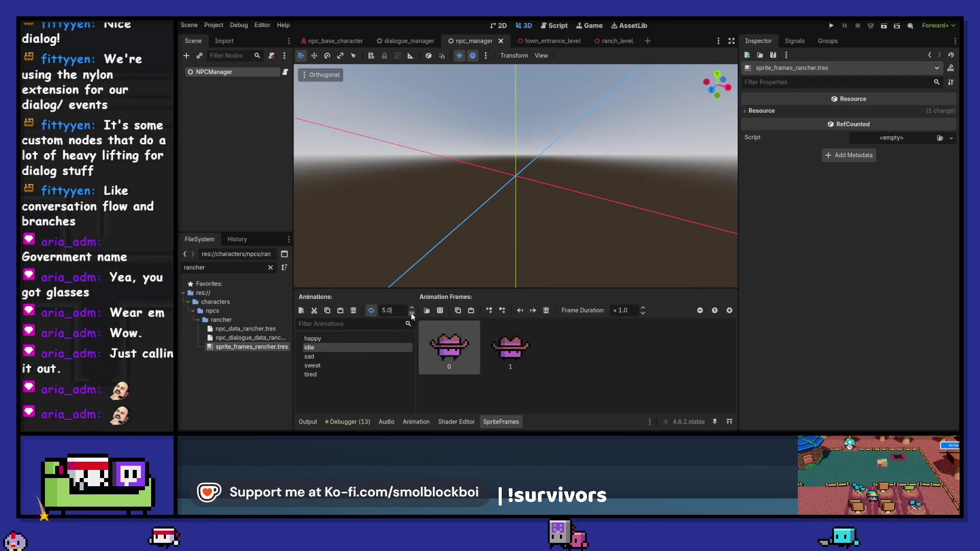
{"action": "left_click", "coordinate": [381, 358]}
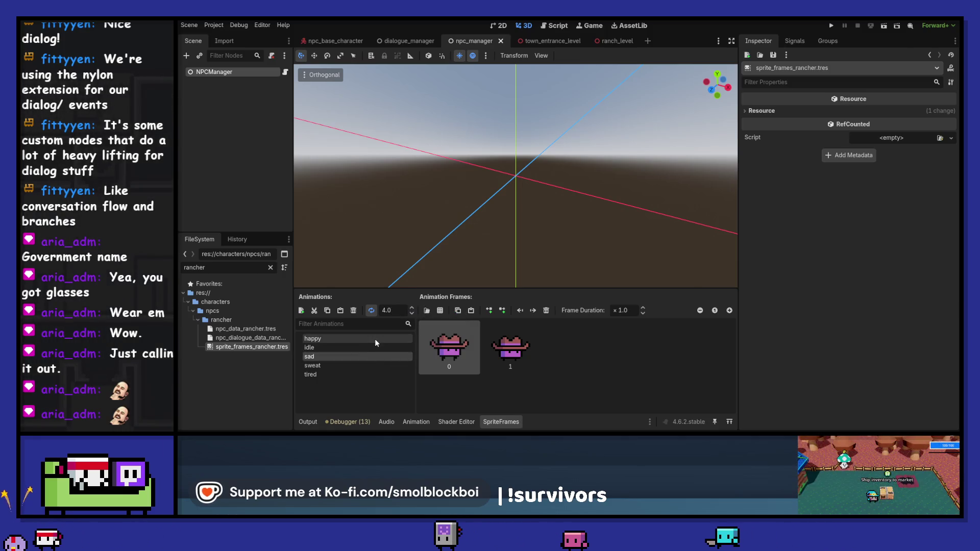
{"action": "left_click", "coordinate": [411, 313]}
{"action": "left_click", "coordinate": [412, 314]}
{"action": "left_click", "coordinate": [387, 347]}
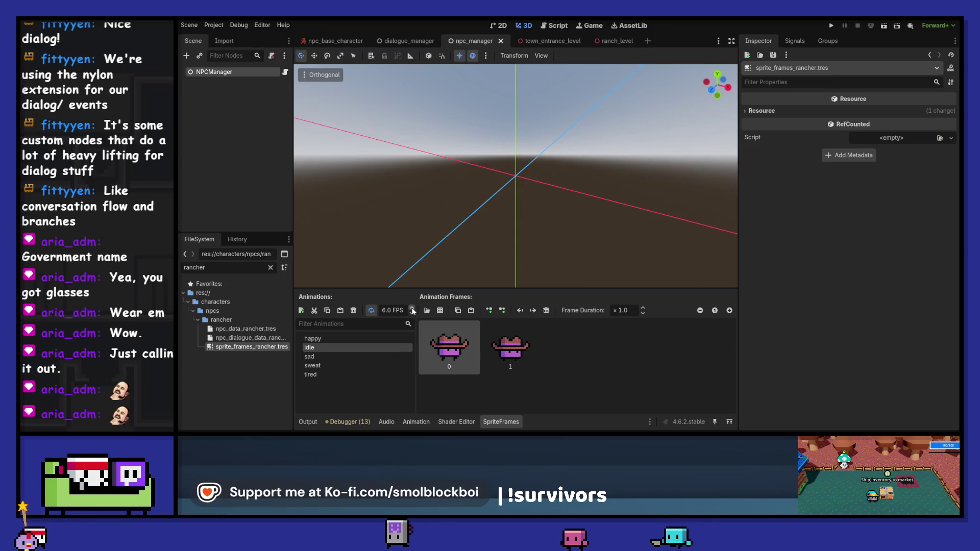
{"action": "left_click", "coordinate": [549, 388]}
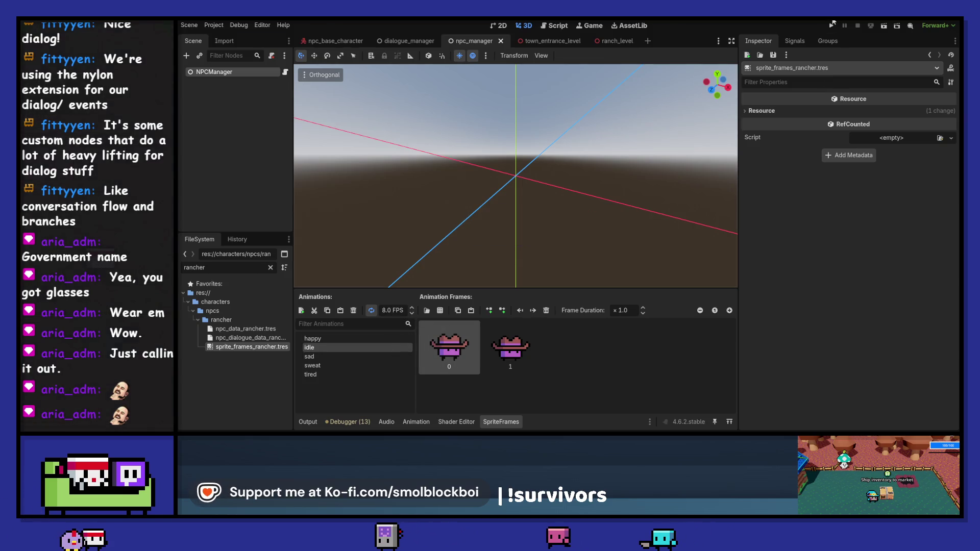
{"action": "left_click", "coordinate": [832, 24]}
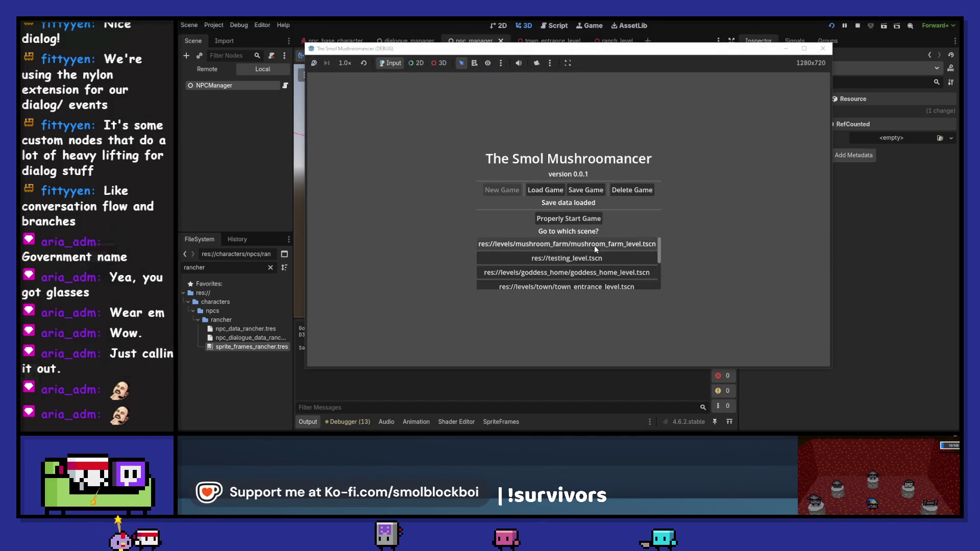
Start the first level and walk the player over to the Rancher
{"action": "left_click", "coordinate": [591, 271]}
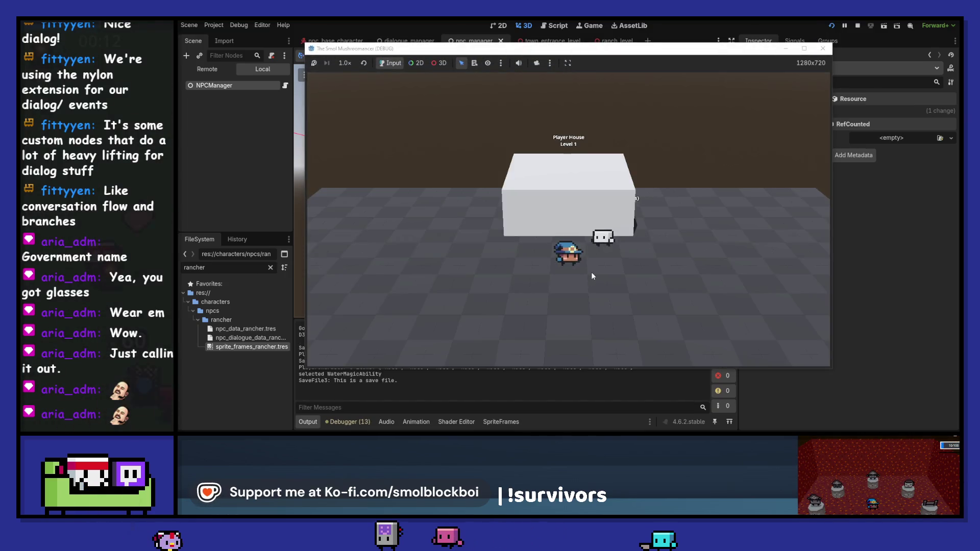
{"action": "key", "text": "d"}
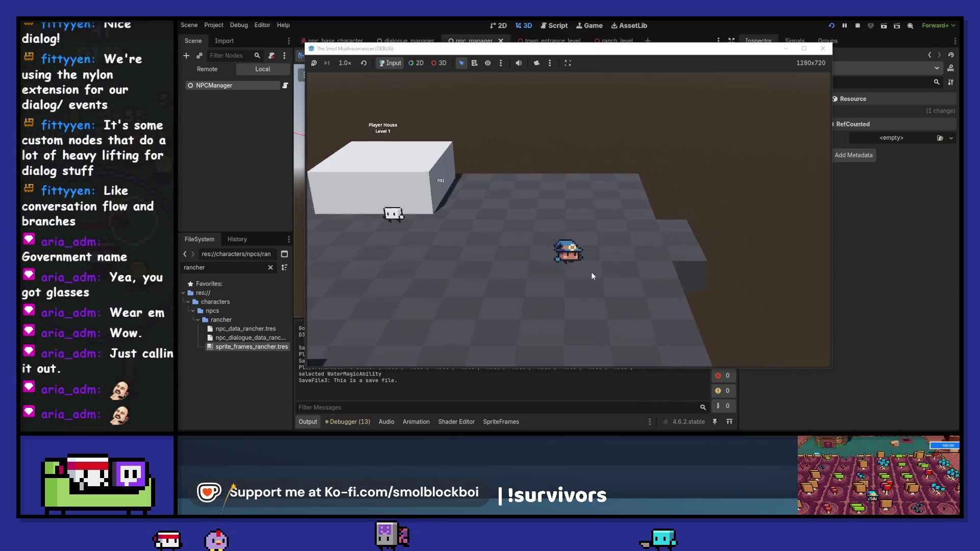
{"action": "key", "text": "d"}
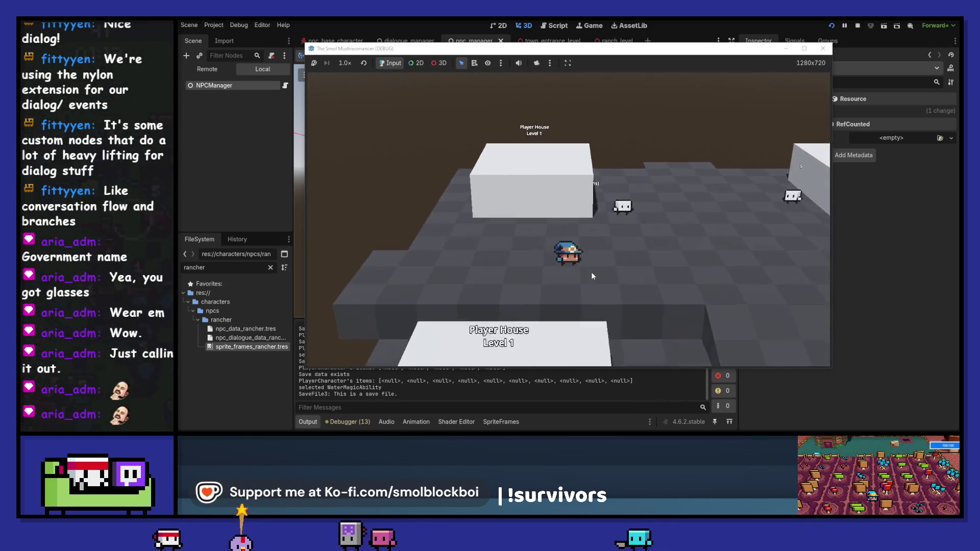
{"action": "key", "text": "s"}
{"action": "key", "text": "d"}
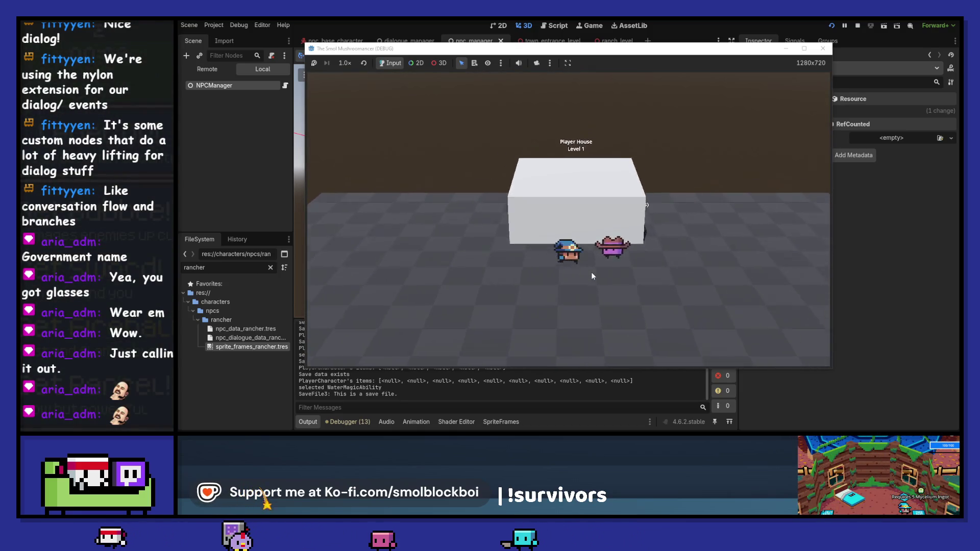
Talk to the Rancher twice, choose the third reply, and stop the game with F8
{"action": "key", "text": "e"}
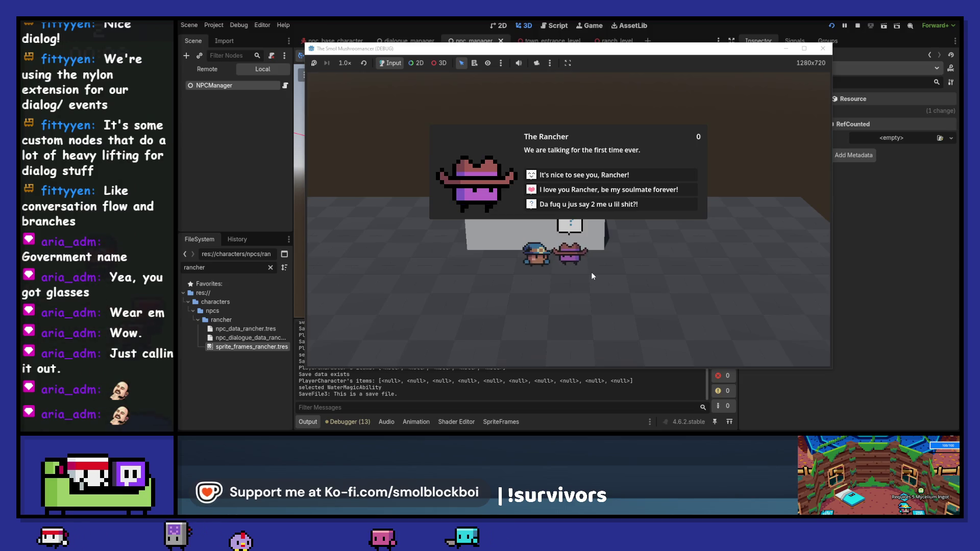
{"action": "key", "text": "Return"}
{"action": "key", "text": "e"}
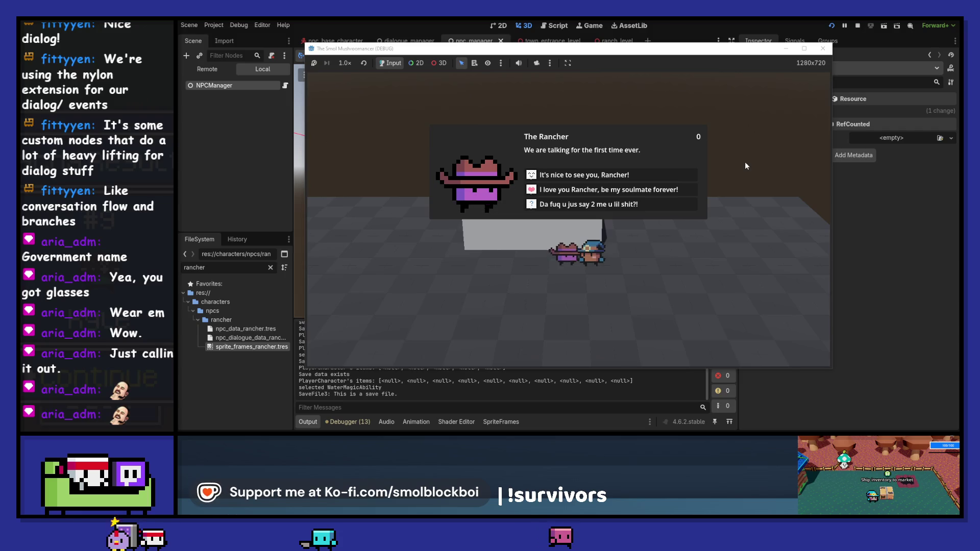
{"action": "left_click", "coordinate": [641, 203]}
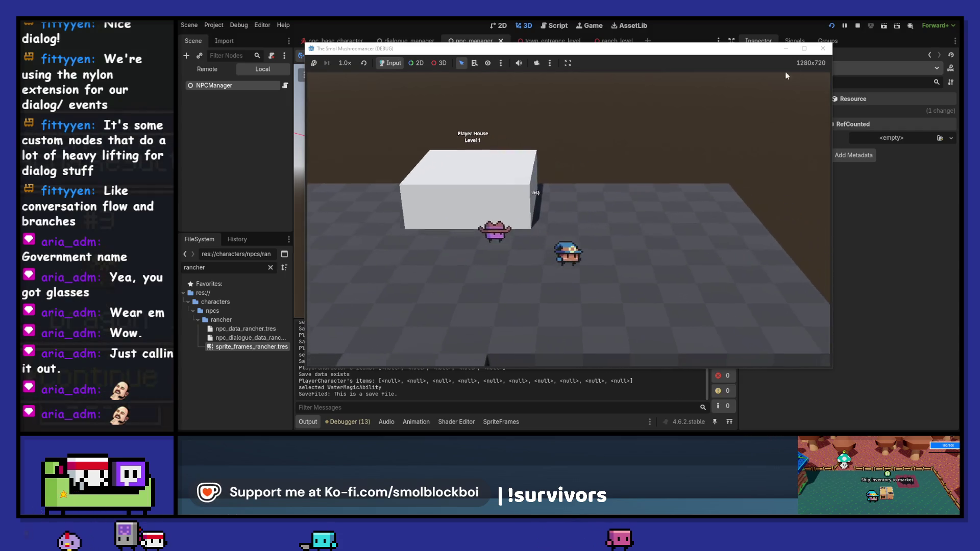
{"action": "key", "text": "F8"}
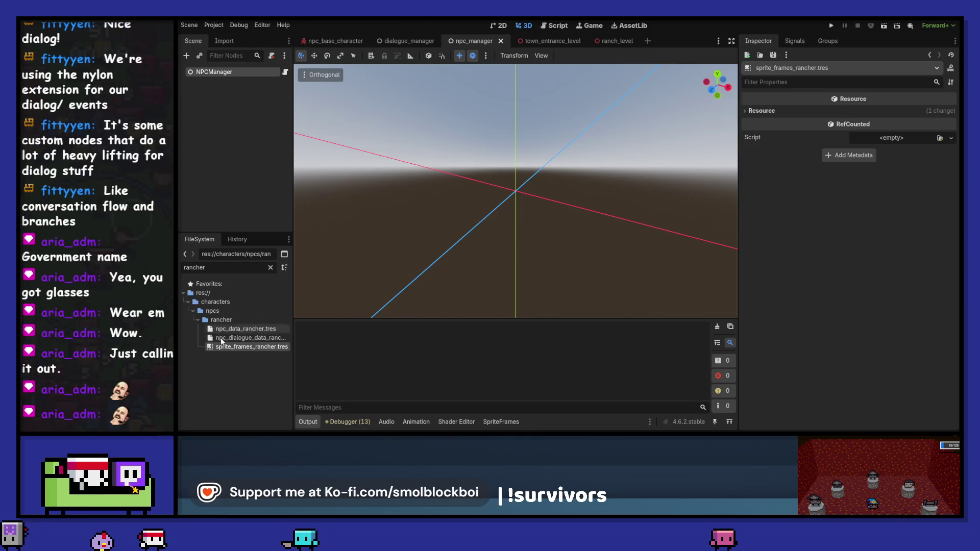
Clear the FileSystem filter so all folders are shown
{"action": "left_click", "coordinate": [271, 267]}
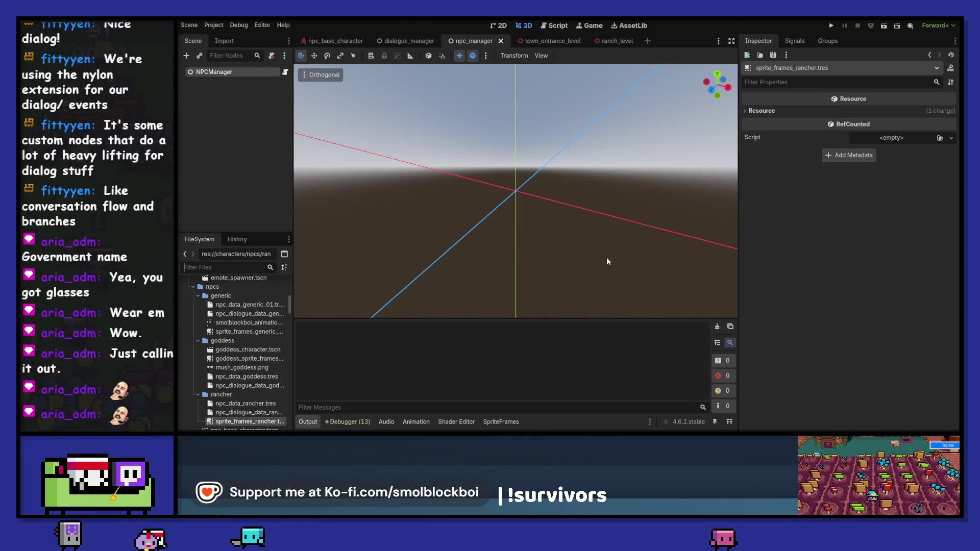
{"action": "key", "text": "alt+Tab"}
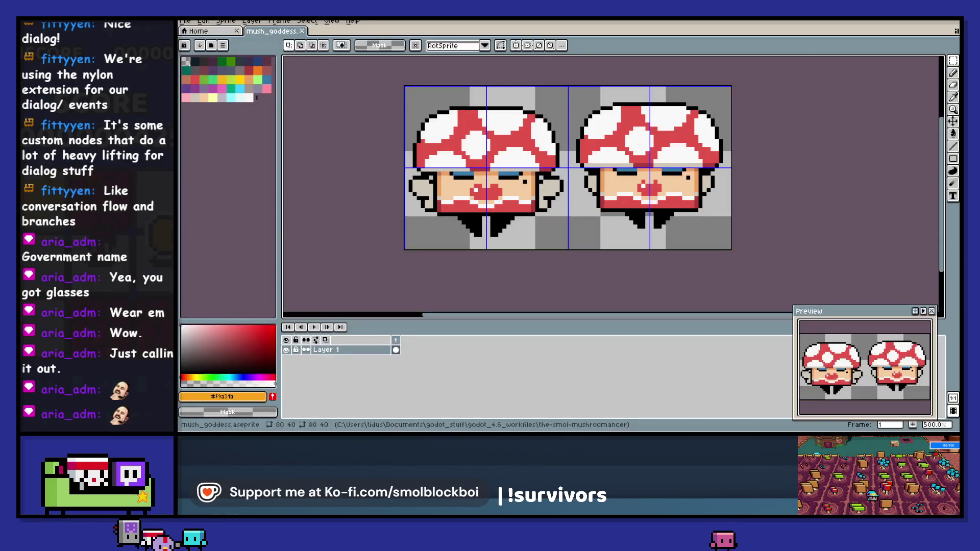
{"action": "key", "text": "alt+Tab"}
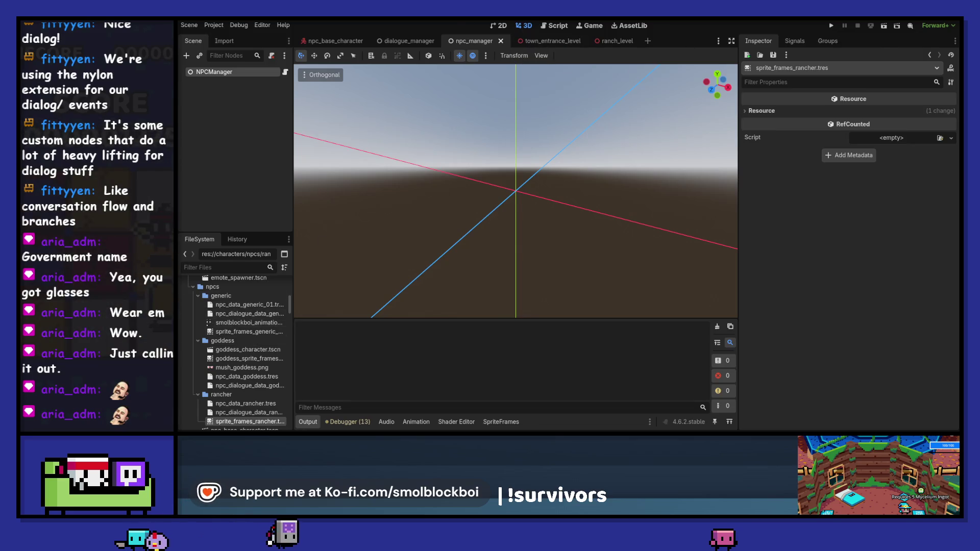
Select NPCManager and inspect the Rancher's NPC and dialogue data in the Inspector
{"action": "left_click", "coordinate": [257, 73]}
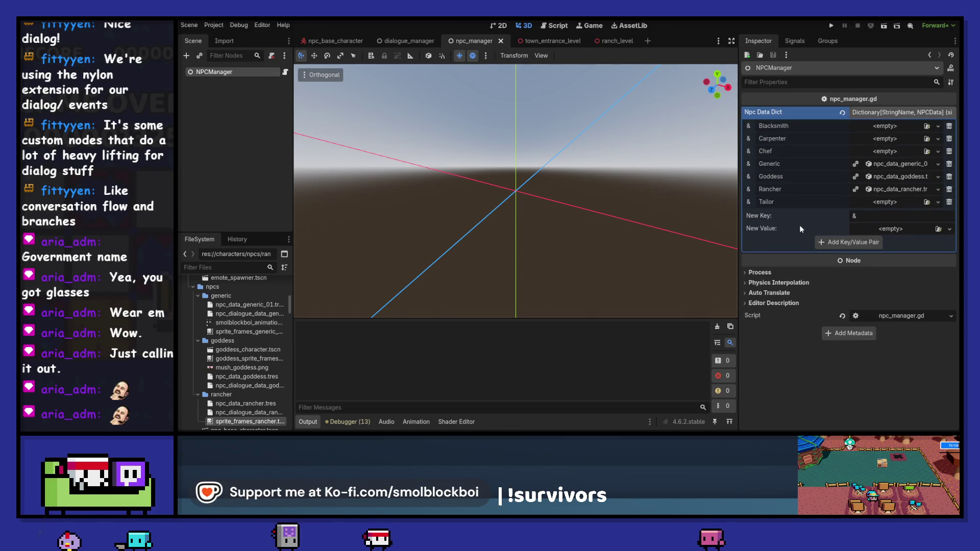
{"action": "left_click", "coordinate": [909, 188]}
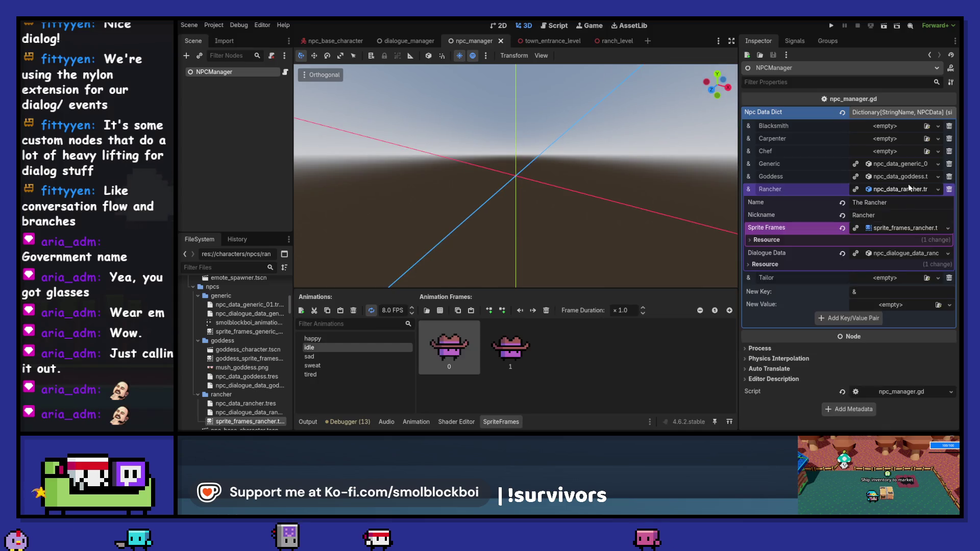
{"action": "left_click", "coordinate": [893, 252]}
{"action": "left_click", "coordinate": [893, 252]}
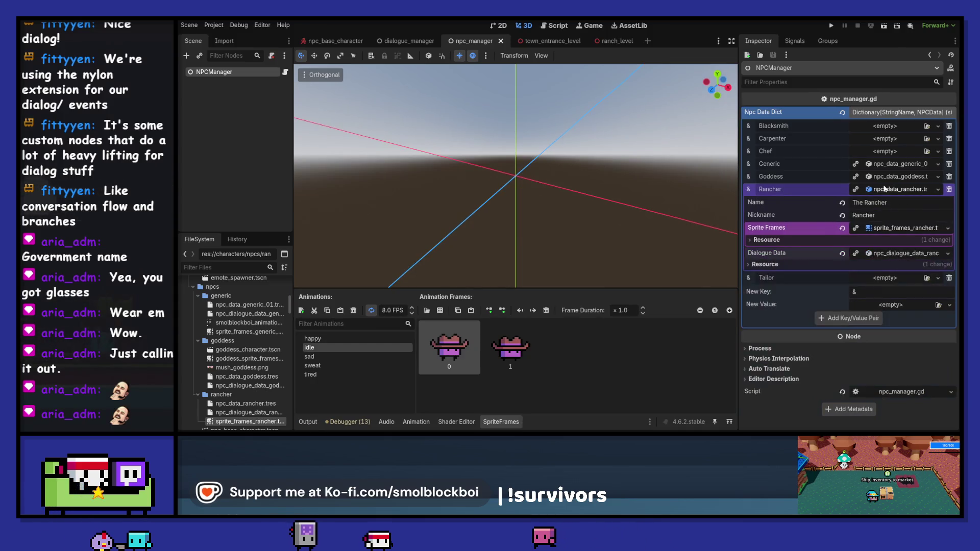
{"action": "left_click", "coordinate": [882, 190]}
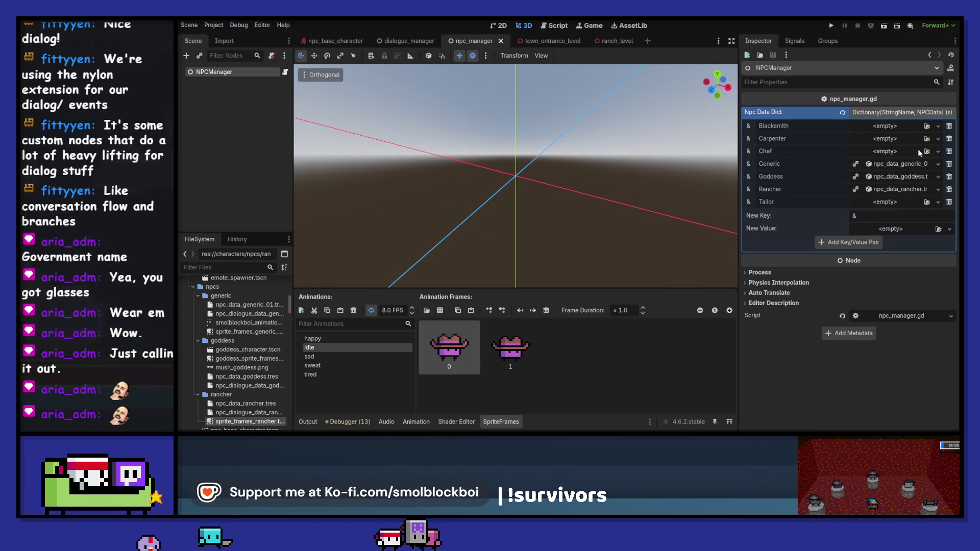
{"action": "left_click", "coordinate": [937, 152]}
Give Chef a new NPCData named The Chef with nickname Chef
{"action": "left_click", "coordinate": [922, 175]}
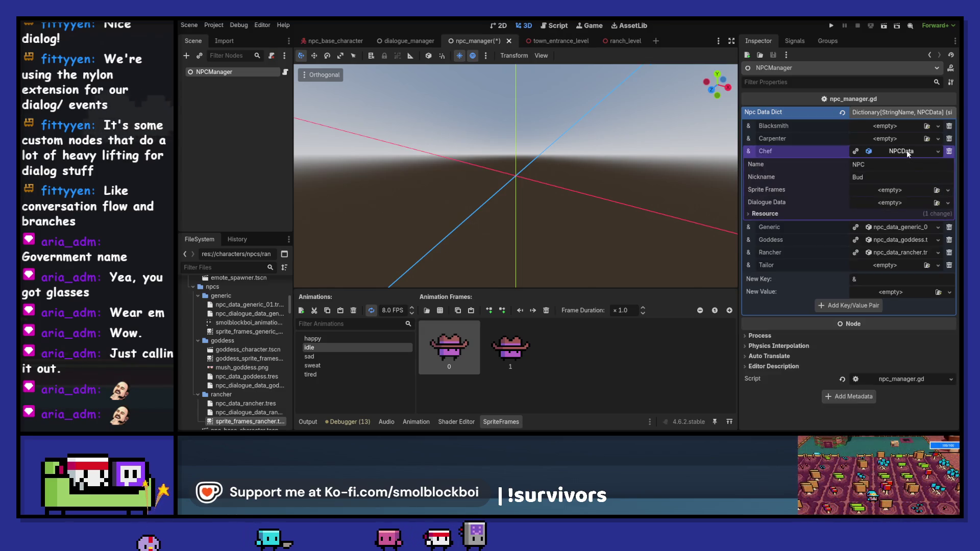
{"action": "left_click", "coordinate": [897, 168]}
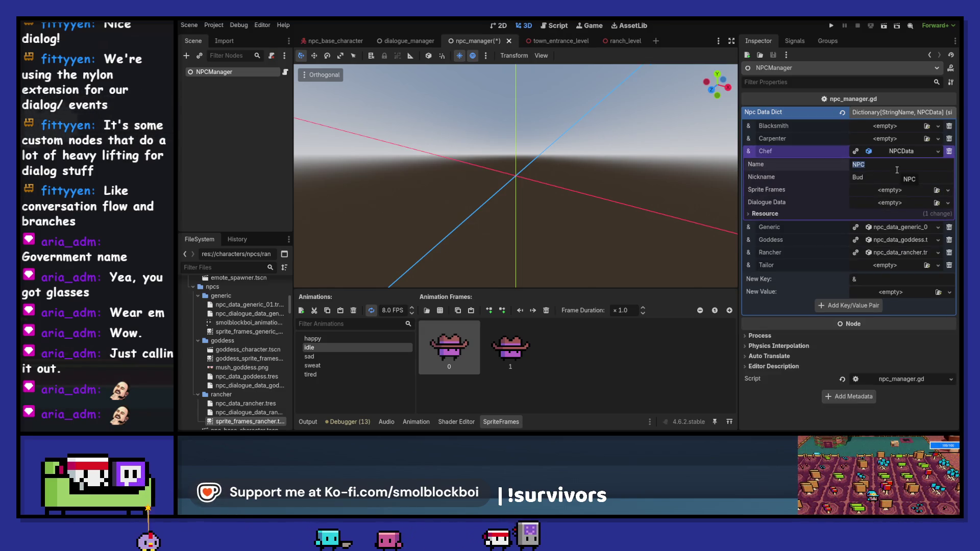
{"action": "key", "text": "Tab"}
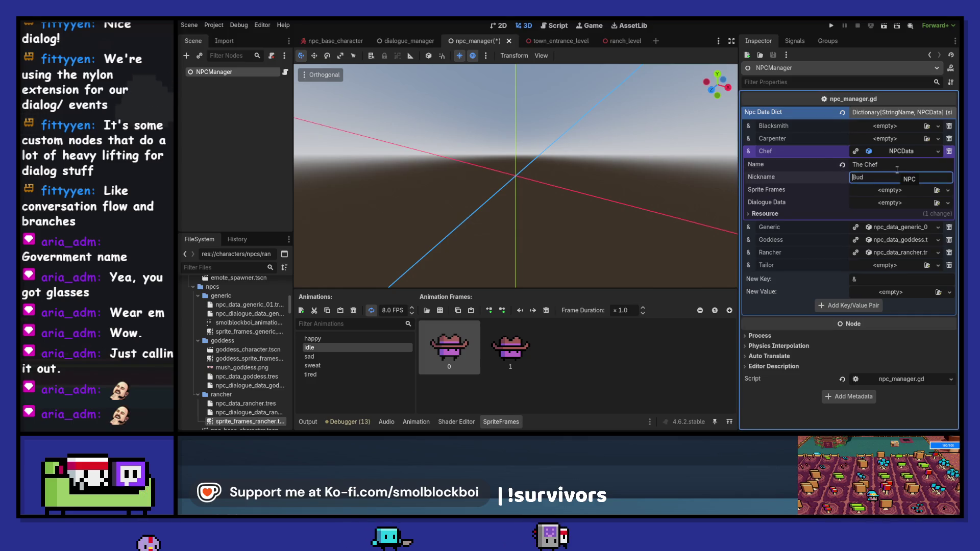
{"action": "type", "text": "Chef"}
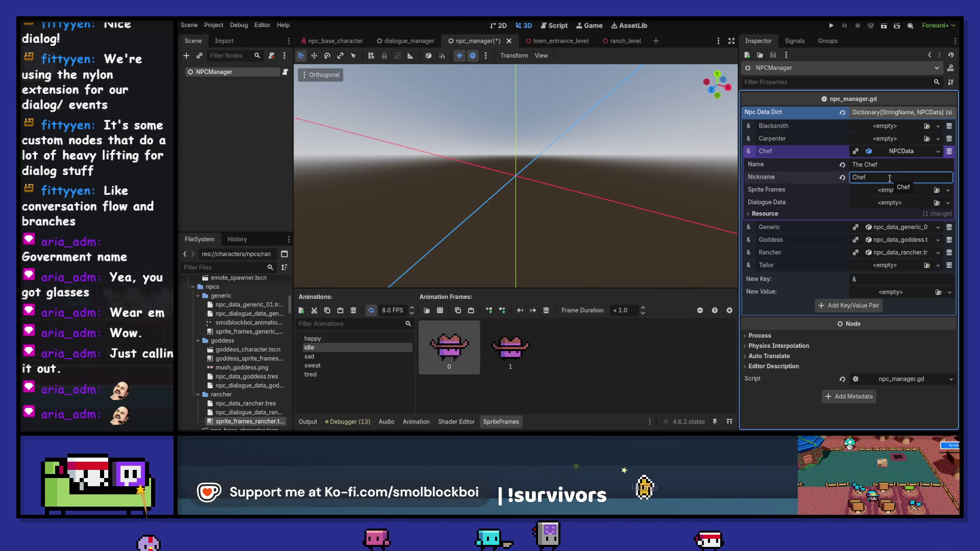
Quick Load sprite_frames_generic_01.tres into Chef's Sprite Frames and view its frames
{"action": "left_click", "coordinate": [937, 190]}
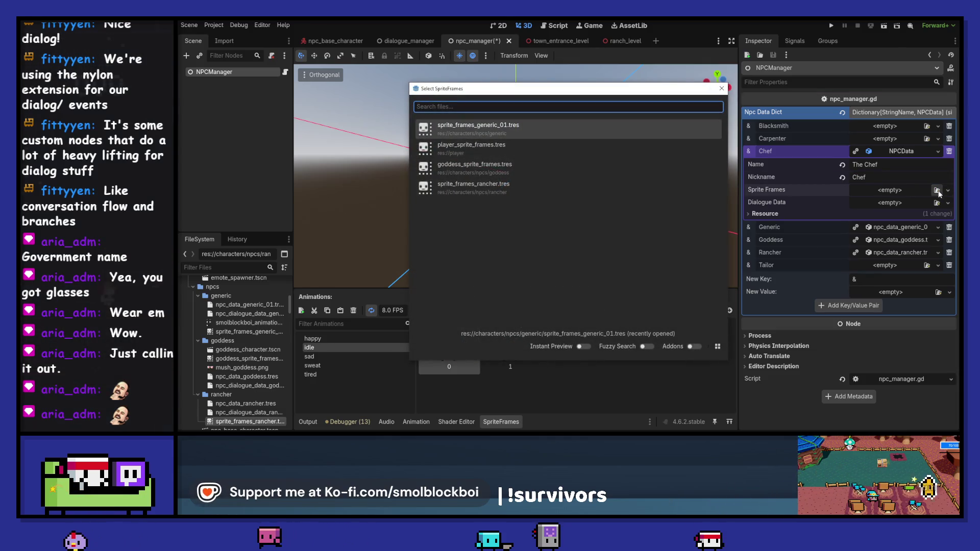
{"action": "left_click", "coordinate": [547, 128]}
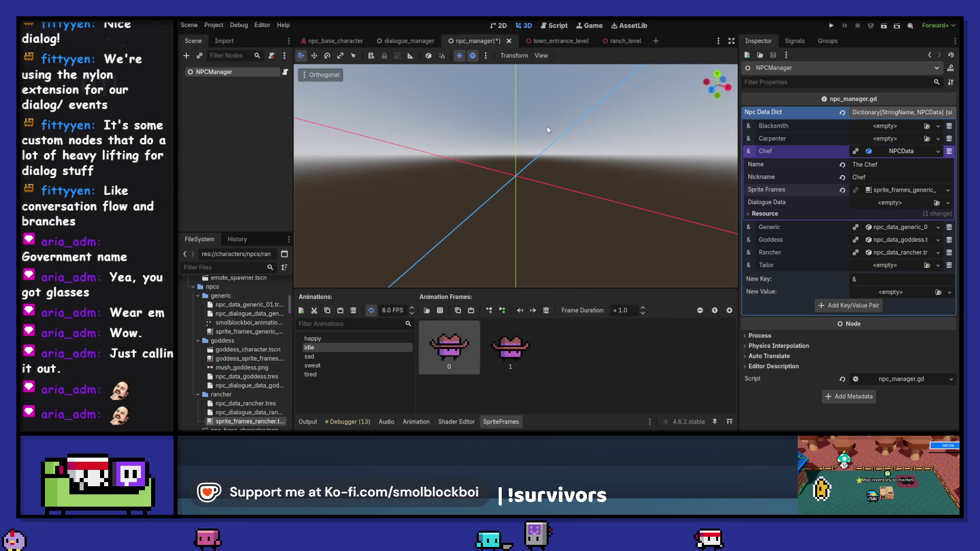
{"action": "right_click", "coordinate": [898, 190]}
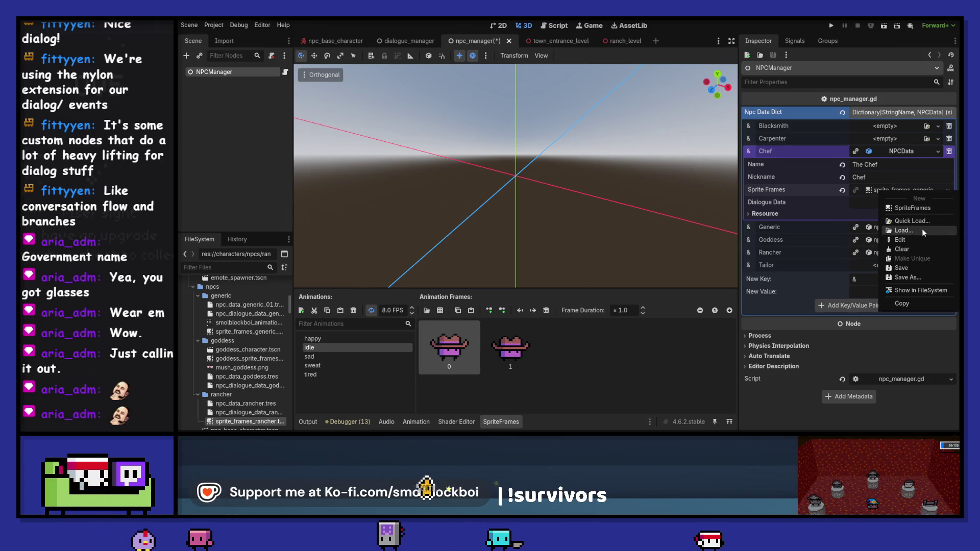
{"action": "left_click", "coordinate": [917, 291]}
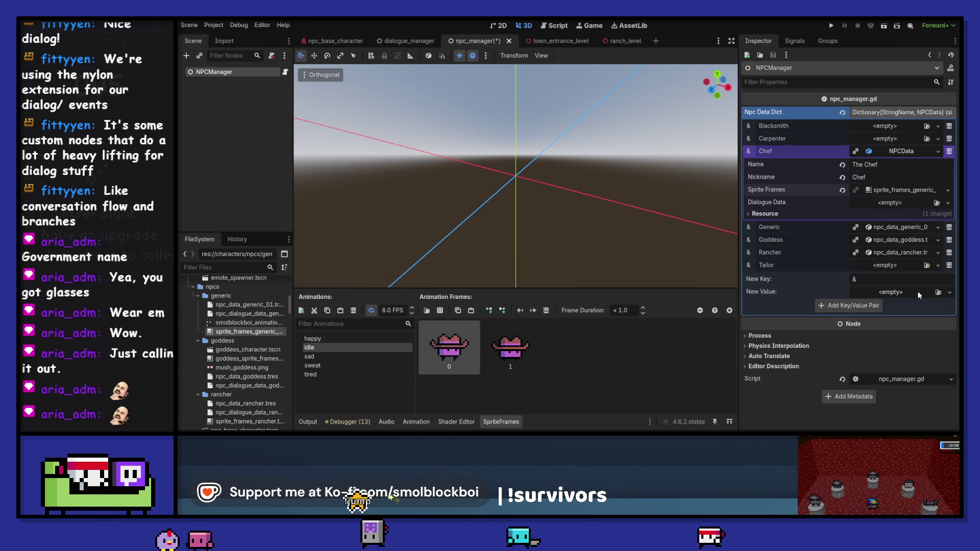
{"action": "double_click", "coordinate": [264, 332]}
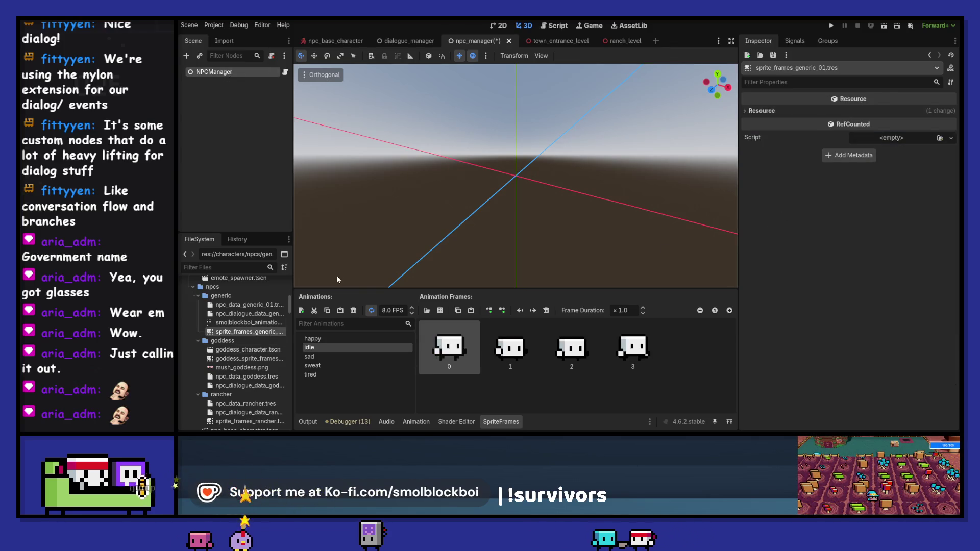
{"action": "left_click", "coordinate": [238, 73]}
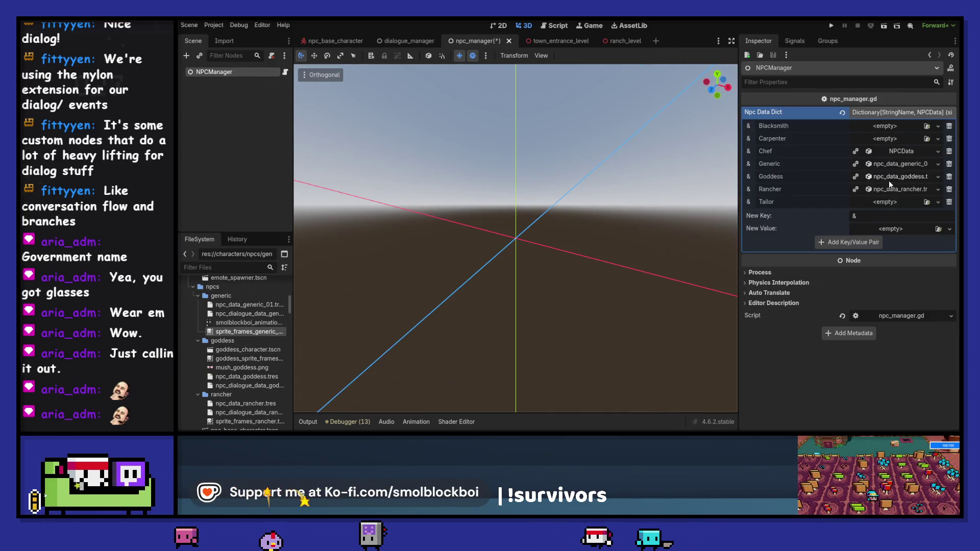
{"action": "left_click", "coordinate": [899, 151]}
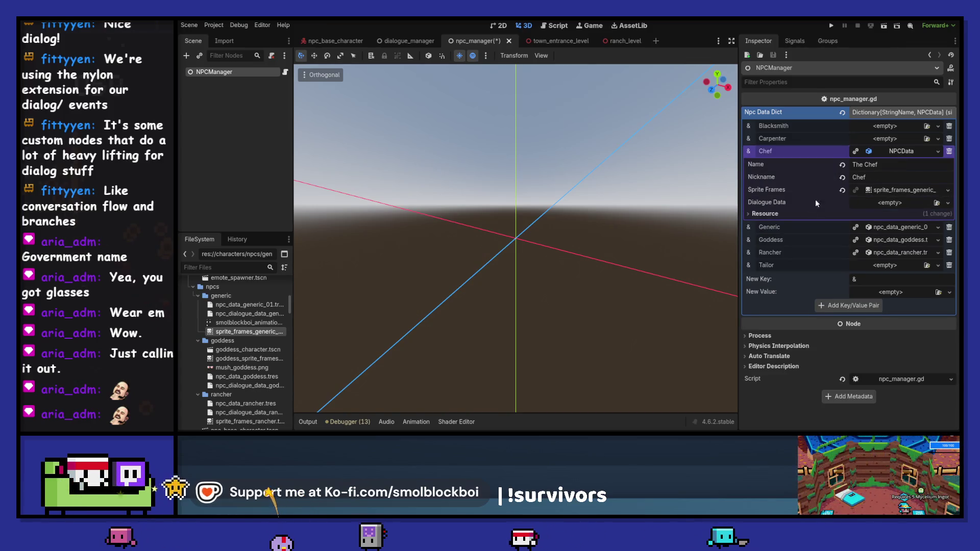
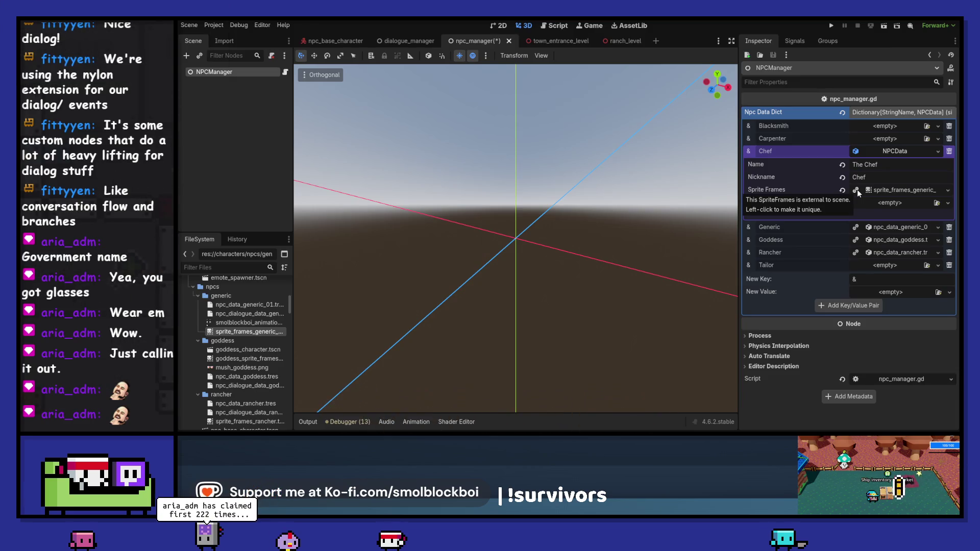
Save the Chef's sprite frames as sprite_frames_chef.tres in a new npcs/chef folder
{"action": "left_click", "coordinate": [950, 189]}
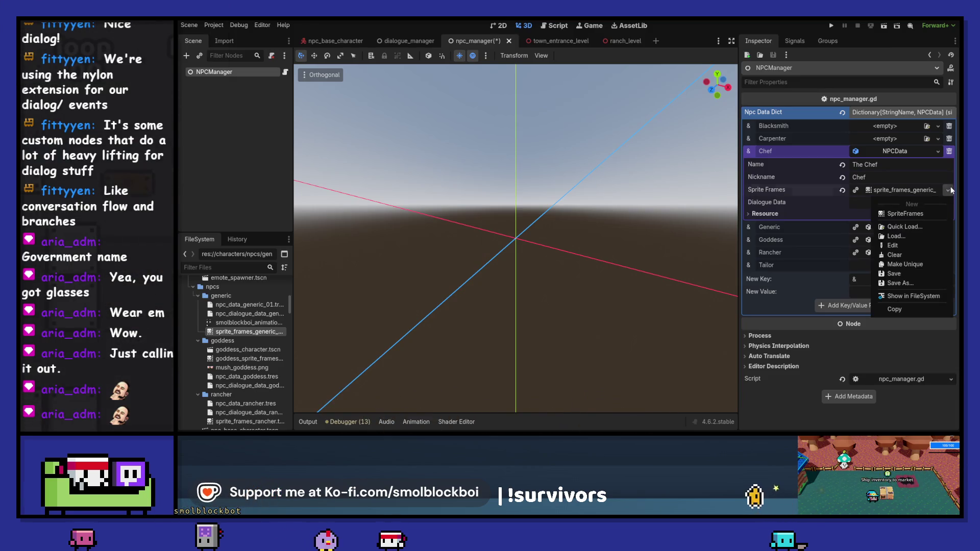
{"action": "left_click", "coordinate": [901, 286]}
{"action": "left_click", "coordinate": [383, 94]}
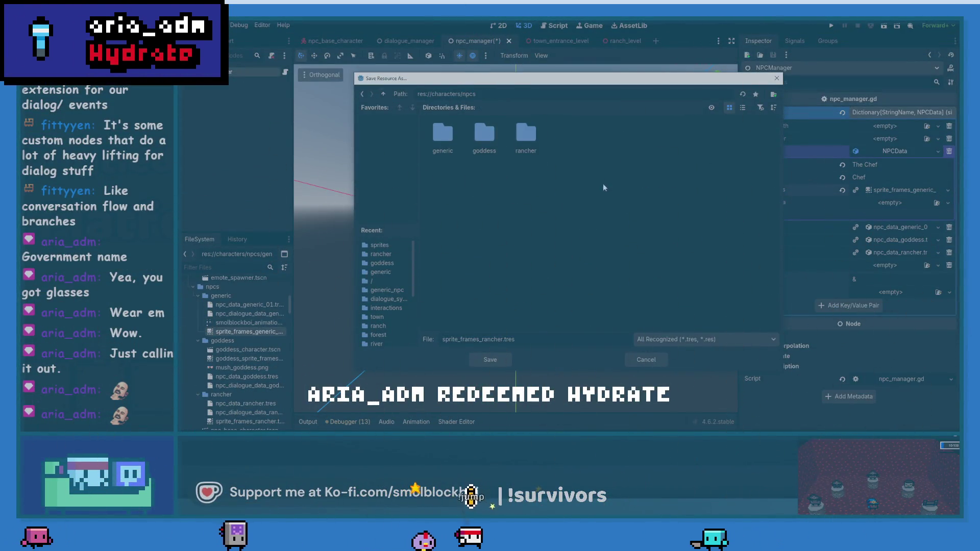
{"action": "right_click", "coordinate": [603, 185]}
{"action": "left_click", "coordinate": [620, 193]}
{"action": "type", "text": "chef"}
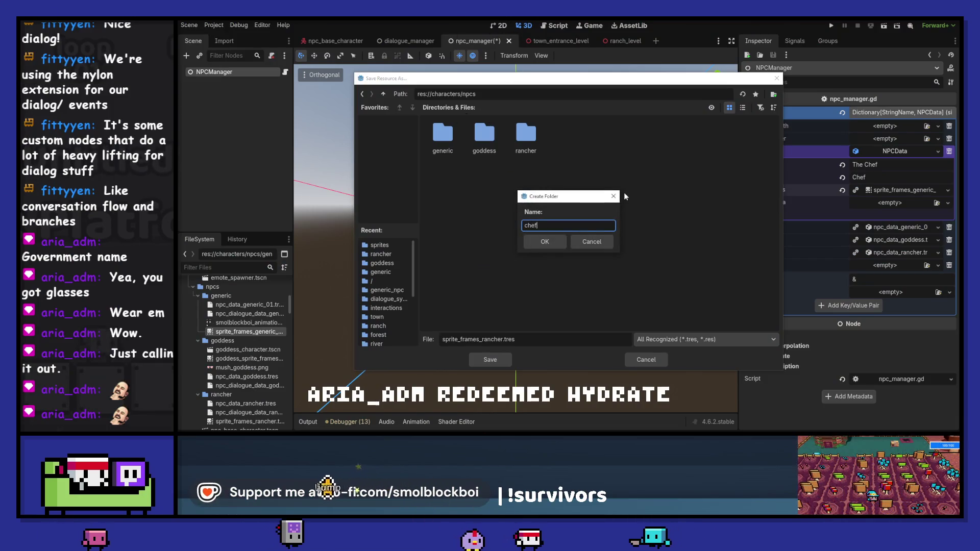
{"action": "left_click", "coordinate": [544, 242]}
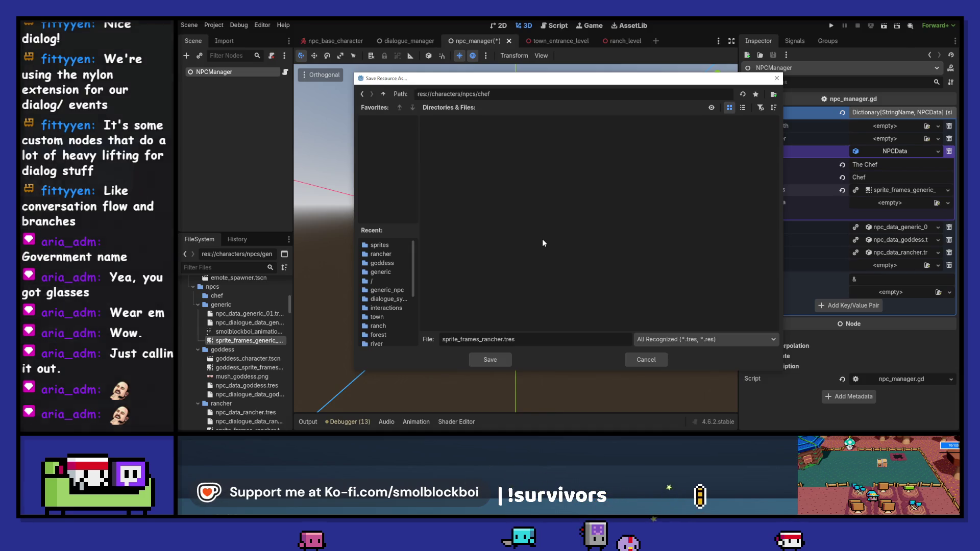
{"action": "double_click", "coordinate": [500, 341]}
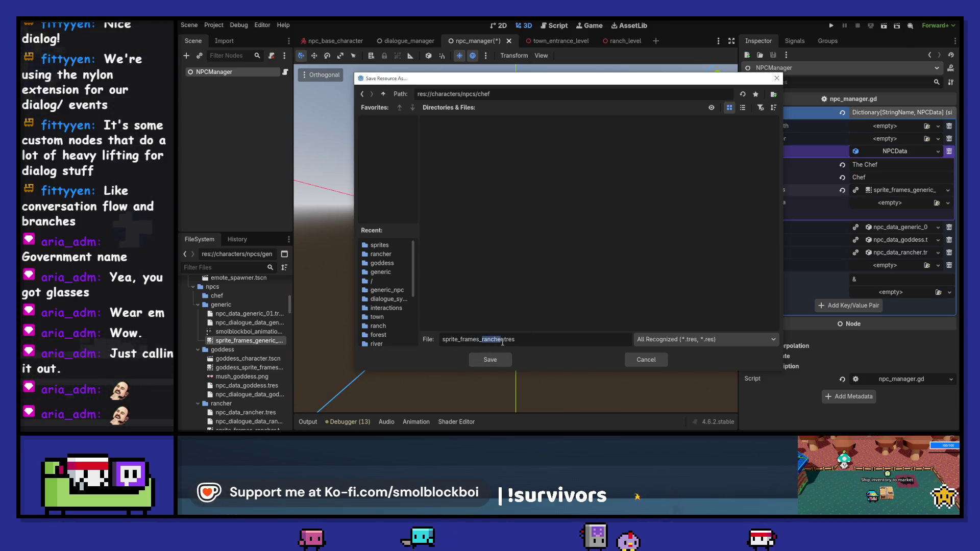
{"action": "type", "text": "c"}
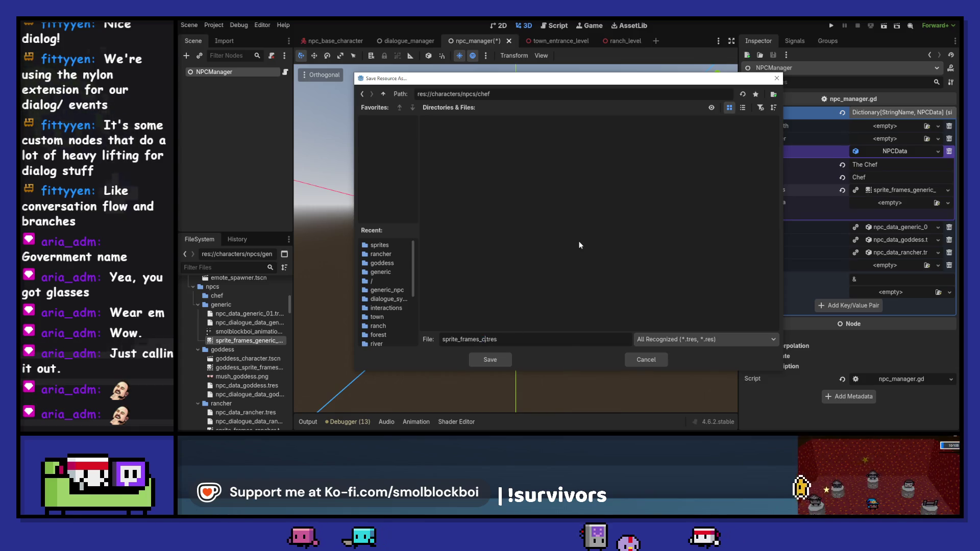
{"action": "left_click", "coordinate": [489, 359]}
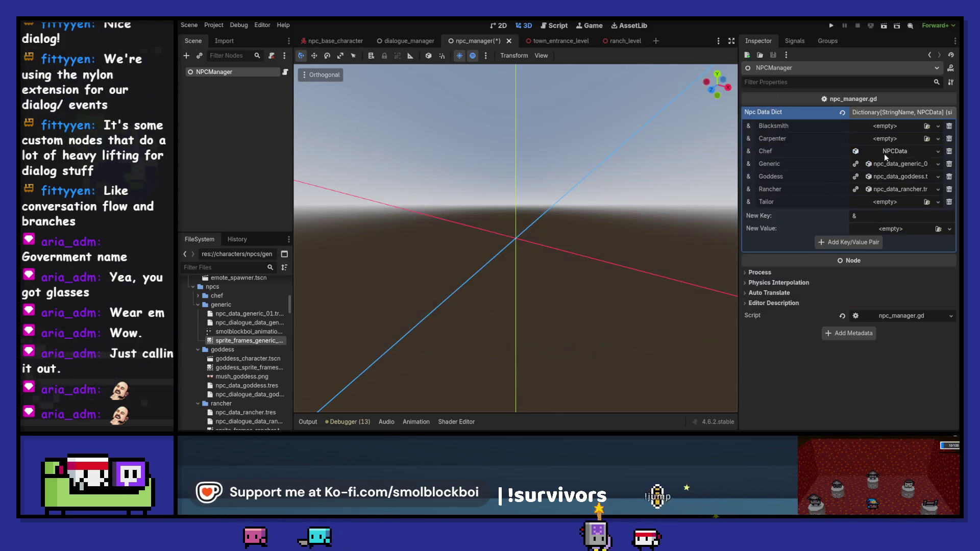
Save the Chef's NPC data as npc_data_chef.tres, check its properties, and save the npc_manager scene
{"action": "left_click", "coordinate": [937, 151]}
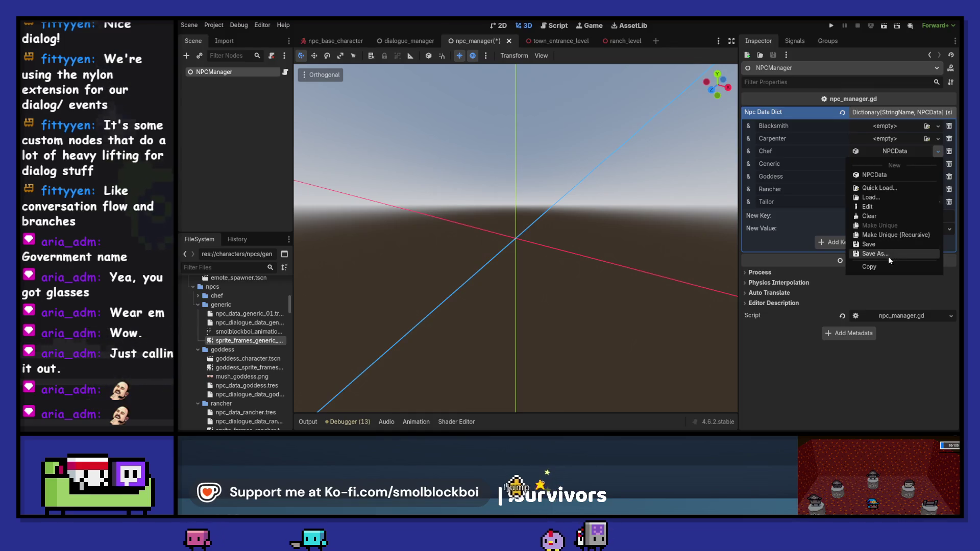
{"action": "left_click", "coordinate": [887, 256]}
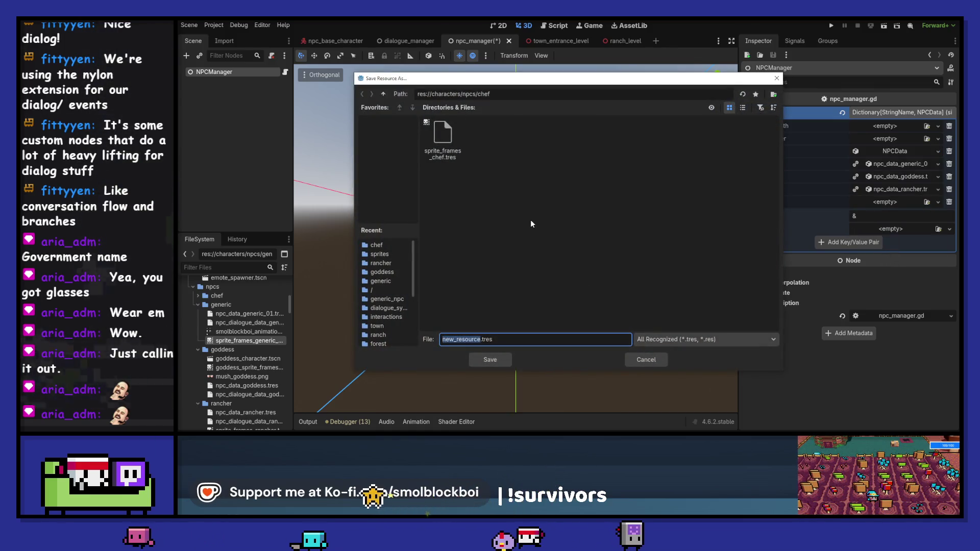
{"action": "type", "text": "npc_data_chef"}
{"action": "key", "text": "Return"}
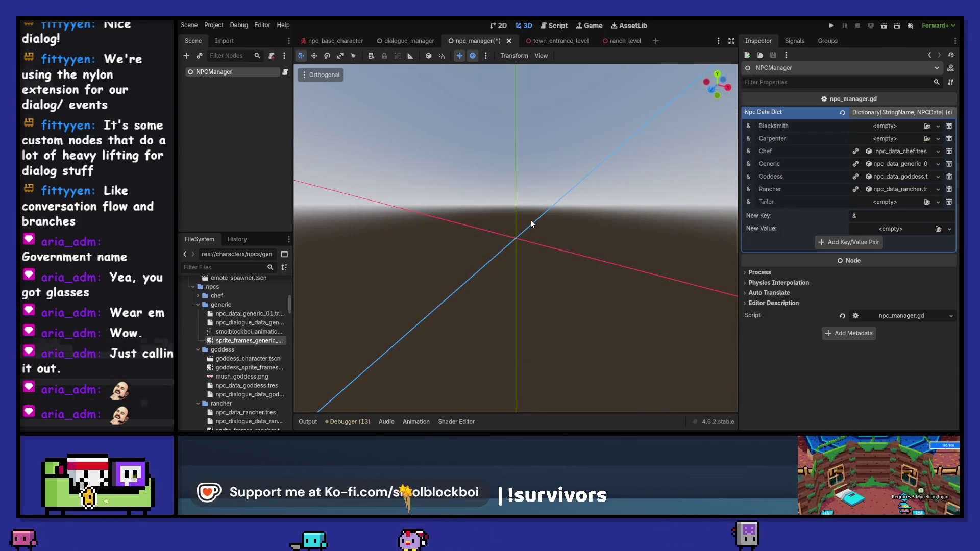
{"action": "left_click", "coordinate": [914, 156]}
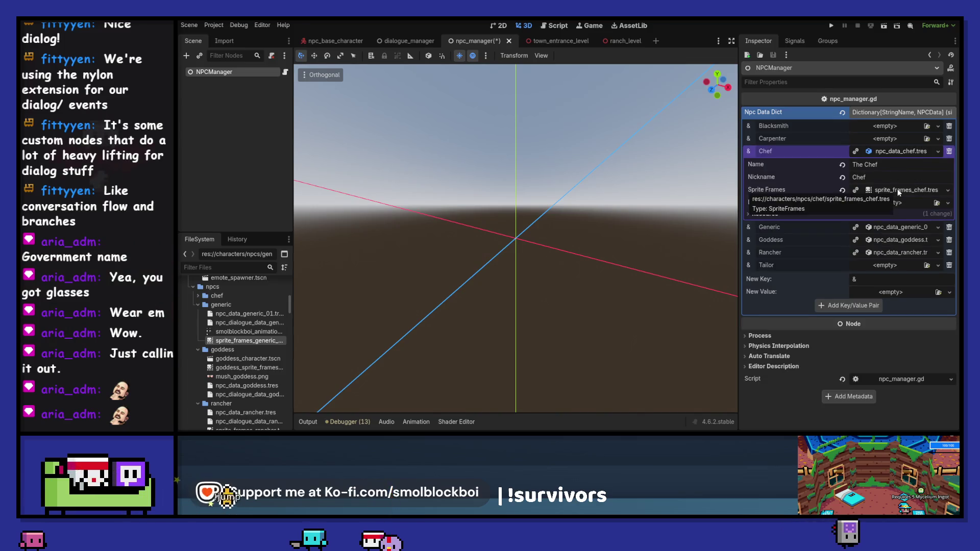
{"action": "key", "text": "ctrl+s"}
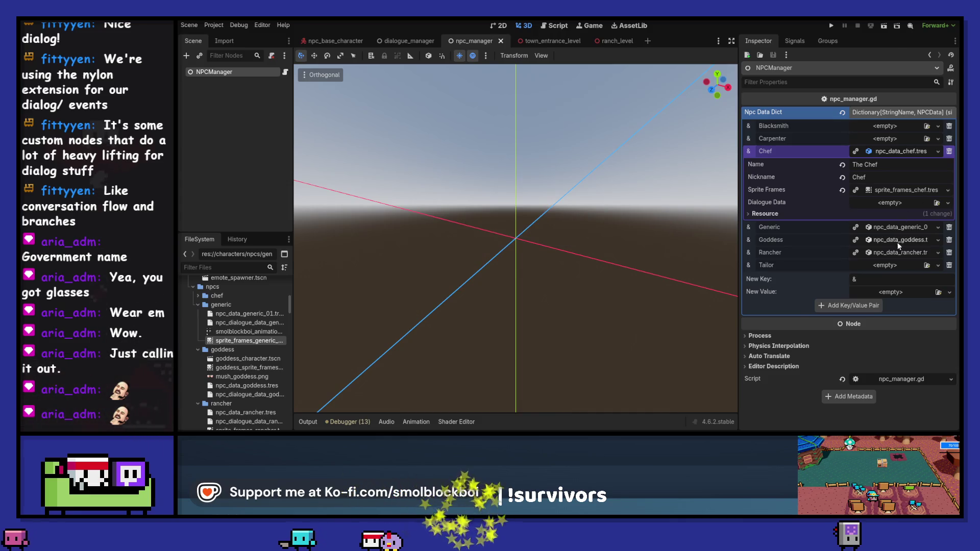
Copy the Generic NPC's Dialogue Data value and paste it into the Chef's Dialogue Data
{"action": "left_click", "coordinate": [895, 228]}
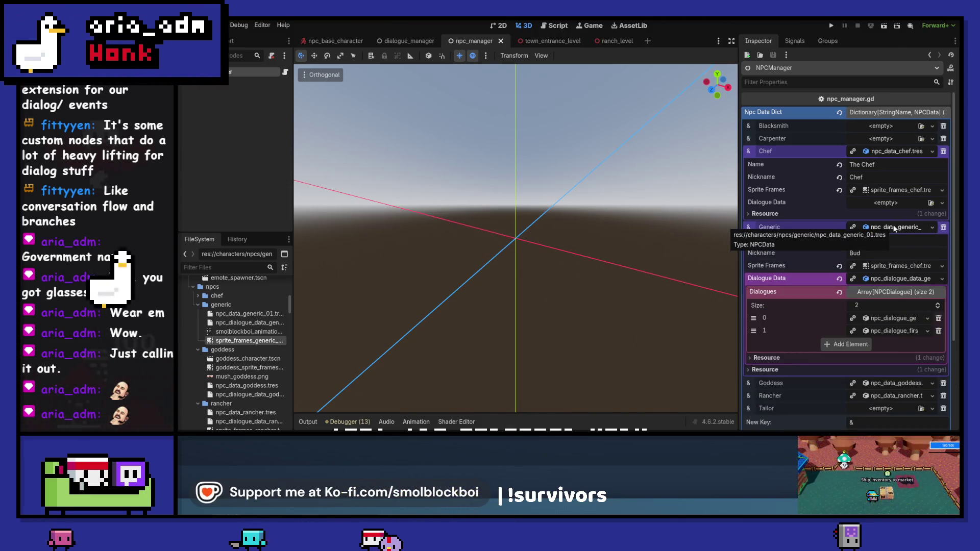
{"action": "left_click", "coordinate": [942, 279]}
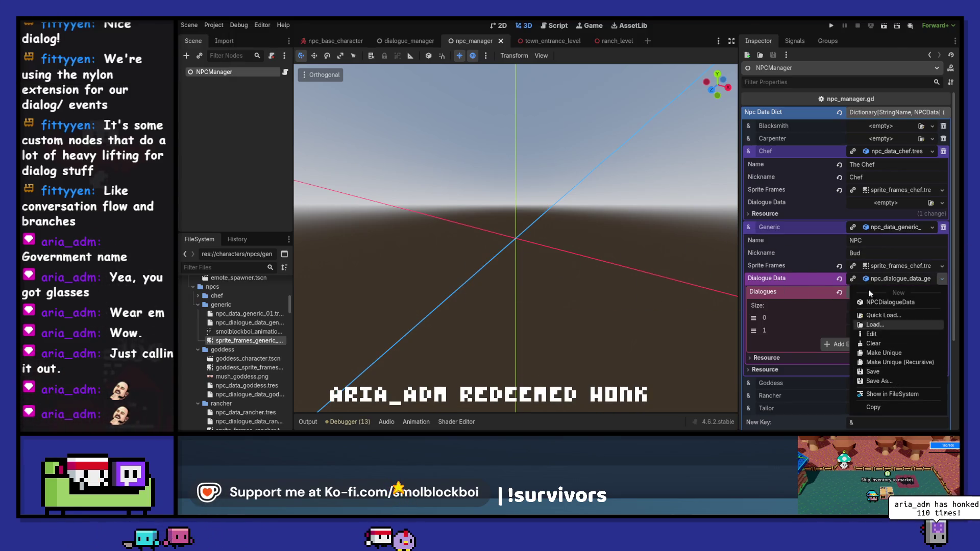
{"action": "right_click", "coordinate": [779, 278]}
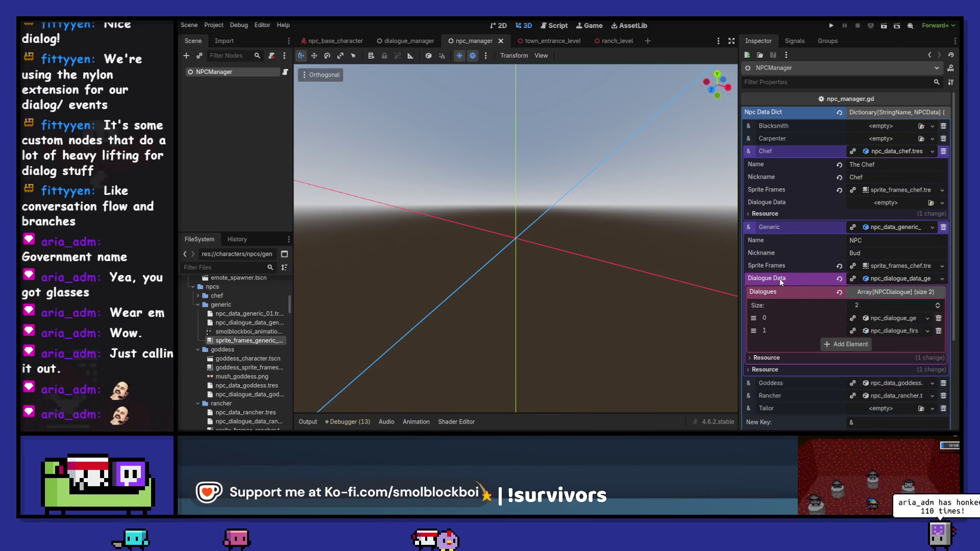
{"action": "right_click", "coordinate": [781, 280]}
{"action": "left_click", "coordinate": [797, 289]}
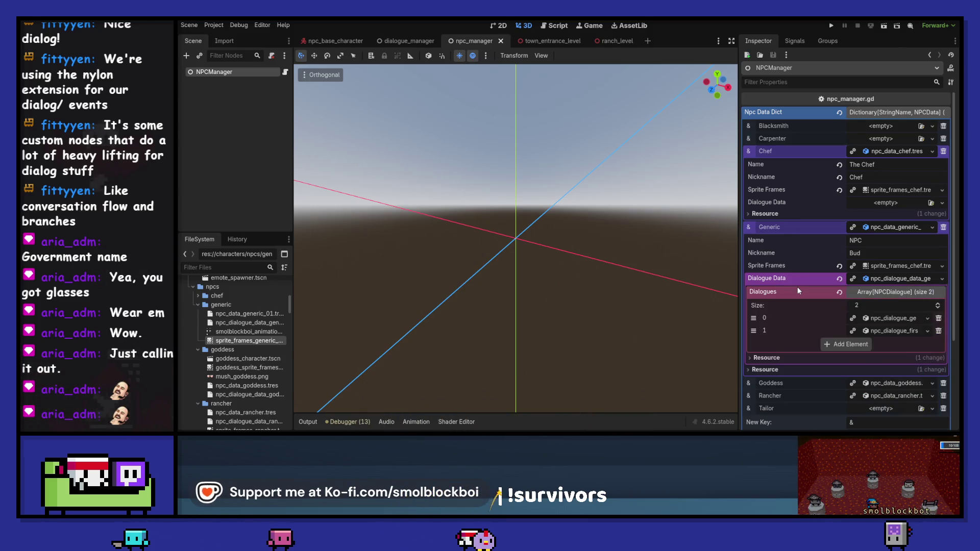
{"action": "left_click", "coordinate": [887, 227]}
{"action": "right_click", "coordinate": [770, 202]}
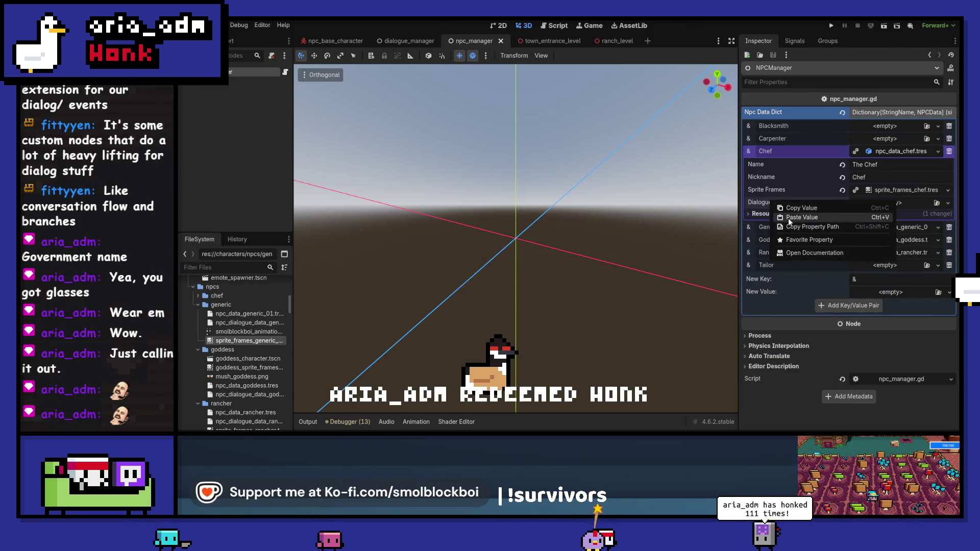
{"action": "left_click", "coordinate": [788, 217]}
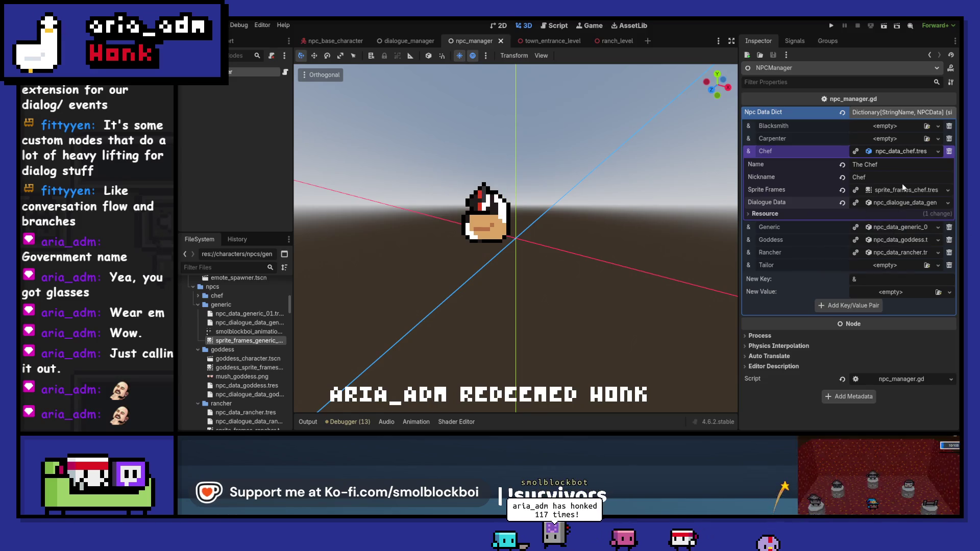
{"action": "left_click", "coordinate": [903, 155]}
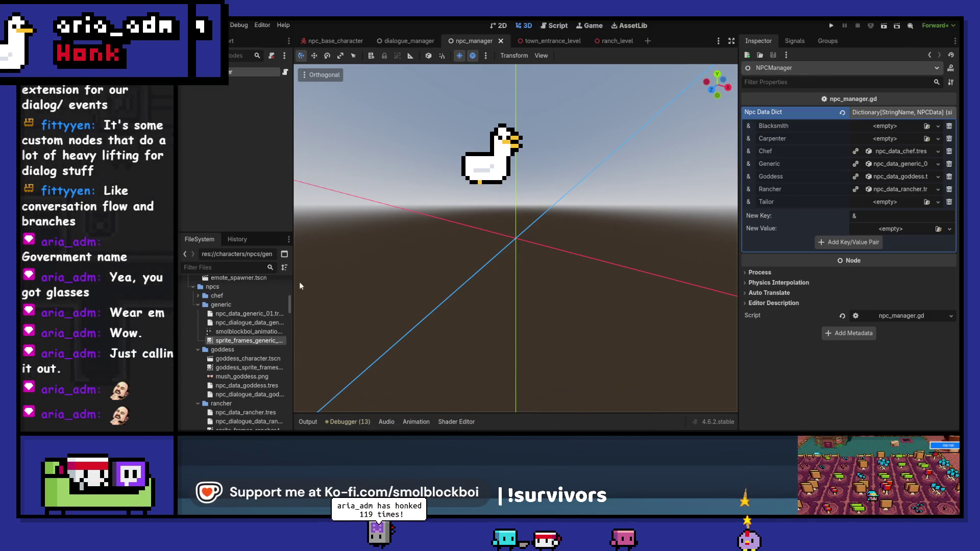
Find and open town_main_level.tscn by filtering the FileSystem for 'town'
{"action": "left_click", "coordinate": [229, 266]}
{"action": "type", "text": "town"}
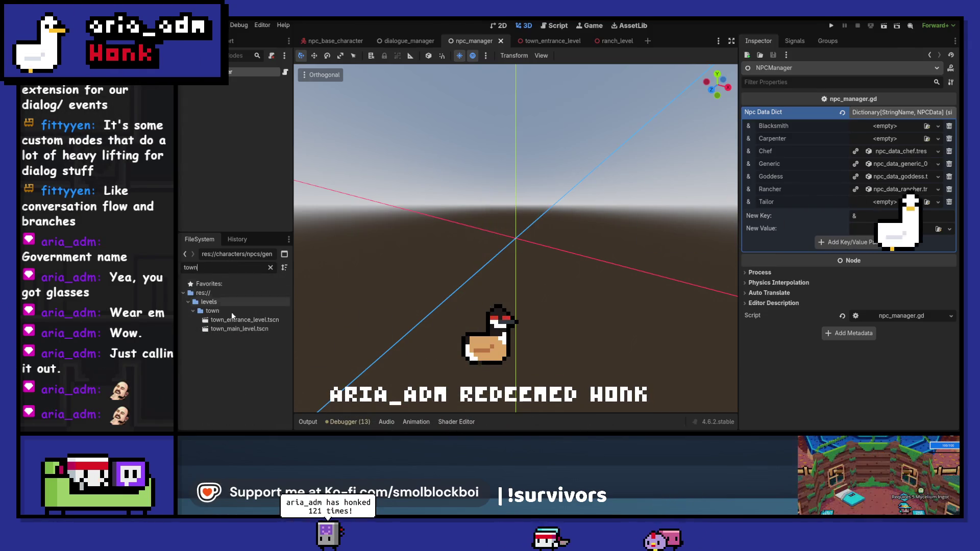
{"action": "double_click", "coordinate": [233, 329]}
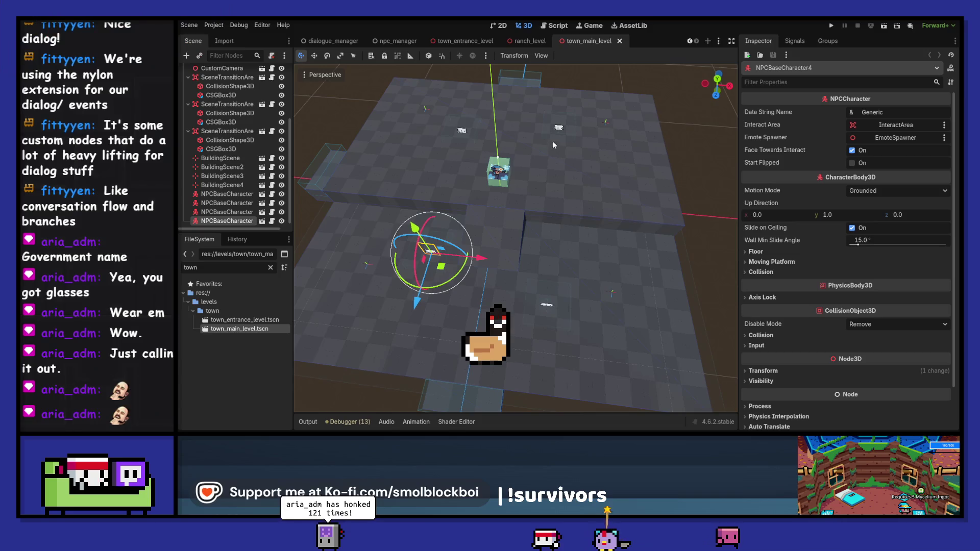
Set a town NPC's Data String Name to Chef, save the level, and run the project
{"action": "left_click", "coordinate": [558, 128]}
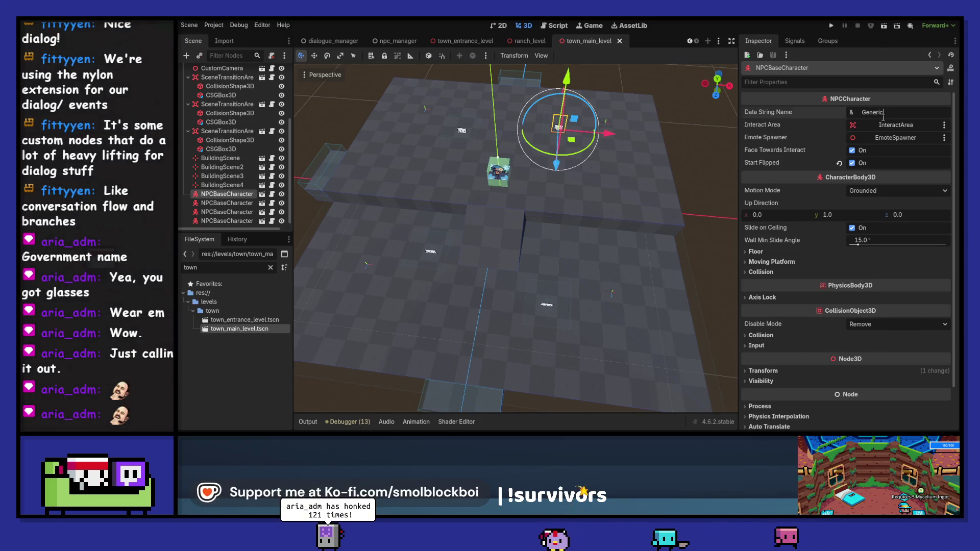
{"action": "type", "text": "Chef"}
{"action": "key", "text": "Return"}
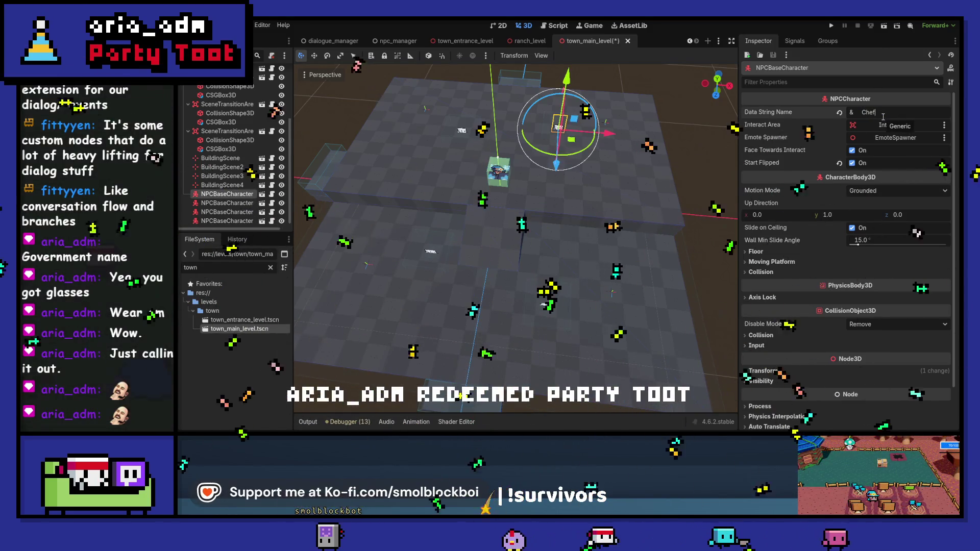
{"action": "key", "text": "ctrl+s"}
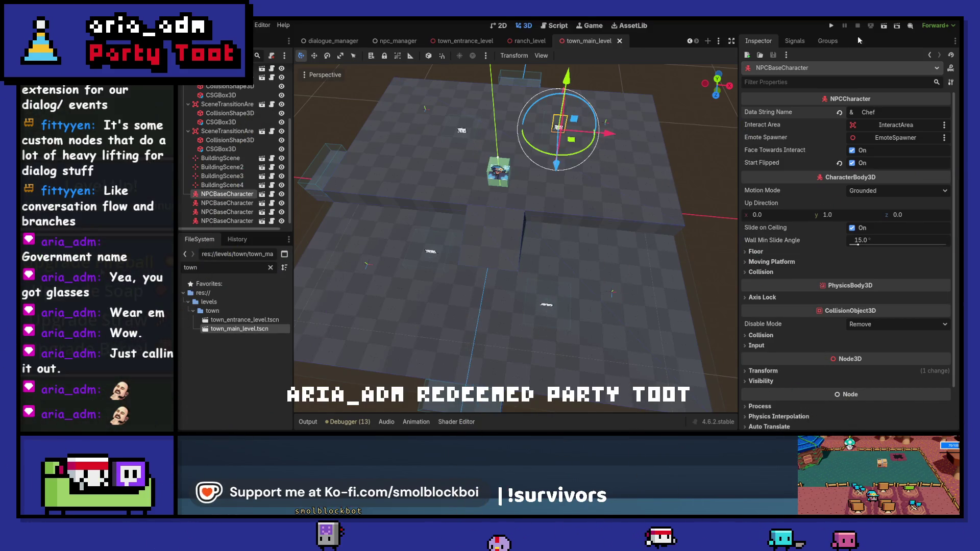
{"action": "left_click", "coordinate": [830, 27]}
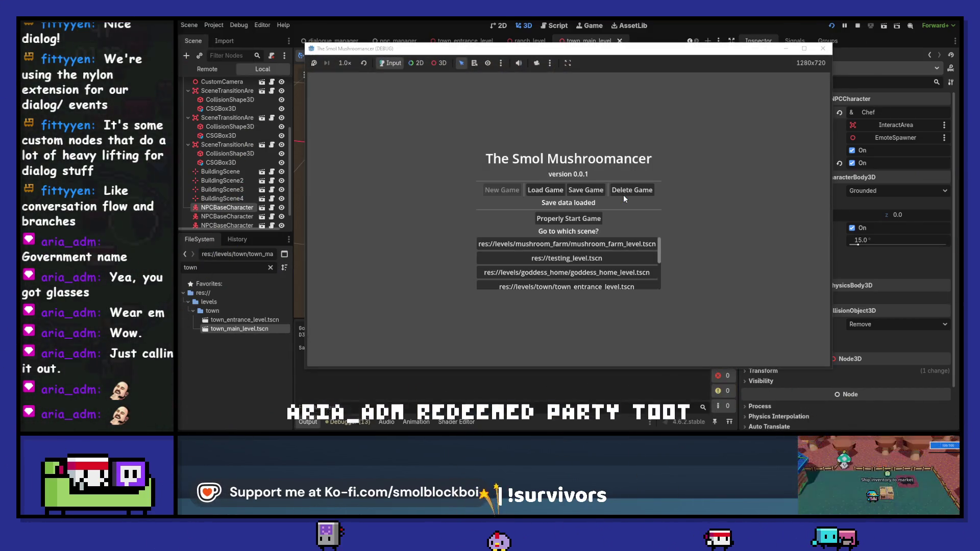
Start the game, walk to the Chef and talk with it, then explore the town
{"action": "left_click", "coordinate": [587, 219]}
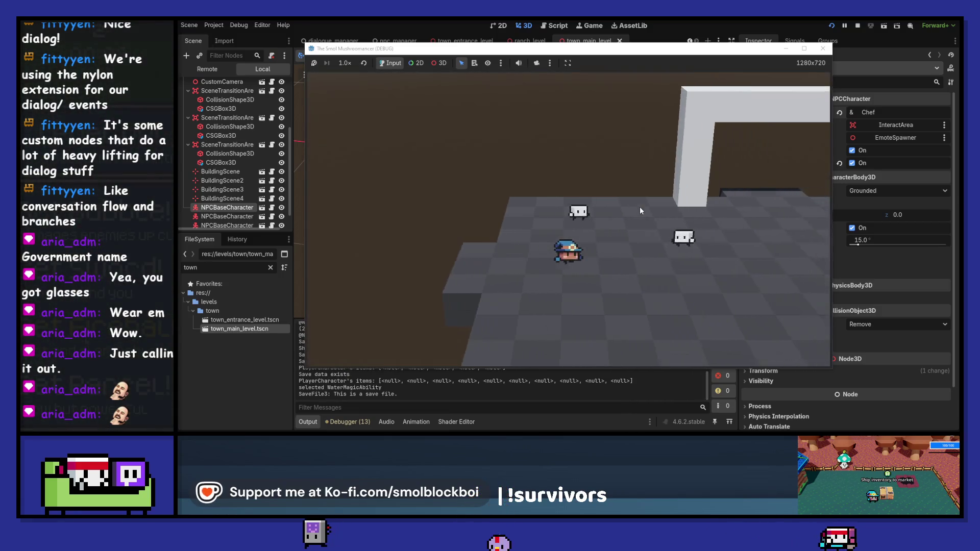
{"action": "key", "text": "w"}
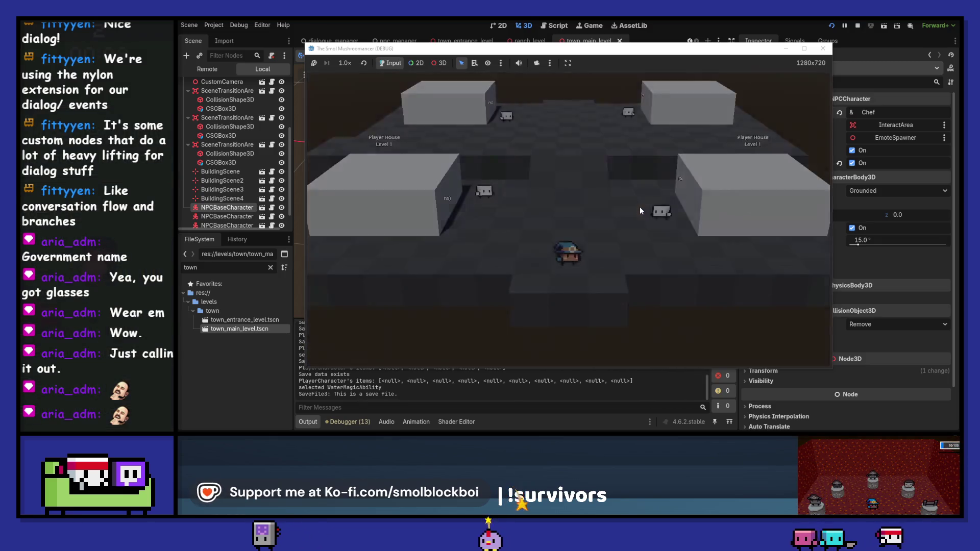
{"action": "key", "text": "s"}
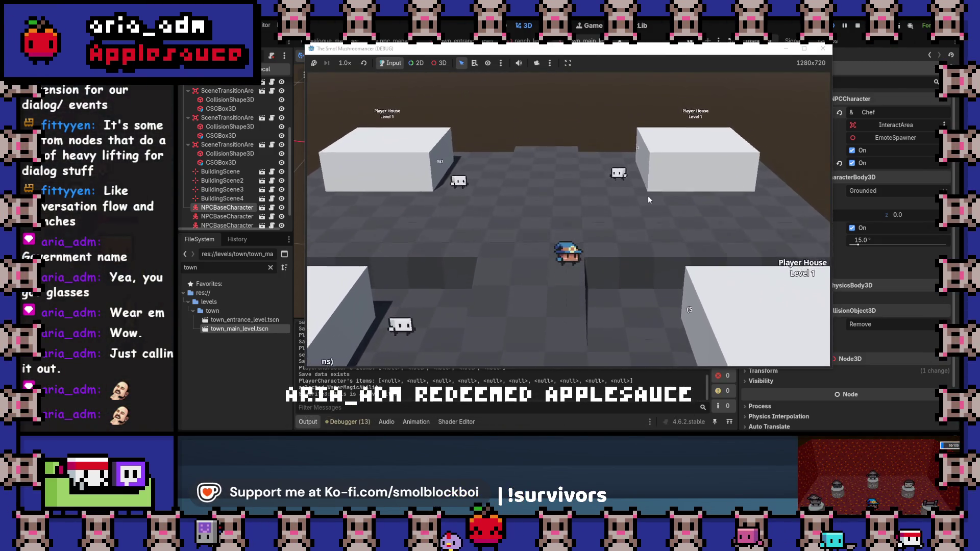
{"action": "key", "text": "w"}
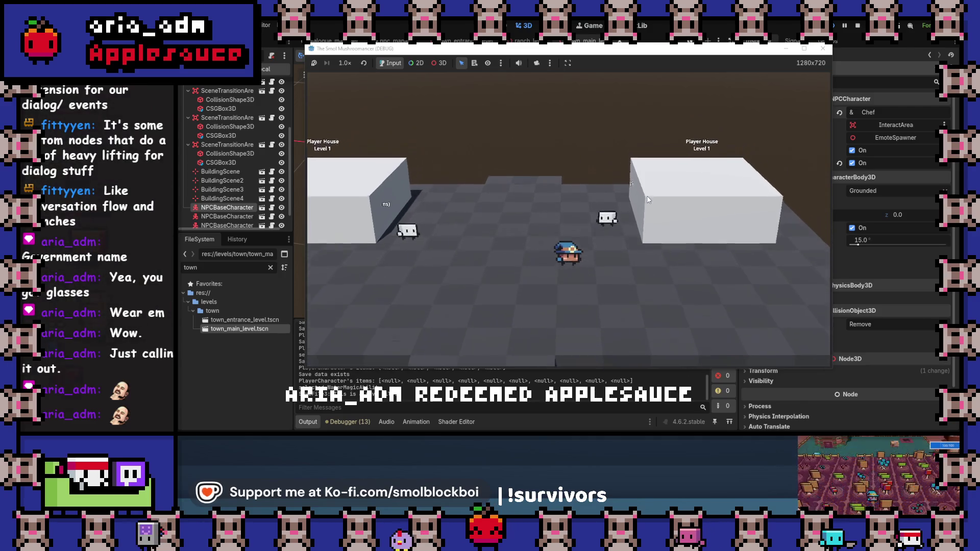
{"action": "key", "text": "e"}
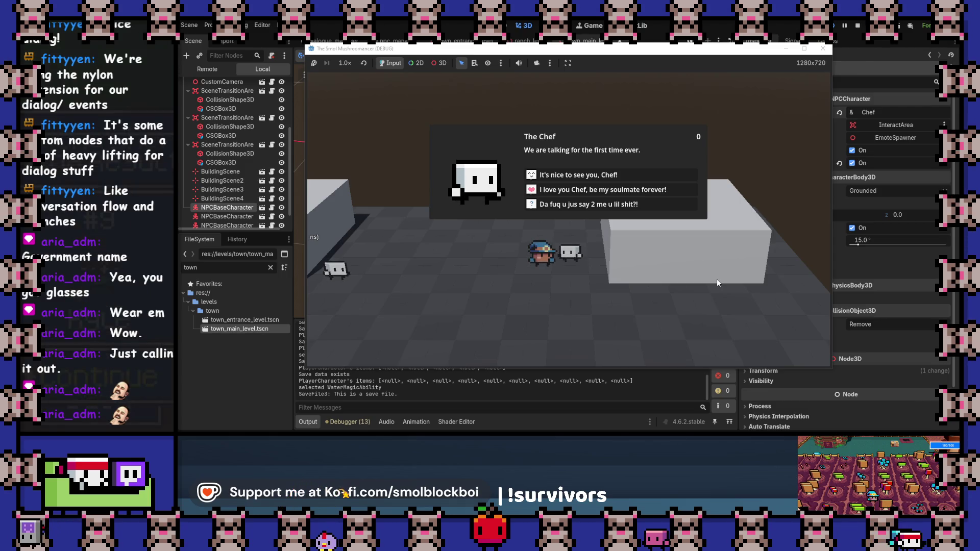
{"action": "key", "text": "e"}
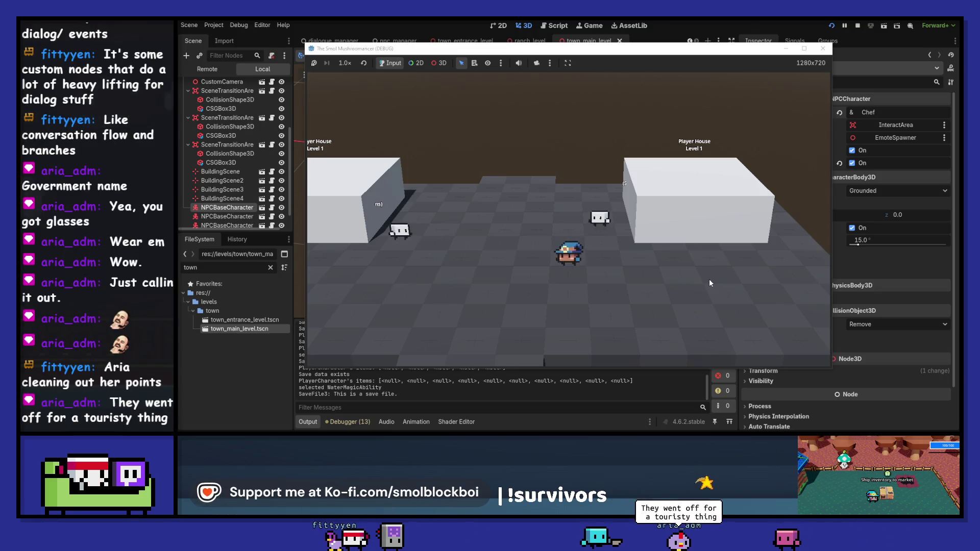
{"action": "key", "text": "w"}
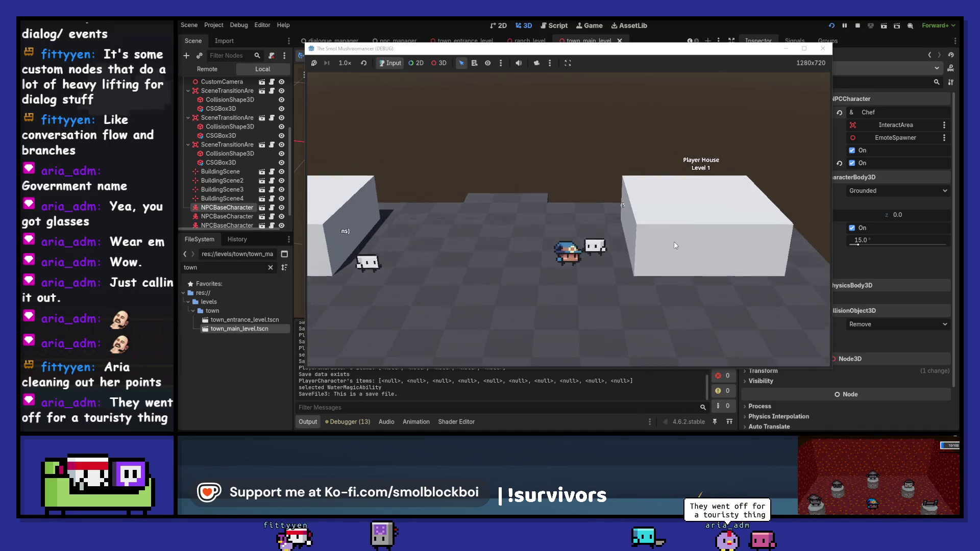
{"action": "key", "text": "e"}
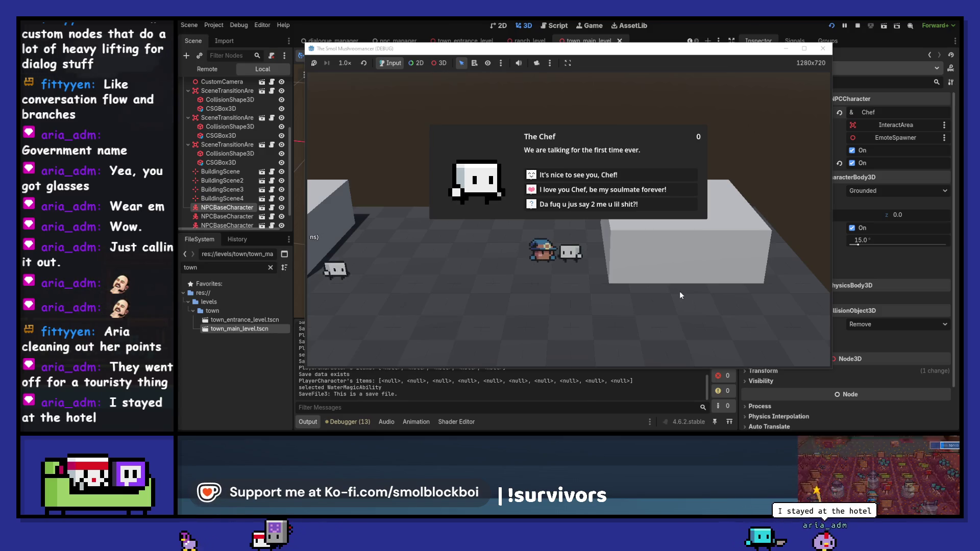
{"action": "key", "text": "Return"}
{"action": "key", "text": "s"}
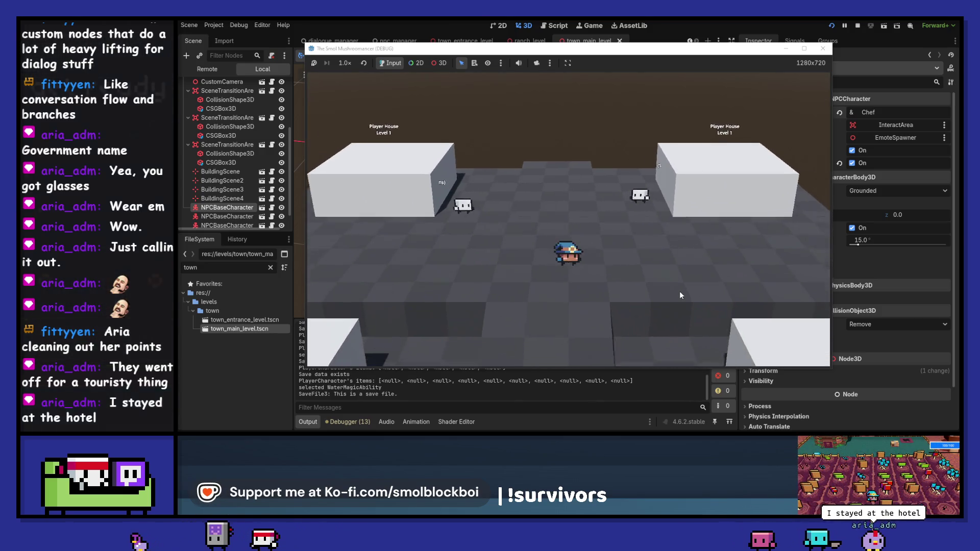
{"action": "key", "text": "s"}
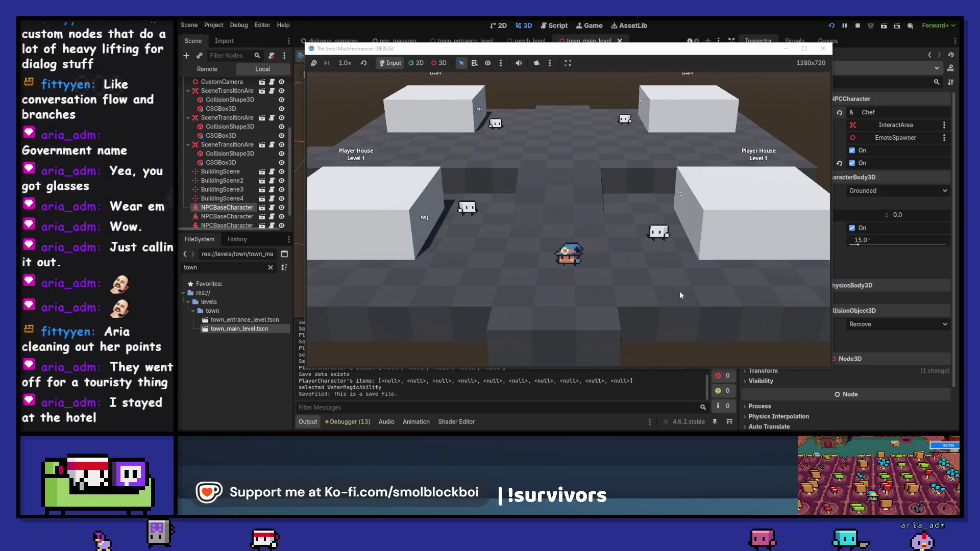
{"action": "key", "text": "s"}
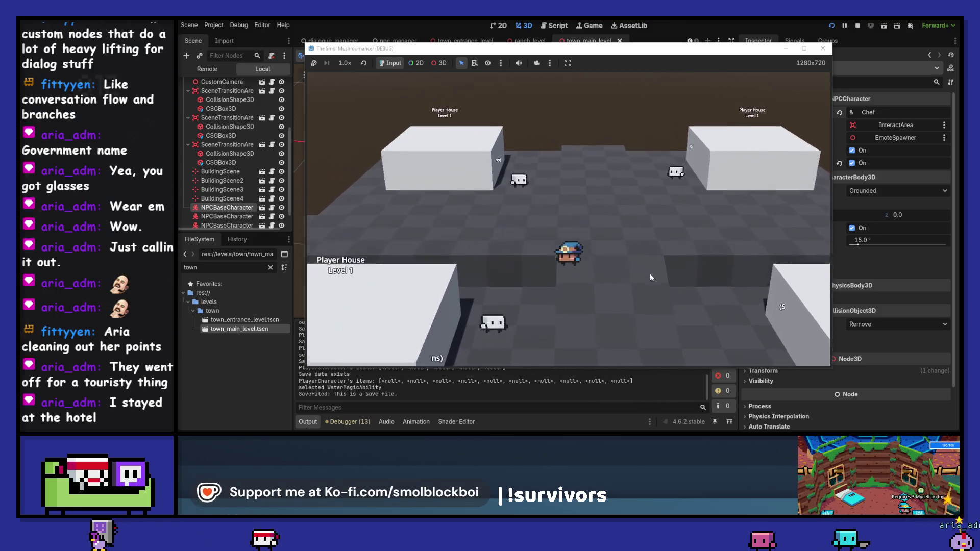
{"action": "key", "text": "a"}
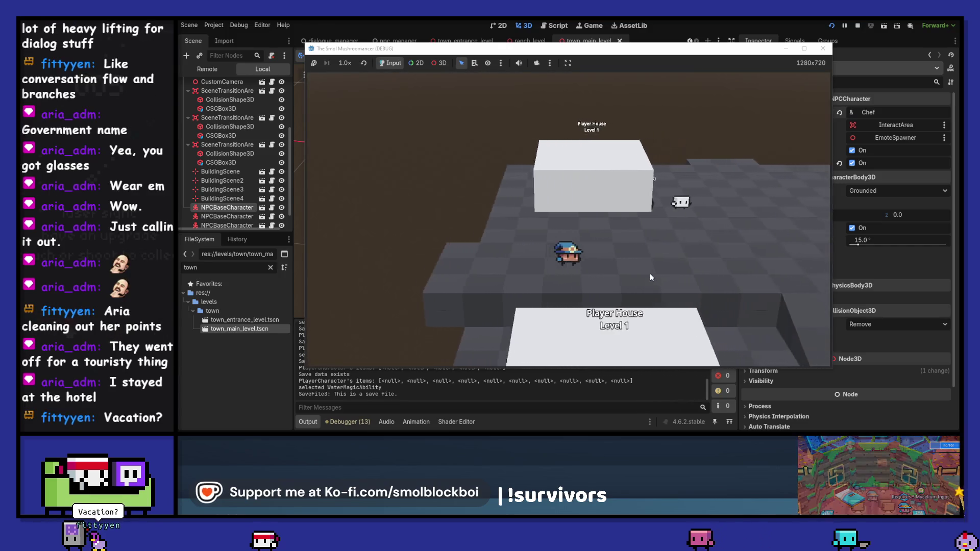
{"action": "key", "text": "s"}
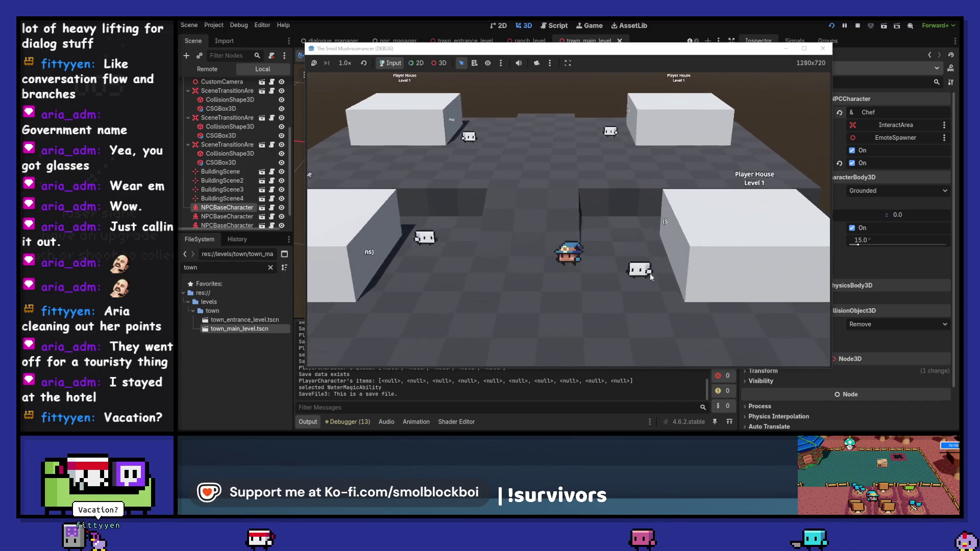
{"action": "key", "text": "s"}
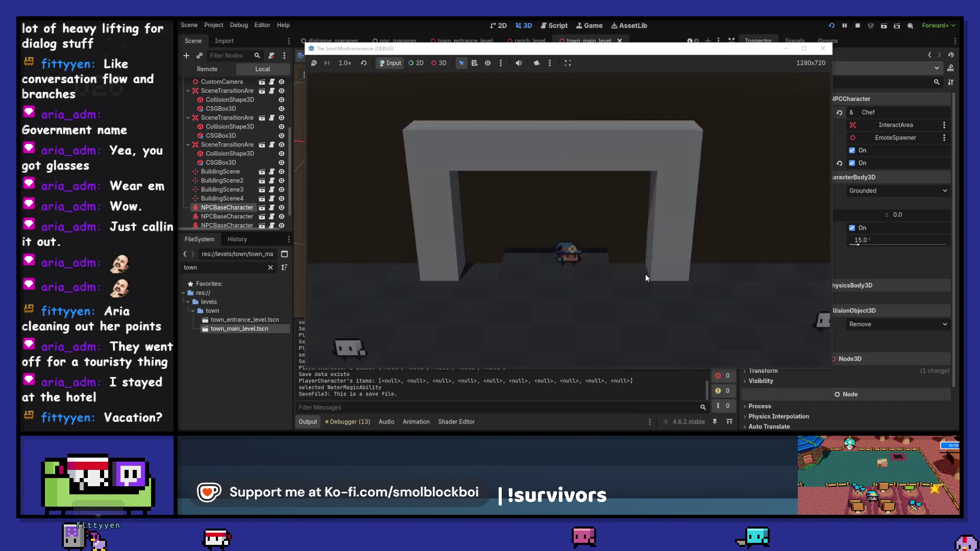
Stop the game and open the Chef's sprite frames from the npc_manager scene
{"action": "key", "text": "F8"}
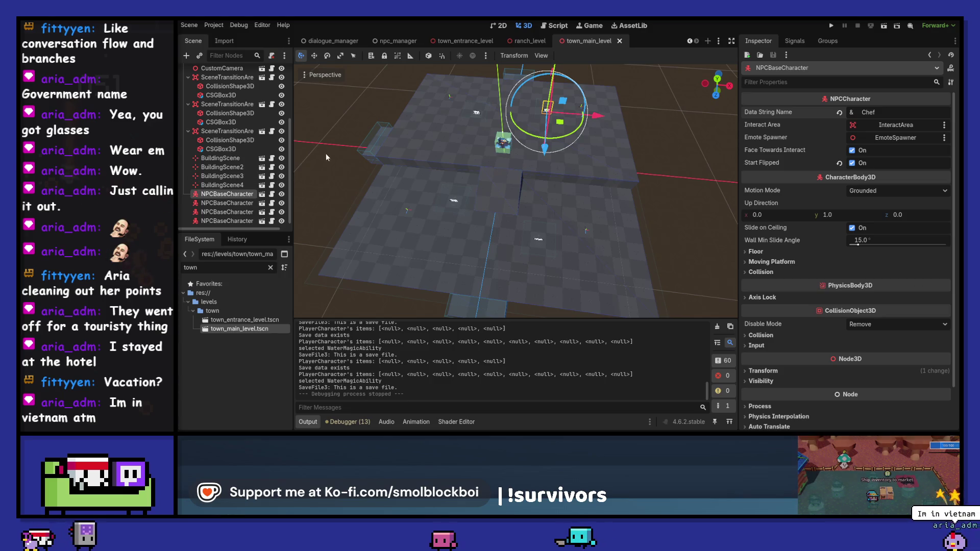
{"action": "left_click", "coordinate": [397, 43]}
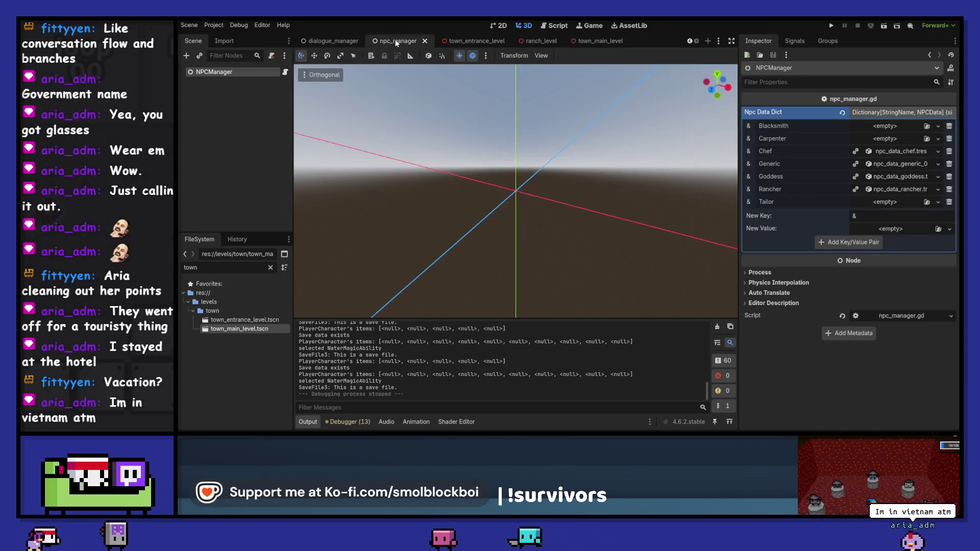
{"action": "left_click", "coordinate": [900, 152]}
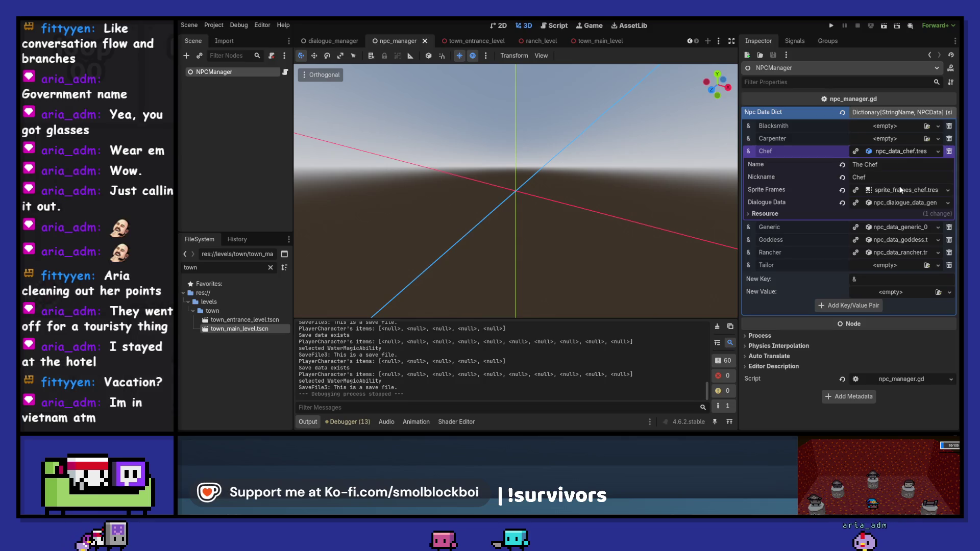
{"action": "left_click", "coordinate": [900, 190]}
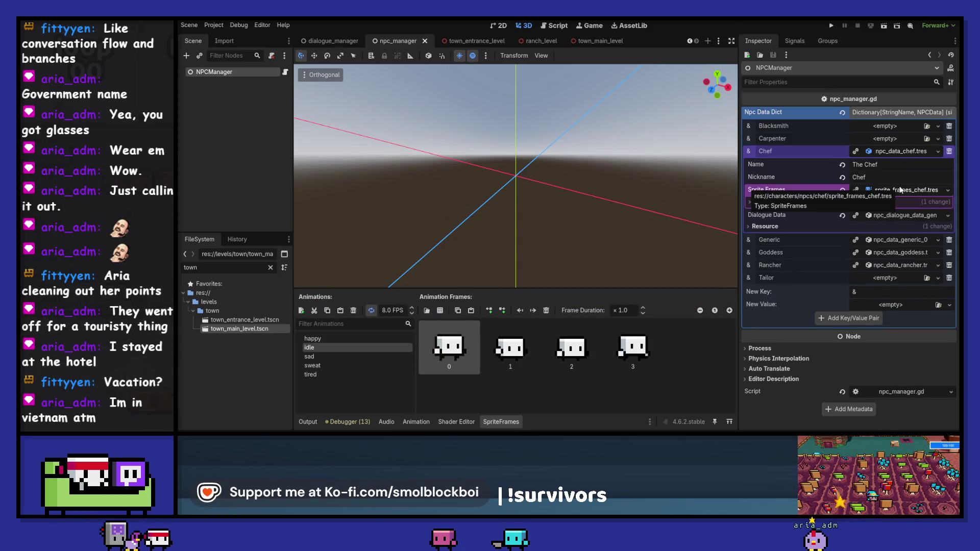
Open sprite_frames_chef.tres and replace its white idle frames with two orange emote frames
{"action": "right_click", "coordinate": [901, 190]}
{"action": "left_click", "coordinate": [934, 288]}
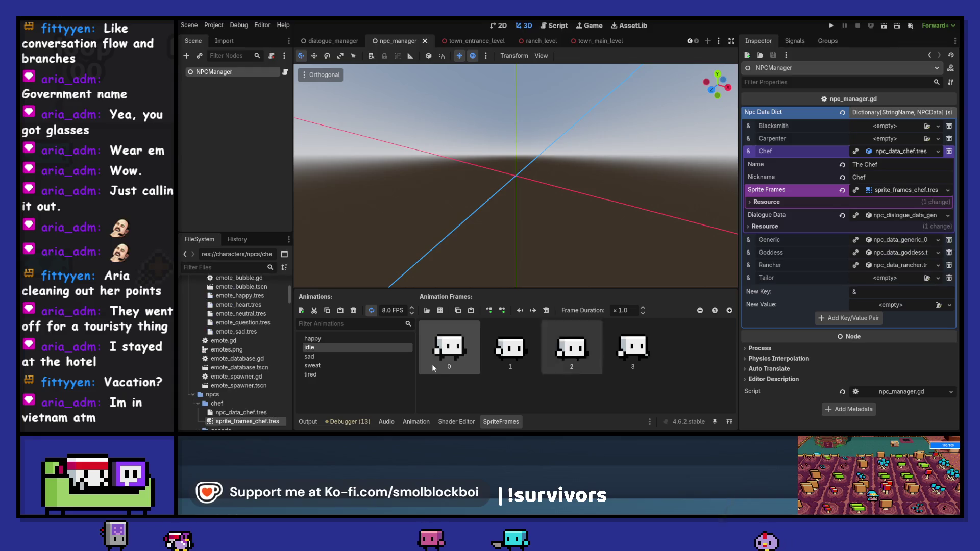
{"action": "left_click", "coordinate": [258, 423]}
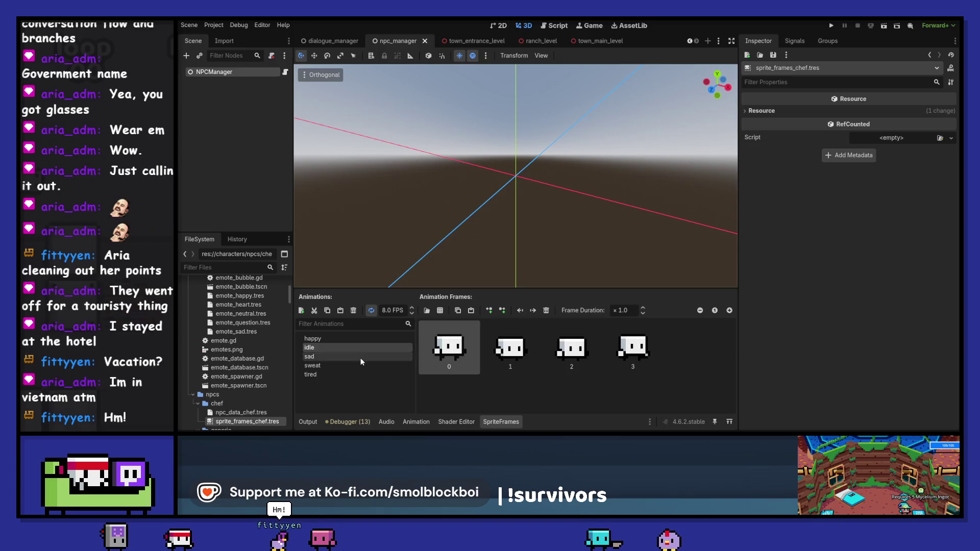
{"action": "left_click", "coordinate": [439, 311]}
{"action": "double_click", "coordinate": [438, 140]}
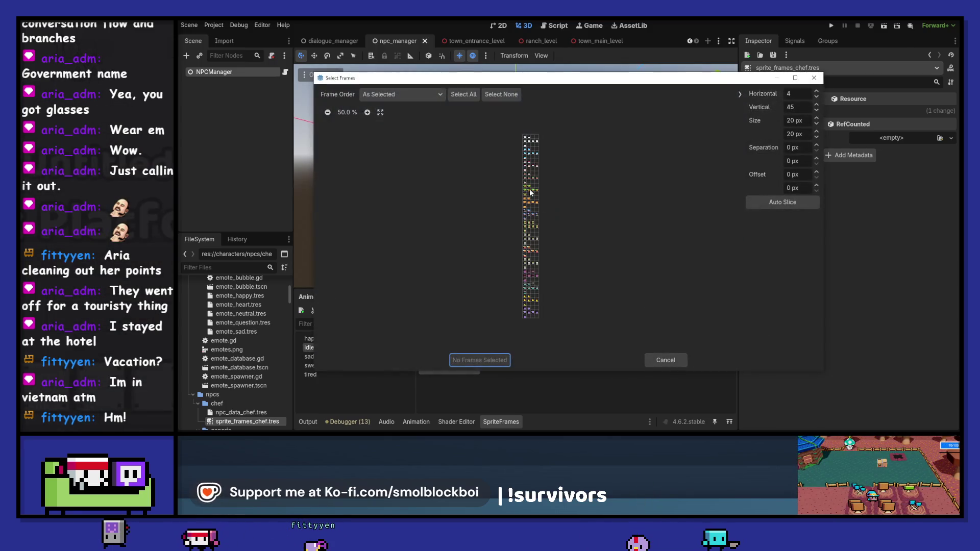
{"action": "scroll", "coordinate": [526, 208], "scroll_direction": "up", "scroll_amount": 11}
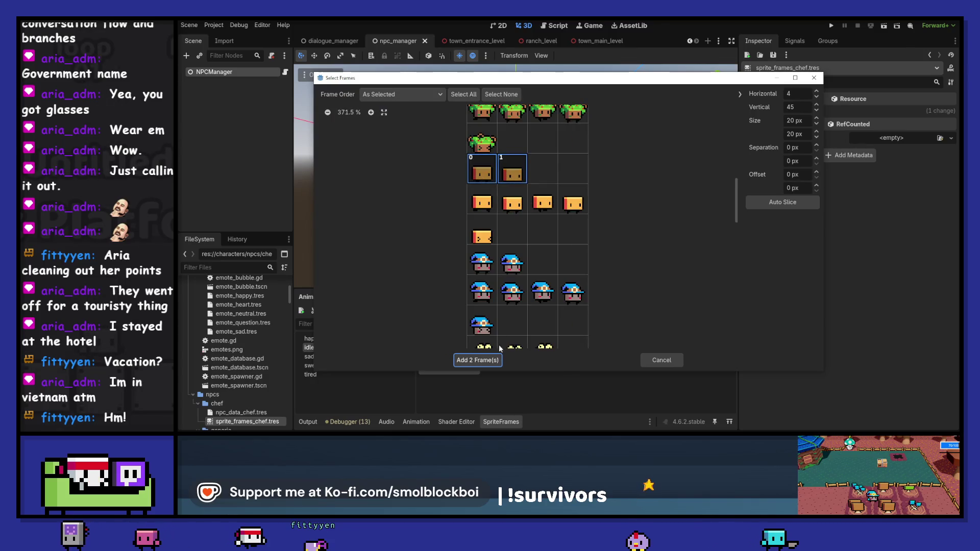
{"action": "left_click", "coordinate": [477, 360]}
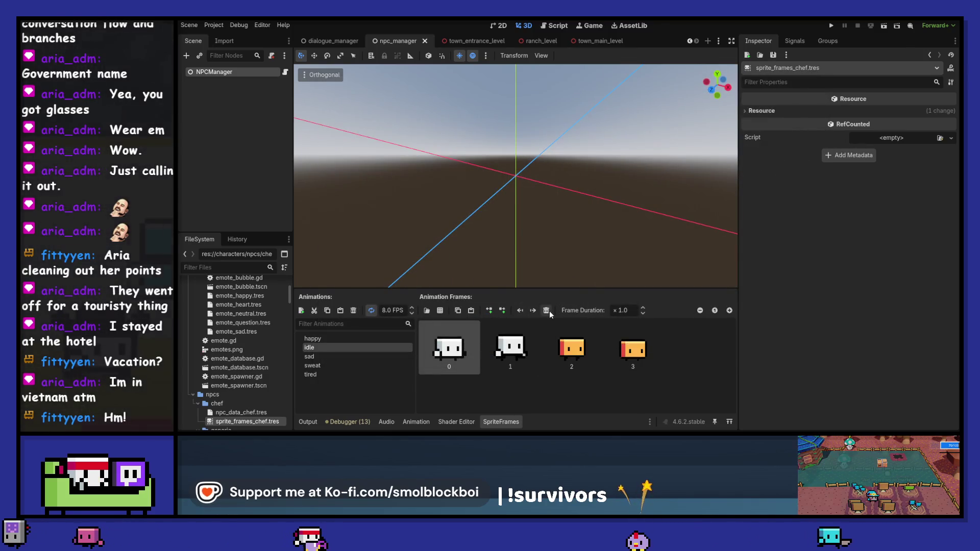
{"action": "left_click", "coordinate": [546, 311]}
{"action": "left_click", "coordinate": [546, 311]}
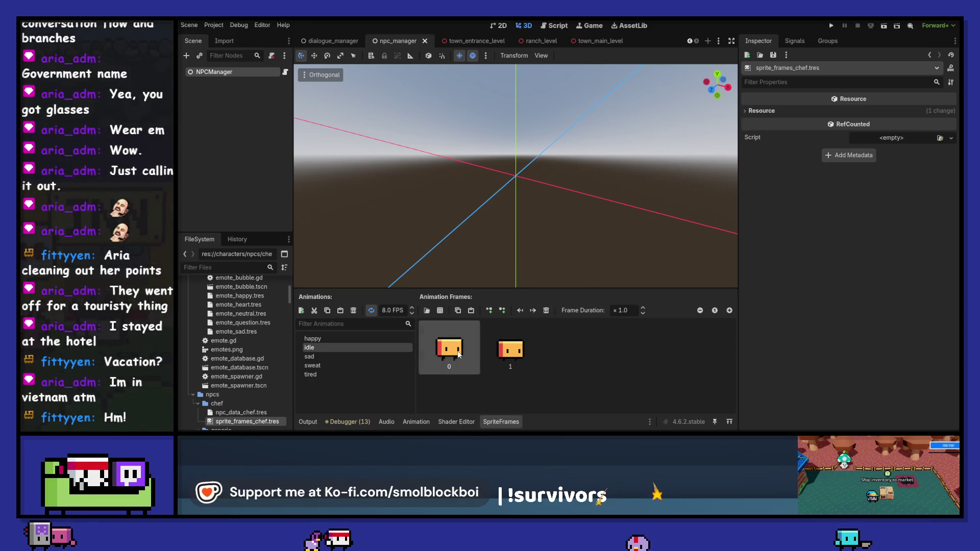
Put the orange frames into the happy animation, undo an accidental change, and reopen the sprite frames
{"action": "left_click", "coordinate": [326, 339]}
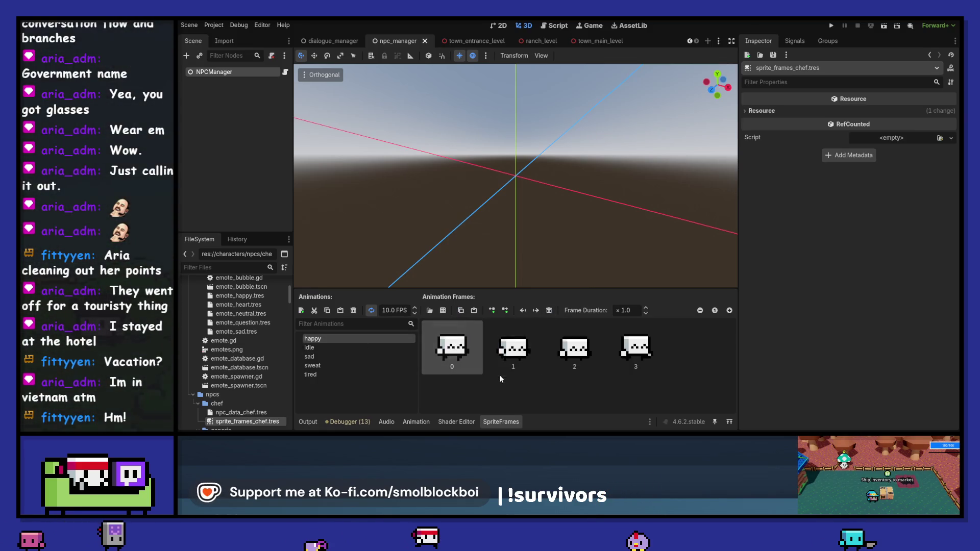
{"action": "key", "text": "ctrl+v"}
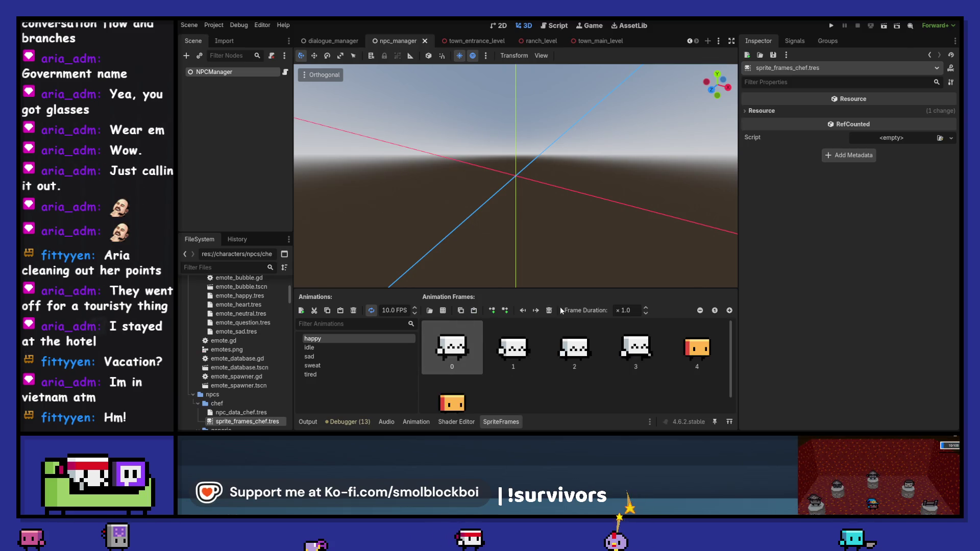
{"action": "left_click", "coordinate": [548, 310]}
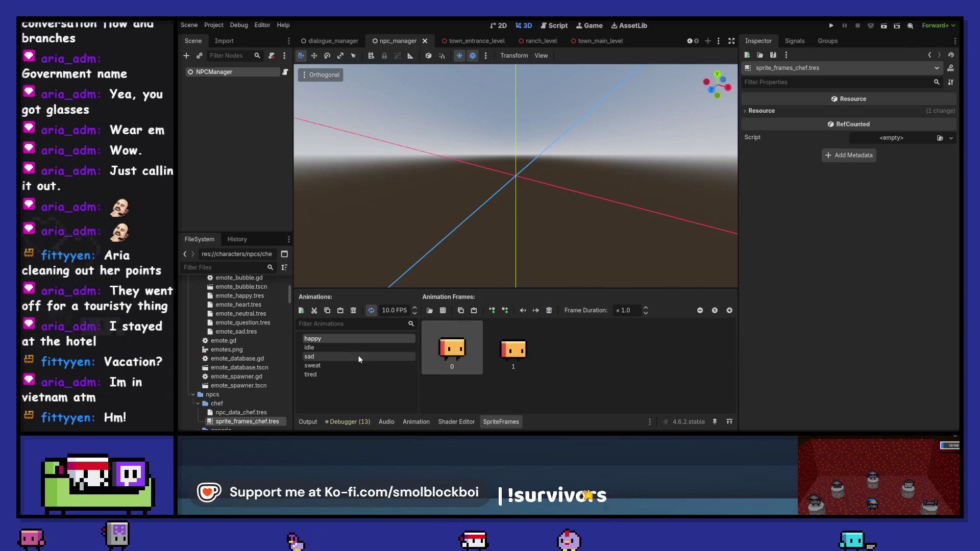
{"action": "left_click", "coordinate": [359, 357]}
{"action": "key", "text": "ctrl+z"}
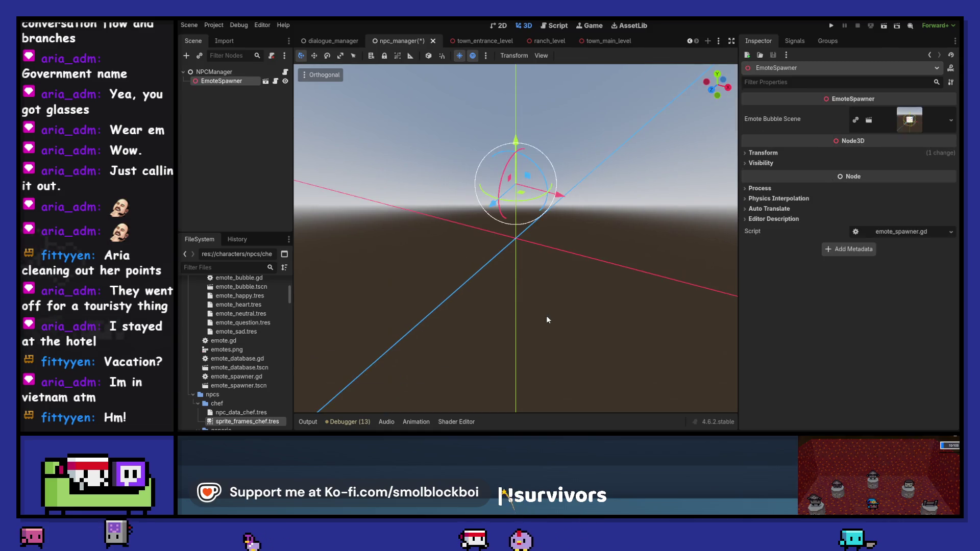
{"action": "key", "text": "ctrl+z"}
{"action": "left_click", "coordinate": [218, 73]}
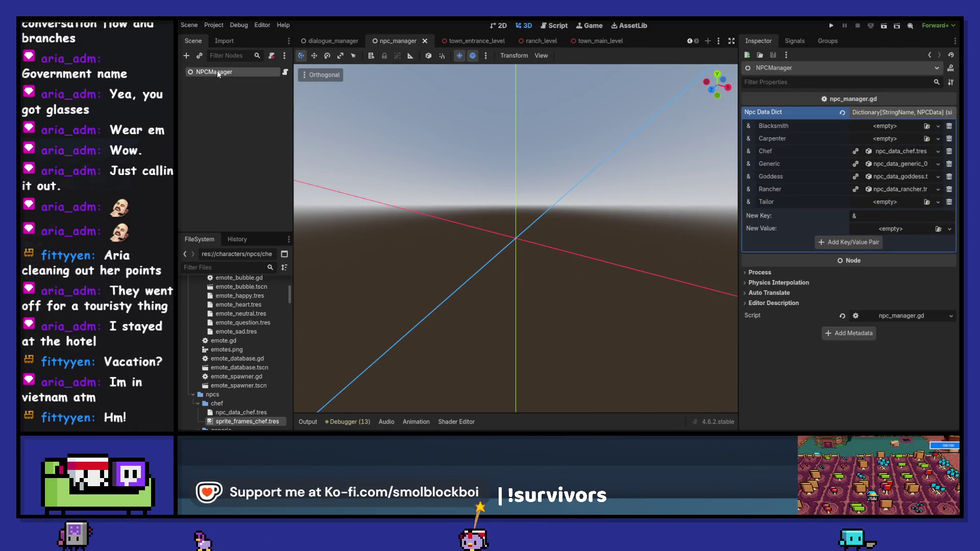
{"action": "left_click", "coordinate": [256, 424]}
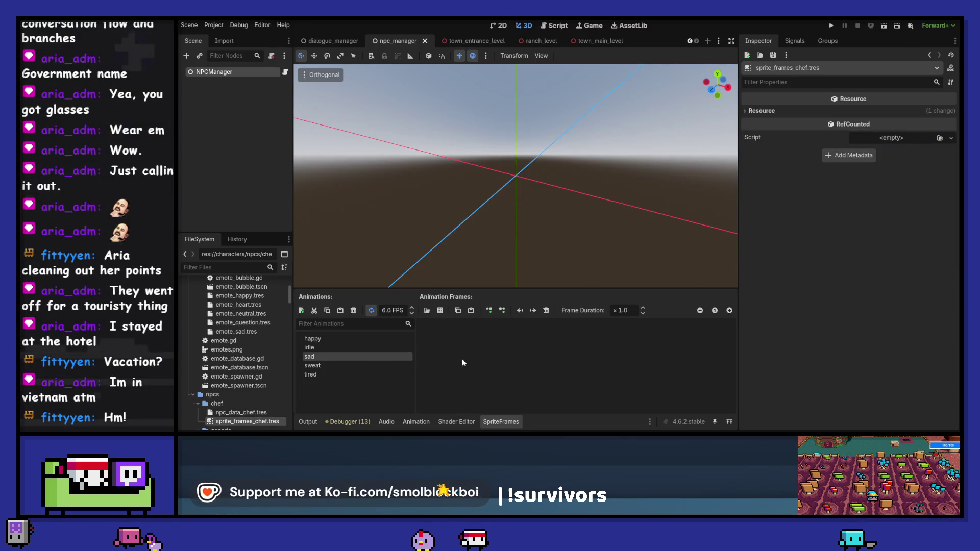
Restore the tired animation's two frames, save, and relaunch the game
{"action": "left_click", "coordinate": [393, 366]}
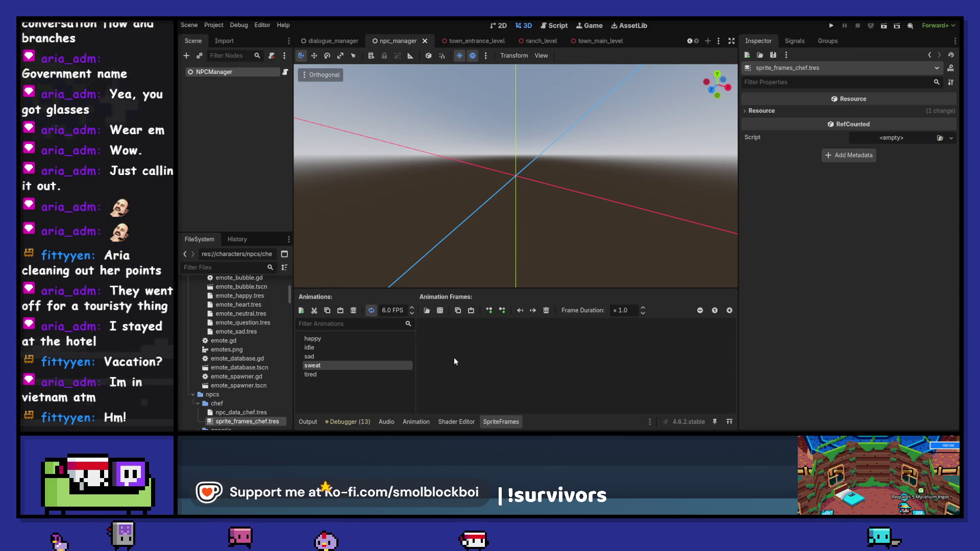
{"action": "left_click", "coordinate": [356, 376]}
{"action": "left_click", "coordinate": [449, 347]}
{"action": "key", "text": "Delete"}
{"action": "key", "text": "Delete"}
{"action": "key", "text": "Delete"}
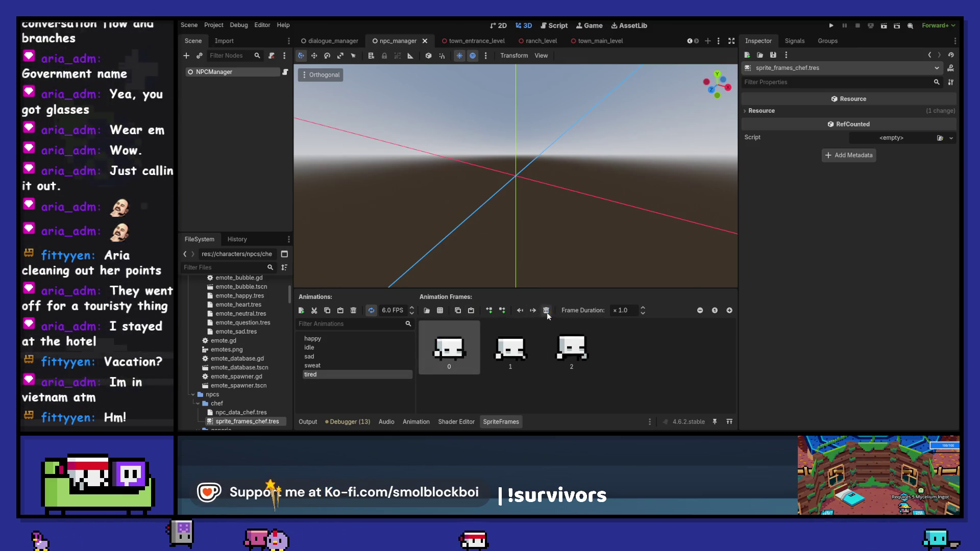
{"action": "key", "text": "ctrl+z"}
{"action": "key", "text": "ctrl+z"}
{"action": "key", "text": "ctrl+s"}
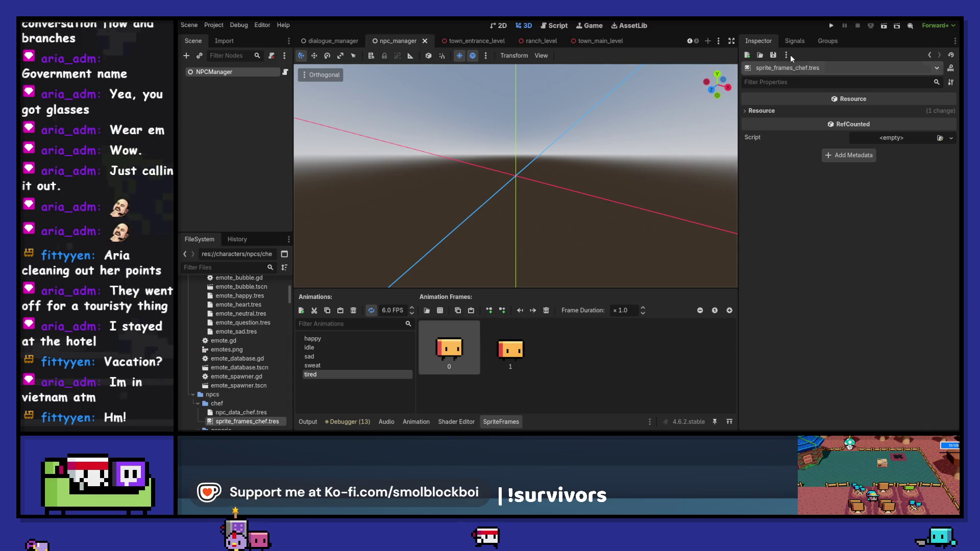
{"action": "left_click", "coordinate": [831, 26]}
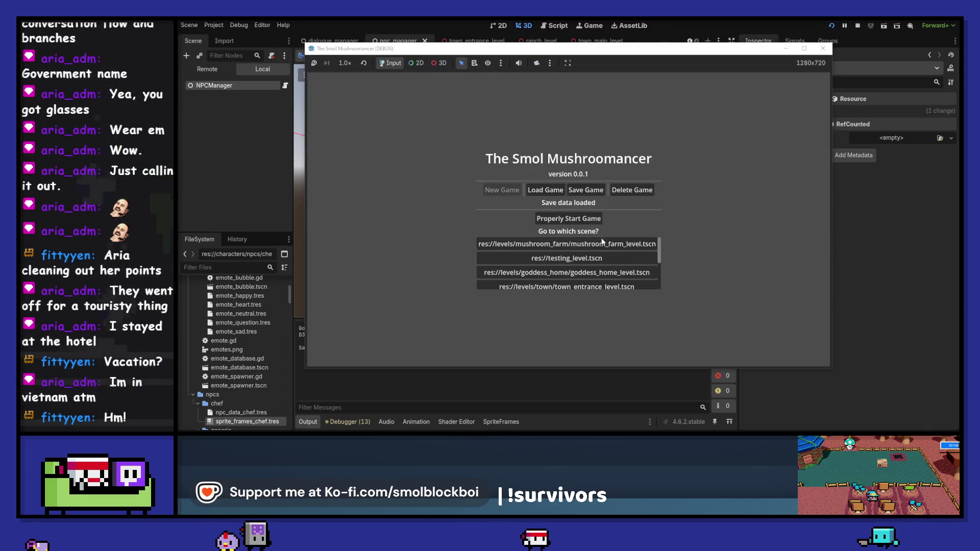
Start the game in ranch_level.tscn, talk with the Chef, and walk past the houses
{"action": "scroll", "coordinate": [614, 278], "scroll_direction": "down", "scroll_amount": 3}
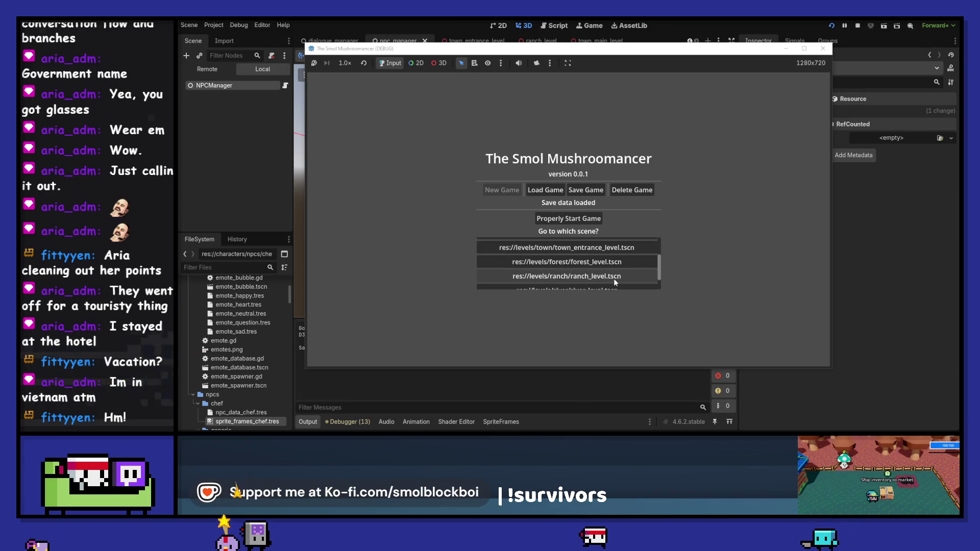
{"action": "left_click", "coordinate": [614, 277]}
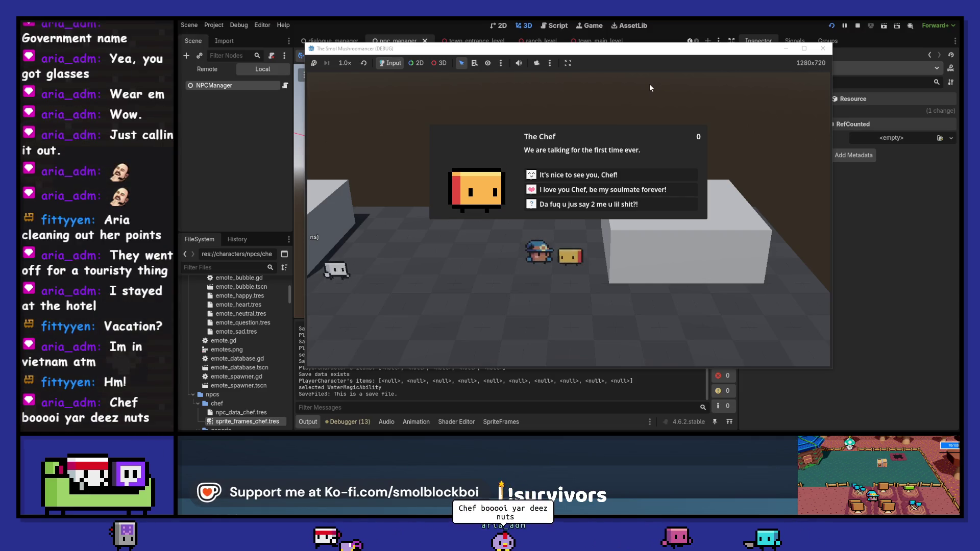
{"action": "key", "text": "Escape"}
{"action": "key", "text": "s"}
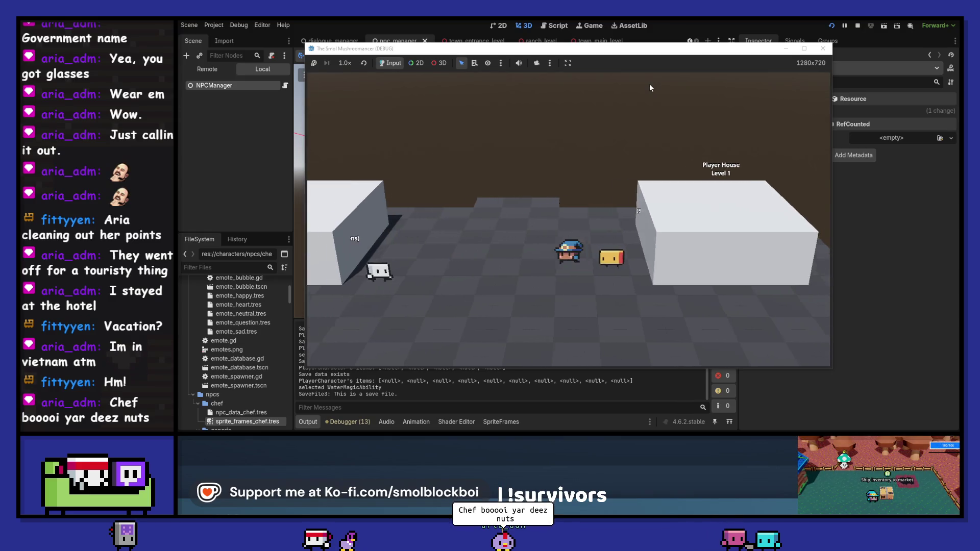
{"action": "key", "text": "s"}
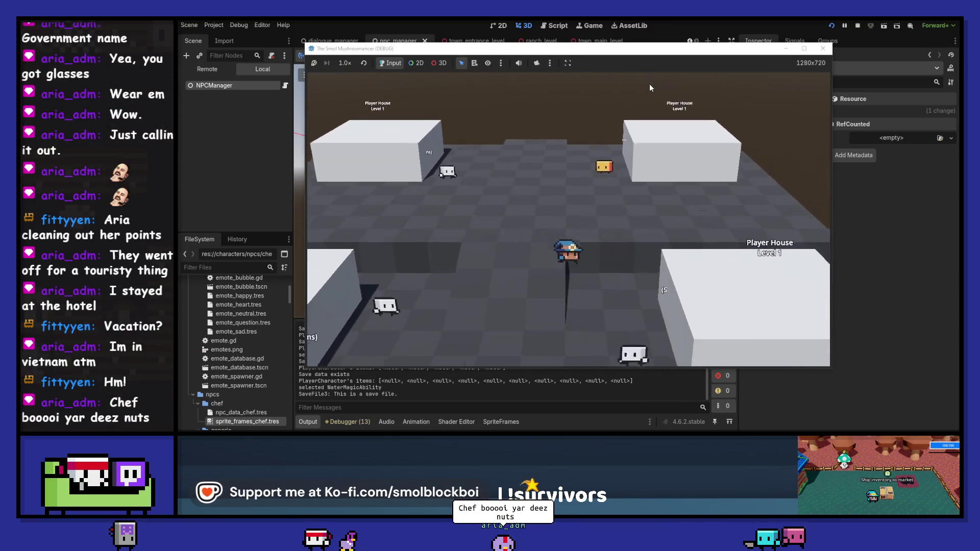
{"action": "key", "text": "w"}
{"action": "key", "text": "d"}
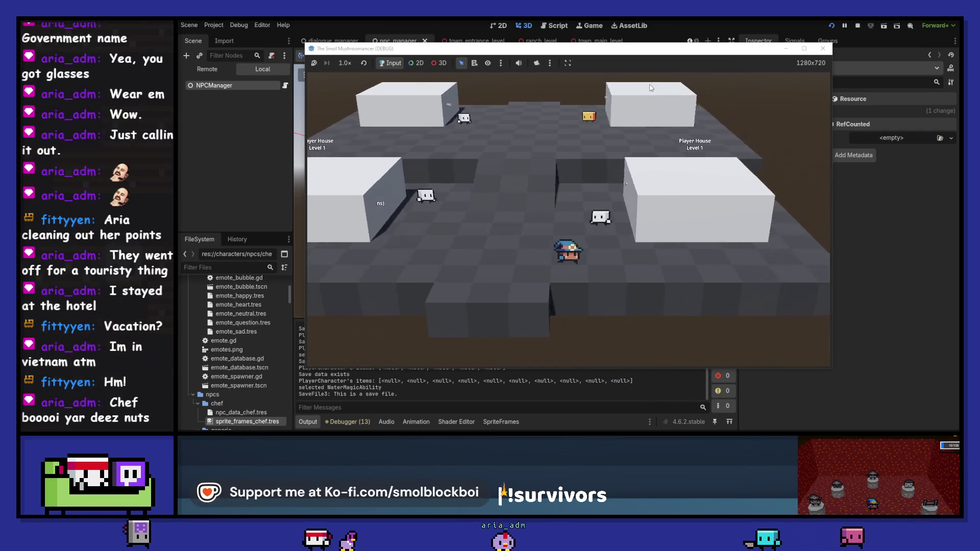
{"action": "key", "text": "w"}
{"action": "key", "text": "d"}
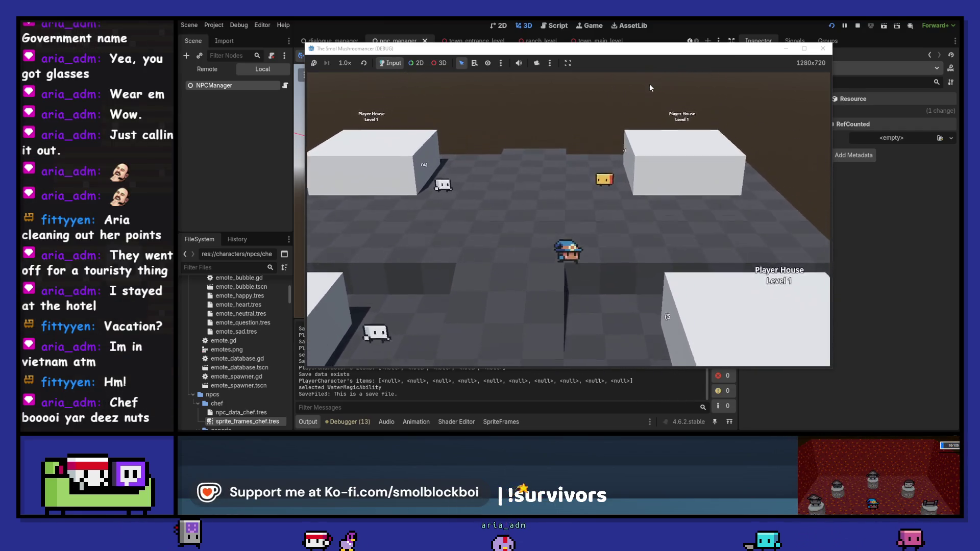
{"action": "key", "text": "a"}
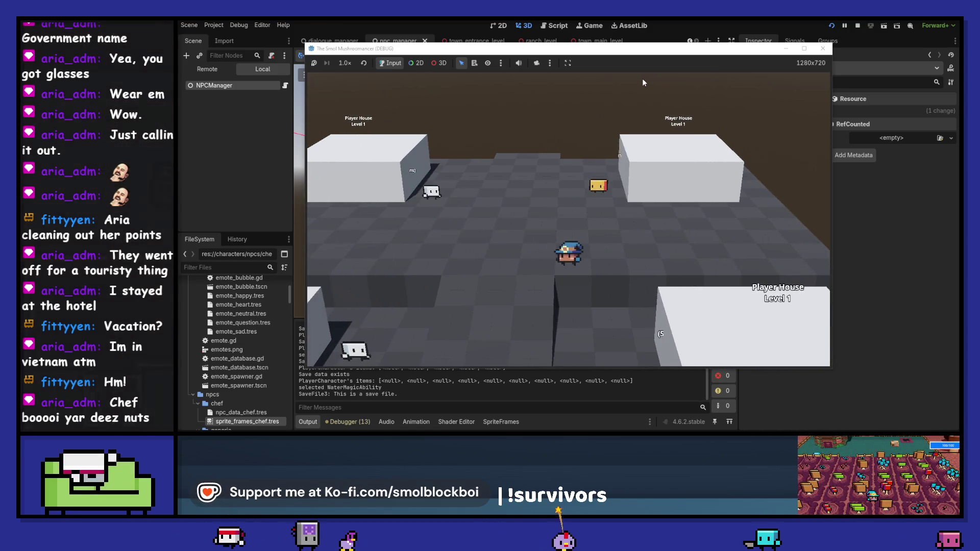
Walk through the archway area, talk to P. Three, then visit Goddess Mushroomie at the statue
{"action": "key", "text": "a"}
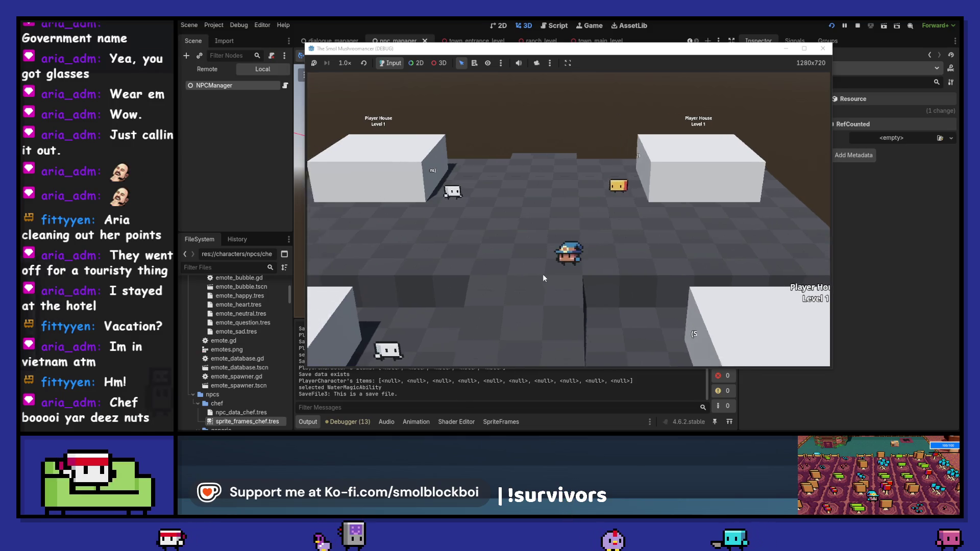
{"action": "key", "text": "s"}
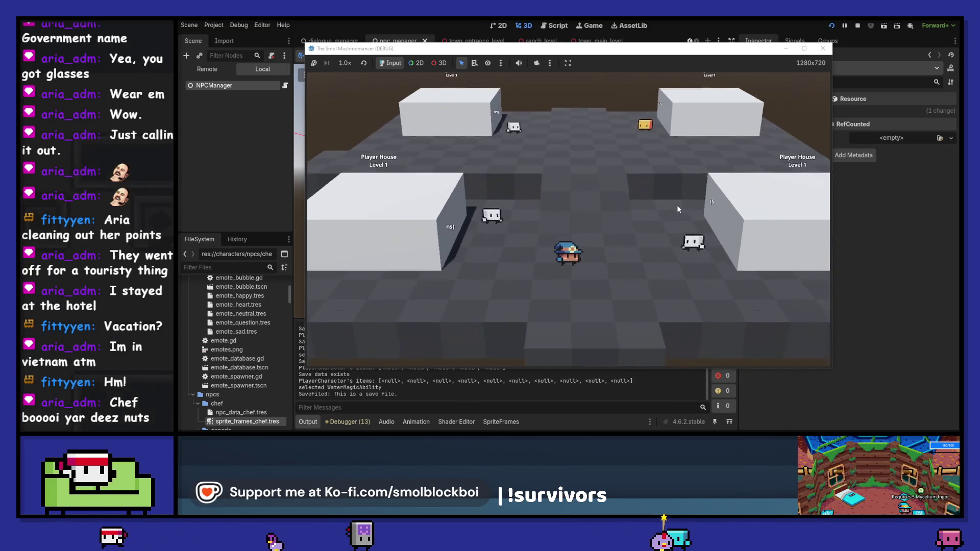
{"action": "key", "text": "s"}
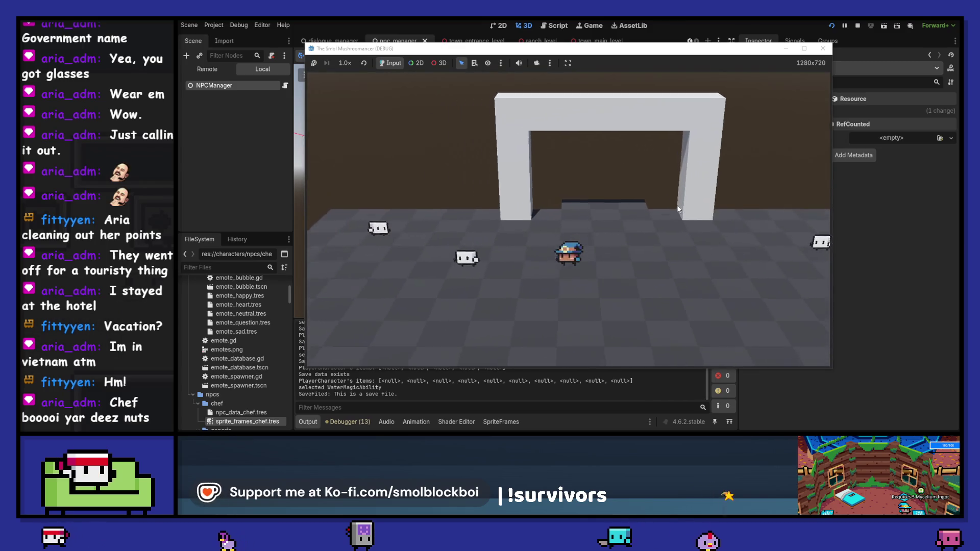
{"action": "key", "text": "a"}
{"action": "key", "text": "e"}
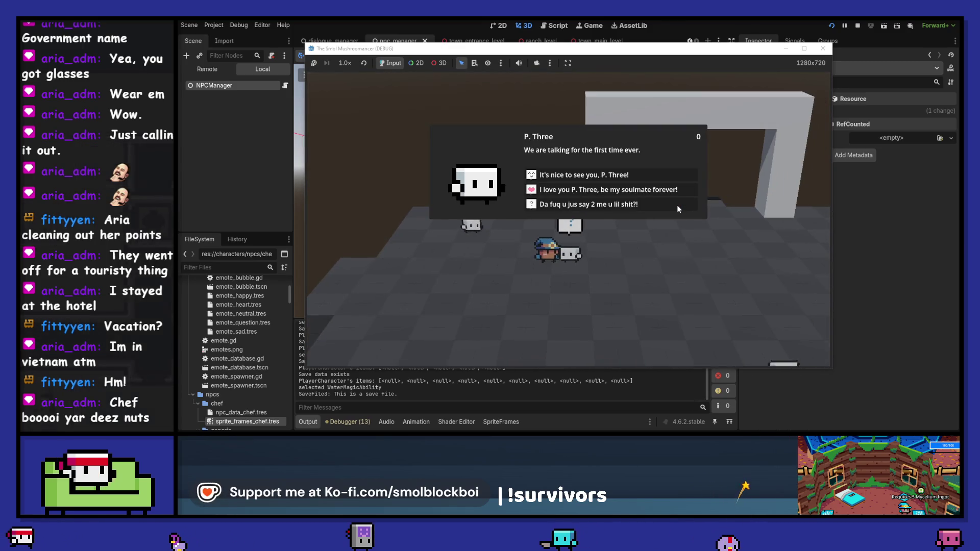
{"action": "left_click", "coordinate": [677, 204]}
{"action": "key", "text": "s"}
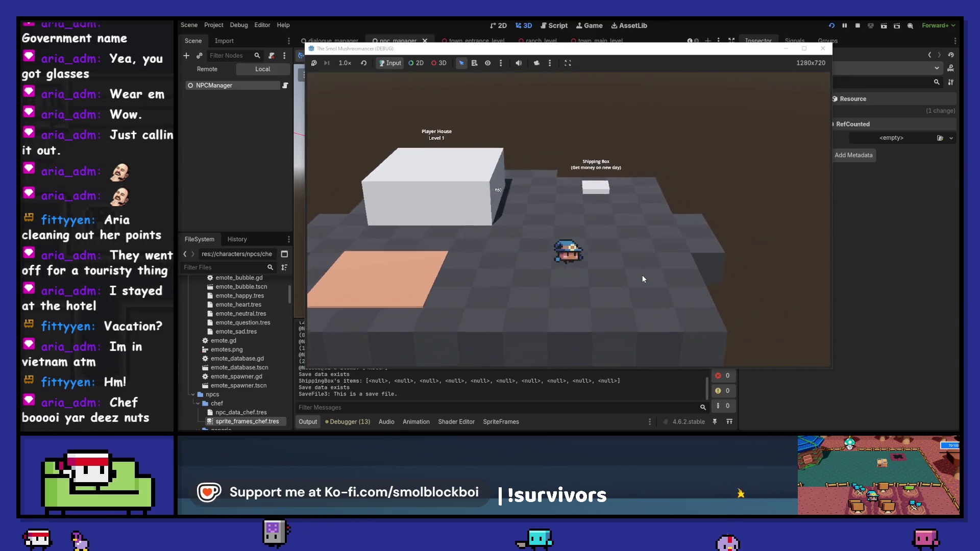
{"action": "key", "text": "w"}
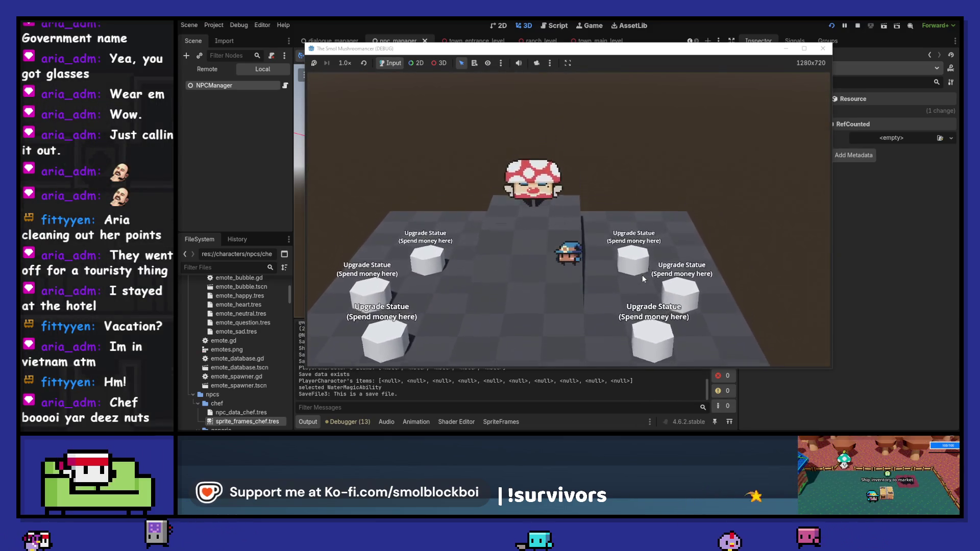
{"action": "key", "text": "w"}
{"action": "key", "text": "e"}
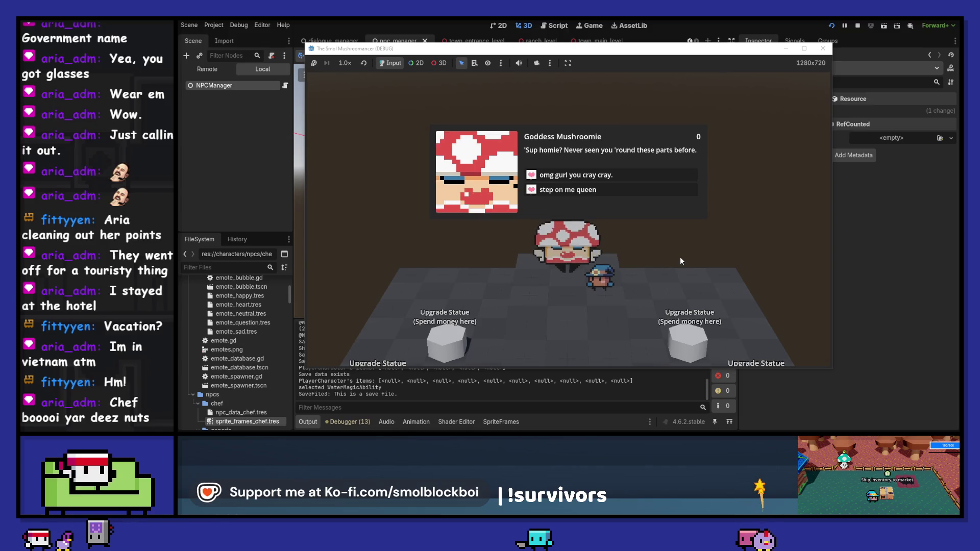
{"action": "key", "text": "e"}
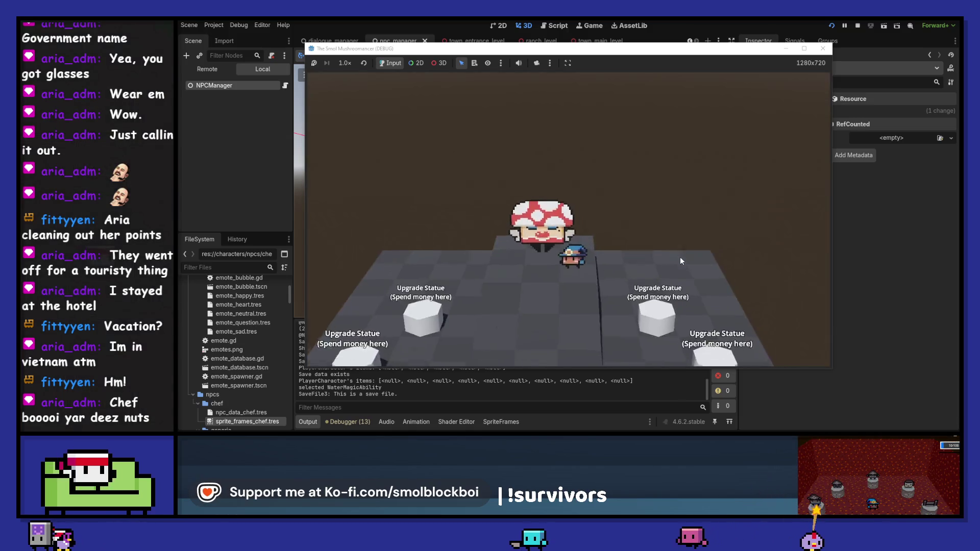
Talk to P. Three, then walk to the Chef and talk with it twice
{"action": "key", "text": "w"}
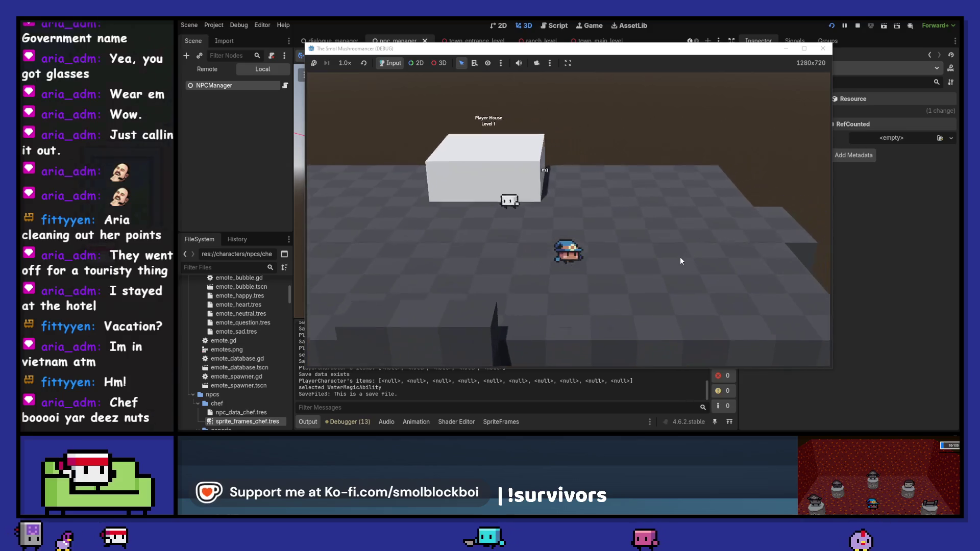
{"action": "key", "text": "e"}
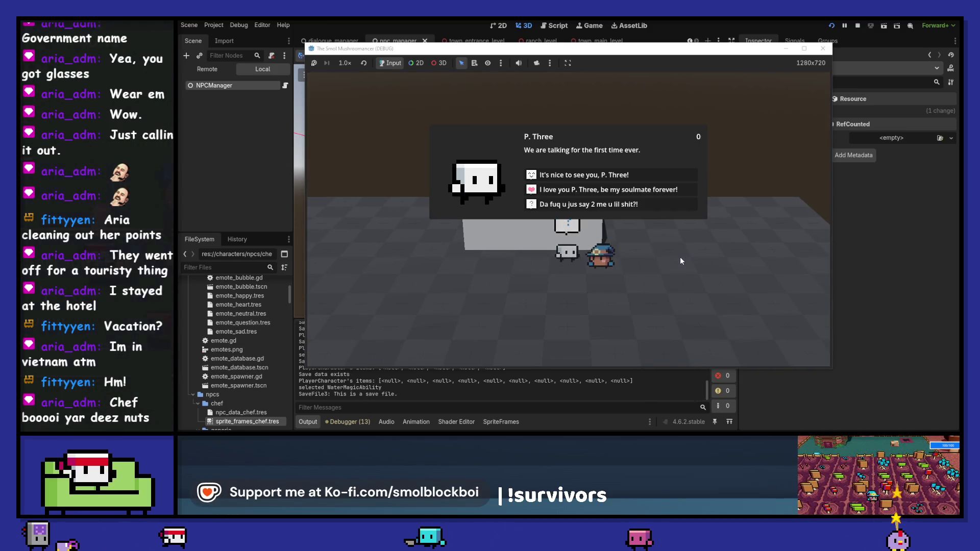
{"action": "key", "text": "e"}
{"action": "key", "text": "d"}
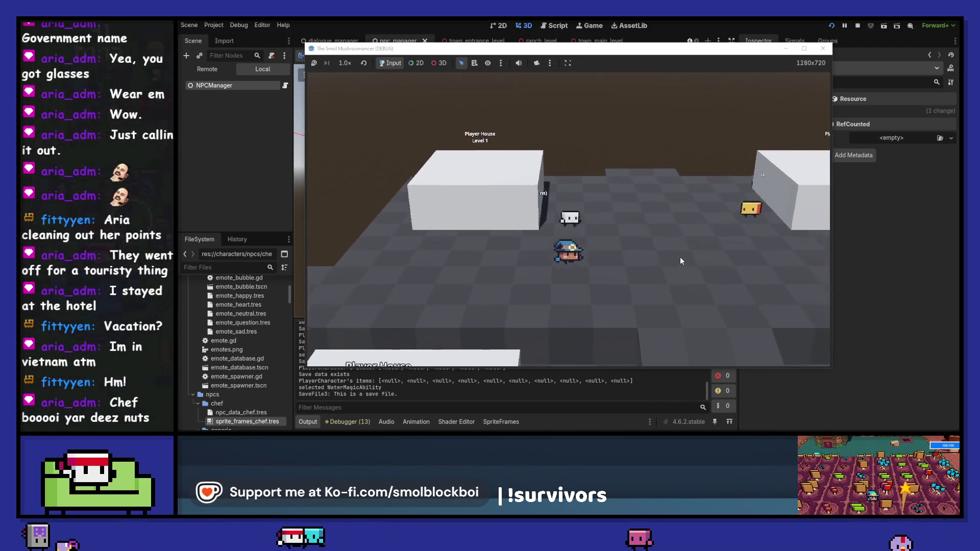
{"action": "key", "text": "e"}
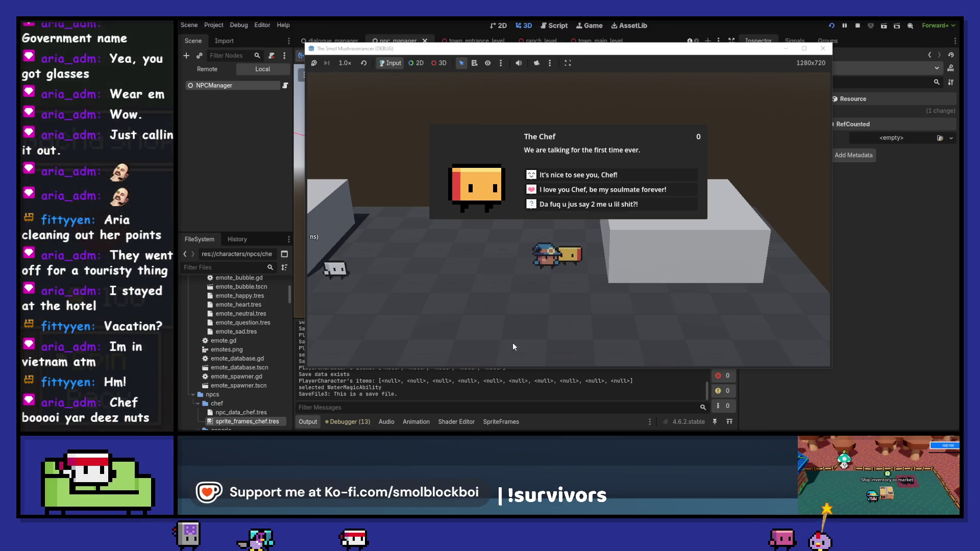
{"action": "left_click", "coordinate": [516, 329]}
{"action": "key", "text": "e"}
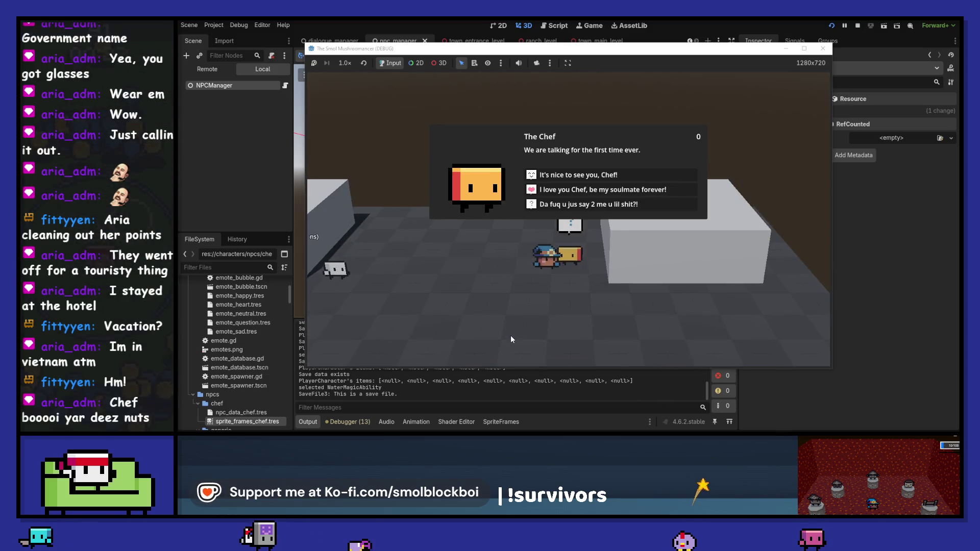
{"action": "key", "text": "Escape"}
{"action": "key", "text": "s"}
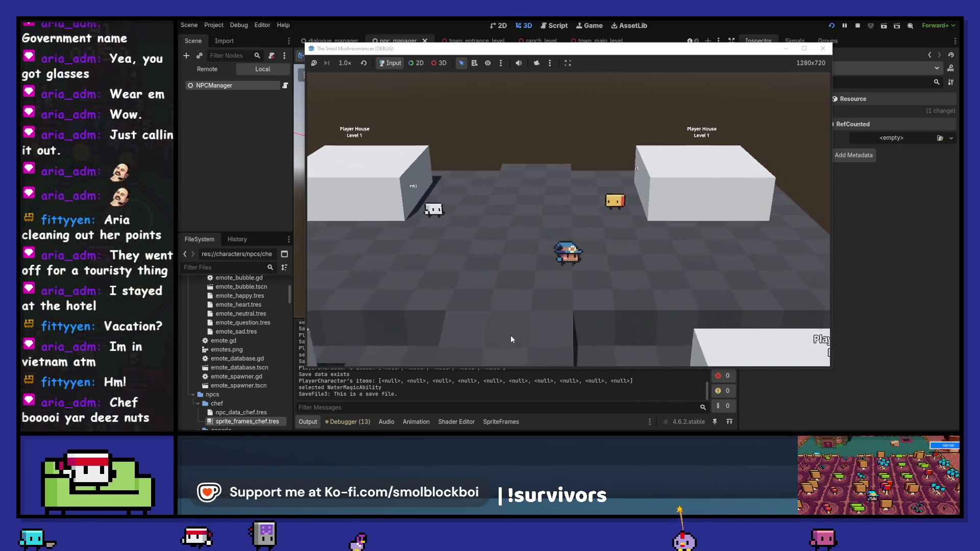
Talk to P. Three and the Chef again, then stop the game and select NPCManager
{"action": "key", "text": "e"}
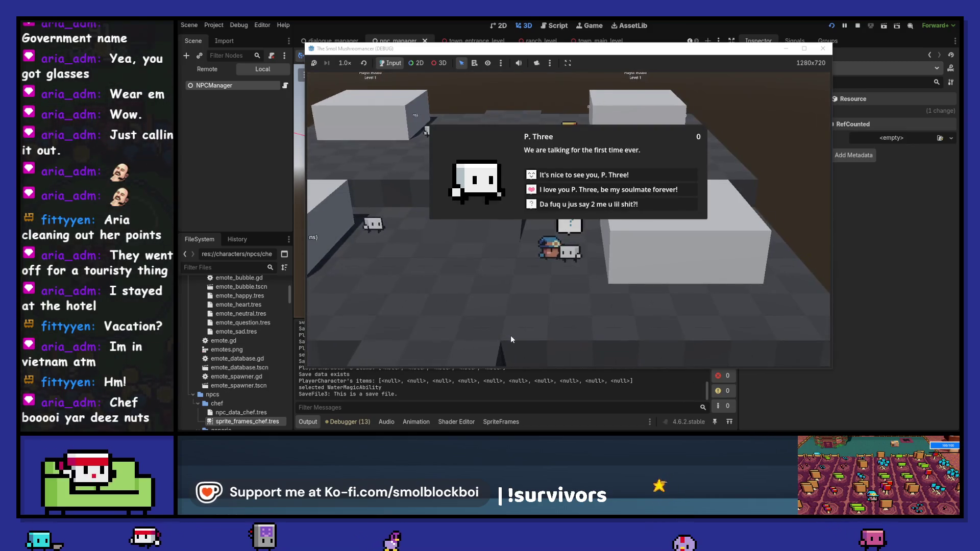
{"action": "key", "text": "Escape"}
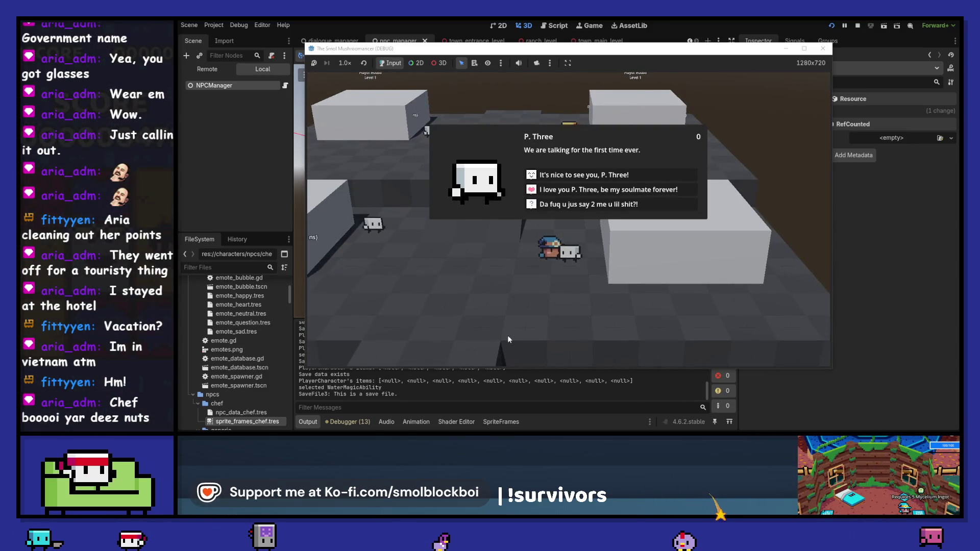
{"action": "key", "text": "e"}
{"action": "key", "text": "Escape"}
{"action": "key", "text": "a"}
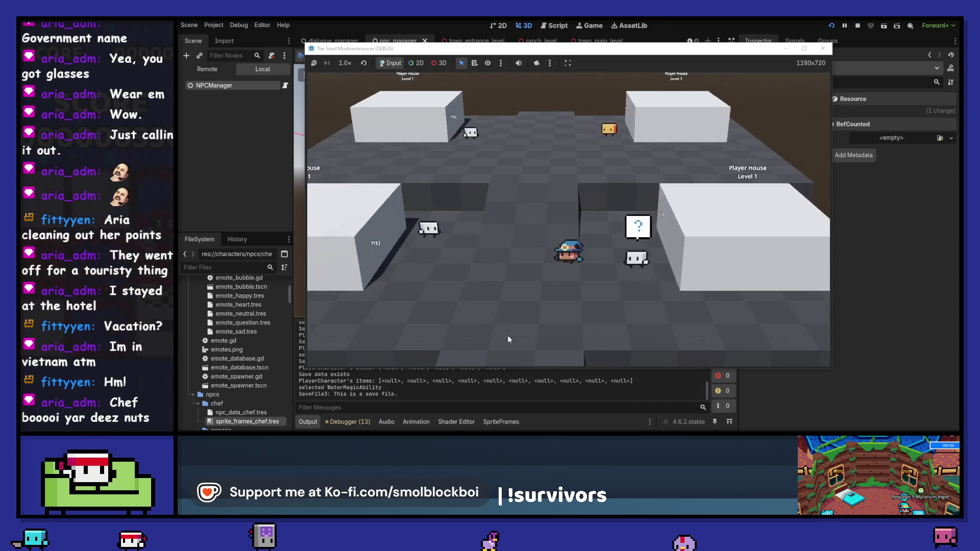
{"action": "key", "text": "e"}
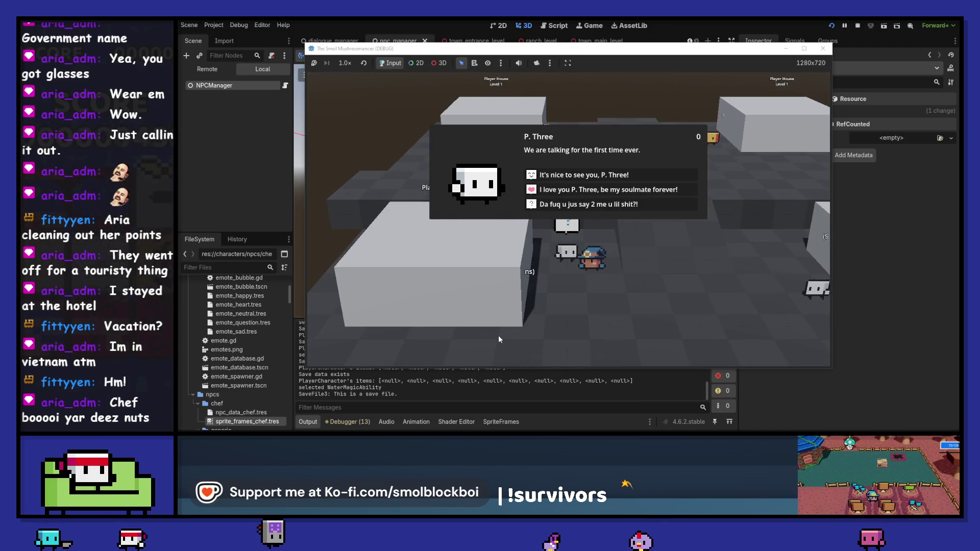
{"action": "key", "text": "Escape"}
{"action": "key", "text": "w"}
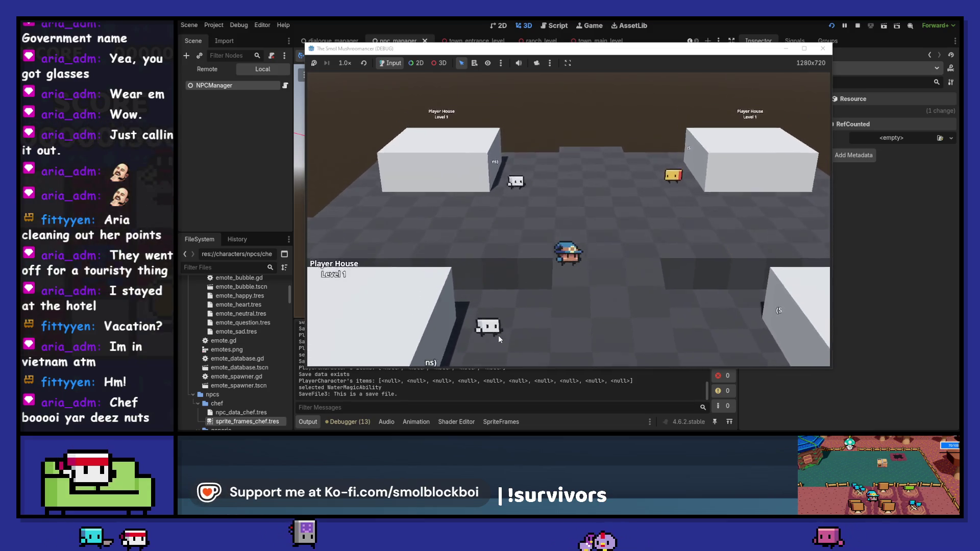
{"action": "key", "text": "w"}
{"action": "key", "text": "d"}
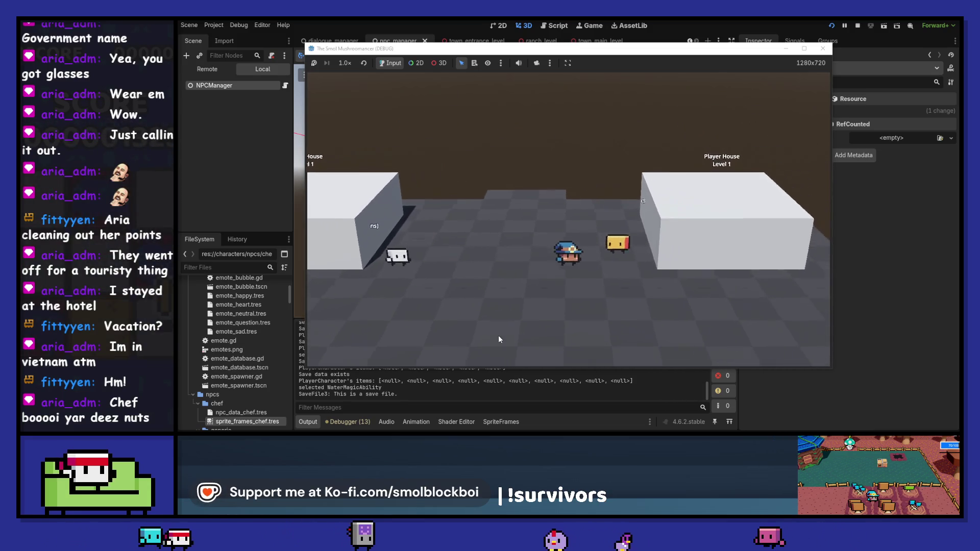
{"action": "key", "text": "e"}
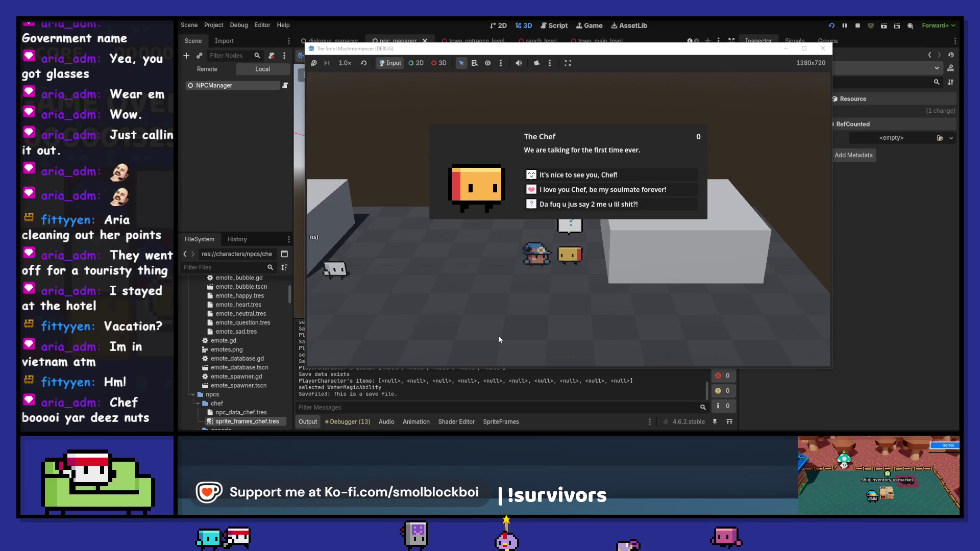
{"action": "key", "text": "Escape"}
{"action": "left_click", "coordinate": [826, 50]}
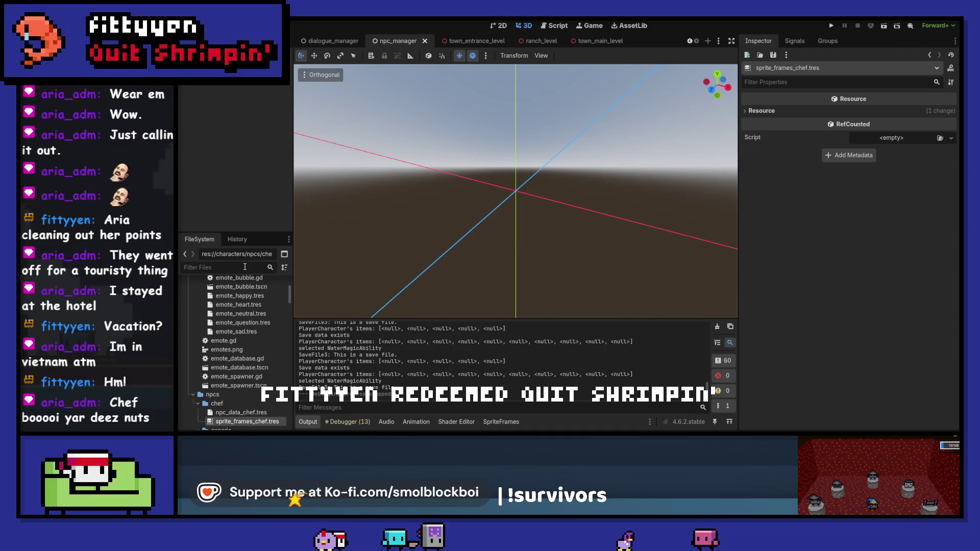
{"action": "left_click", "coordinate": [244, 70]}
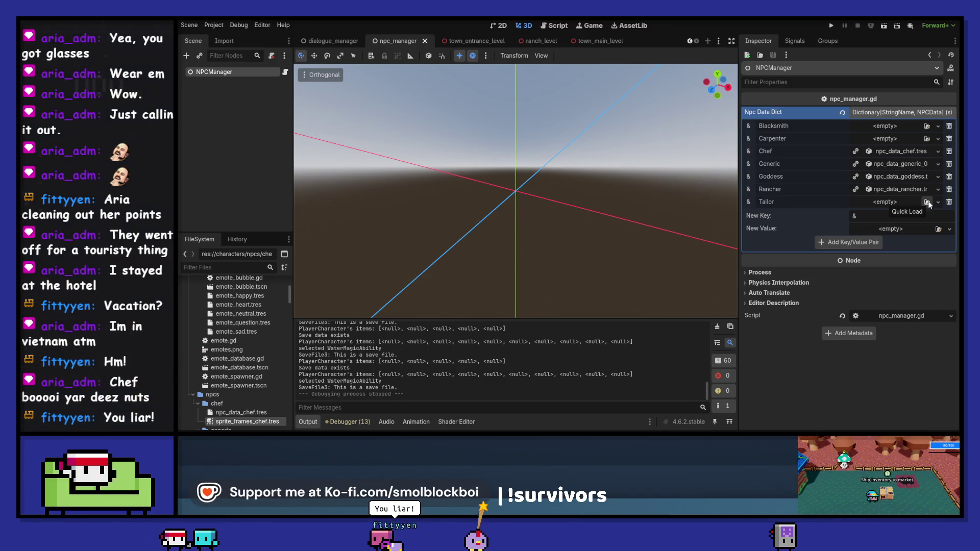
Create a new NPCData for Tailor named 'The Tailor' with nickname 'Tailor'
{"action": "left_click", "coordinate": [927, 202]}
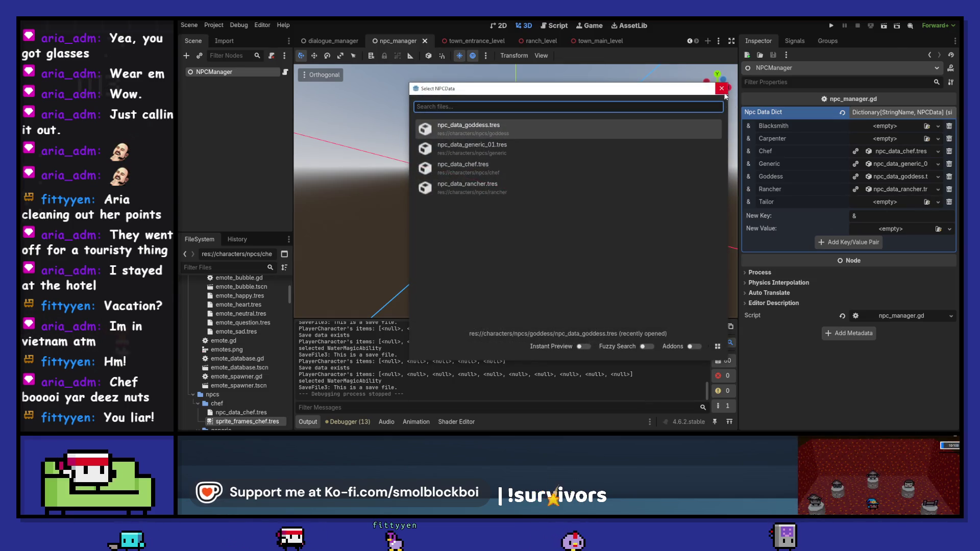
{"action": "left_click", "coordinate": [722, 91]}
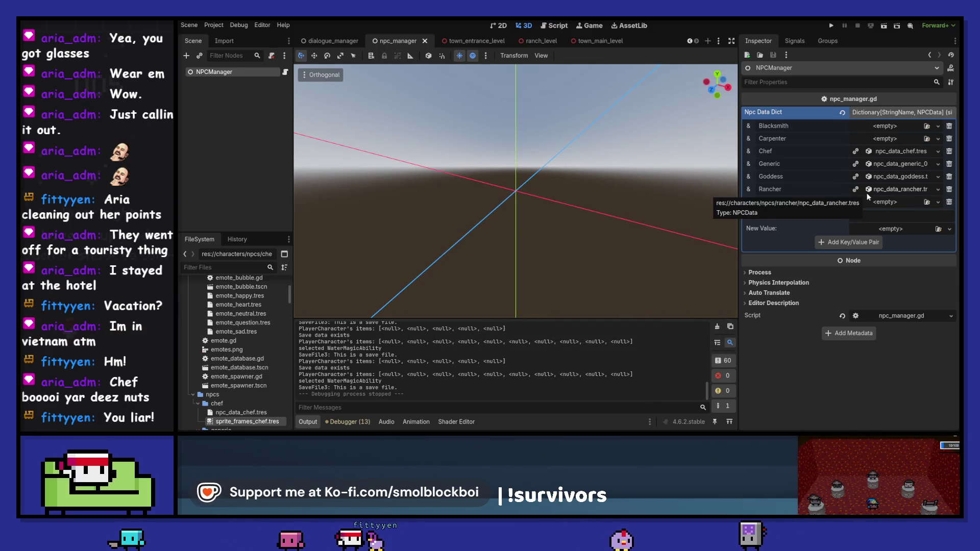
{"action": "left_click", "coordinate": [938, 203]}
{"action": "left_click", "coordinate": [924, 223]}
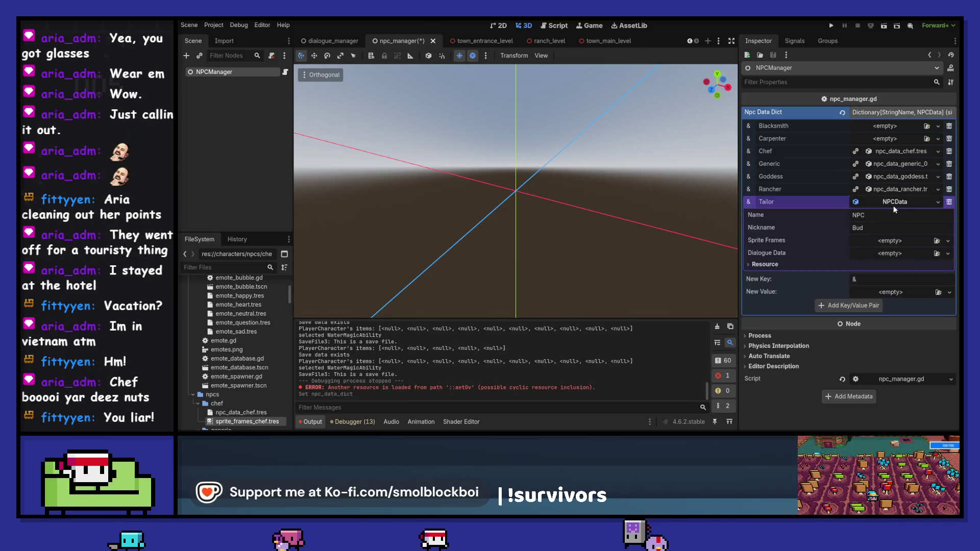
{"action": "left_click", "coordinate": [894, 214]}
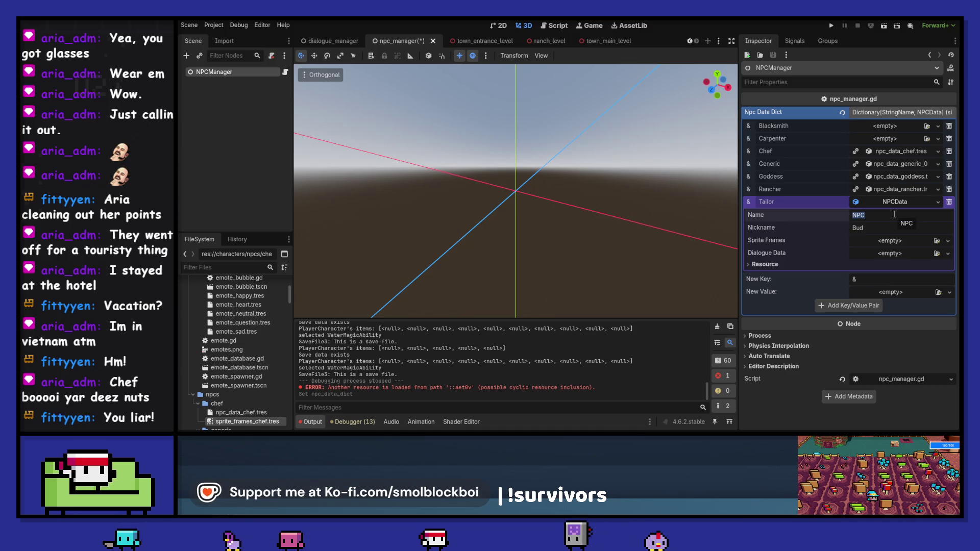
{"action": "type", "text": "The Tailor"}
{"action": "key", "text": "Tab"}
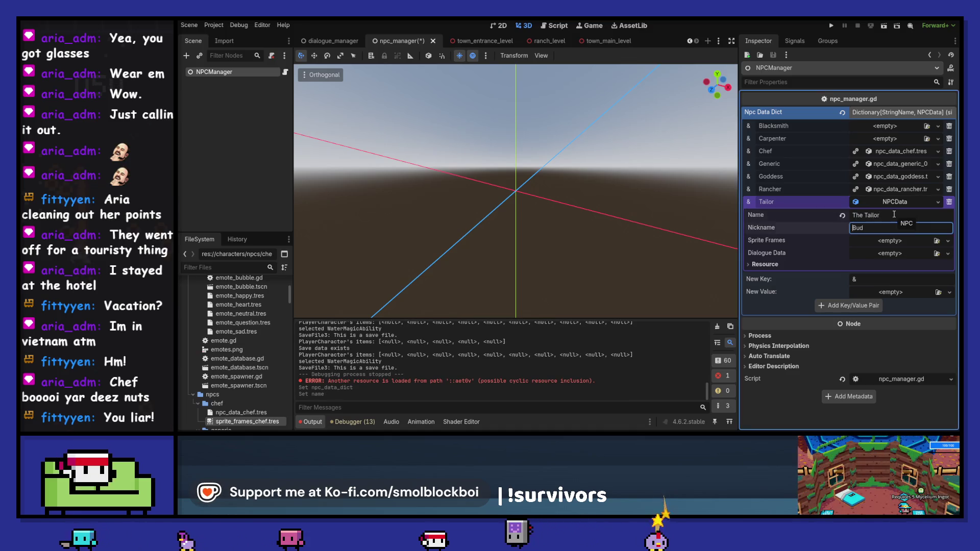
{"action": "type", "text": "Tailor"}
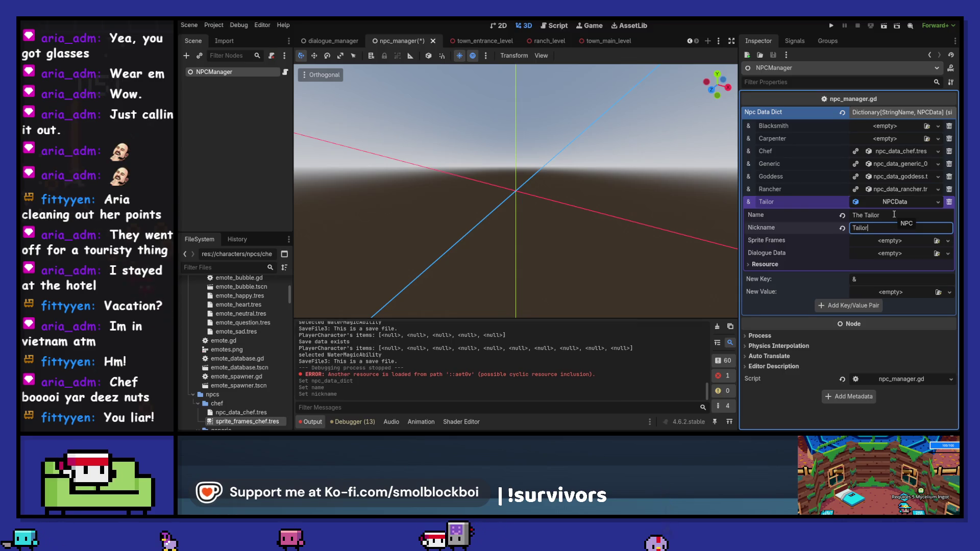
Assign sprite_frames_generic_01.tres as the Tailor's sprite frames
{"action": "left_click", "coordinate": [937, 242]}
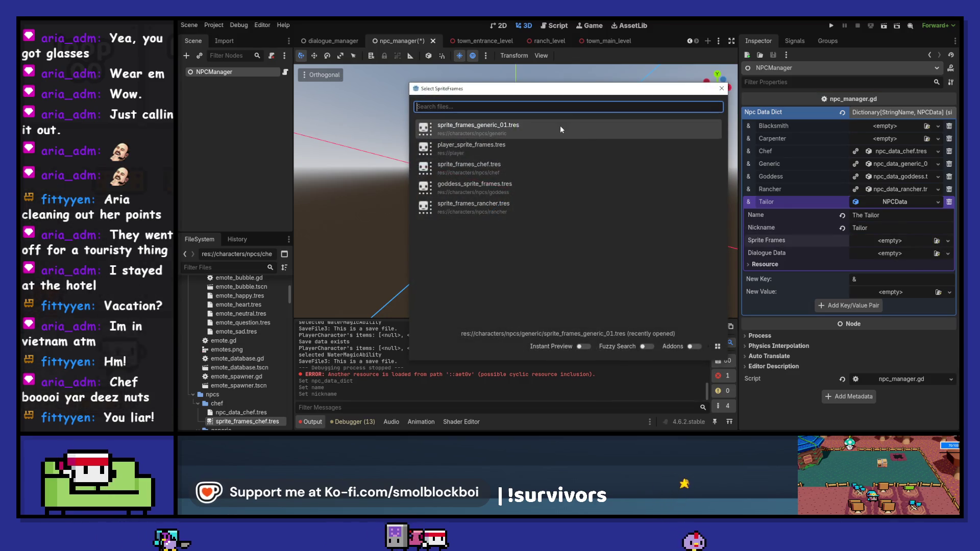
{"action": "left_click", "coordinate": [561, 129]}
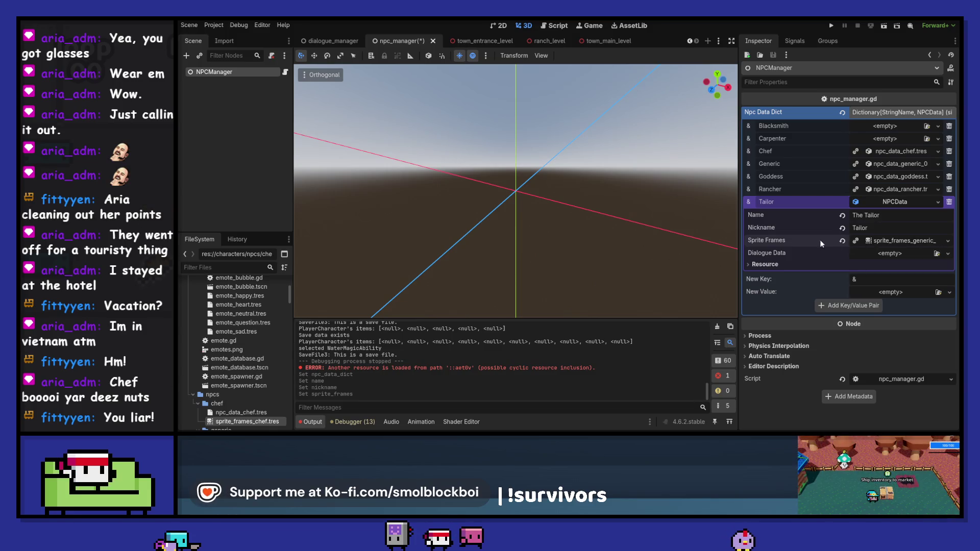
{"action": "left_click", "coordinate": [948, 240]}
Save the Sprite Frames as sprite_frames_tailor.tres in a new npcs/tailor folder
{"action": "left_click", "coordinate": [899, 334]}
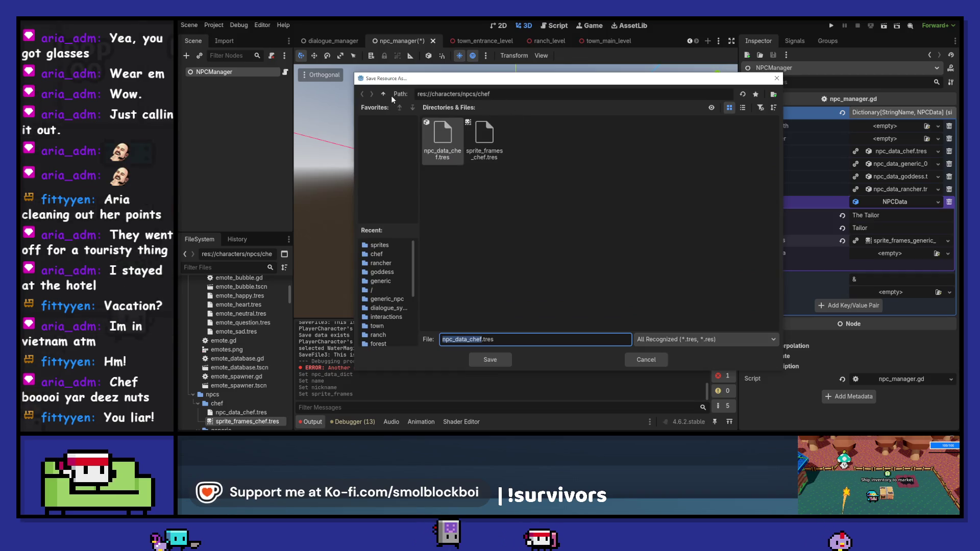
{"action": "left_click", "coordinate": [484, 136]}
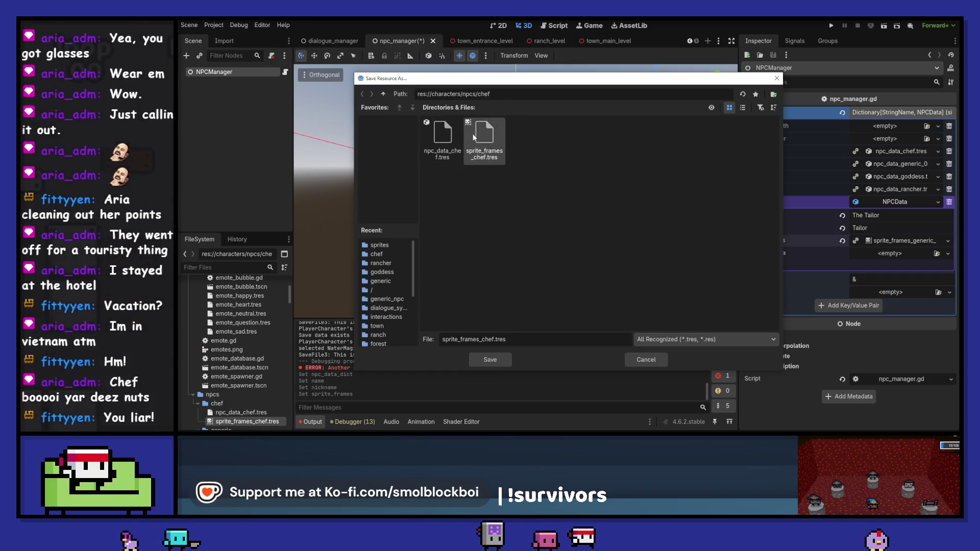
{"action": "left_click", "coordinate": [381, 94]}
{"action": "right_click", "coordinate": [578, 205]}
{"action": "left_click", "coordinate": [601, 211]}
{"action": "type", "text": "tailor"}
{"action": "key", "text": "Return"}
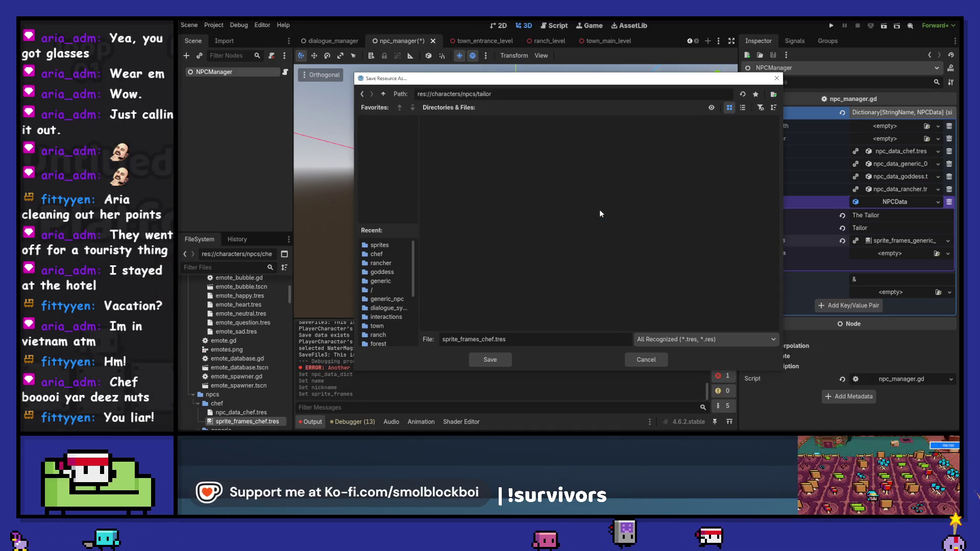
{"action": "left_click_drag", "start_coordinate": [483, 340], "coordinate": [494, 340]}
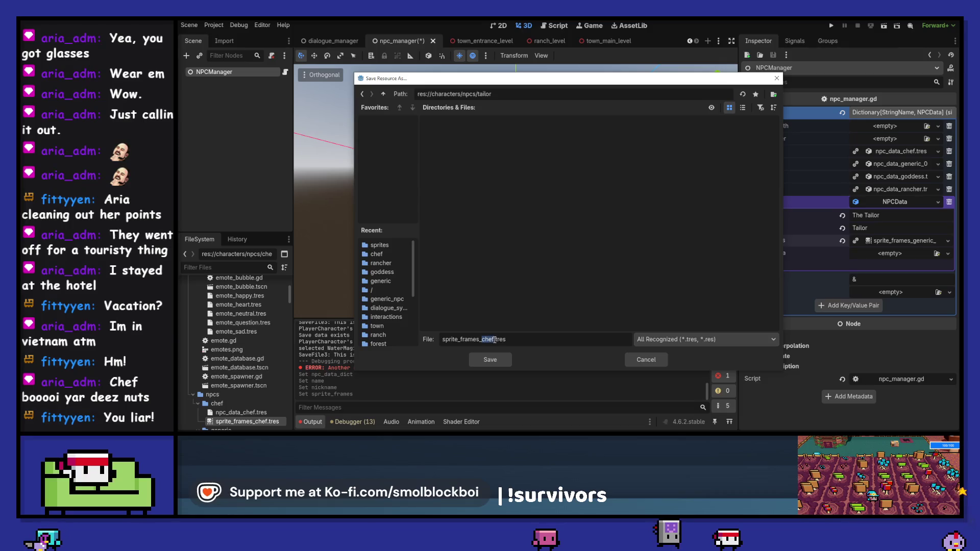
{"action": "type", "text": "tailor"}
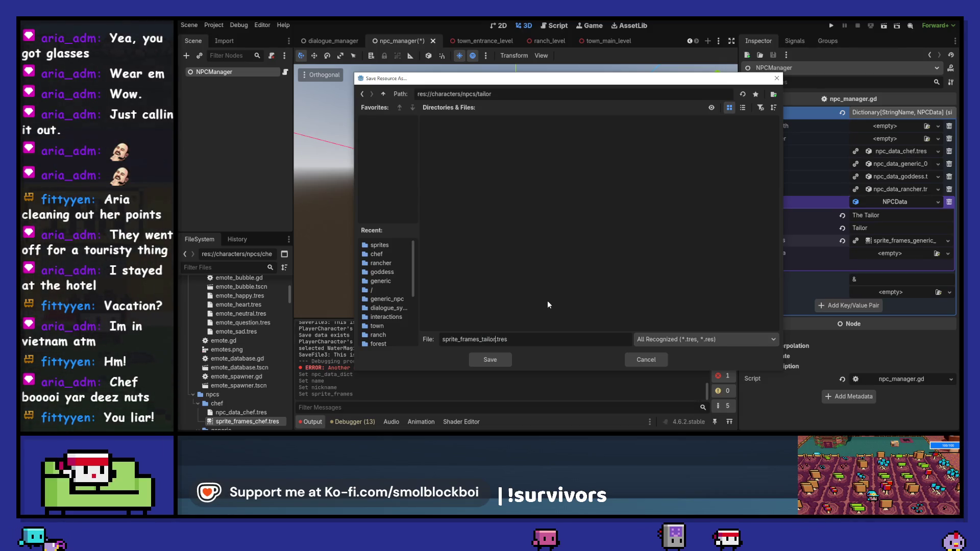
{"action": "key", "text": "Return"}
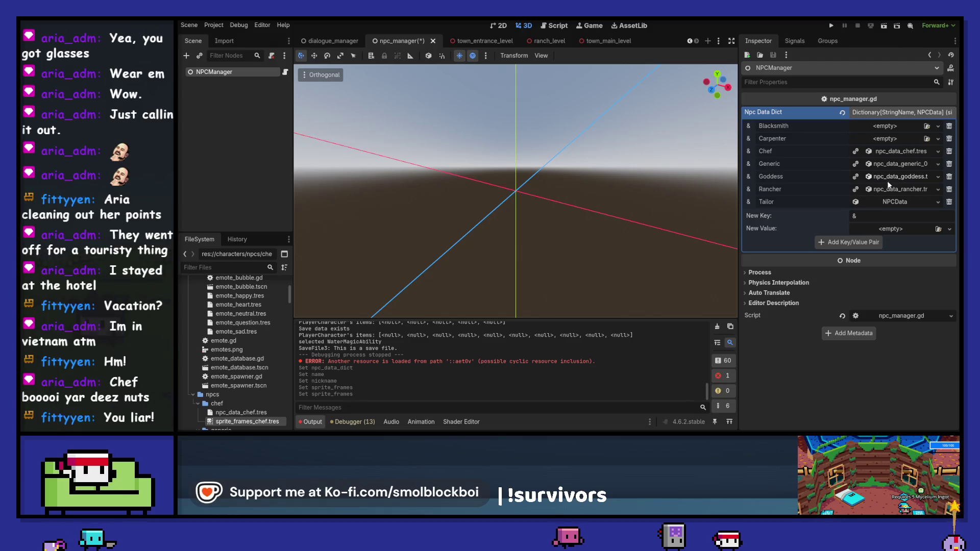
Save the Tailor's NPCData as npc_data_tailor.tres in the tailor folder
{"action": "left_click", "coordinate": [937, 203]}
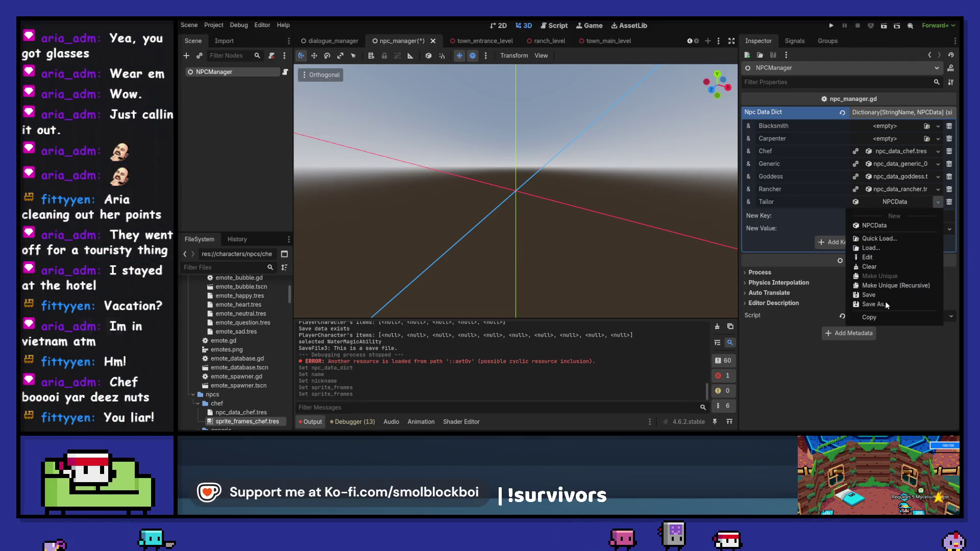
{"action": "left_click", "coordinate": [885, 301]}
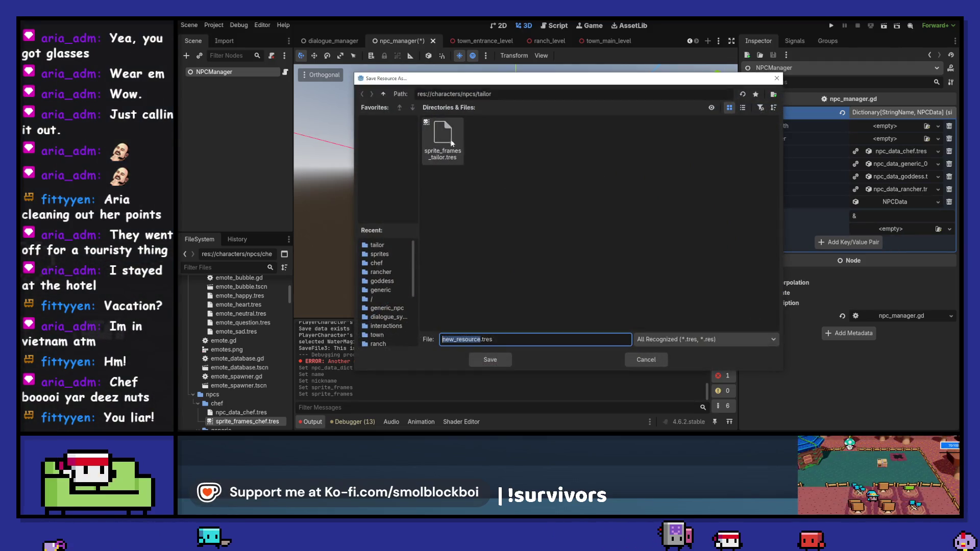
{"action": "left_click", "coordinate": [383, 94]}
{"action": "double_click", "coordinate": [568, 136]}
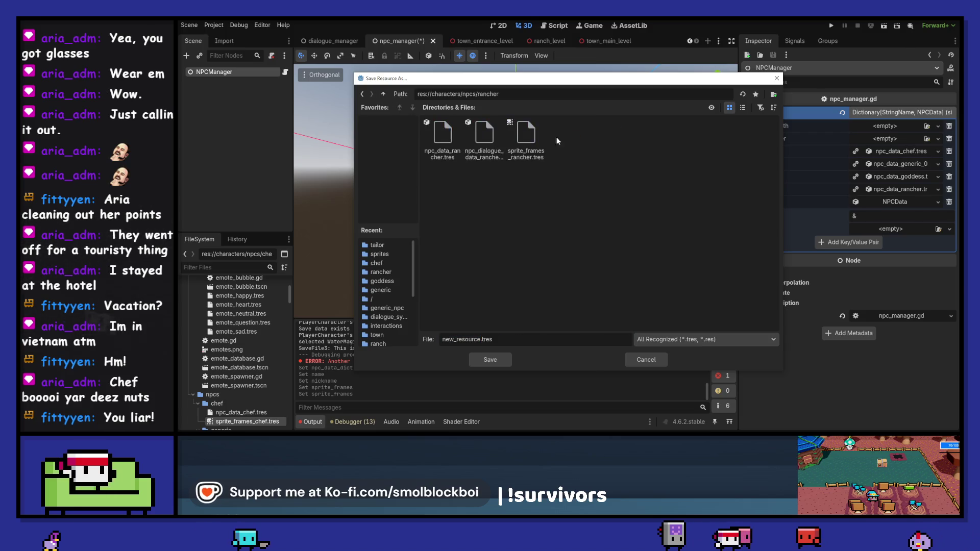
{"action": "left_click", "coordinate": [442, 135]}
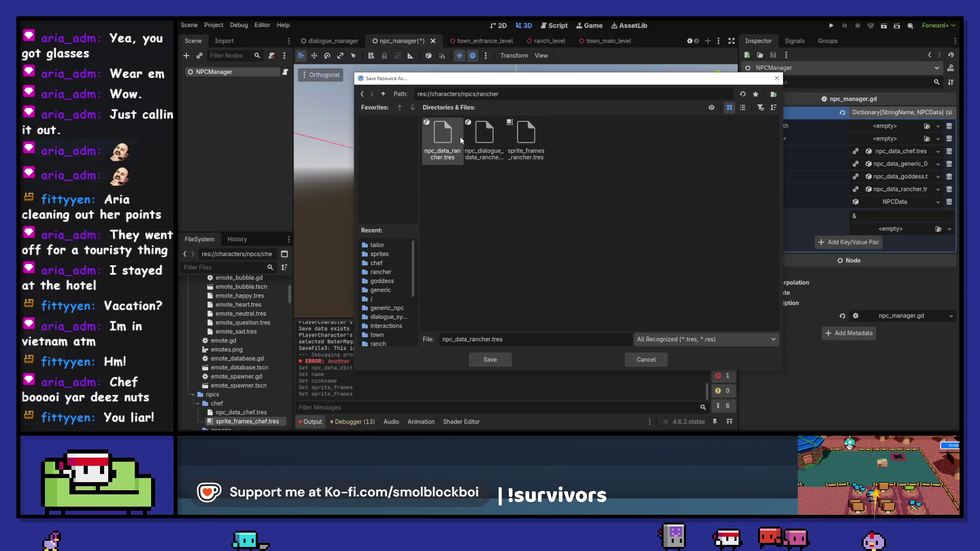
{"action": "left_click", "coordinate": [383, 94]}
{"action": "double_click", "coordinate": [608, 133]}
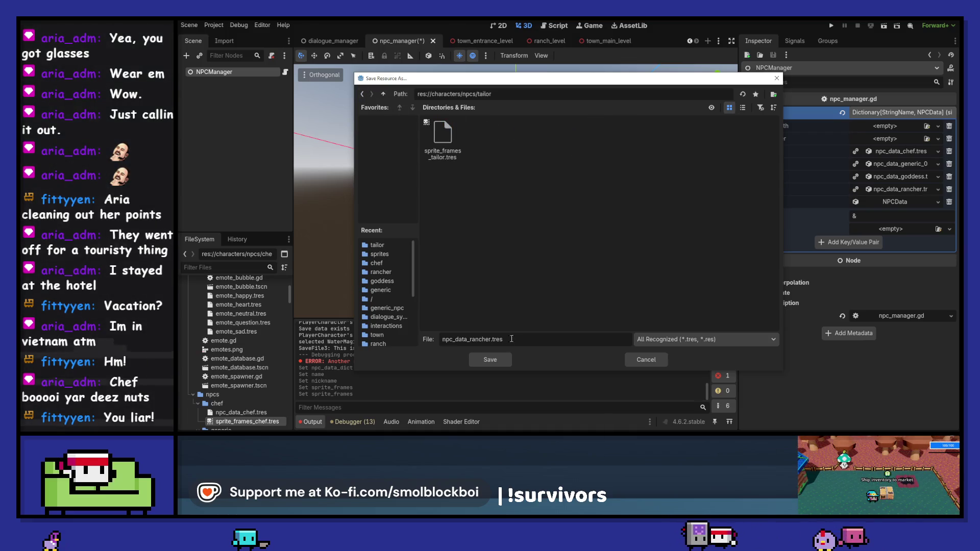
{"action": "left_click_drag", "start_coordinate": [469, 339], "coordinate": [490, 340]}
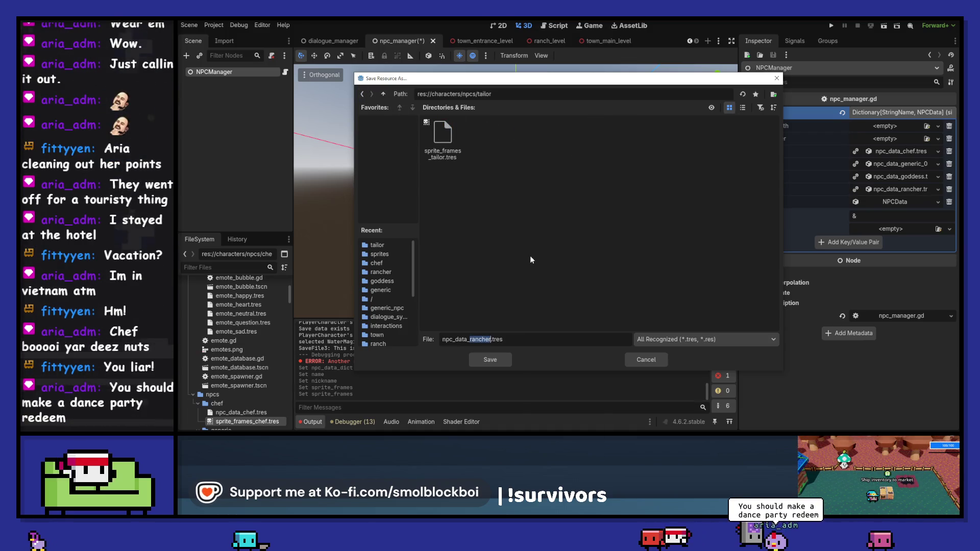
{"action": "type", "text": "tailor"}
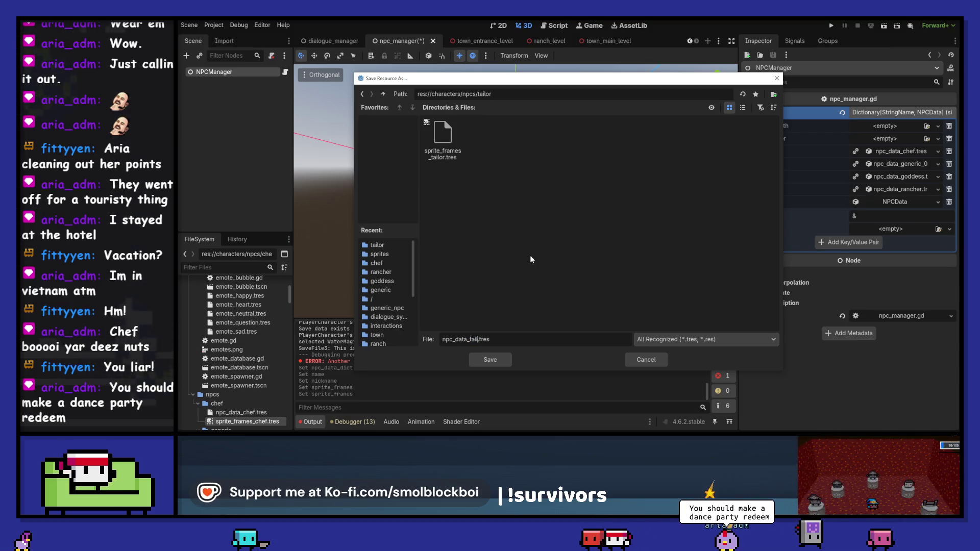
{"action": "key", "text": "Return"}
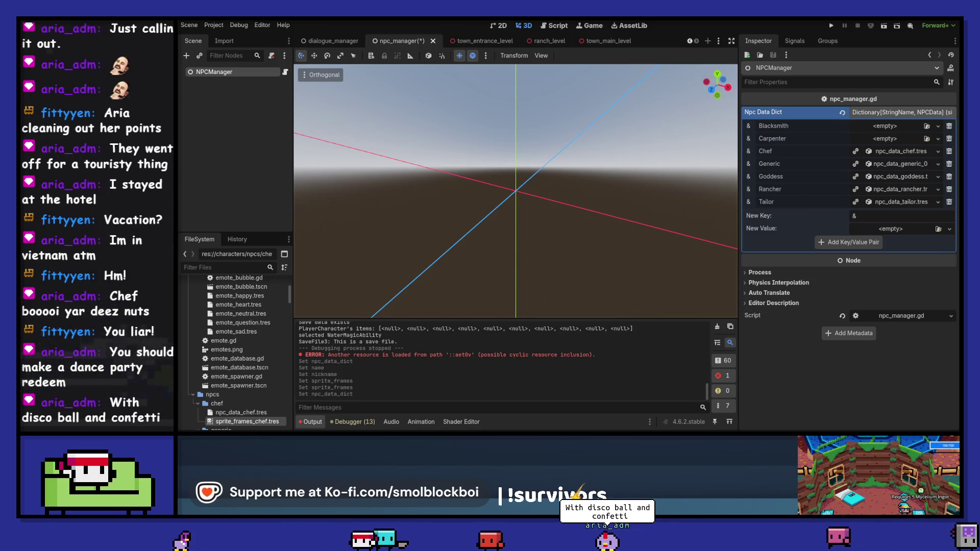
Clear the output log and give the Tailor a new NPCDialogueData resource
{"action": "left_click", "coordinate": [717, 326]}
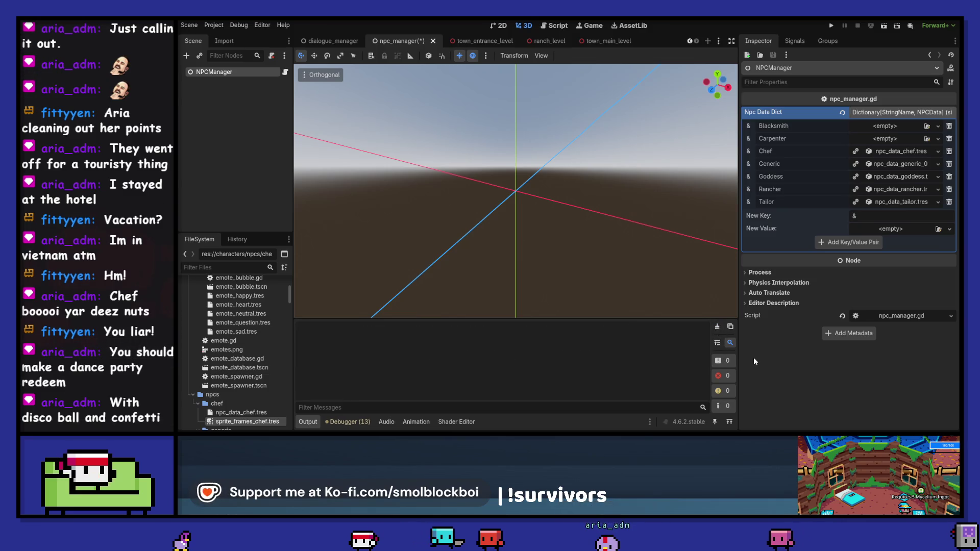
{"action": "left_click", "coordinate": [904, 204]}
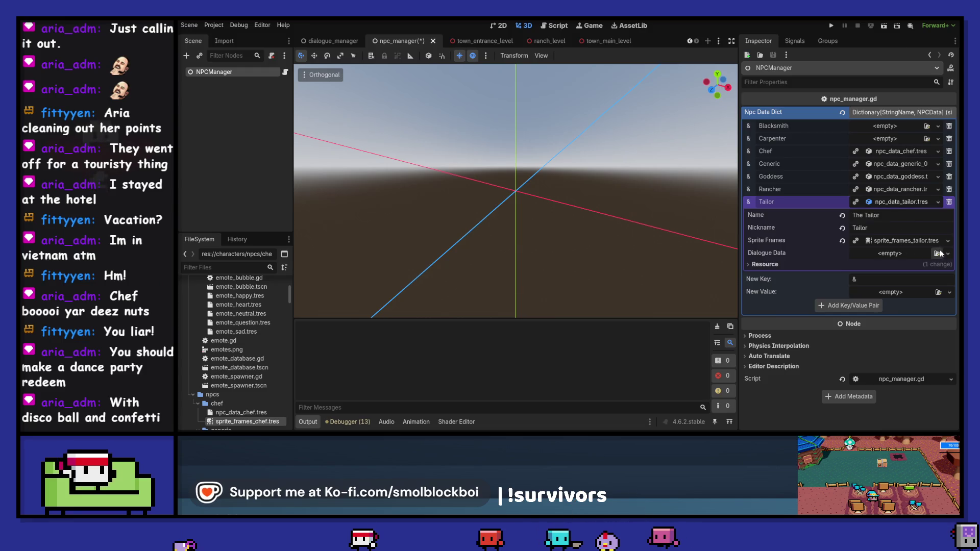
{"action": "left_click", "coordinate": [942, 253]}
{"action": "left_click", "coordinate": [928, 268]}
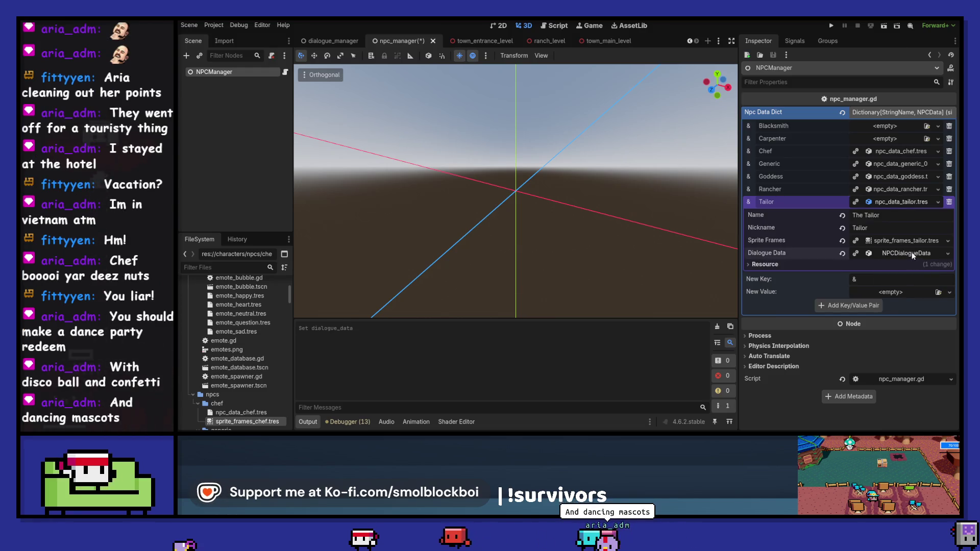
Save the new dialogue data as npc_dialogue_data_tailor.tres in the tailor folder
{"action": "left_click", "coordinate": [948, 253]}
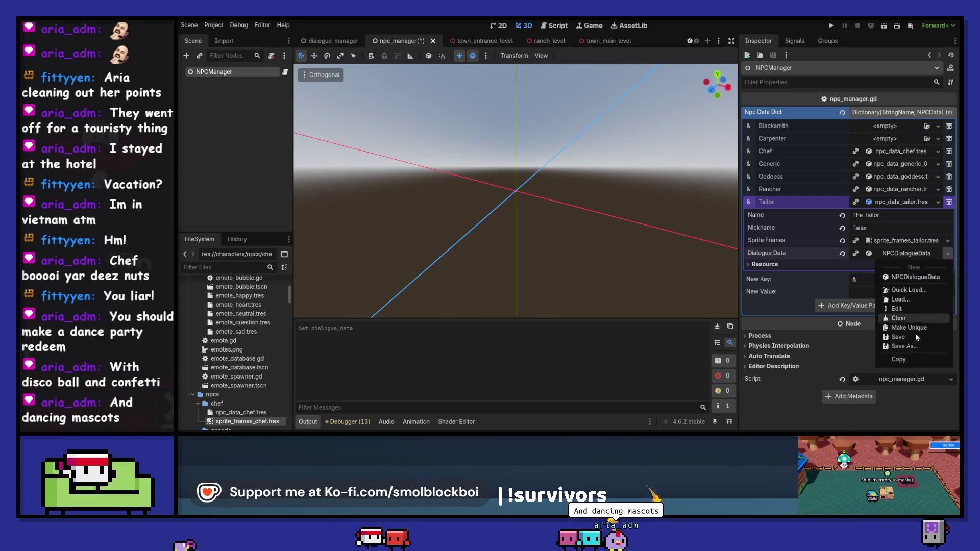
{"action": "left_click", "coordinate": [918, 345]}
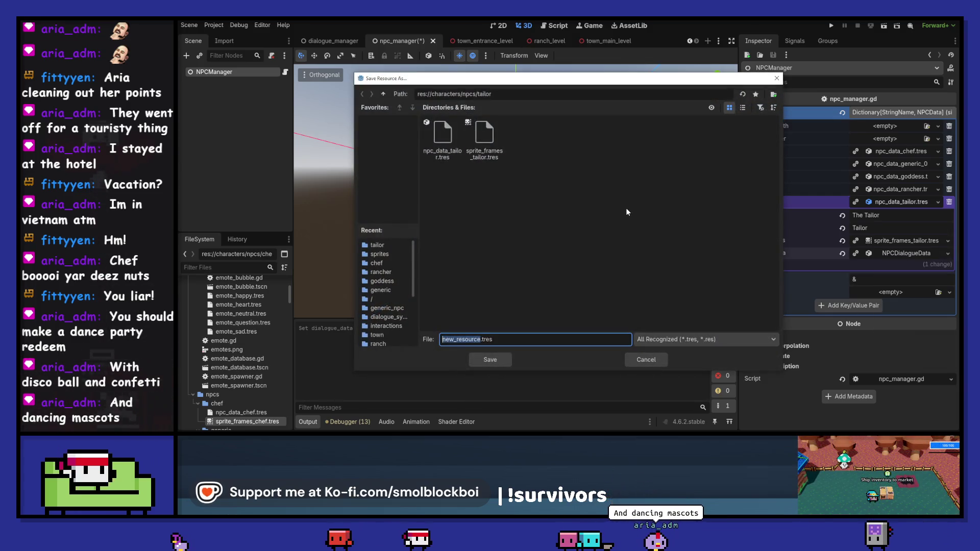
{"action": "left_click", "coordinate": [383, 95]}
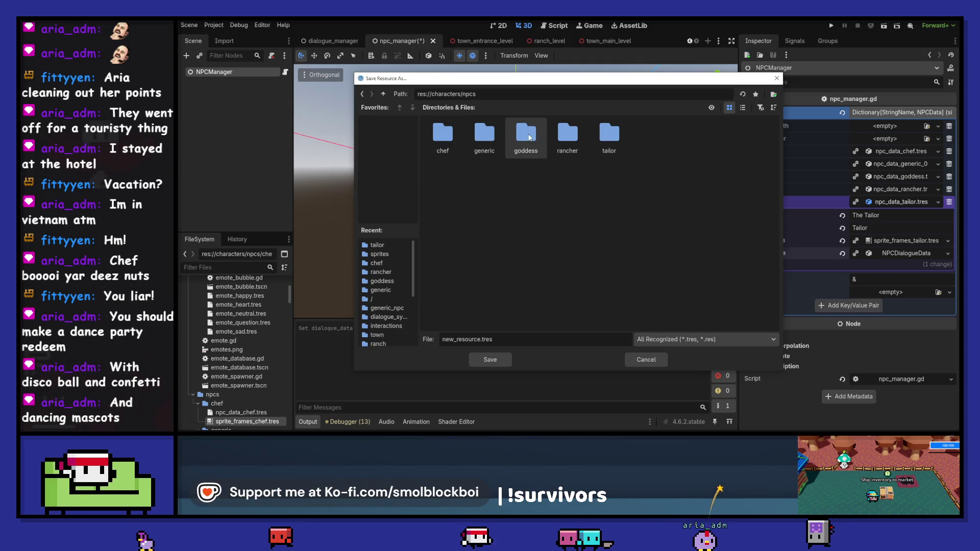
{"action": "double_click", "coordinate": [567, 134]}
{"action": "left_click", "coordinate": [483, 134]}
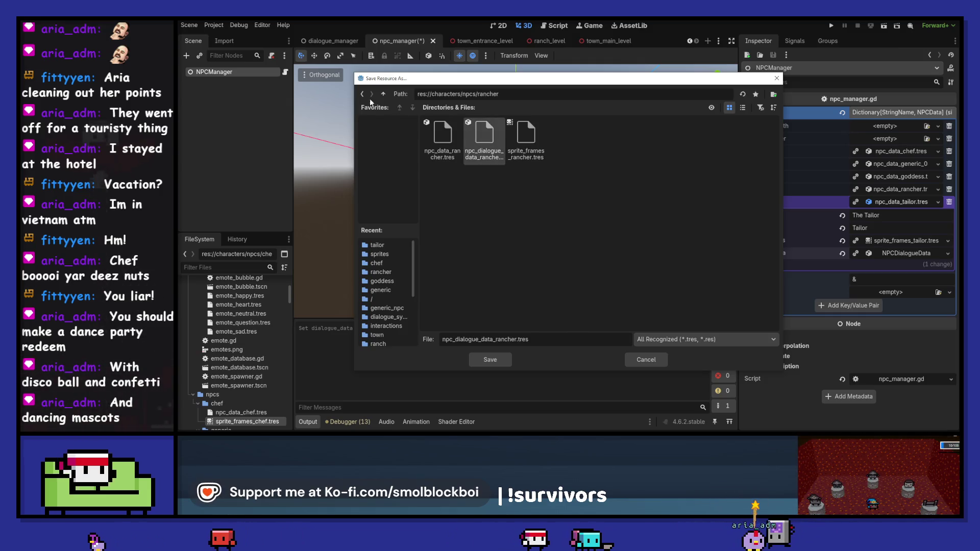
{"action": "left_click", "coordinate": [383, 94]}
{"action": "double_click", "coordinate": [608, 135]}
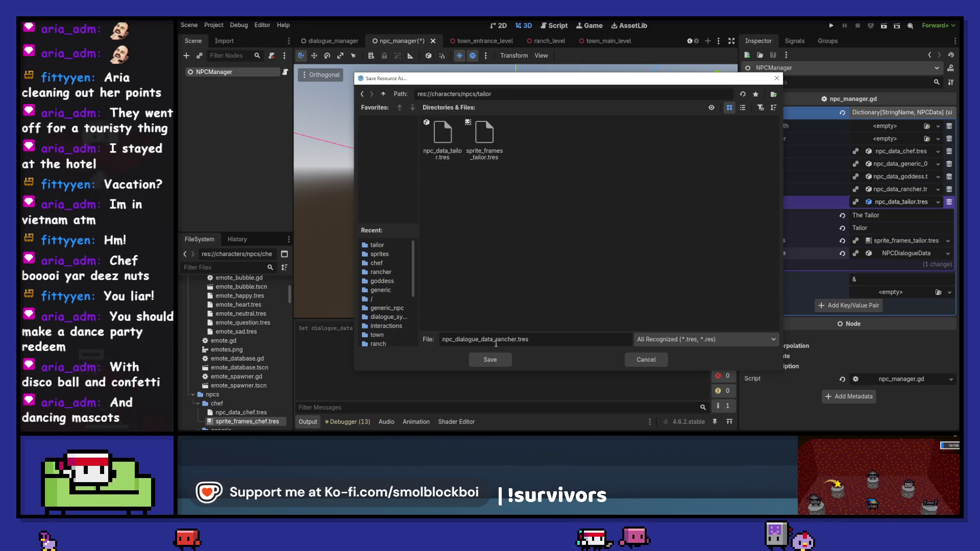
{"action": "type", "text": "tailor"}
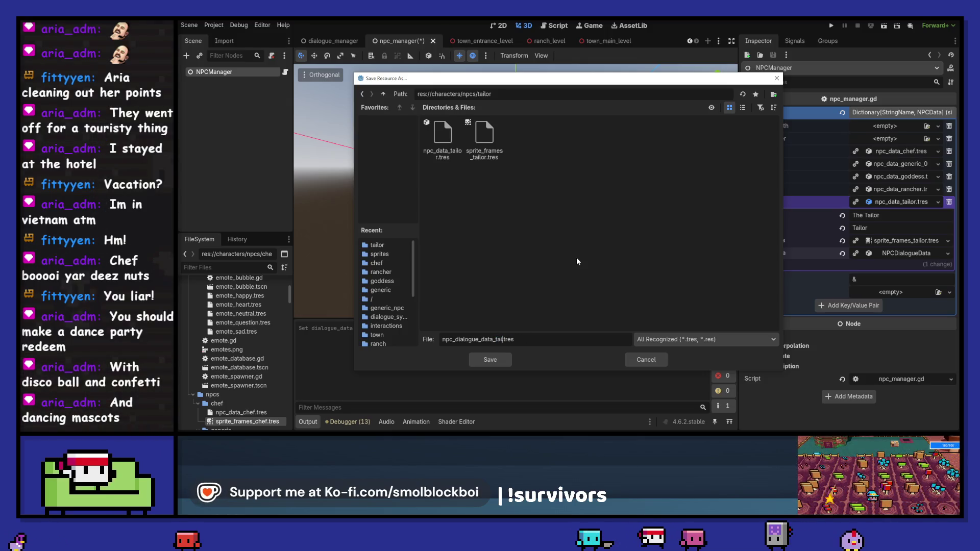
{"action": "left_click", "coordinate": [495, 360]}
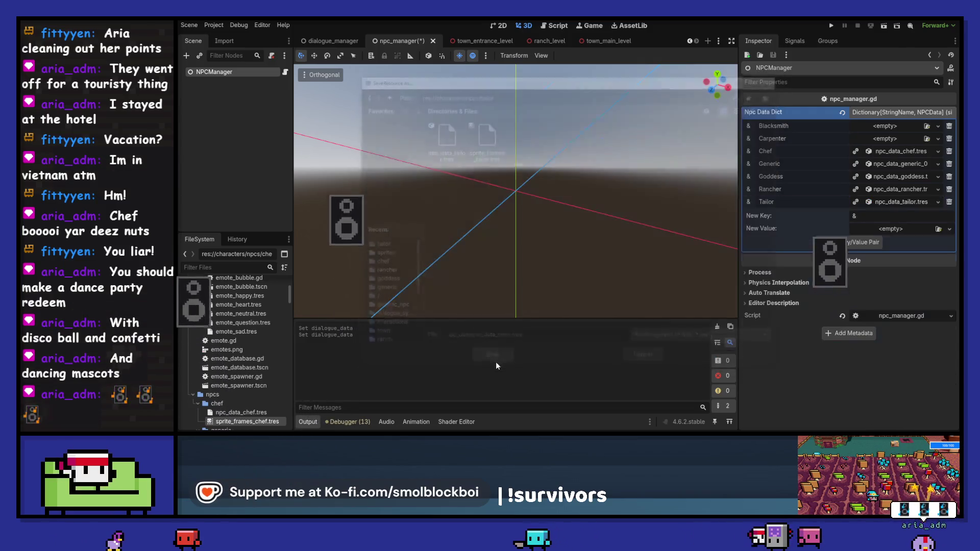
Expand the Tailor's NPC data and Dialogue Data to check its empty Dialogues list
{"action": "left_click", "coordinate": [889, 199]}
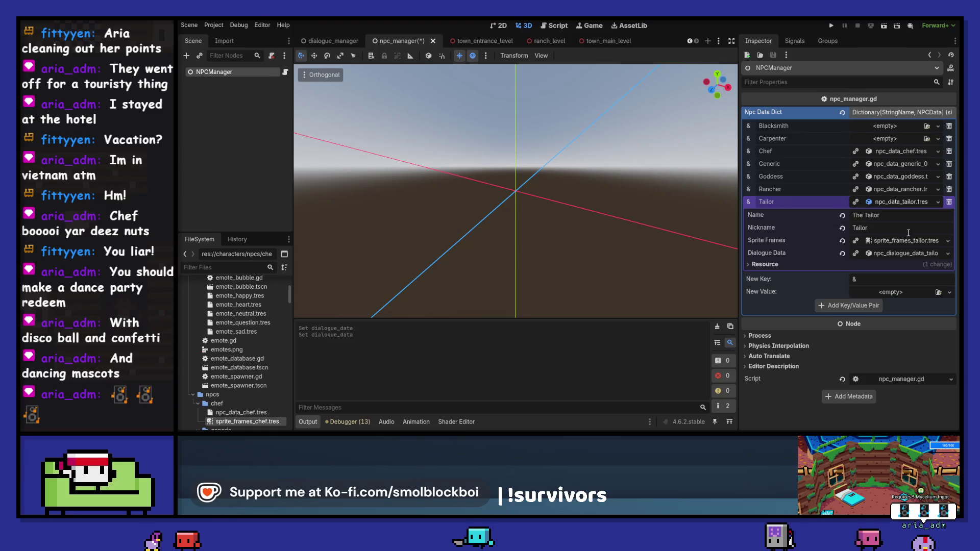
{"action": "left_click", "coordinate": [892, 254]}
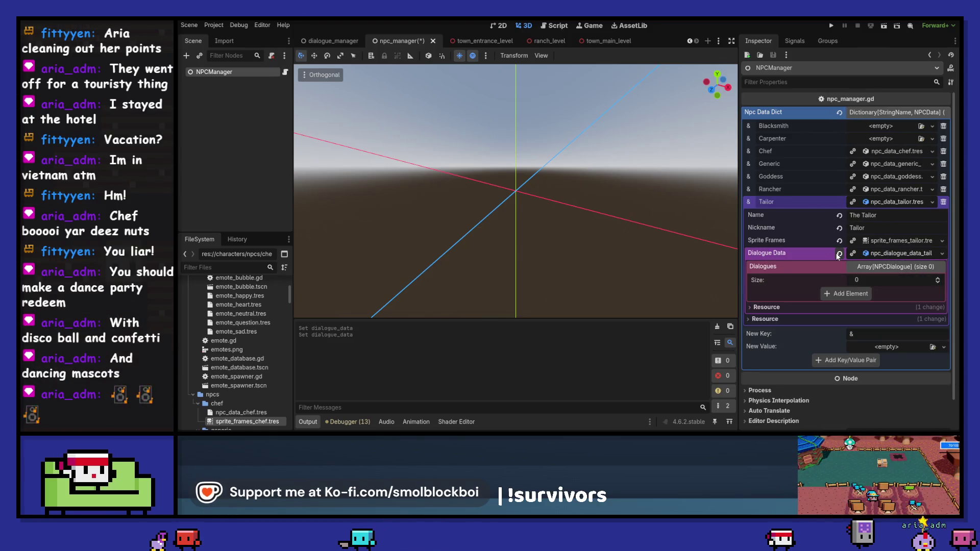
{"action": "left_click", "coordinate": [942, 254]}
Load the generic NPC's dialogue data from characters/npcs/generic into the Tailor's Dialogue Data
{"action": "left_click", "coordinate": [904, 288]}
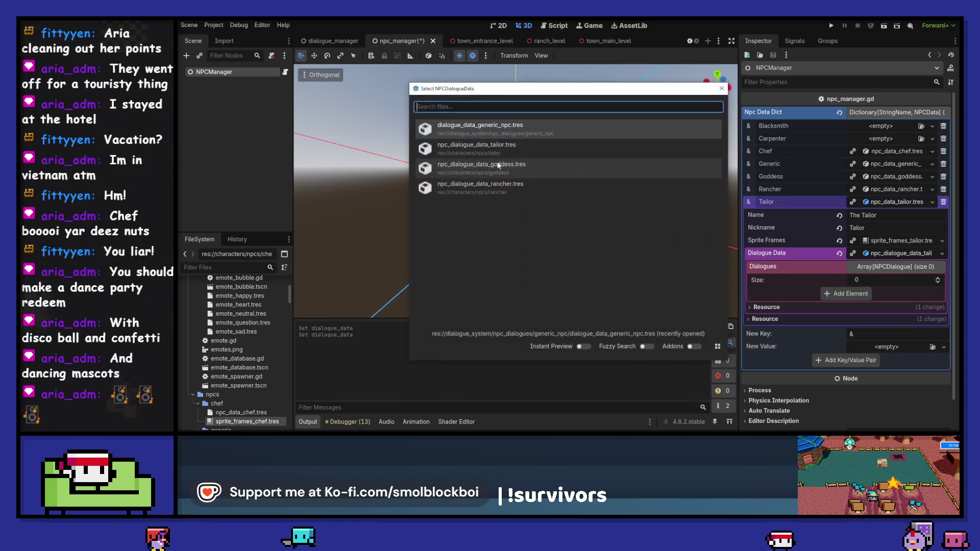
{"action": "key", "text": "Return"}
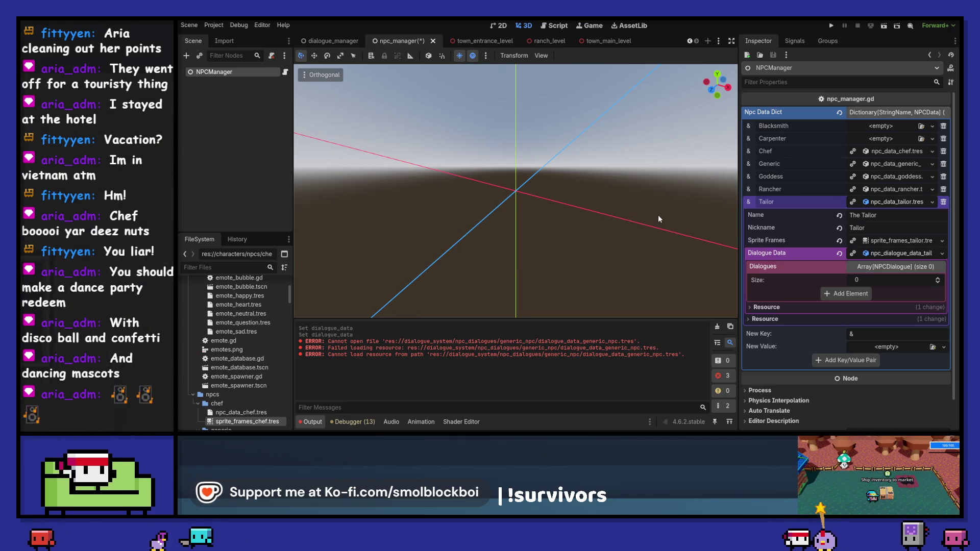
{"action": "left_click", "coordinate": [942, 254]}
{"action": "left_click", "coordinate": [909, 299]}
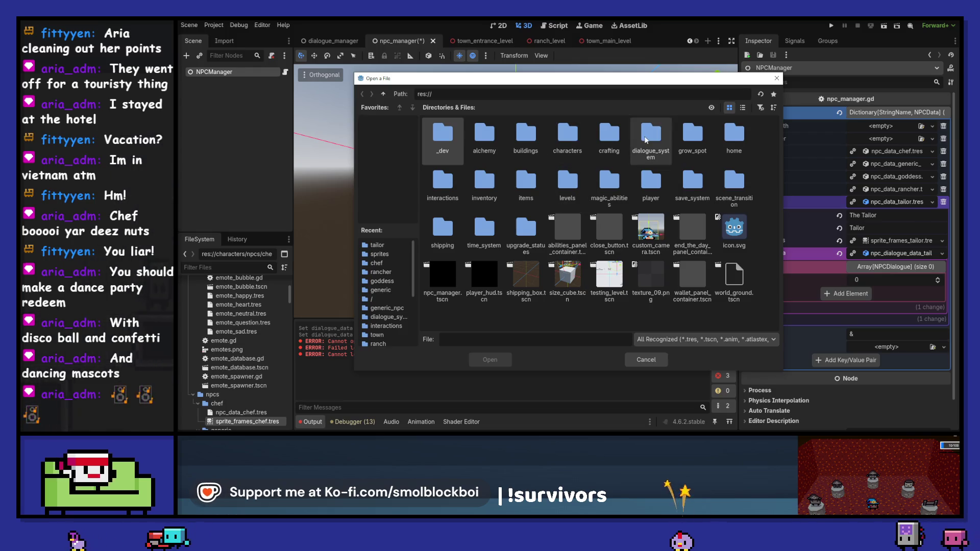
{"action": "double_click", "coordinate": [567, 133]}
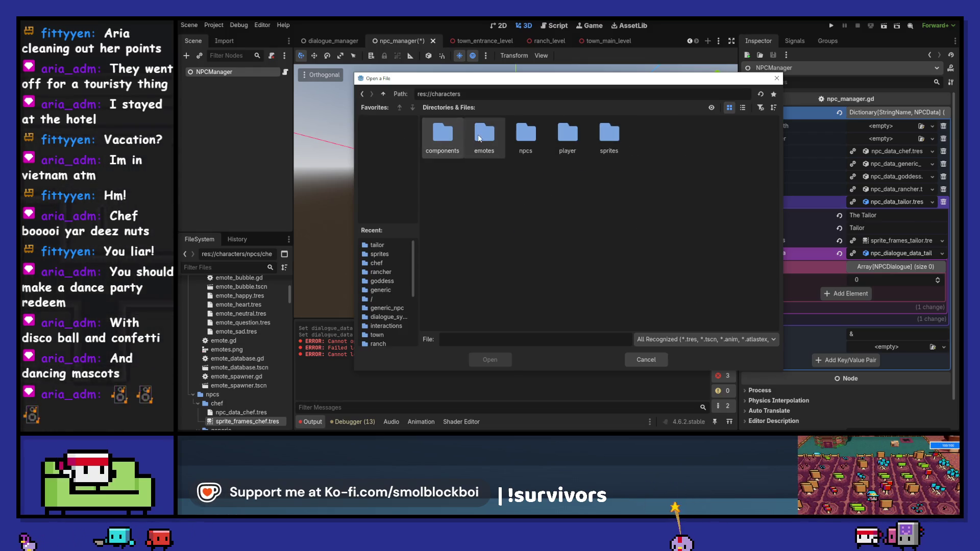
{"action": "double_click", "coordinate": [524, 136]}
{"action": "double_click", "coordinate": [474, 134]}
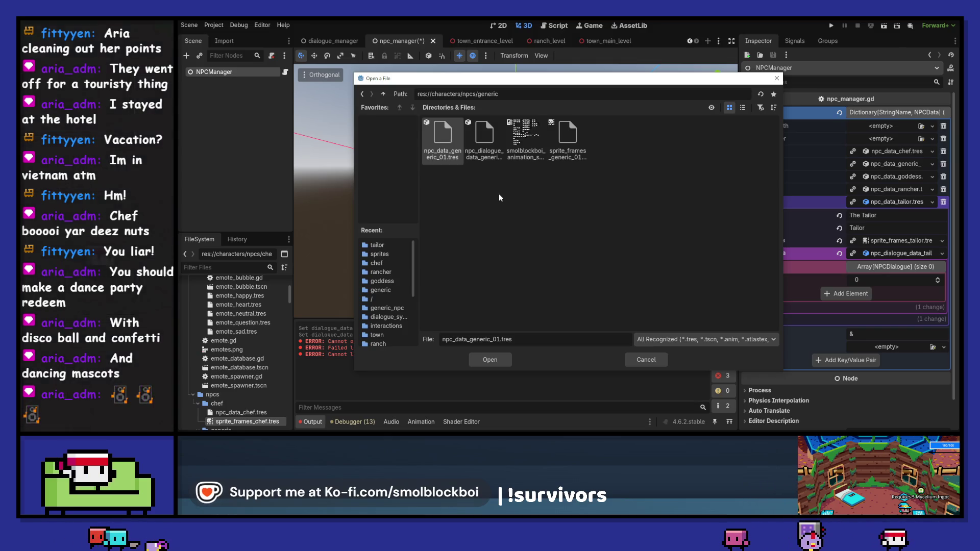
{"action": "double_click", "coordinate": [484, 137]}
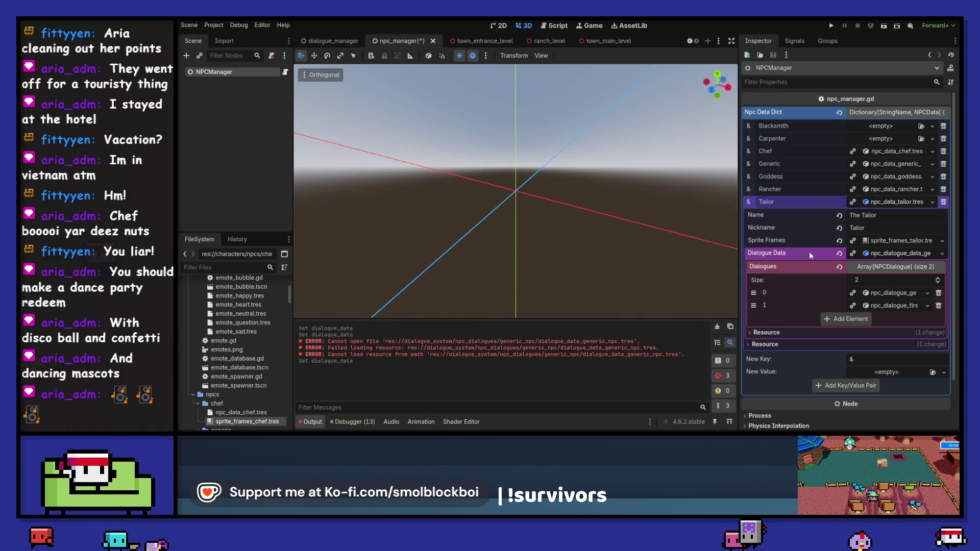
Clear the output, save the npc_manager scene, and bring up the Tailor's sprite frames
{"action": "left_click", "coordinate": [717, 328]}
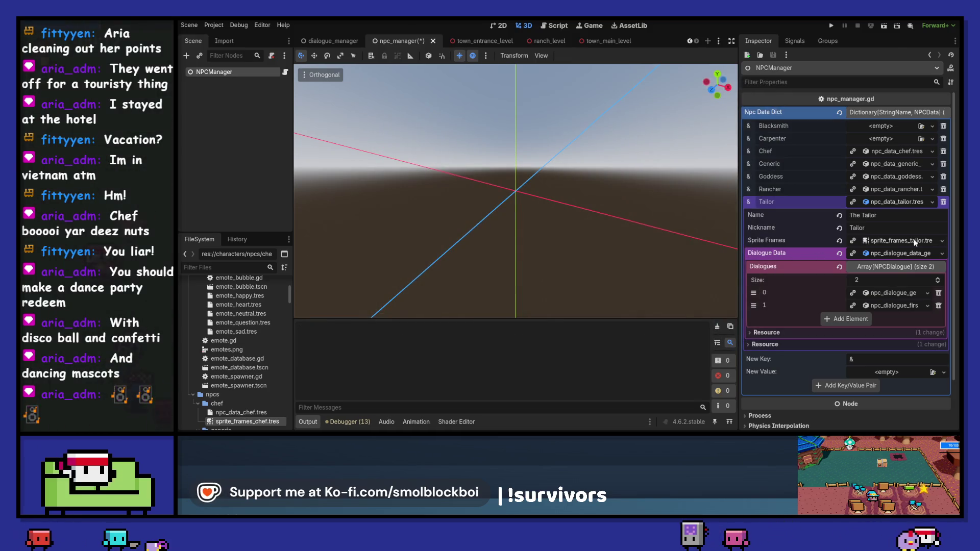
{"action": "key", "text": "ctrl+s"}
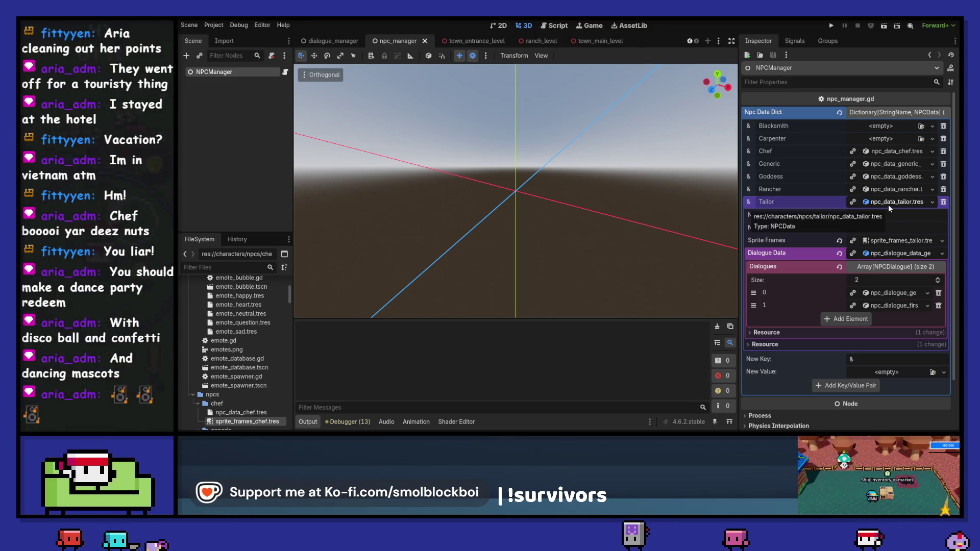
{"action": "left_click", "coordinate": [913, 240]}
{"action": "right_click", "coordinate": [913, 240]}
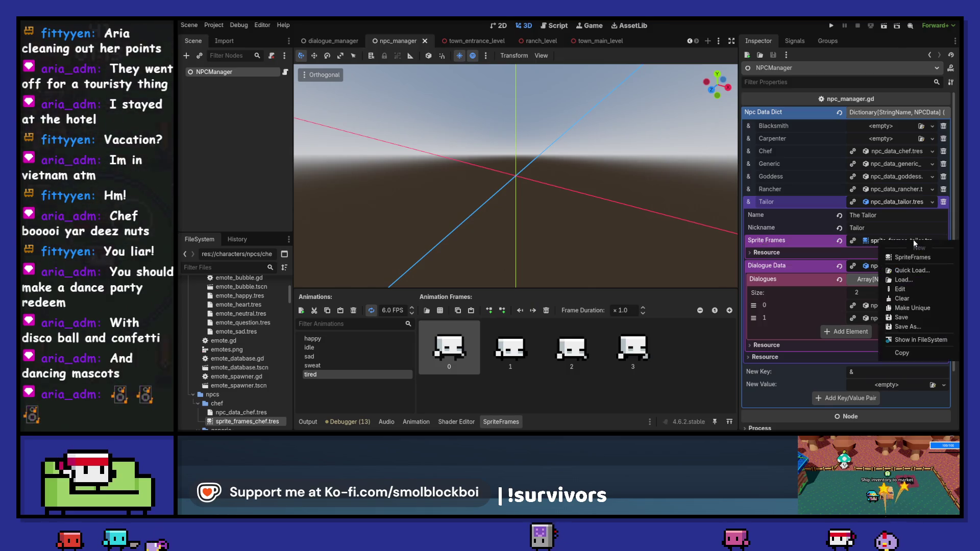
Replace the happy animation's white frames with the two green-cap tailor frames from characters.png
{"action": "left_click", "coordinate": [913, 342]}
{"action": "left_click", "coordinate": [241, 422]}
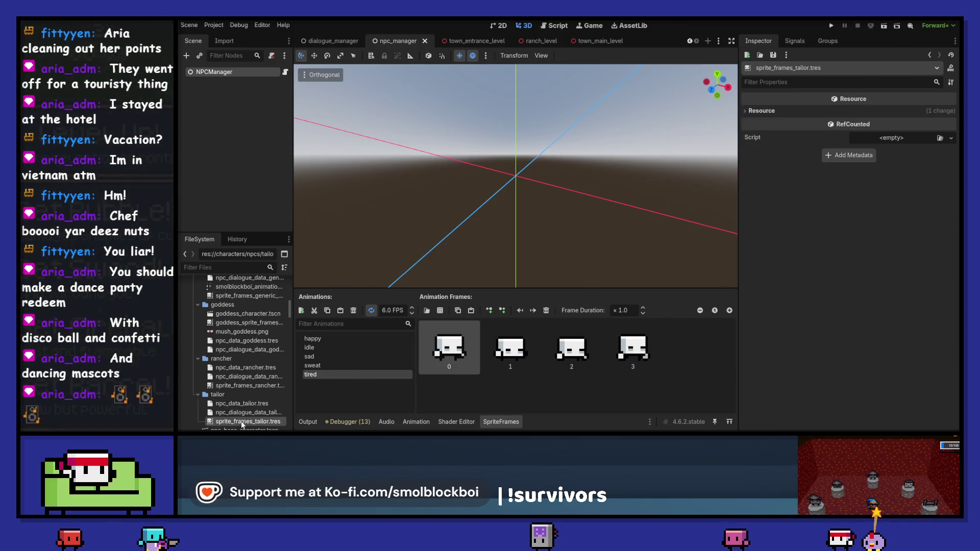
{"action": "left_click", "coordinate": [363, 338]}
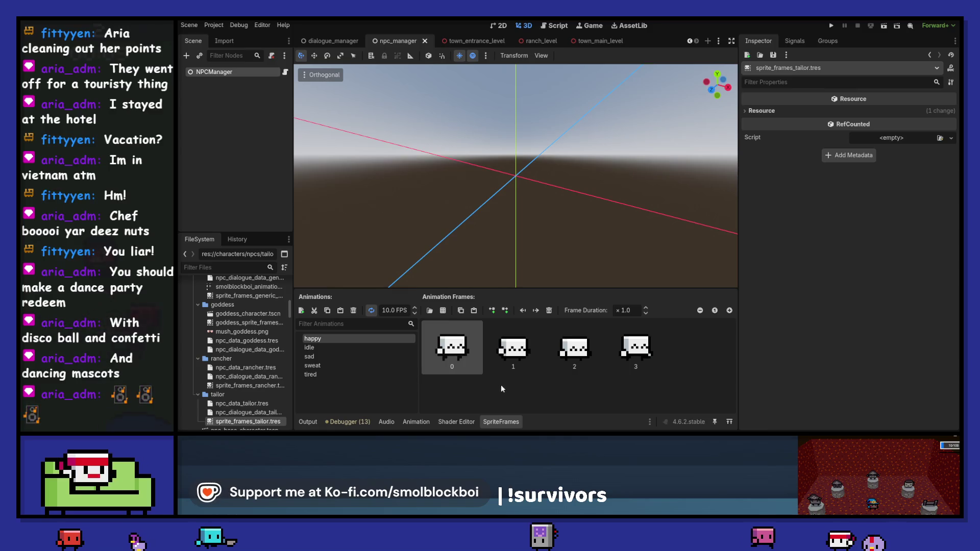
{"action": "left_click", "coordinate": [443, 311]}
{"action": "double_click", "coordinate": [448, 131]}
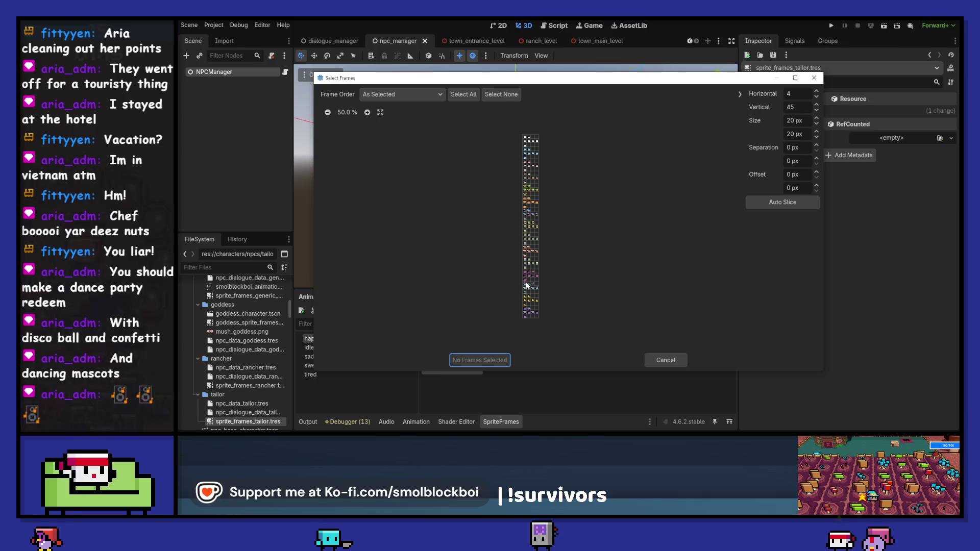
{"action": "scroll", "coordinate": [526, 286], "scroll_direction": "up", "scroll_amount": 10}
{"action": "scroll", "coordinate": [549, 314], "scroll_direction": "down", "scroll_amount": 5}
{"action": "scroll", "coordinate": [549, 314], "scroll_direction": "up", "scroll_amount": 10}
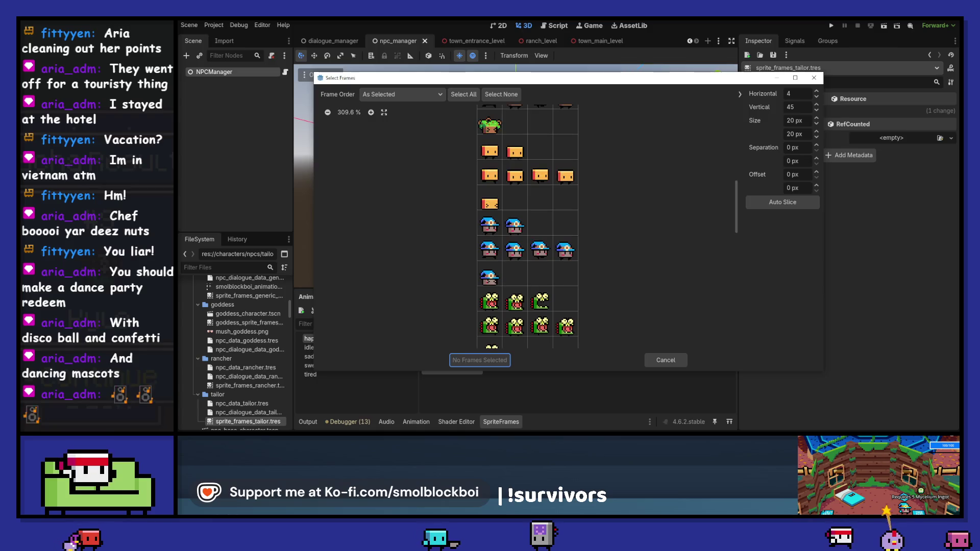
{"action": "scroll", "coordinate": [490, 214], "scroll_direction": "up", "scroll_amount": 8}
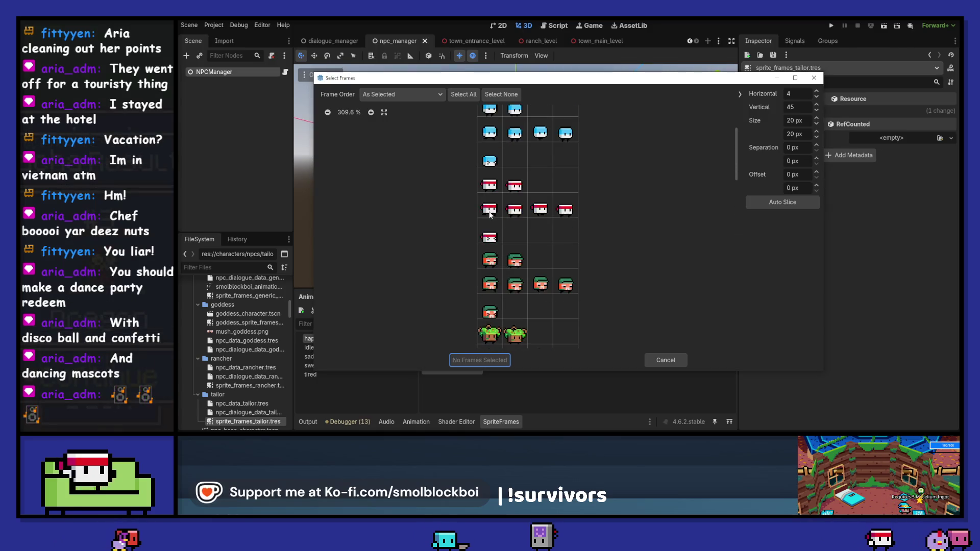
{"action": "left_click_drag", "start_coordinate": [494, 263], "coordinate": [515, 261]}
{"action": "left_click", "coordinate": [479, 360]}
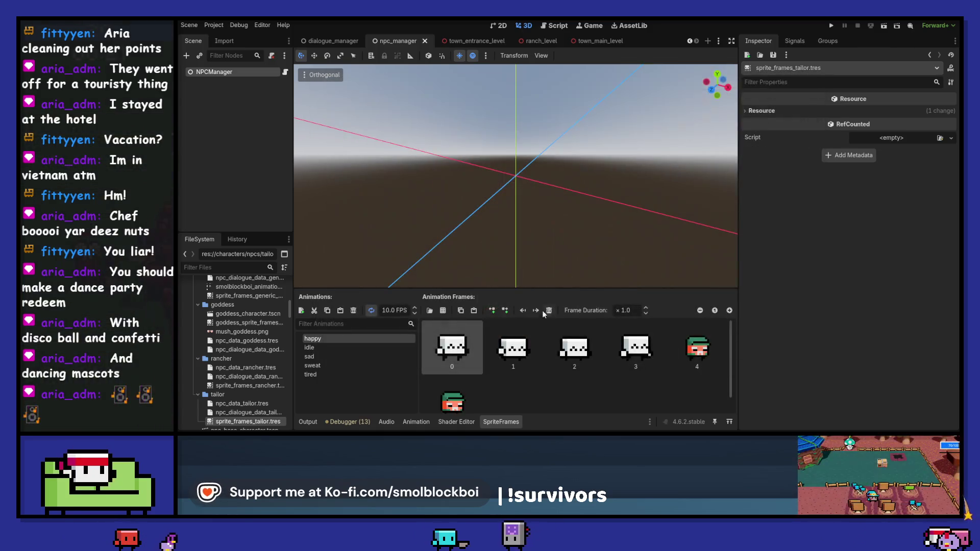
{"action": "left_click", "coordinate": [553, 314]}
{"action": "left_click", "coordinate": [553, 315]}
{"action": "left_click", "coordinate": [553, 314]}
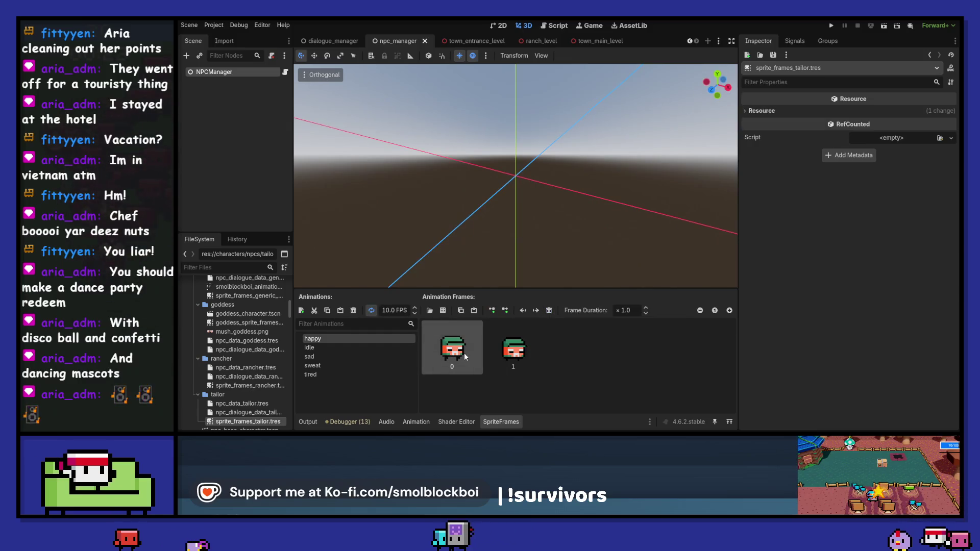
Paste the tailor frames into idle, sad and sweat, deleting their white frames
{"action": "left_click", "coordinate": [362, 348]}
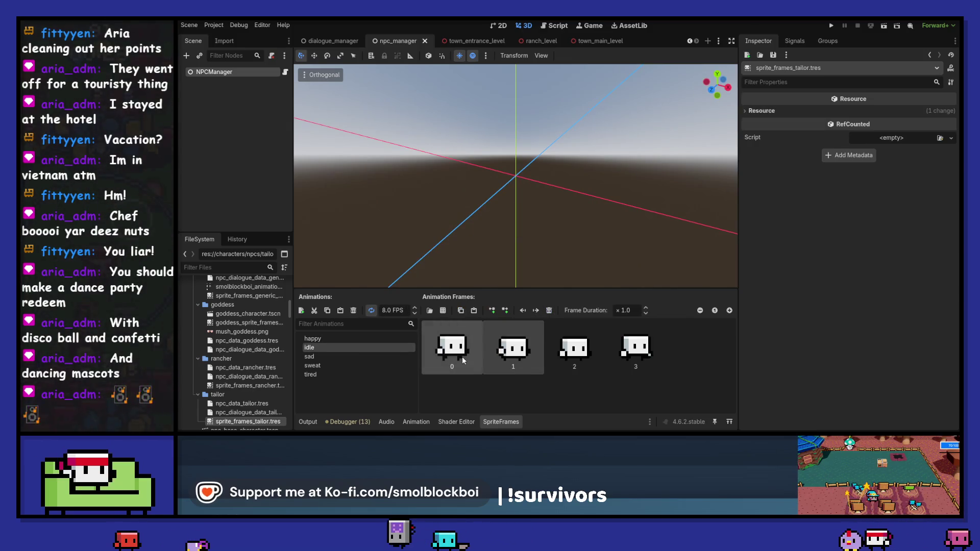
{"action": "key", "text": "ctrl+v"}
{"action": "left_click", "coordinate": [548, 313]}
{"action": "left_click", "coordinate": [547, 314]}
{"action": "left_click", "coordinate": [549, 312]}
{"action": "left_click", "coordinate": [549, 312]}
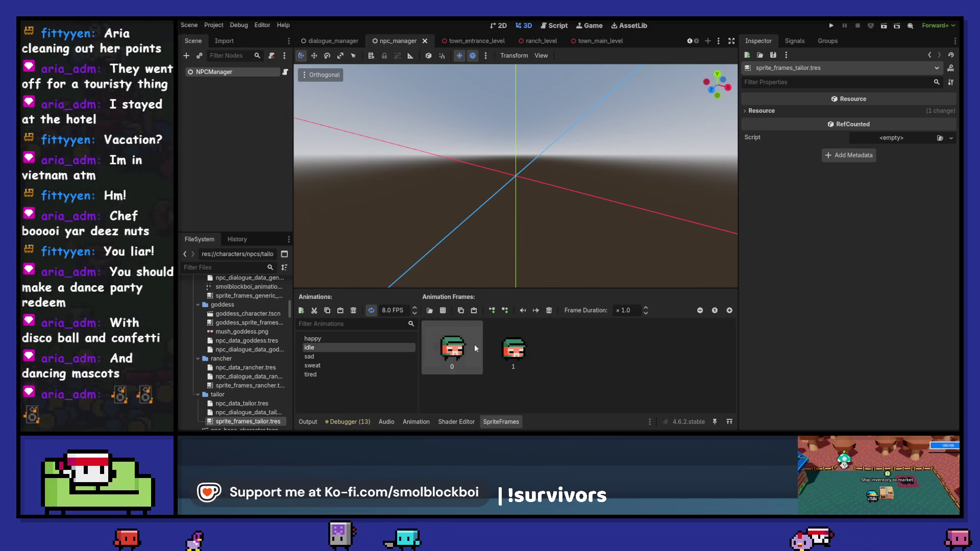
{"action": "left_click", "coordinate": [348, 357]}
{"action": "key", "text": "ctrl+v"}
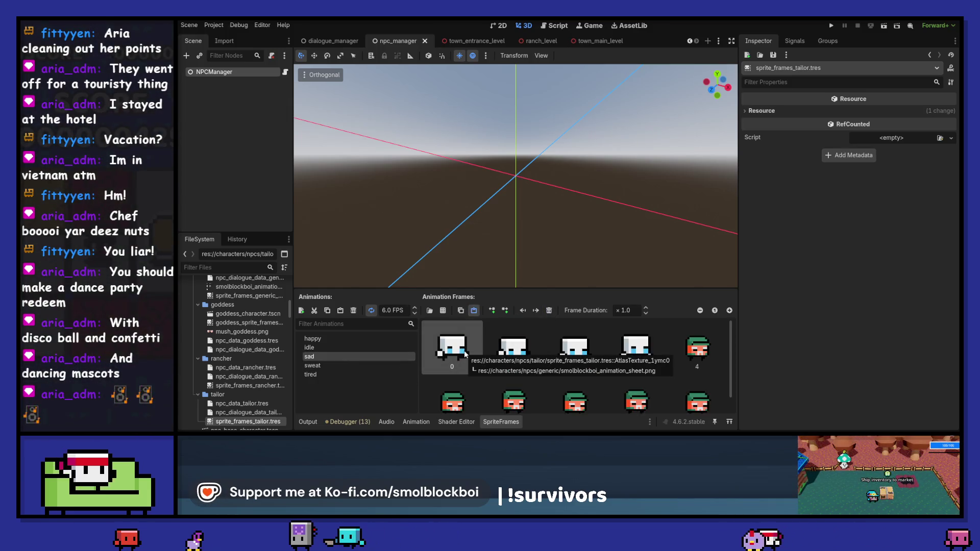
{"action": "left_click", "coordinate": [548, 312]}
{"action": "left_click", "coordinate": [548, 312]}
{"action": "left_click", "coordinate": [549, 313]}
{"action": "left_click", "coordinate": [549, 312]}
{"action": "left_click", "coordinate": [327, 365]}
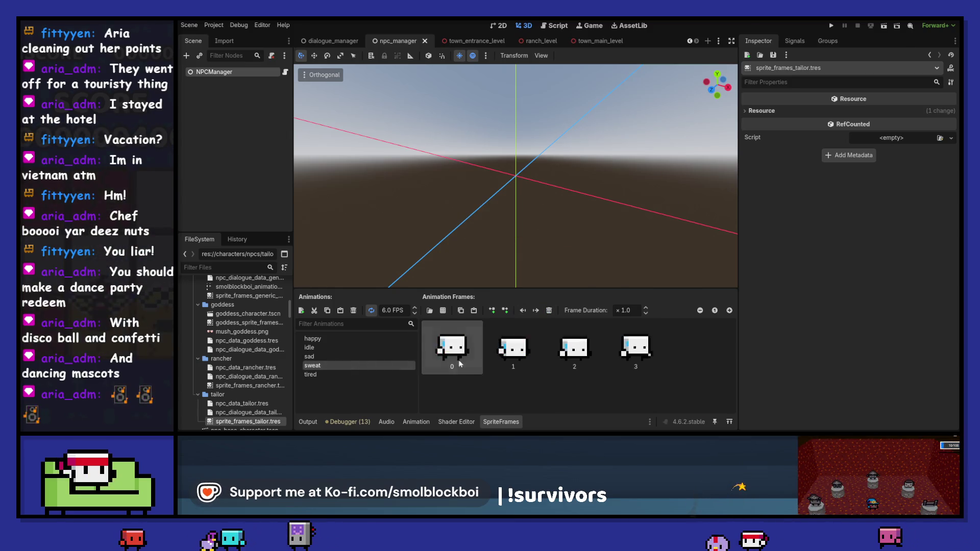
{"action": "key", "text": "ctrl+v"}
{"action": "key", "text": "Delete"}
{"action": "key", "text": "Delete"}
{"action": "key", "text": "Delete"}
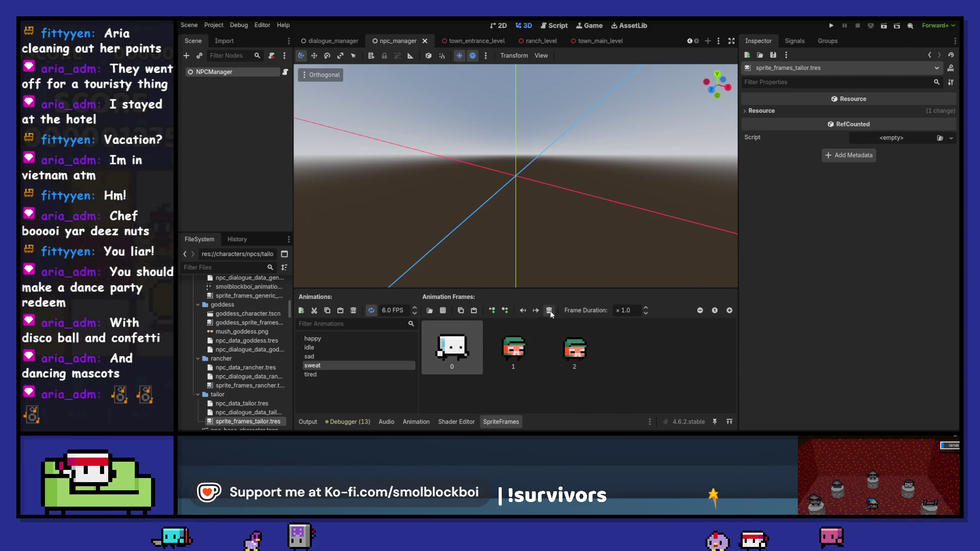
Delete the white frames from the tired animation and save the npc_manager scene
{"action": "left_click", "coordinate": [342, 374]}
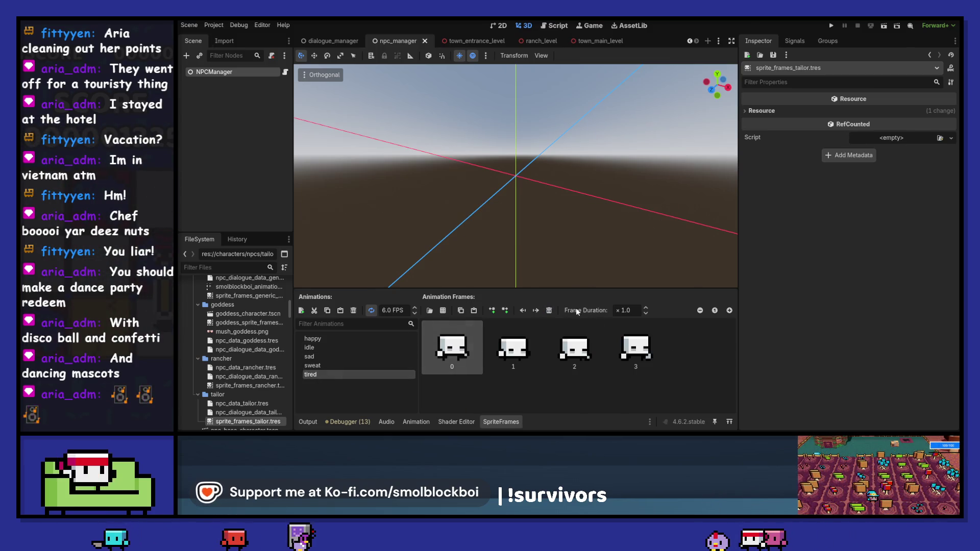
{"action": "left_click", "coordinate": [547, 312]}
{"action": "left_click", "coordinate": [544, 310]}
{"action": "left_click", "coordinate": [543, 310]}
{"action": "key", "text": "ctrl+z"}
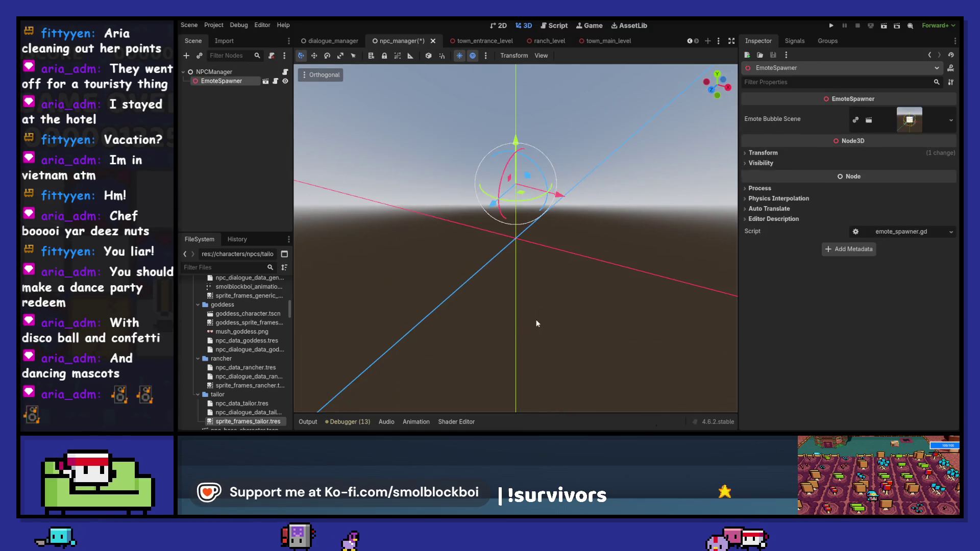
{"action": "key", "text": "ctrl+z"}
{"action": "key", "text": "ctrl+s"}
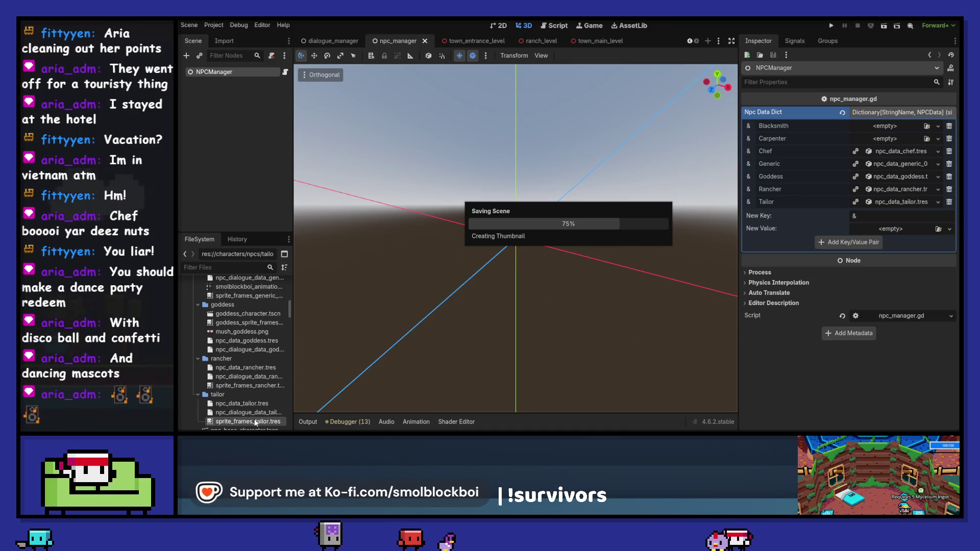
Restore tired's two tailor frames, remove the leftover white frame, and return to NPCManager
{"action": "double_click", "coordinate": [255, 422]}
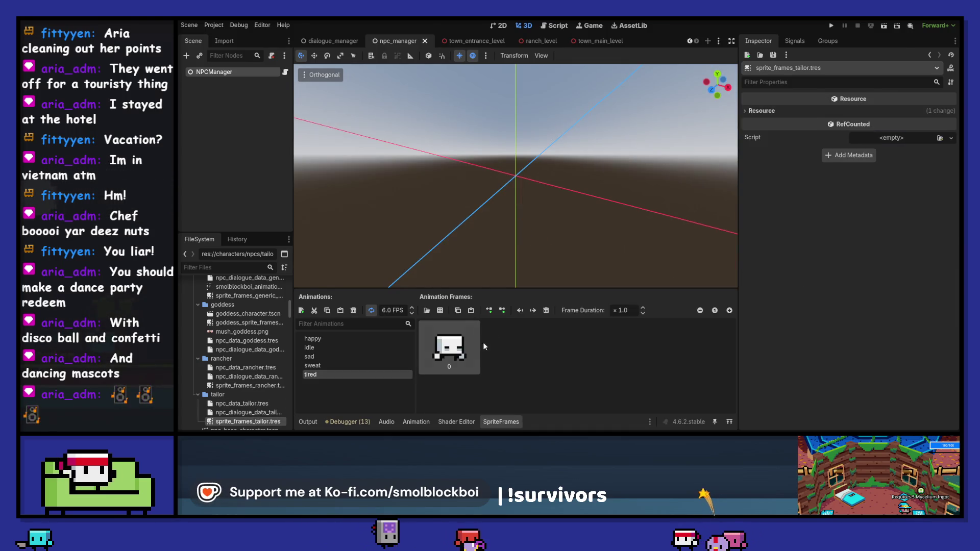
{"action": "key", "text": "ctrl+z"}
{"action": "left_click", "coordinate": [546, 310]}
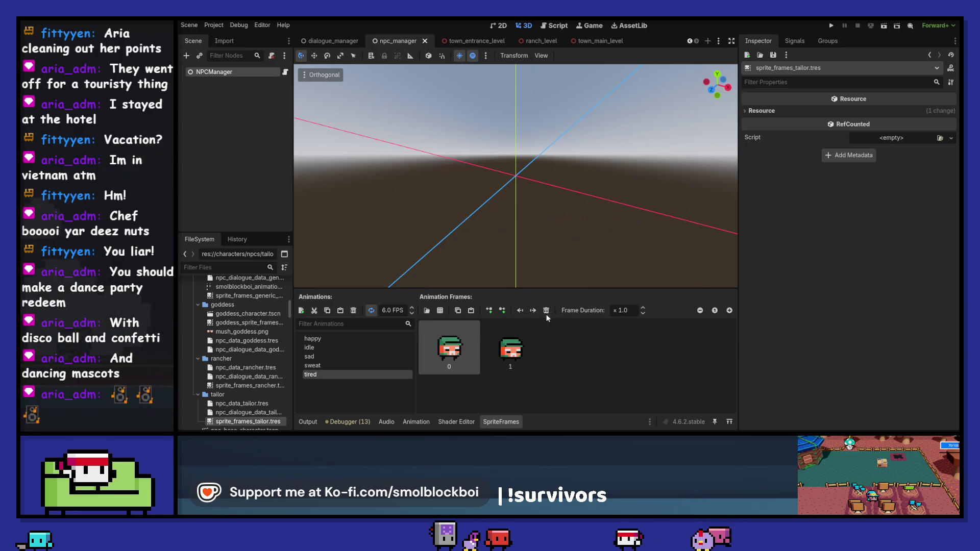
{"action": "left_click", "coordinate": [245, 73]}
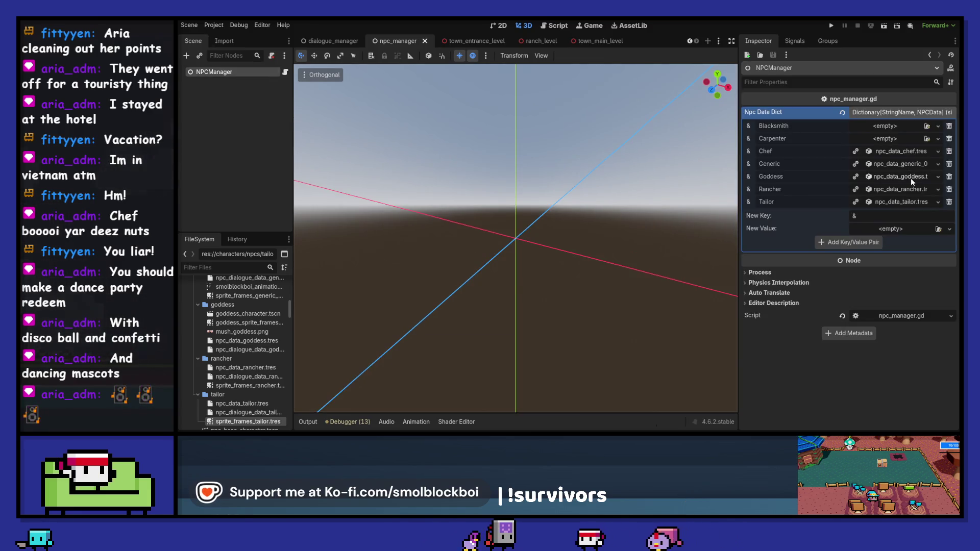
Select the fourth NPC in the town_main_level scene
{"action": "left_click", "coordinate": [916, 202]}
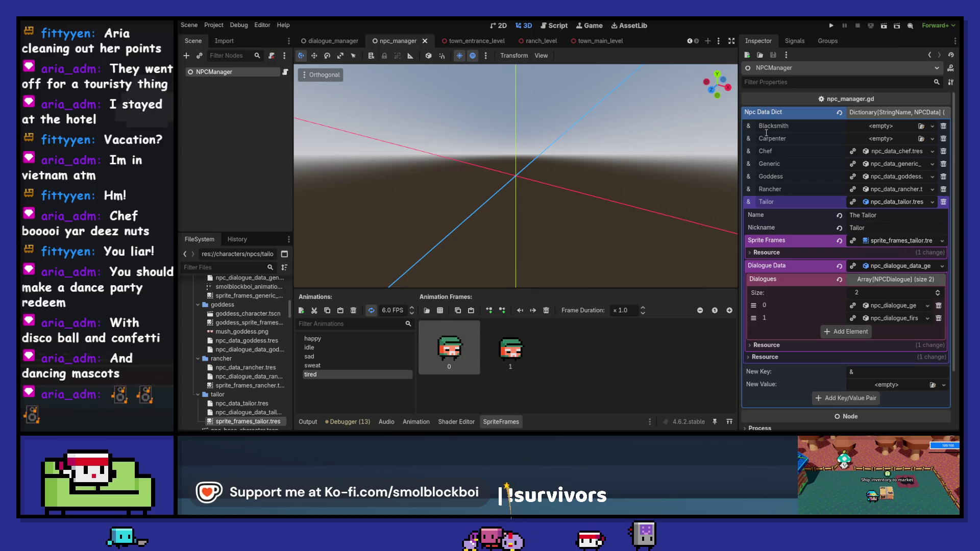
{"action": "left_click", "coordinate": [486, 45]}
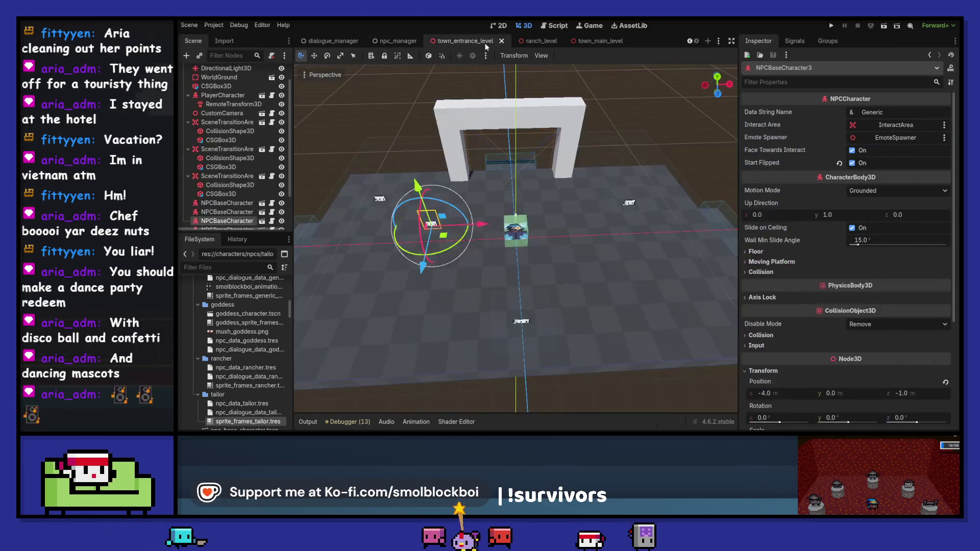
{"action": "left_click", "coordinate": [586, 43]}
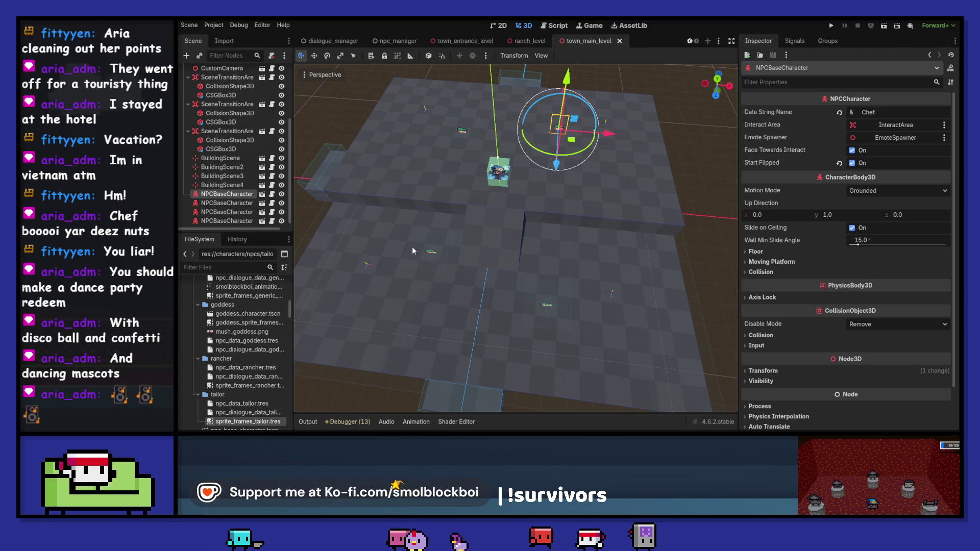
{"action": "left_click", "coordinate": [434, 255]}
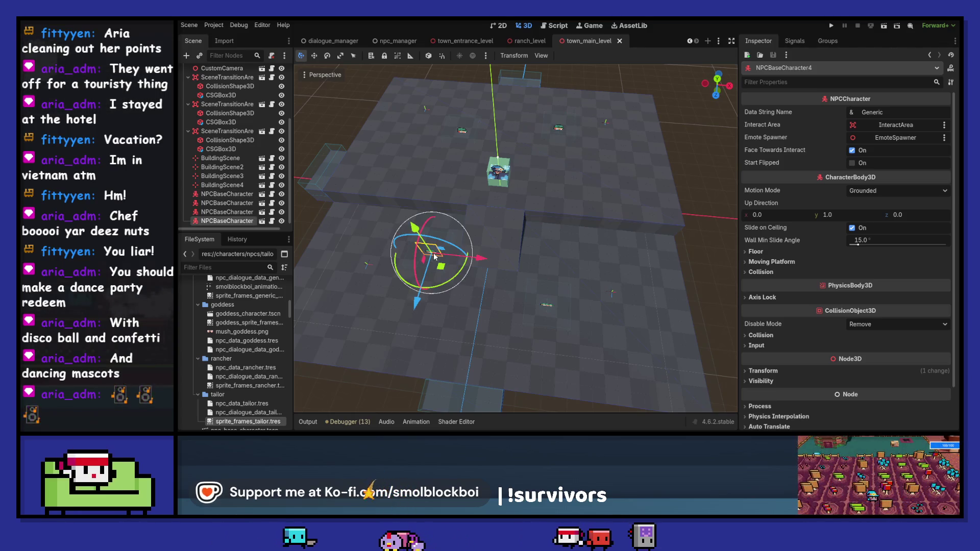
Set npc_base_character's AnimatedSprite3D to the generic sprite frames and save the scene
{"action": "left_click", "coordinate": [262, 221]}
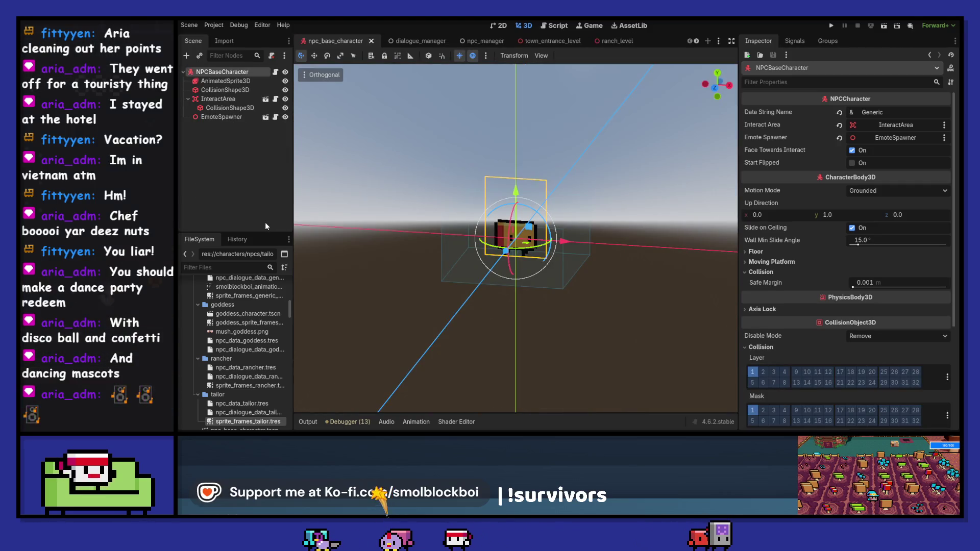
{"action": "left_click", "coordinate": [225, 81]}
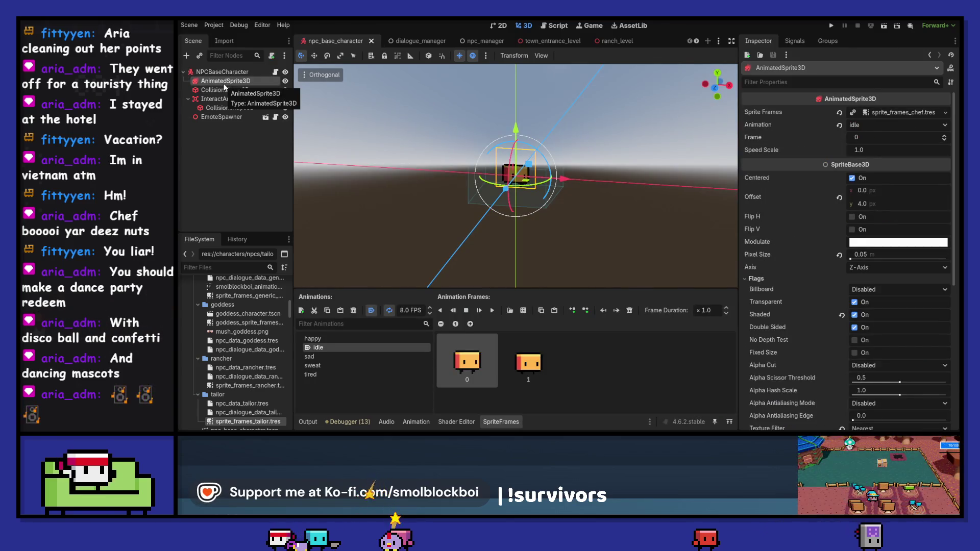
{"action": "left_click", "coordinate": [945, 112]}
{"action": "left_click", "coordinate": [910, 150]}
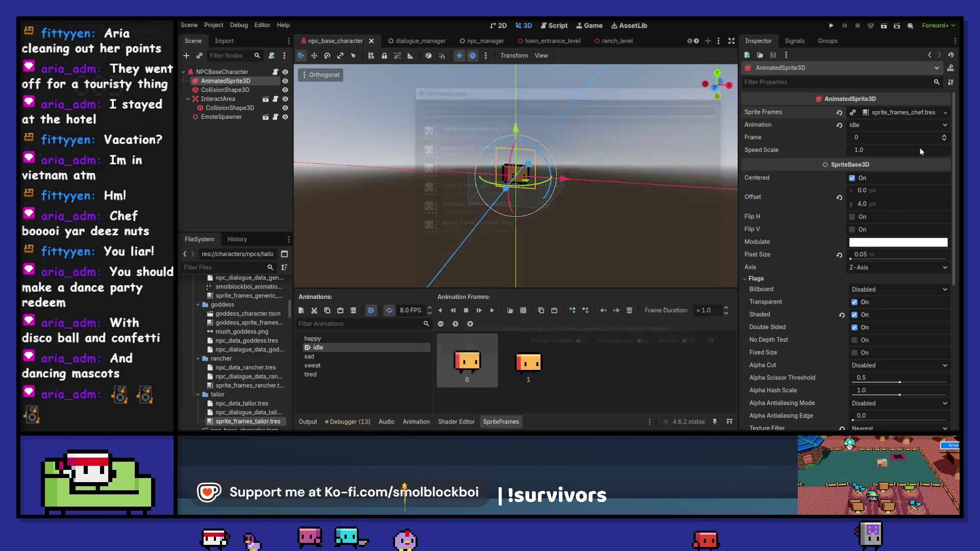
{"action": "left_click", "coordinate": [573, 131]}
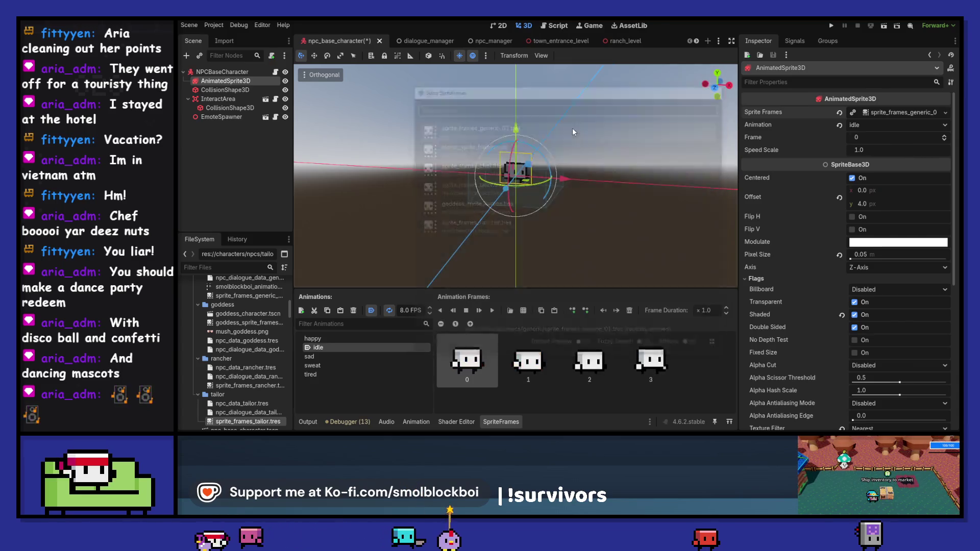
{"action": "key", "text": "ctrl+s"}
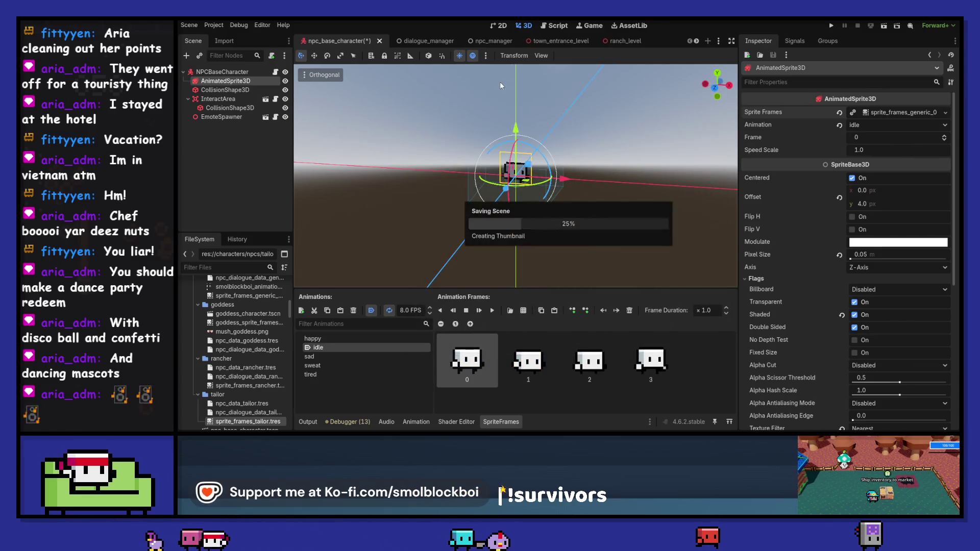
{"action": "left_click", "coordinate": [553, 42]}
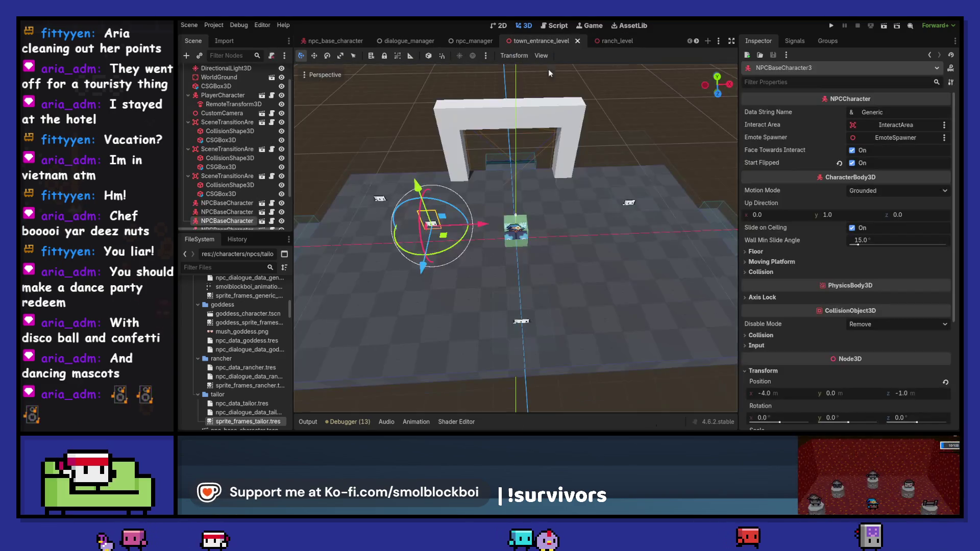
Close the ranch_level scene and select the generic fourth NPC in town_main_level
{"action": "left_click", "coordinate": [612, 41]}
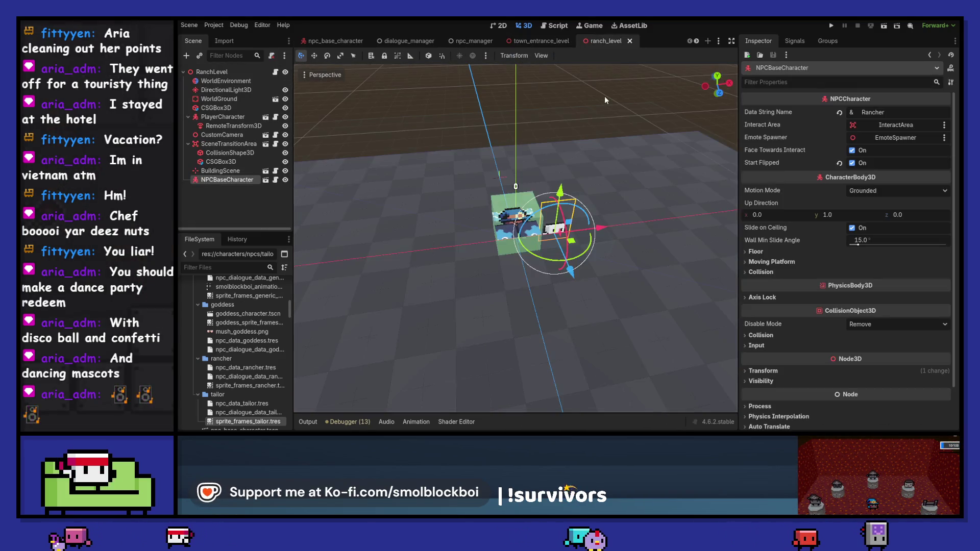
{"action": "left_click", "coordinate": [629, 42]}
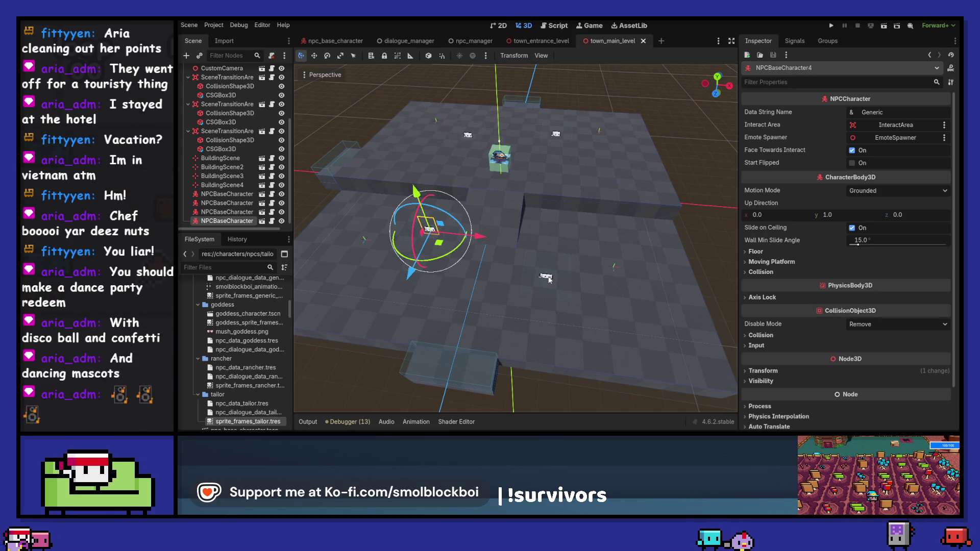
{"action": "left_click", "coordinate": [559, 135]}
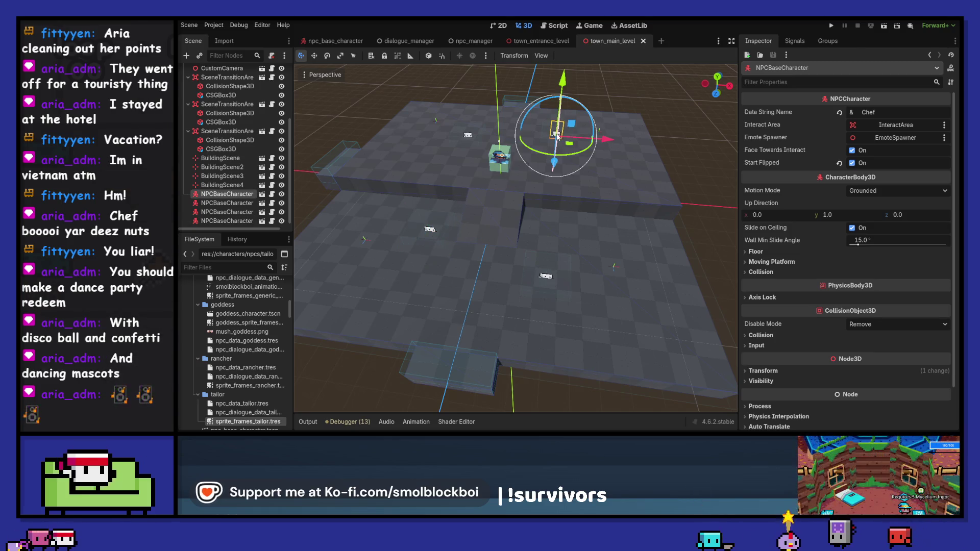
{"action": "left_click", "coordinate": [430, 230]}
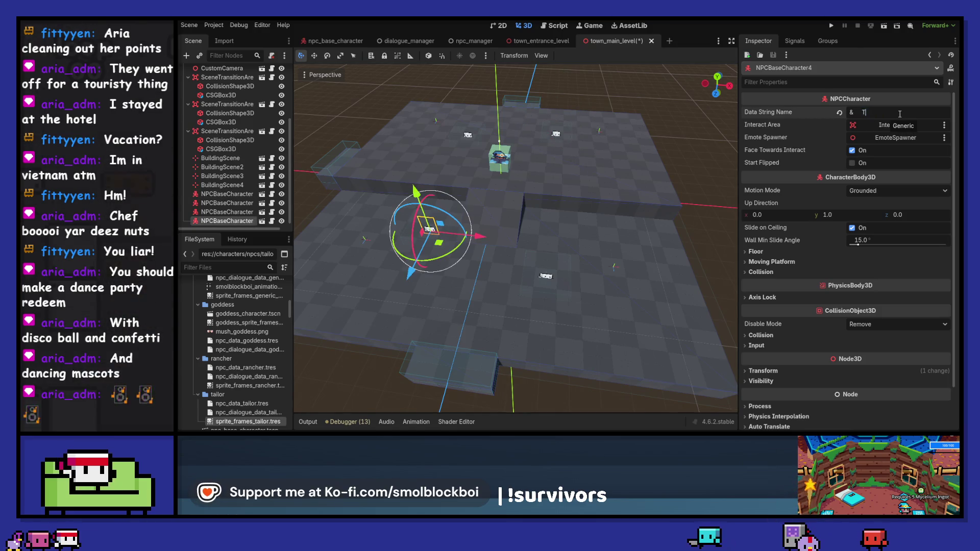
Set the NPC's Data String Name to Tailor, save the level, and run the game
{"action": "type", "text": "lor"}
{"action": "key", "text": "Return"}
{"action": "key", "text": "ctrl+s"}
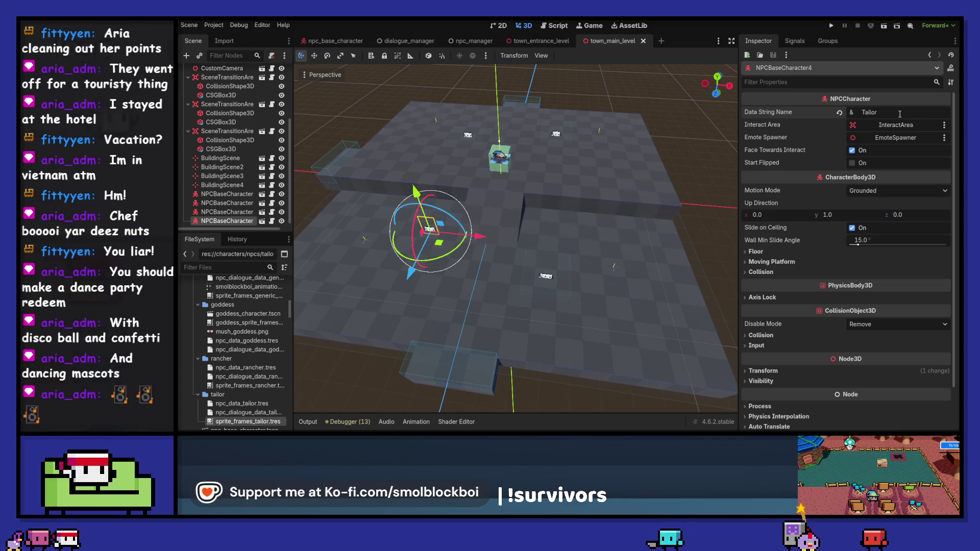
{"action": "left_click", "coordinate": [831, 25]}
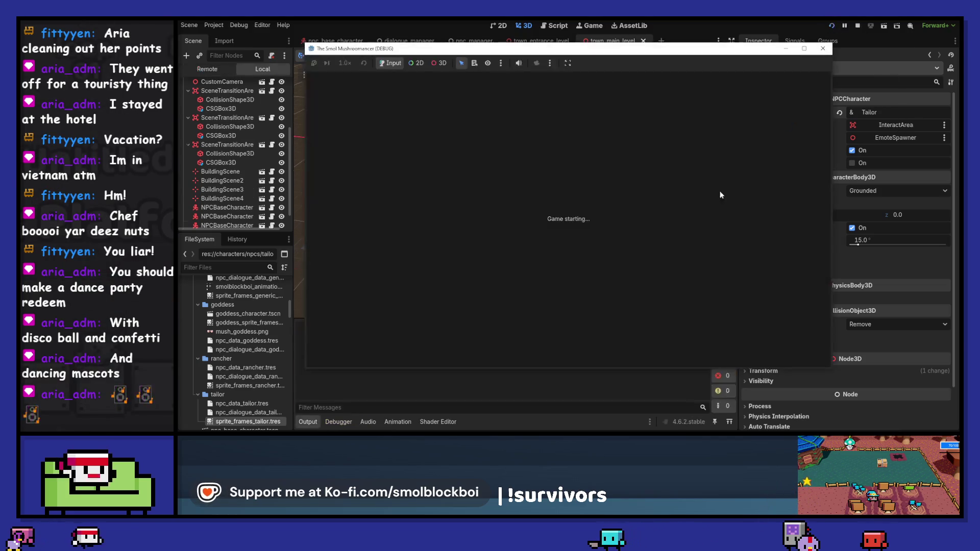
Start in town_main_level, walk to the green-capped Tailor, and choose replies in its dialogue
{"action": "scroll", "coordinate": [604, 273], "scroll_direction": "down", "scroll_amount": 5}
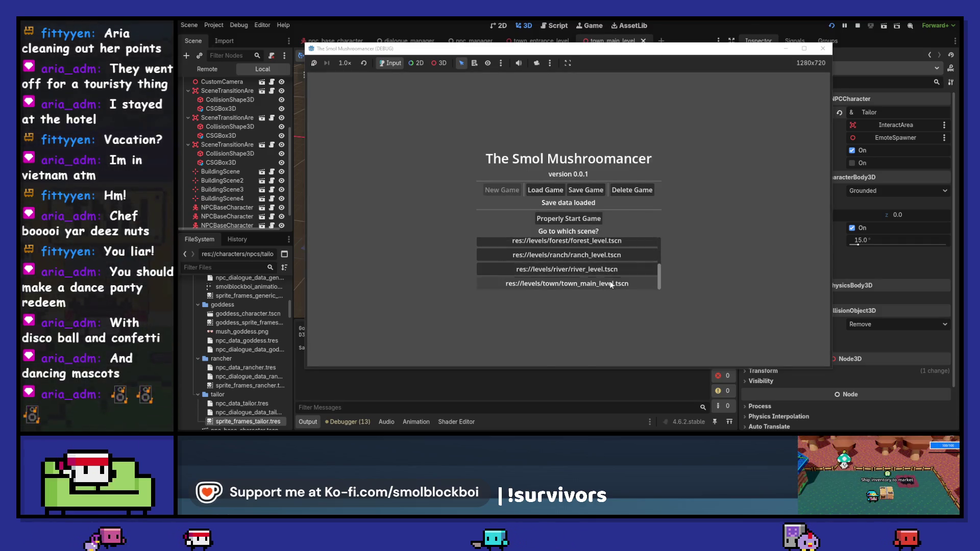
{"action": "left_click", "coordinate": [610, 281]}
{"action": "key", "text": "a"}
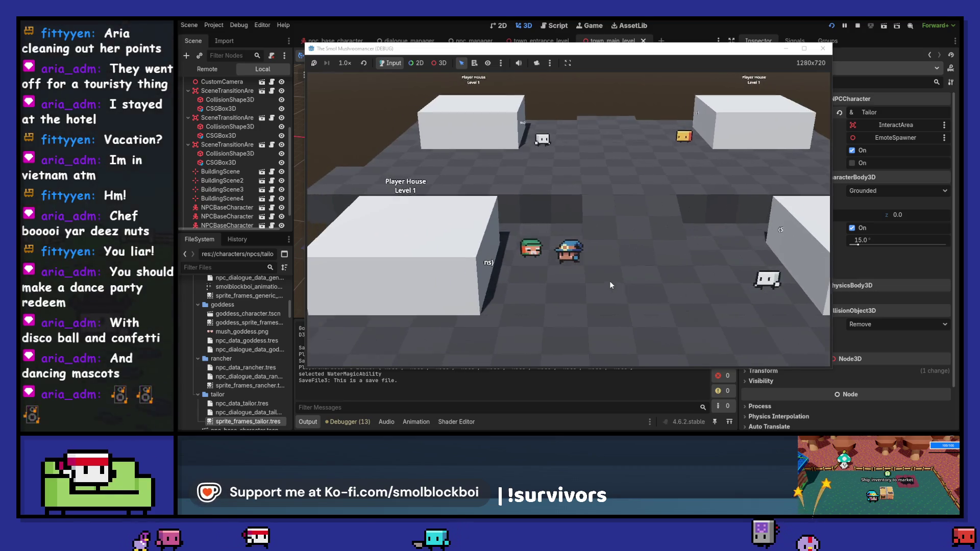
{"action": "key", "text": "e"}
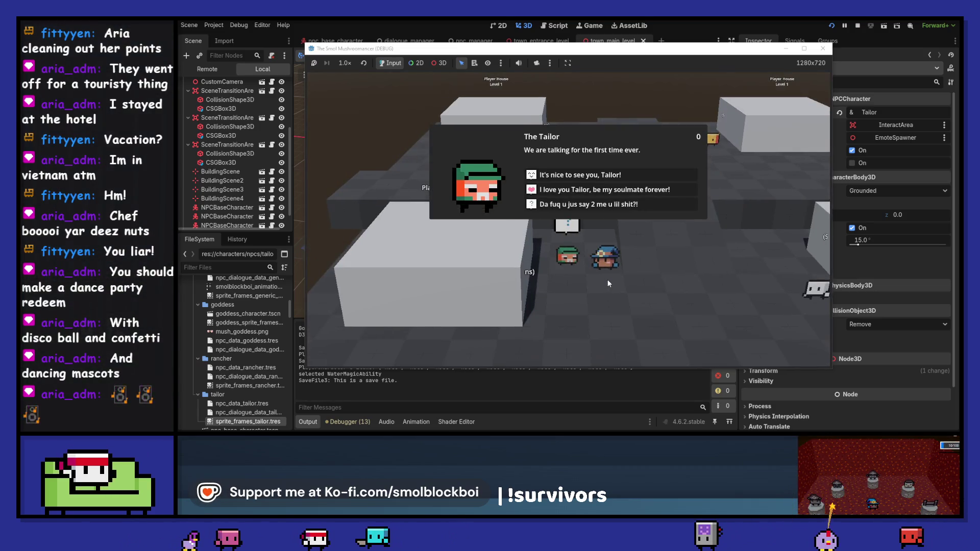
{"action": "key", "text": "e"}
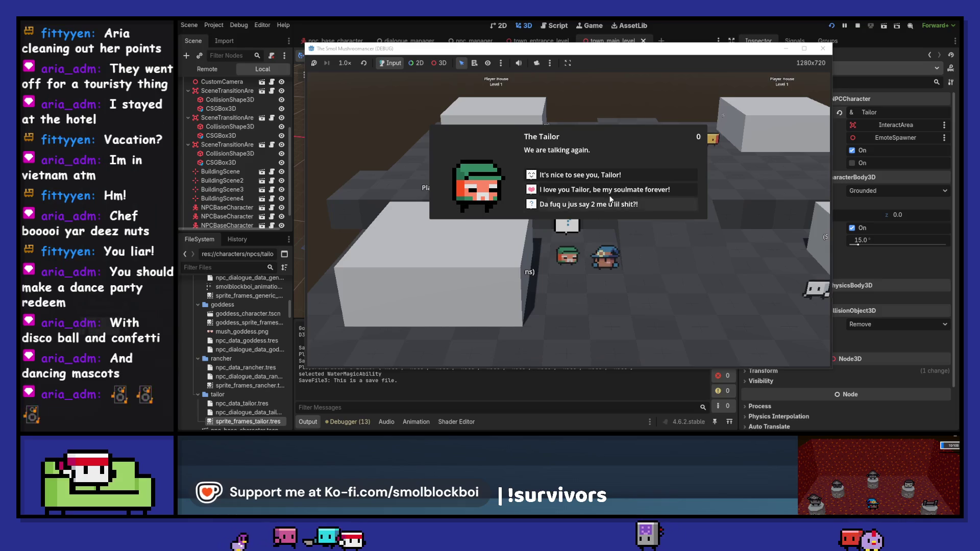
{"action": "left_click", "coordinate": [606, 207]}
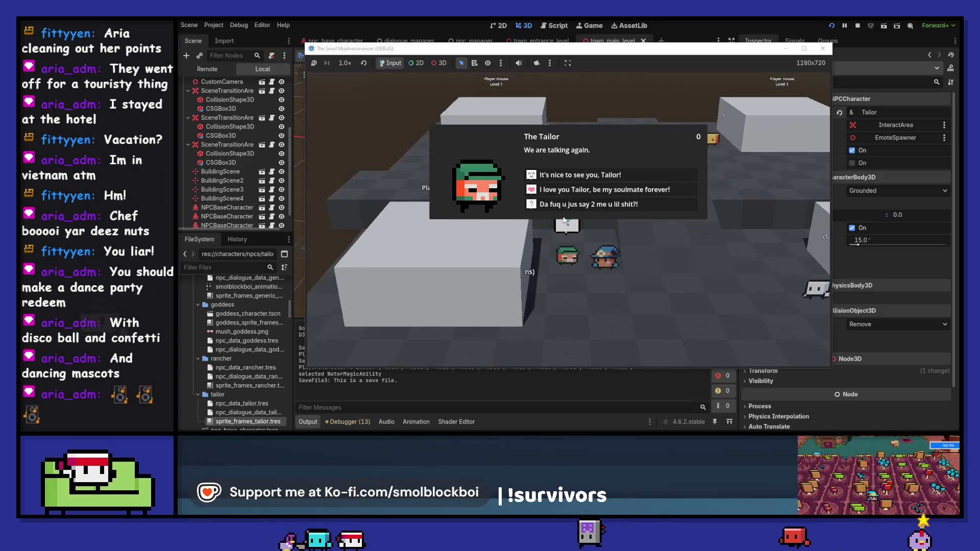
{"action": "left_click", "coordinate": [617, 205]}
{"action": "key", "text": "d"}
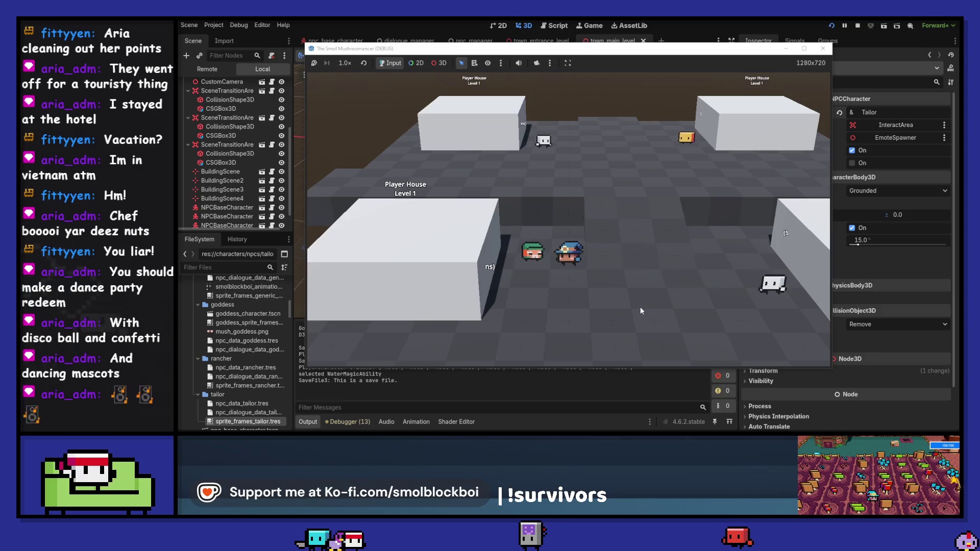